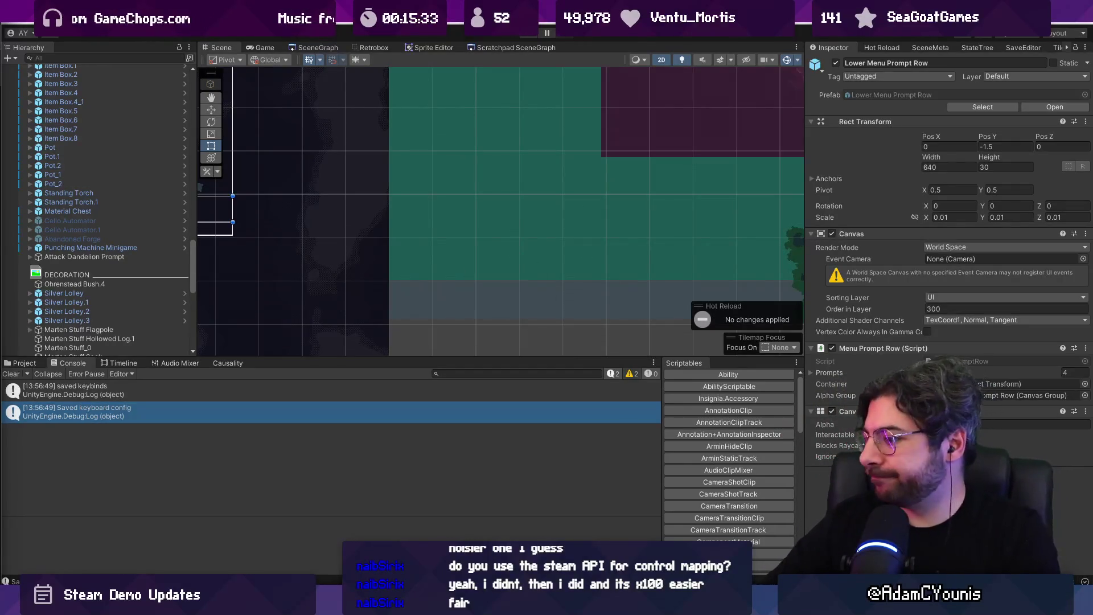
# Bring the Fork Git client to the front to review Insignia's KeyboardWizard.cs change
pyautogui.moveTo(535, 605)
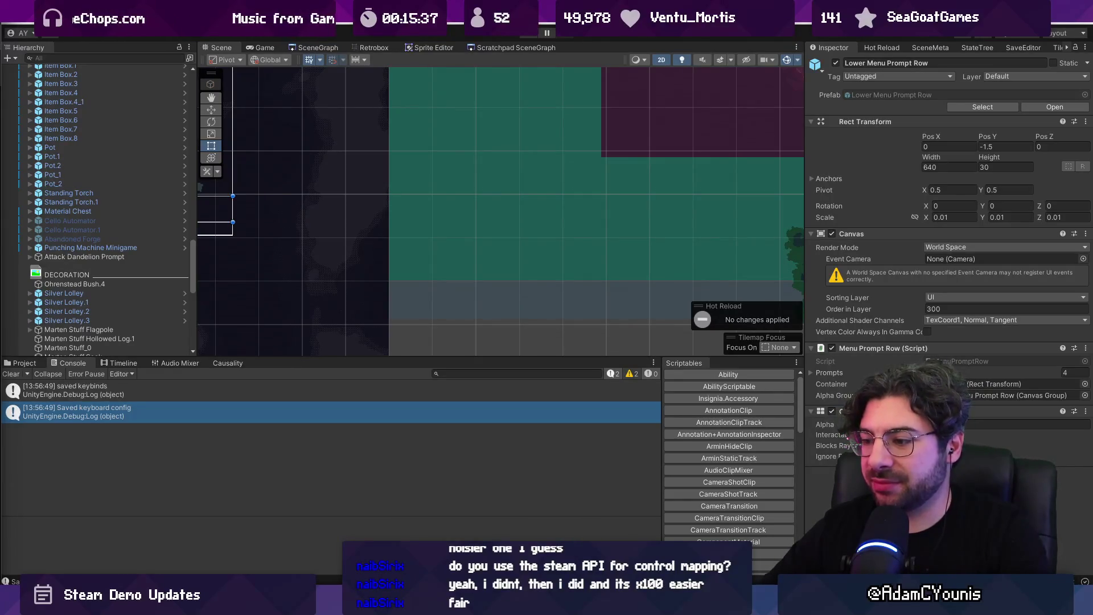
pyautogui.moveTo(384, 605)
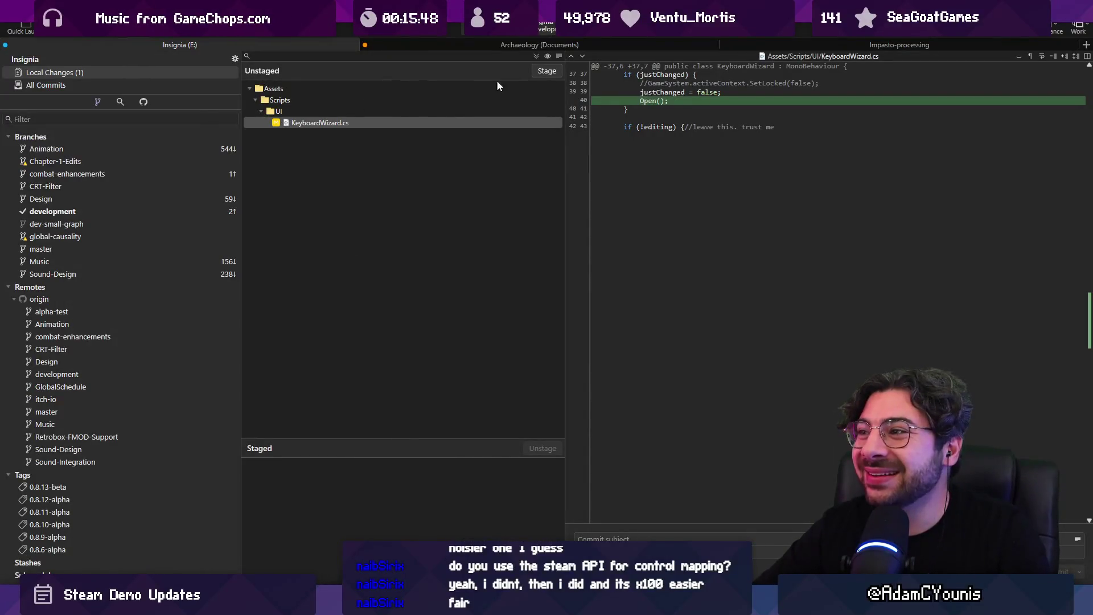
# Stage KeyboardWizard.cs and commit it as 'Updates Keyboard Wizard prompt to update when input changes'
pyautogui.click(535, 57)
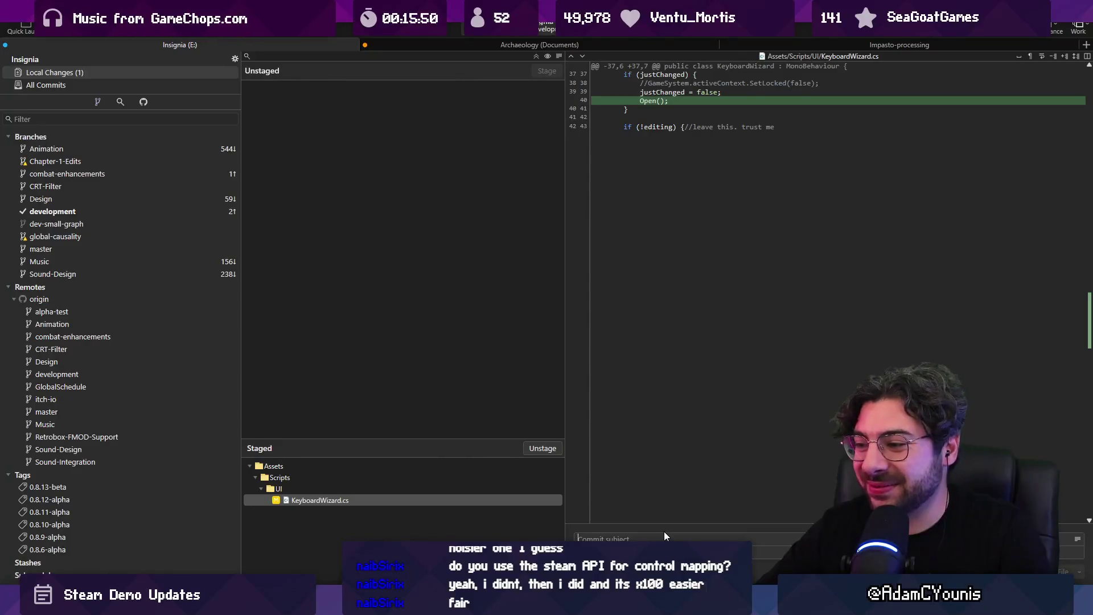
pyautogui.write('Updates Keyboard wizard')
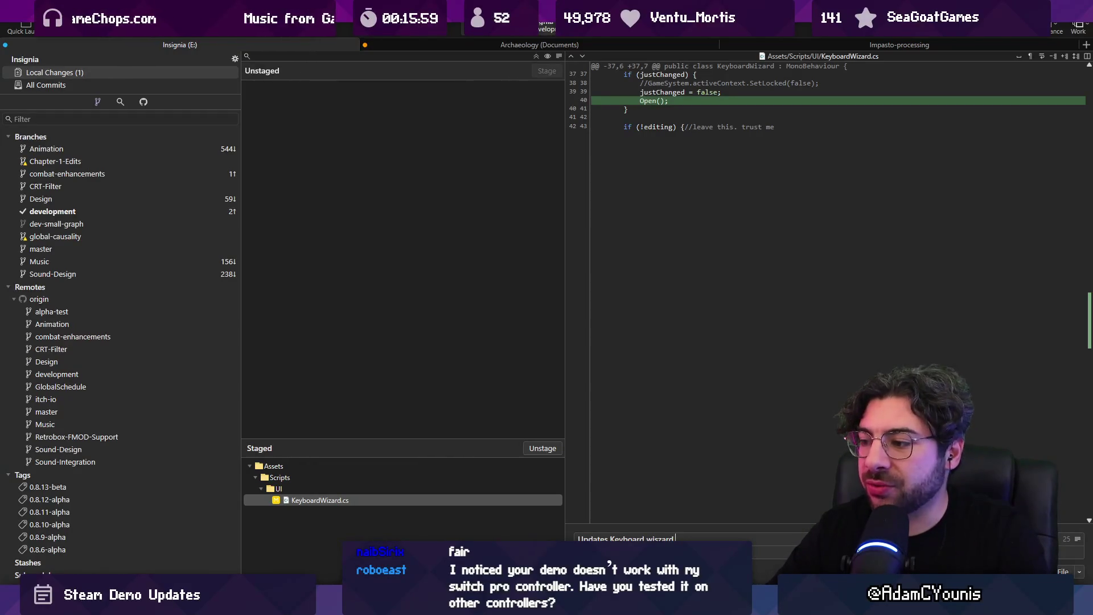
pyautogui.hotkey('ctrl', 'shift', 'Left')
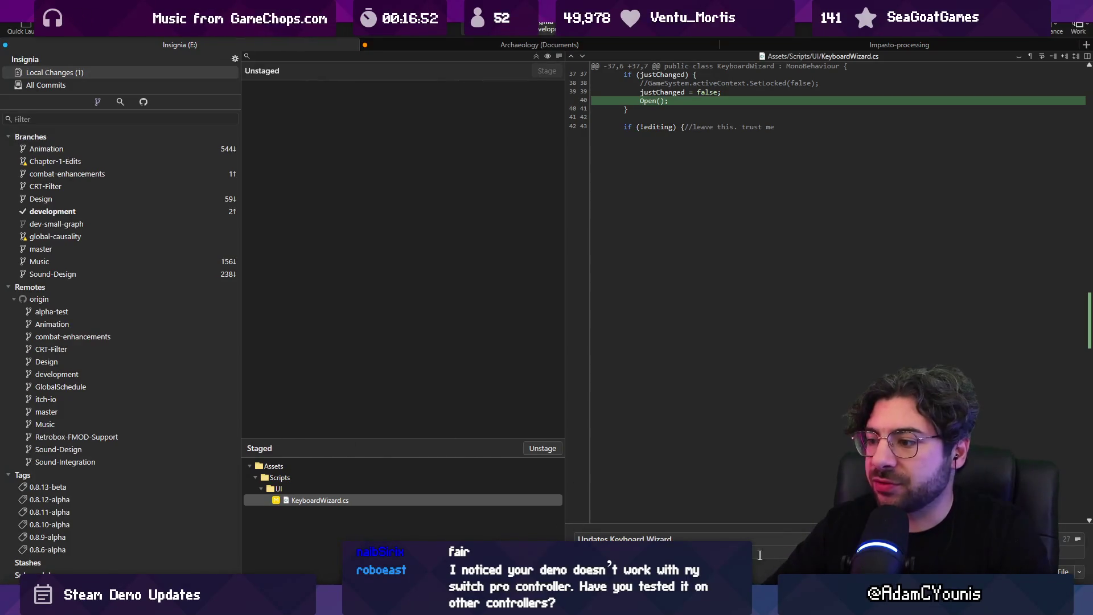
pyautogui.write(' binding')
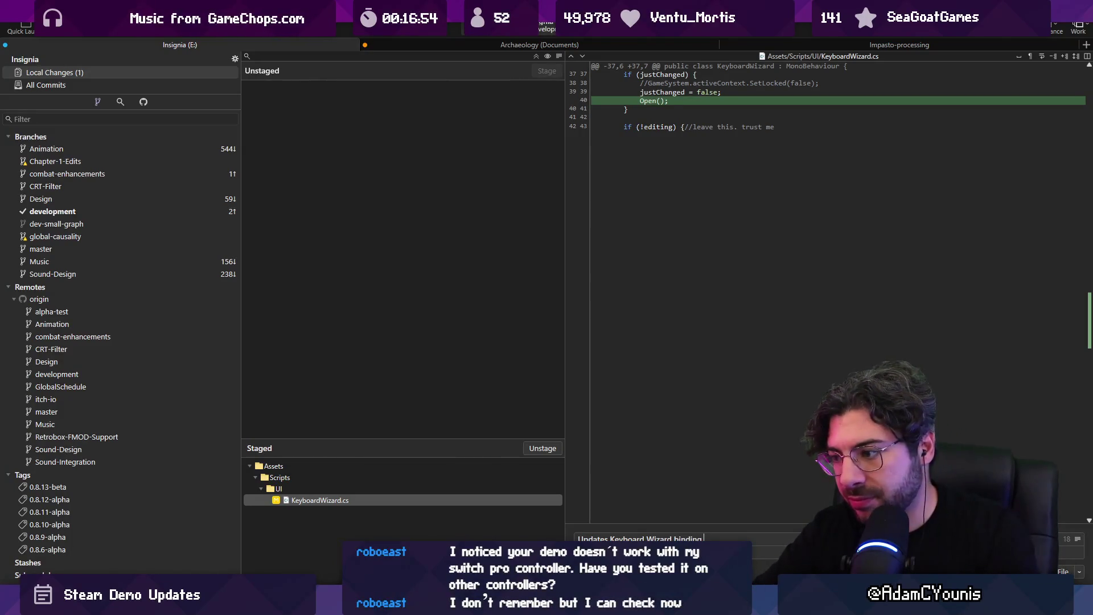
pyautogui.write('promp')
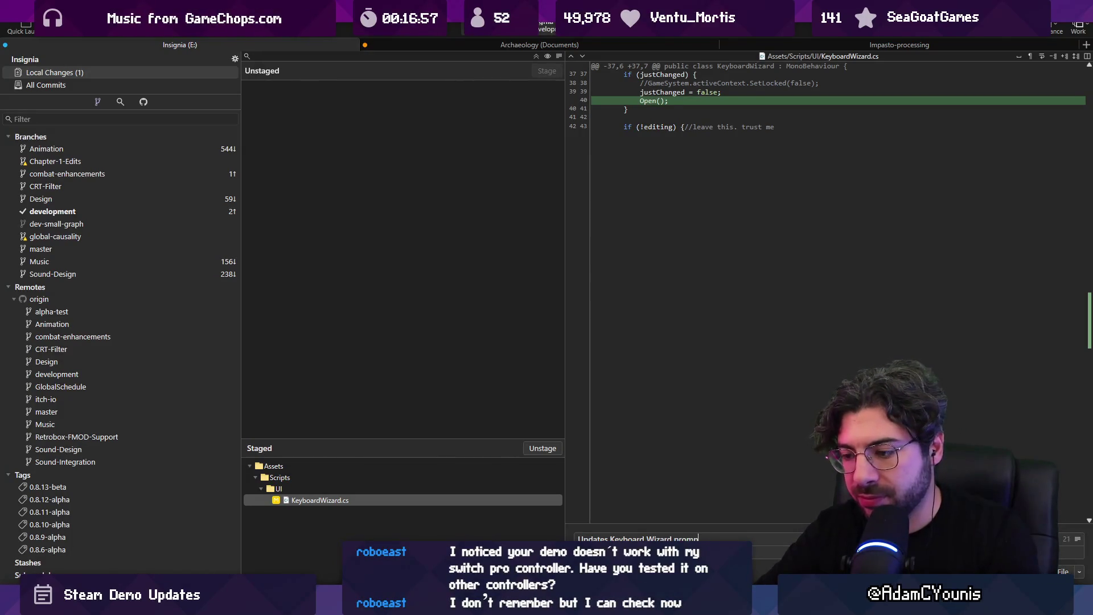
pyautogui.write('t toupdate when input changes')
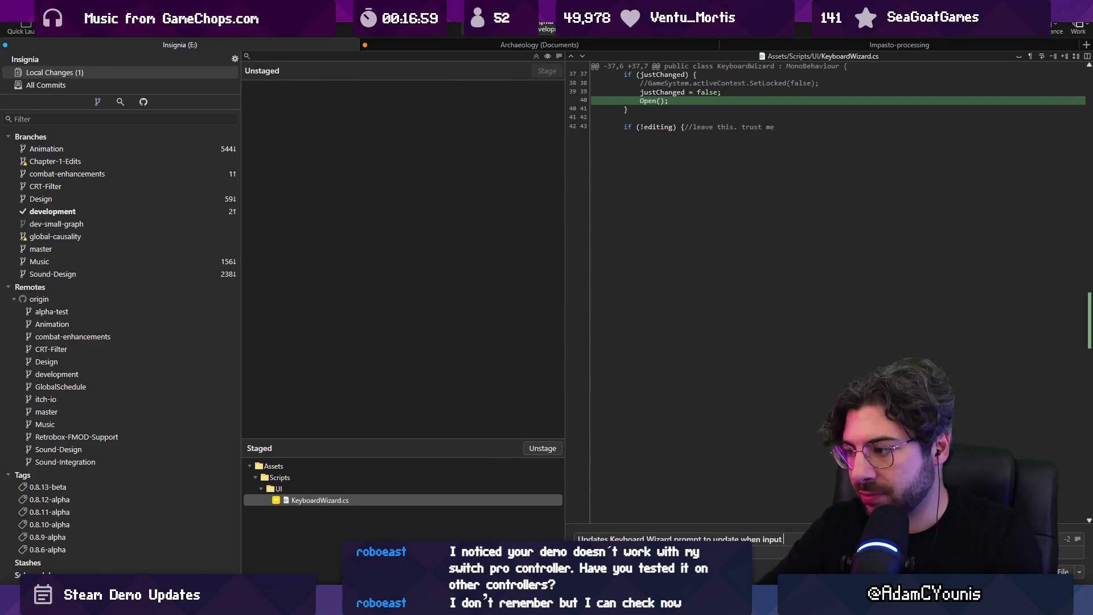
pyautogui.hotkey('ctrl', 'Return')
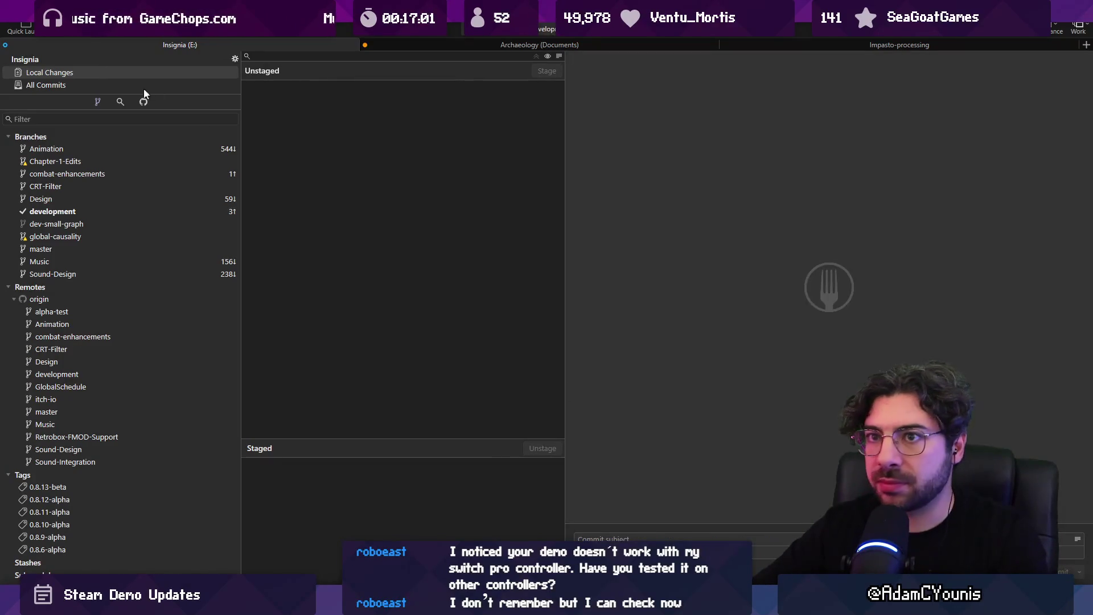
# Show all commits, try squashing the top three, then cancel that interactive rebase
pyautogui.click(144, 86)
pyautogui.click(370, 60)
pyautogui.keyDown('shift'); pyautogui.click(403, 84); pyautogui.keyUp('shift')
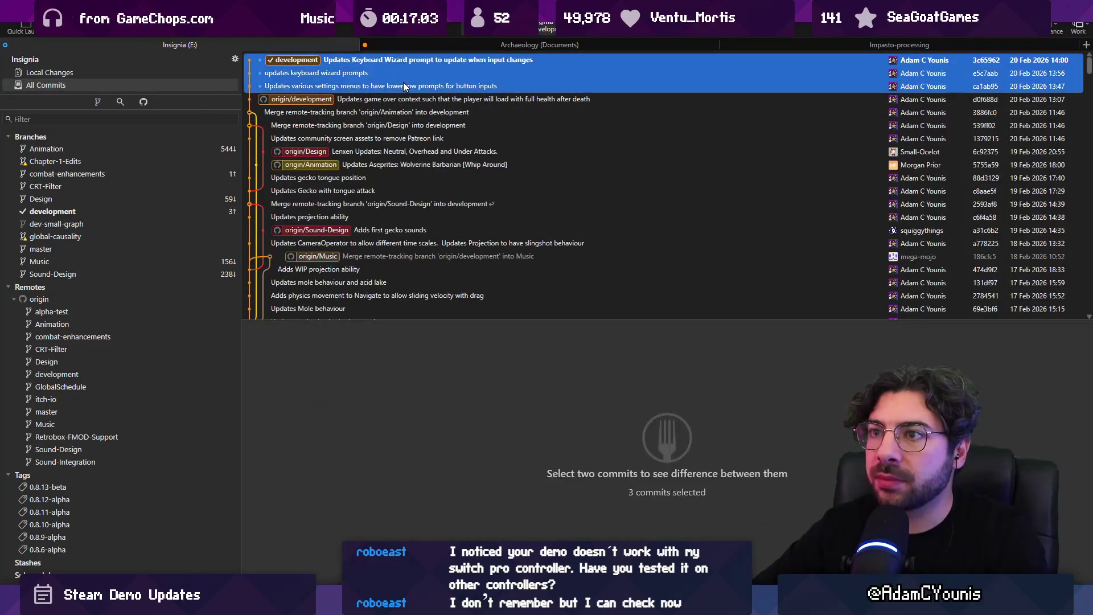
pyautogui.rightClick(415, 85)
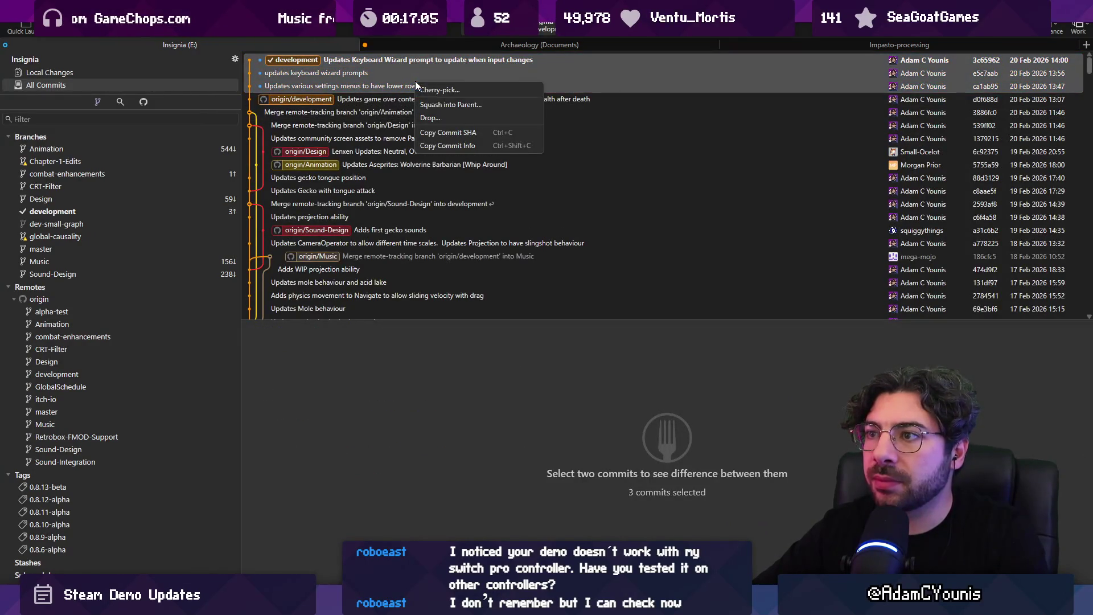
pyautogui.click(464, 105)
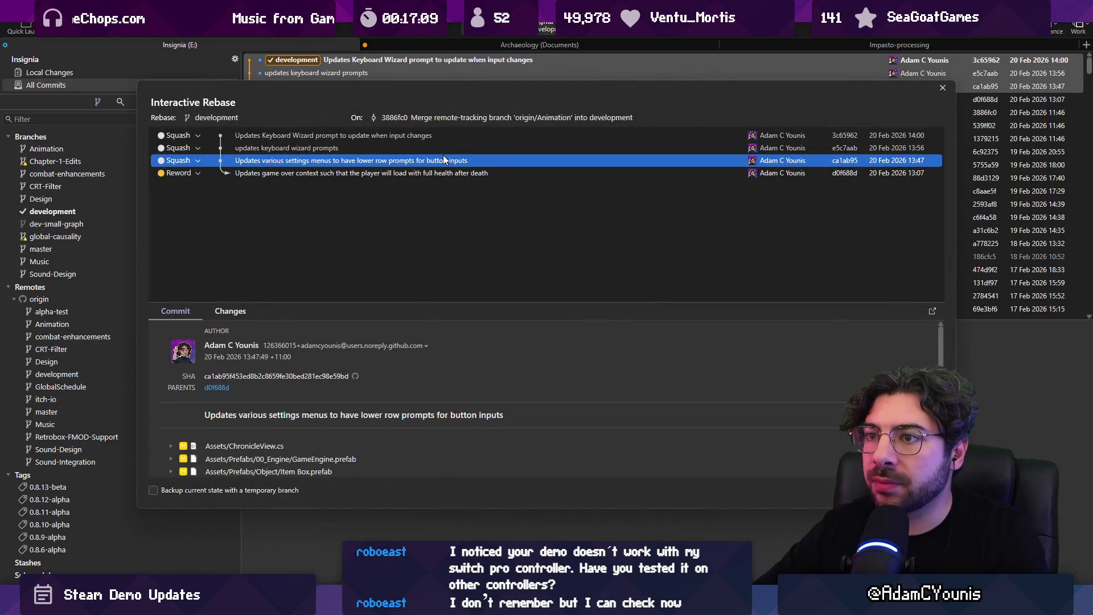
pyautogui.press('Escape')
pyautogui.press('Escape')
pyautogui.press('Escape')
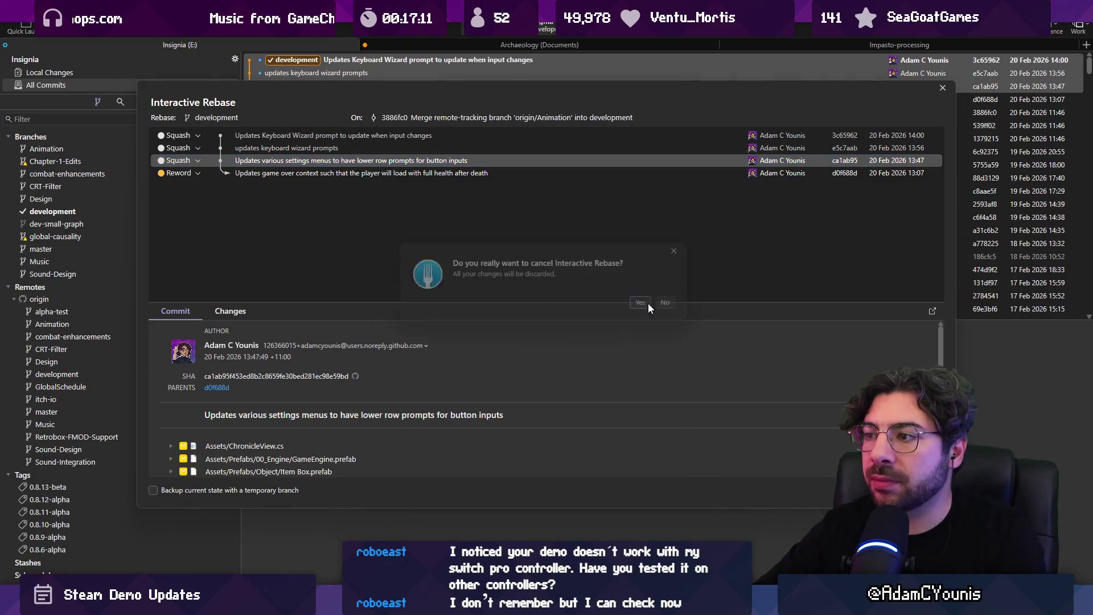
pyautogui.click(648, 308)
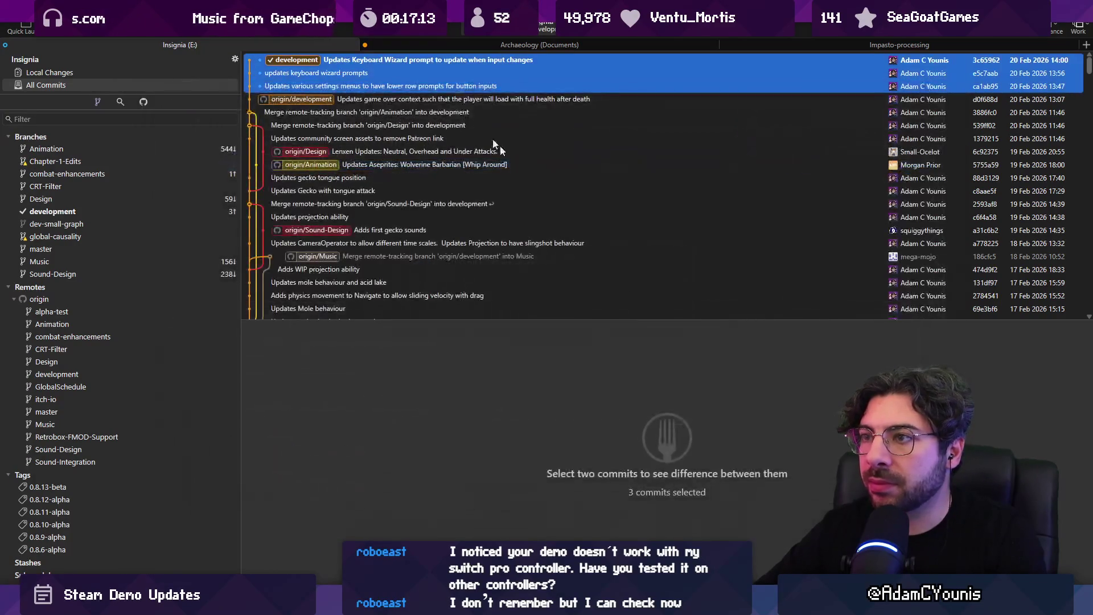
# Squash the two newest keyboard wizard commits into the settings-menus commit and run the rebase
pyautogui.rightClick(362, 70)
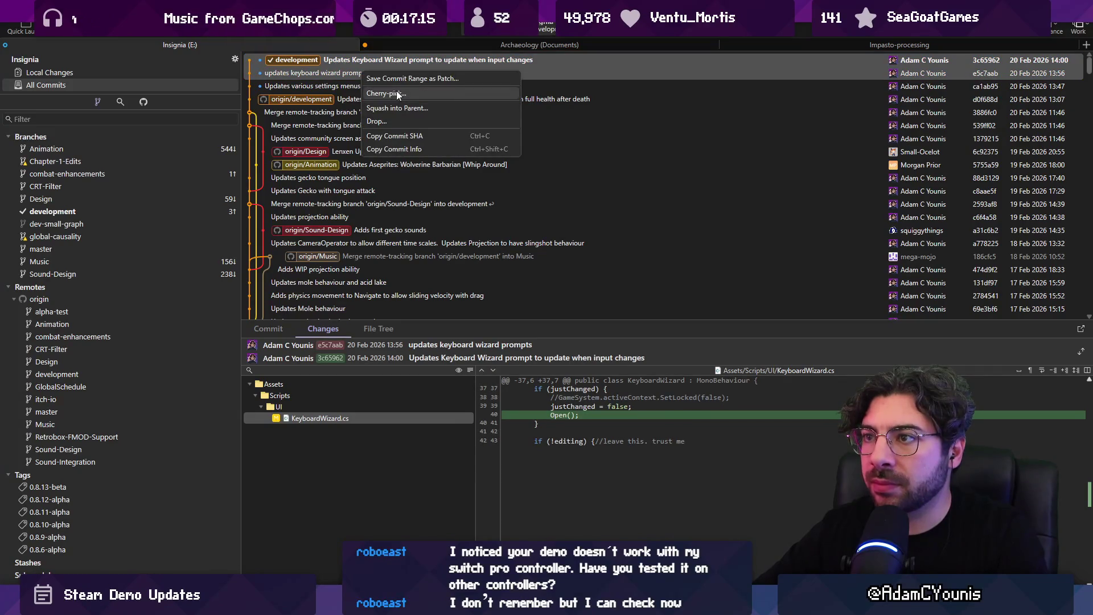
pyautogui.click(418, 108)
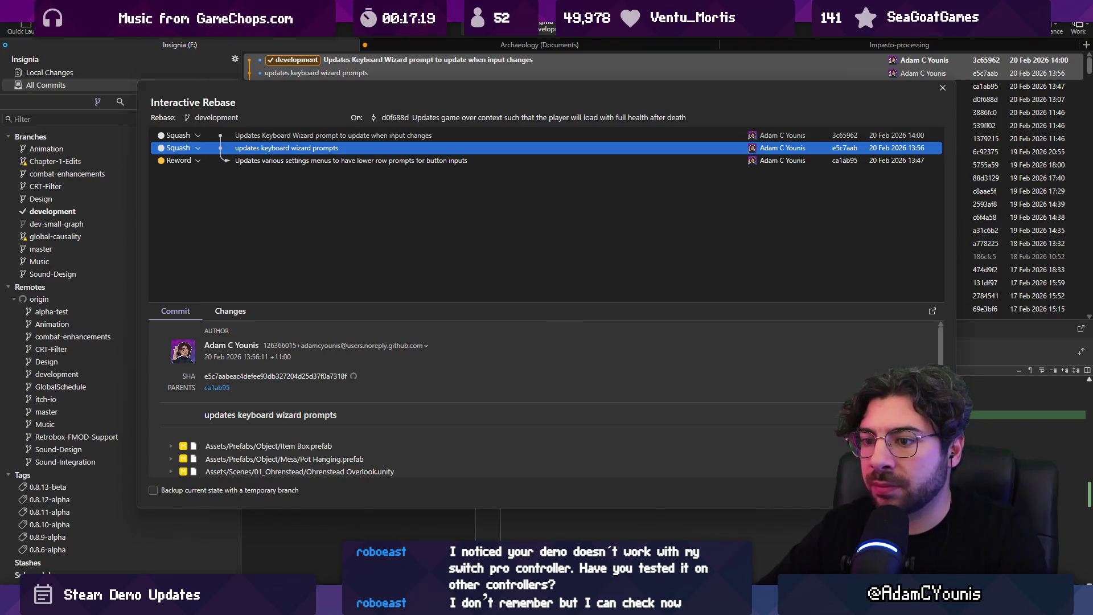
pyautogui.press('Return')
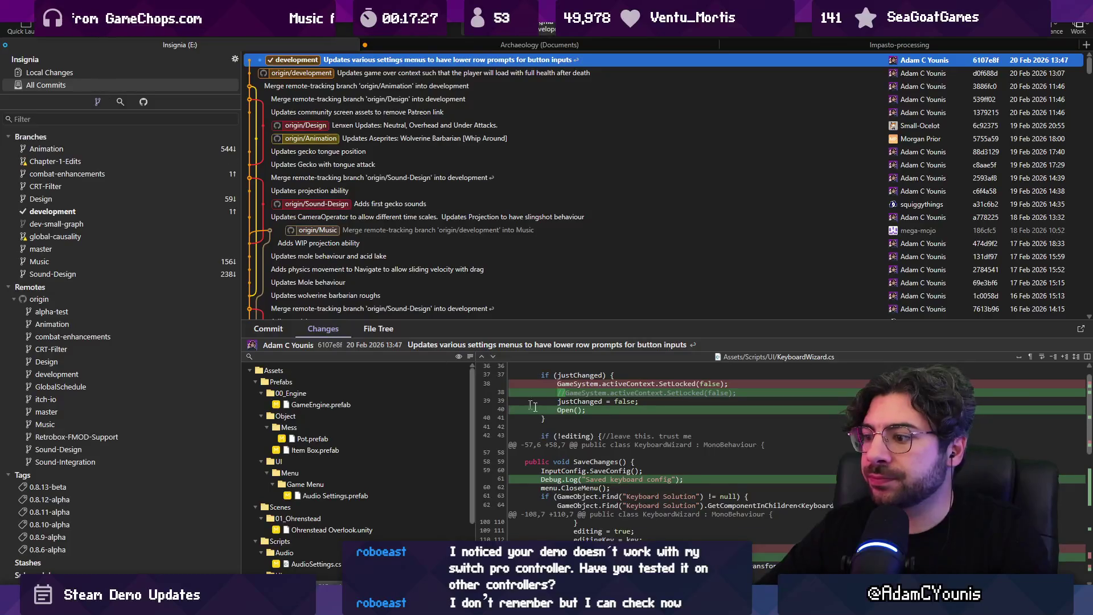
# Inspect the older gecko tongue commits, then reselect the combined top commit
pyautogui.scroll(-10, 532, 405)
pyautogui.scroll(10, 503, 365)
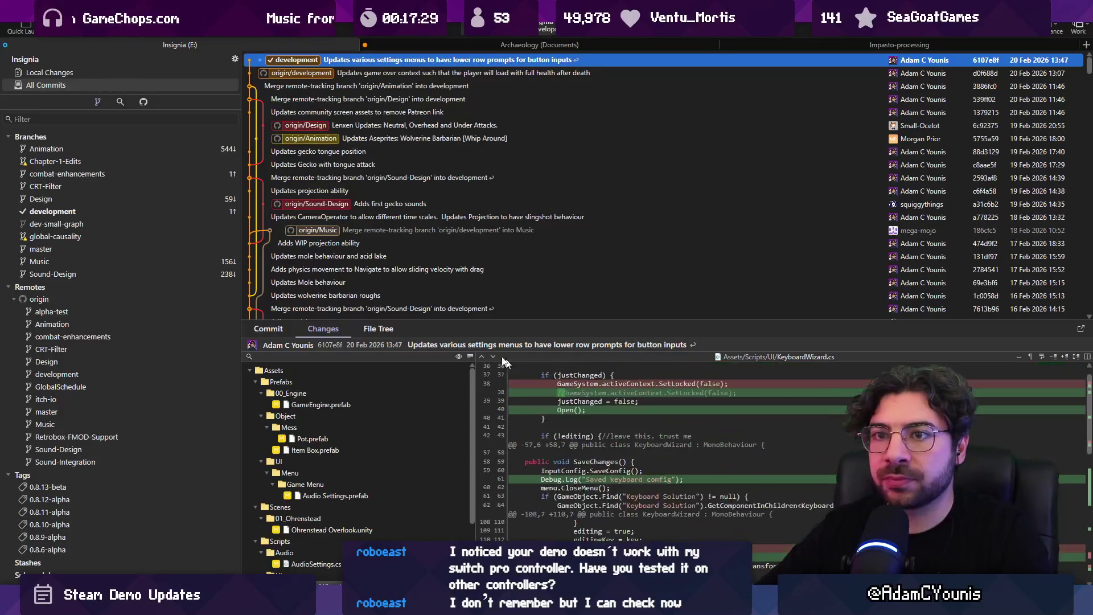
pyautogui.click(345, 164)
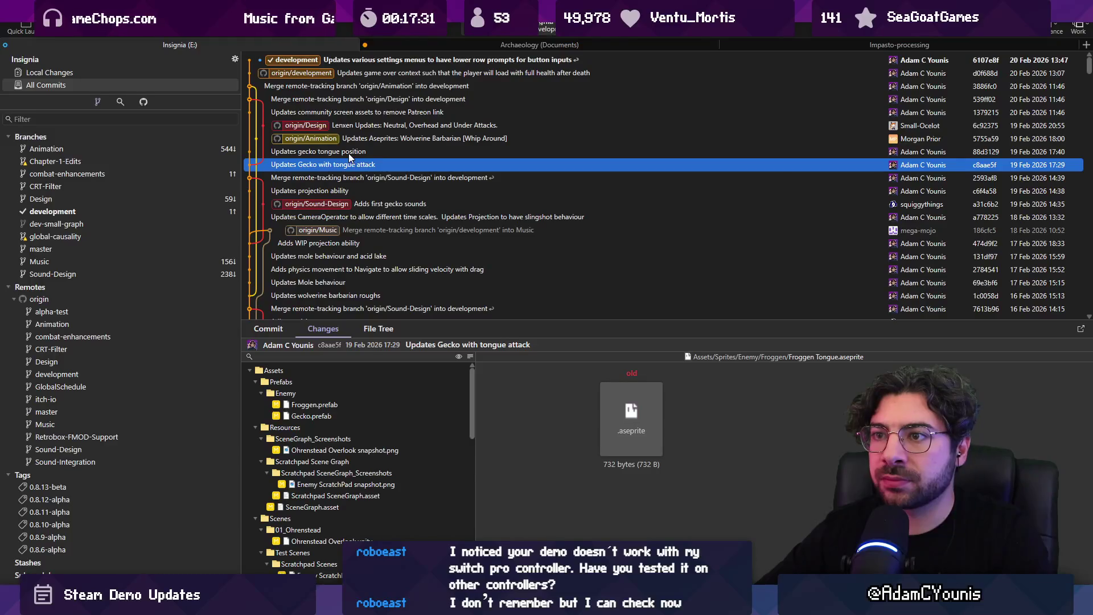
pyautogui.click(350, 153)
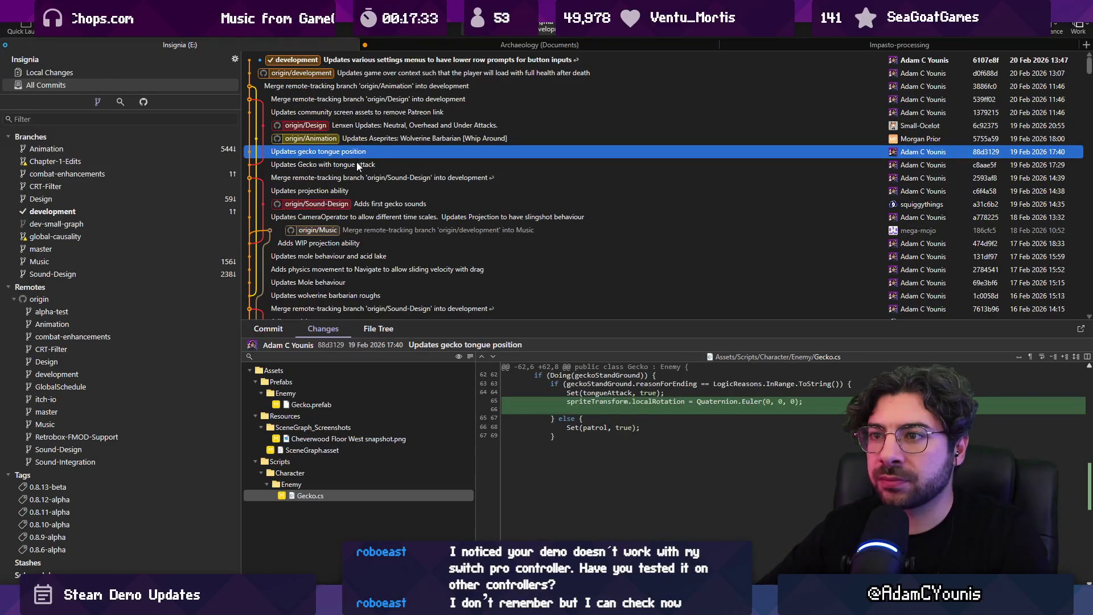
pyautogui.rightClick(357, 153)
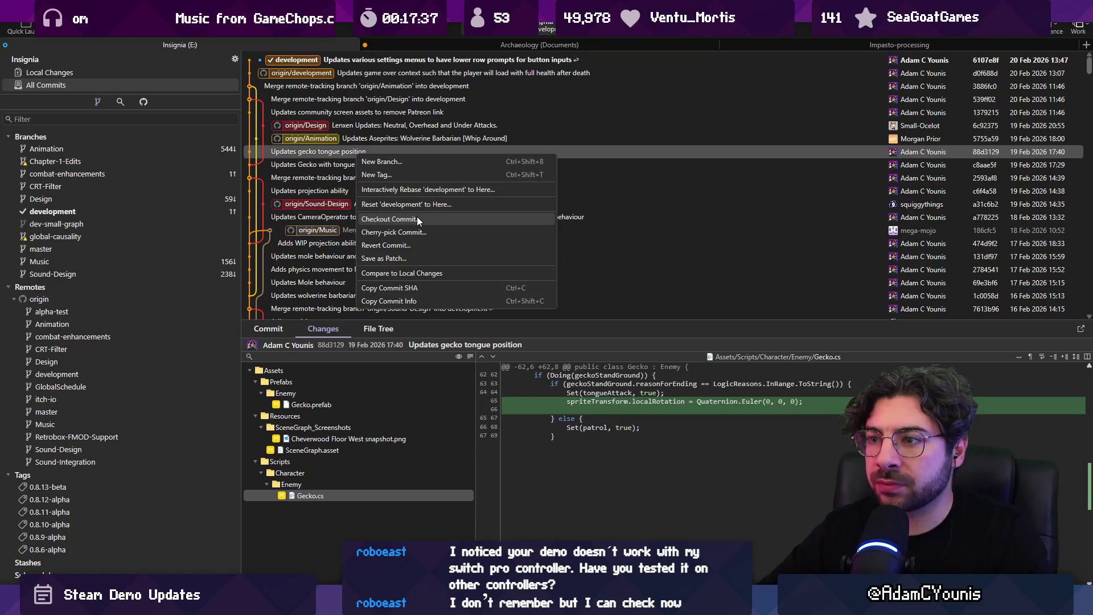
pyautogui.press('Escape')
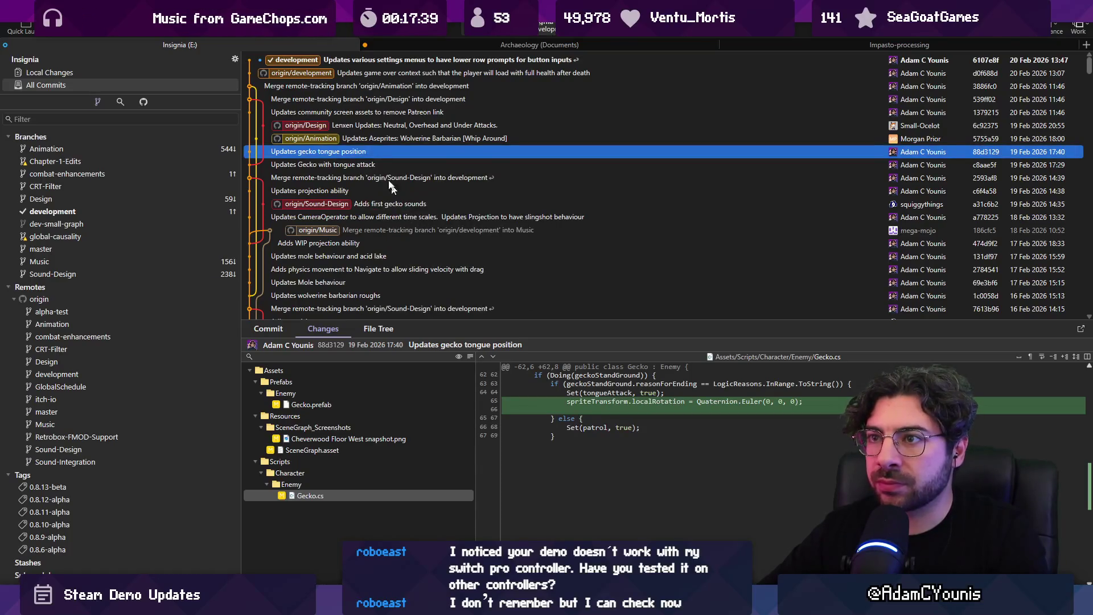
pyautogui.click(299, 63)
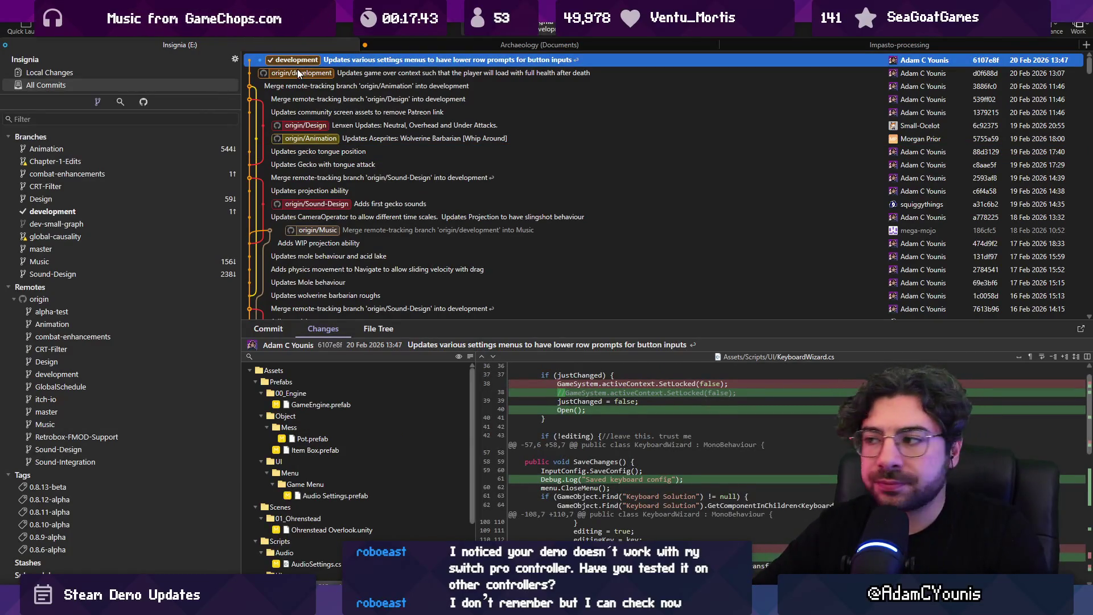
# Expand the history, confirm Local Changes is empty, and return to Unity
pyautogui.moveTo(488, 326); pyautogui.dragTo(489, 419)
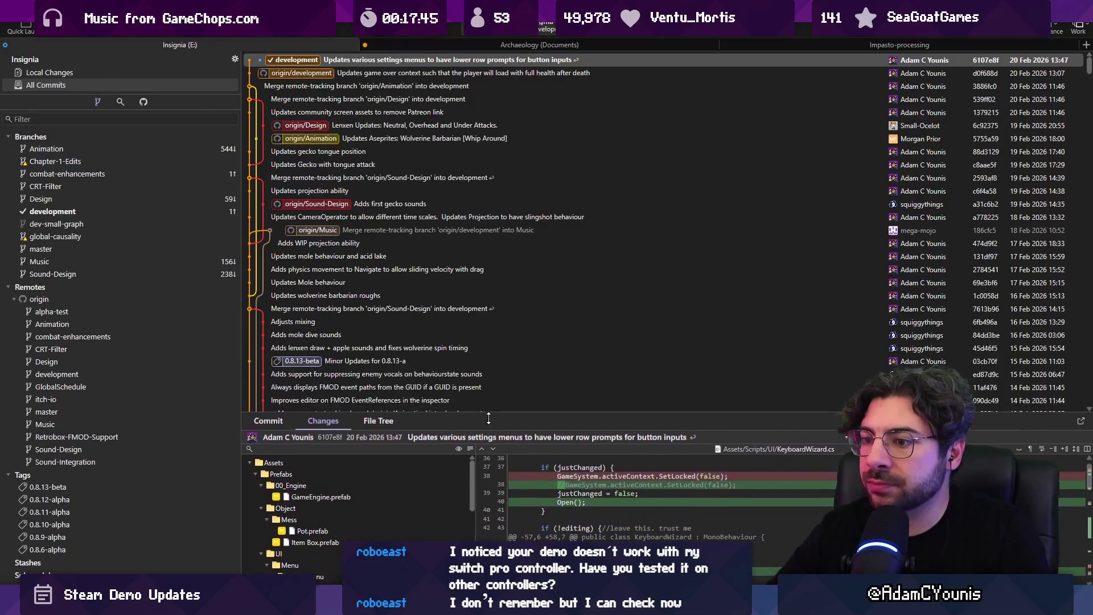
pyautogui.click(123, 73)
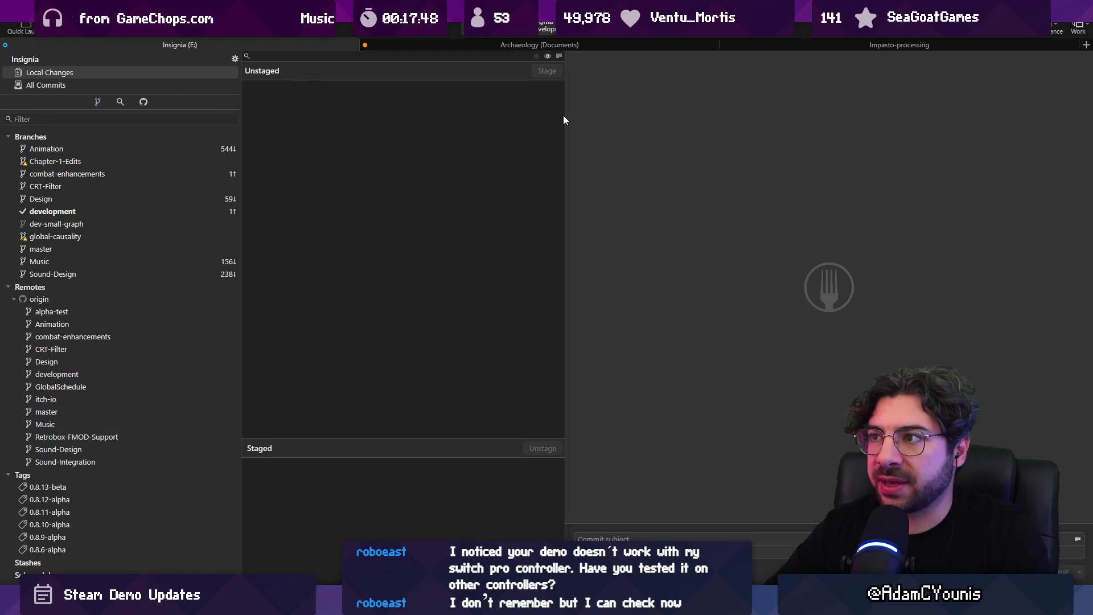
pyautogui.moveTo(564, 119)
pyautogui.mouseDown()
pyautogui.moveTo(637, 129)
pyautogui.moveTo(586, 155)
pyautogui.mouseUp()
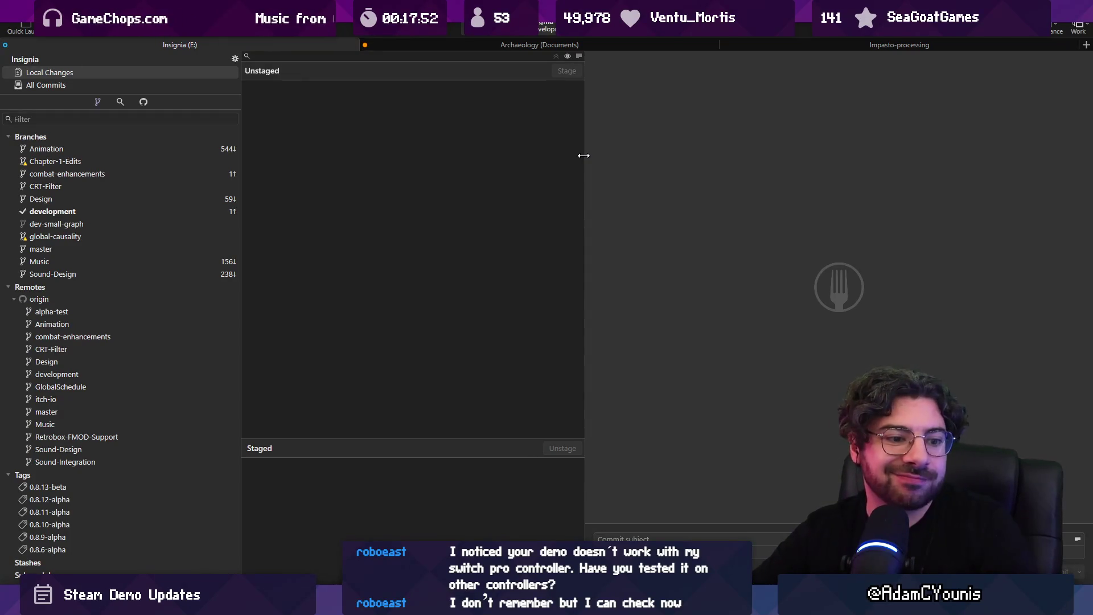
pyautogui.hotkey('alt', 'Tab')
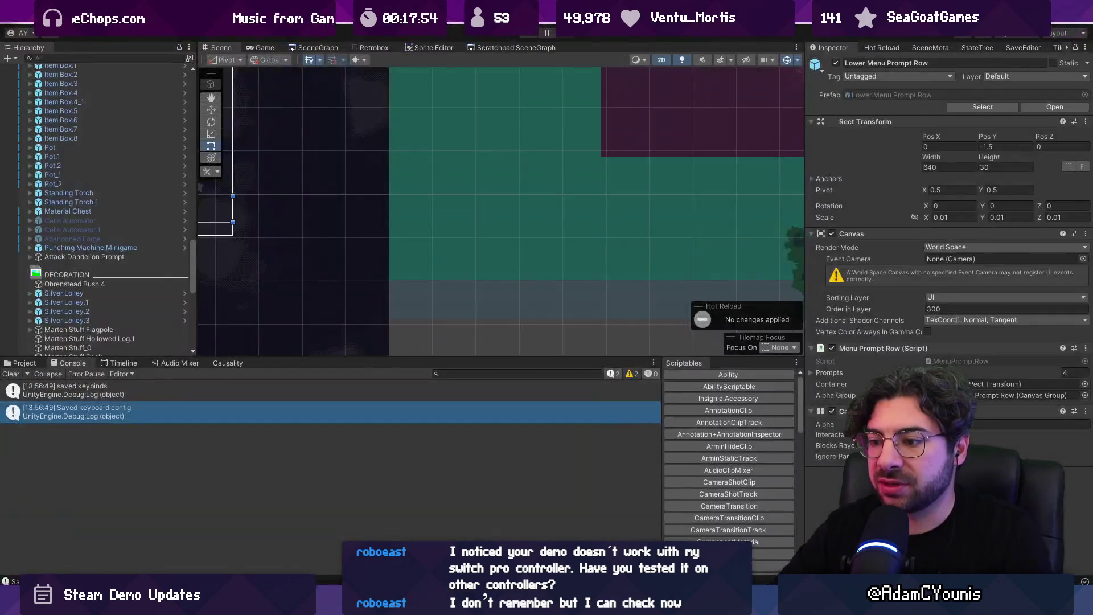
# Enlarge the Unity scene view and clear the console messages
pyautogui.moveTo(512, 357); pyautogui.dragTo(506, 424)
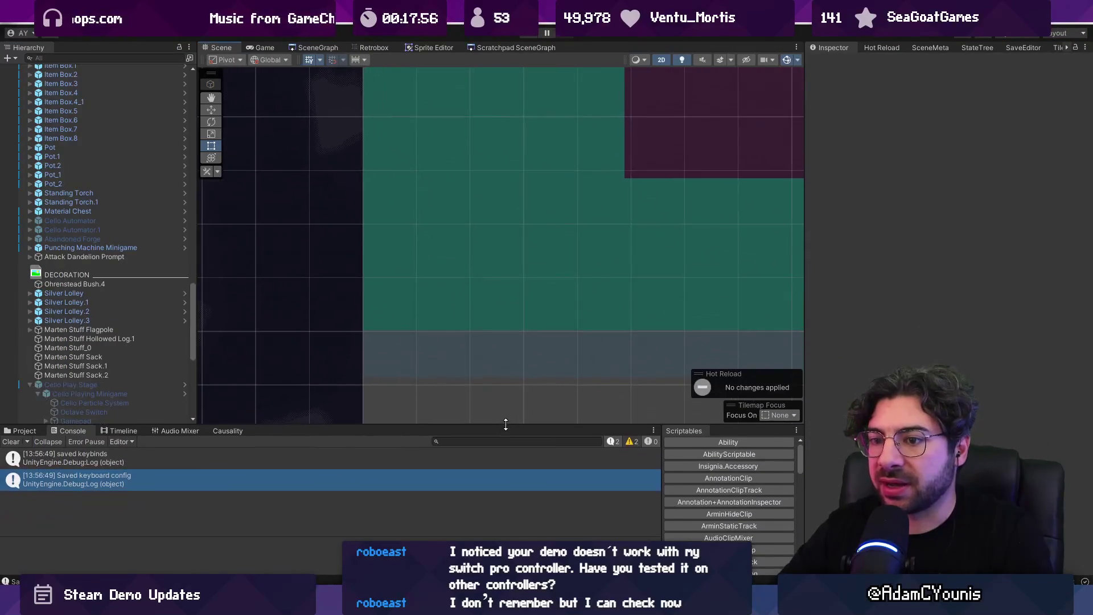
pyautogui.click(315, 459)
pyautogui.click(11, 442)
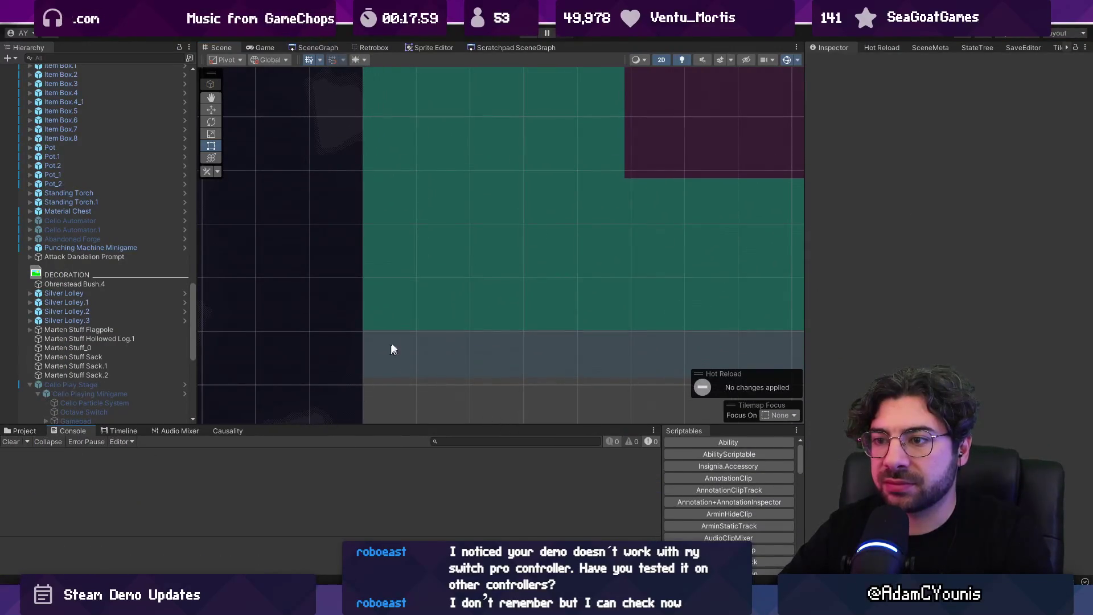
pyautogui.scroll(-8, 391, 349)
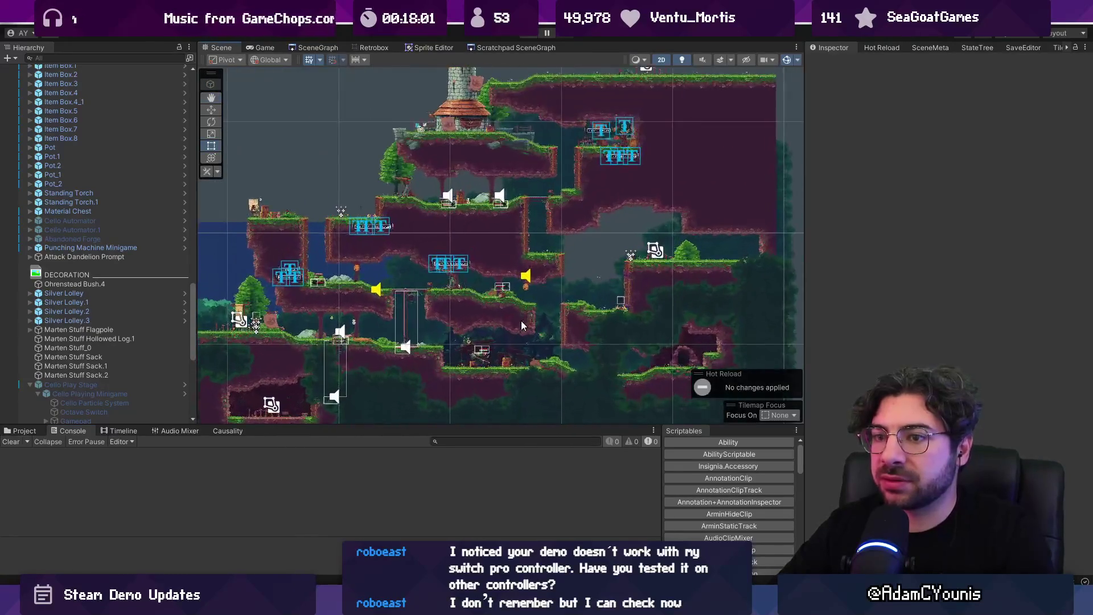
# Switch via Figma and Unity to Discord's insignia-alpha-test feedback forum
pyautogui.hotkey('alt', 'Tab')
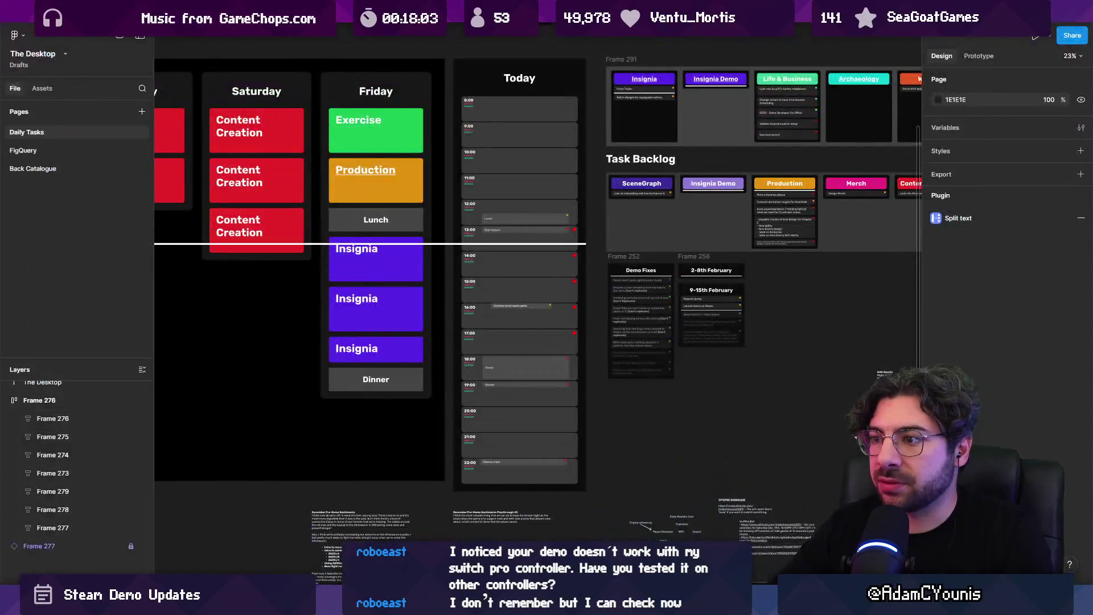
pyautogui.hotkey('alt', 'Tab')
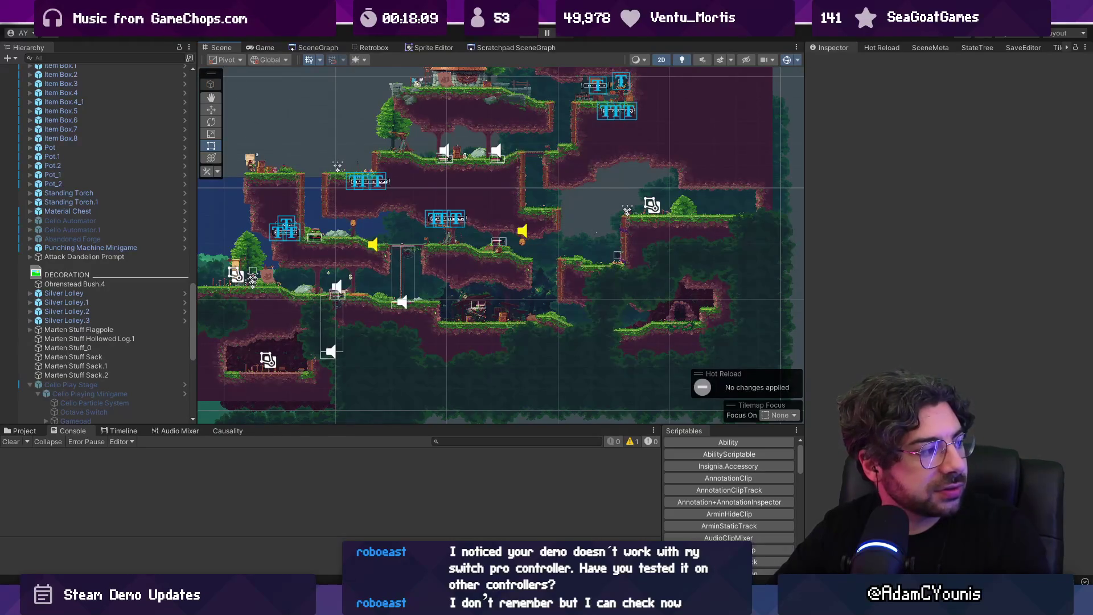
pyautogui.hotkey('alt', 'Tab')
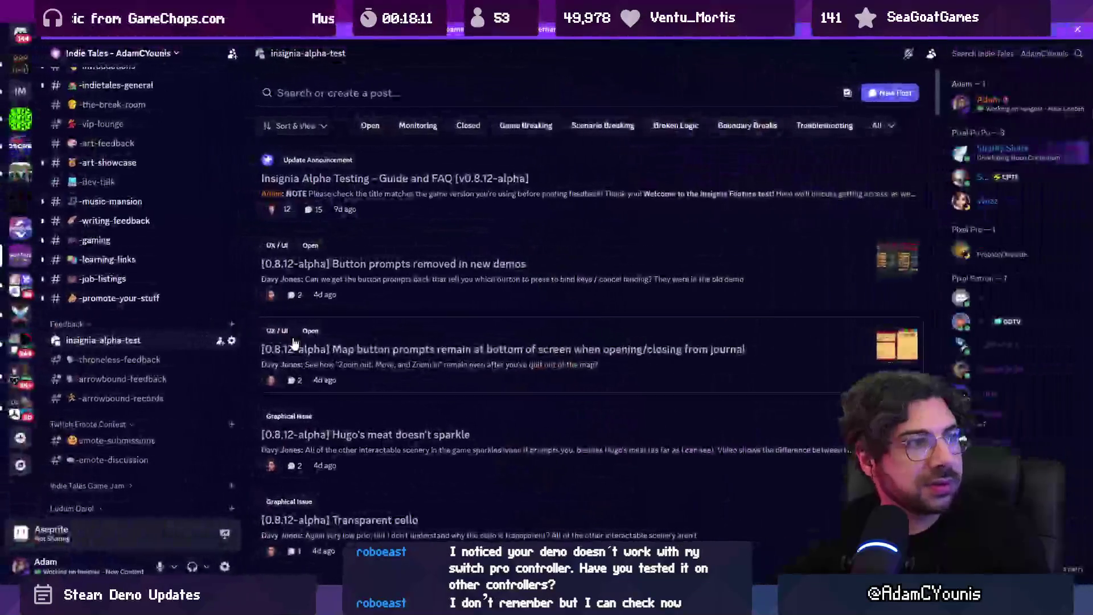
# Reply to the 'Button prompts removed in new demos' post that it's addressed
pyautogui.click(429, 88)
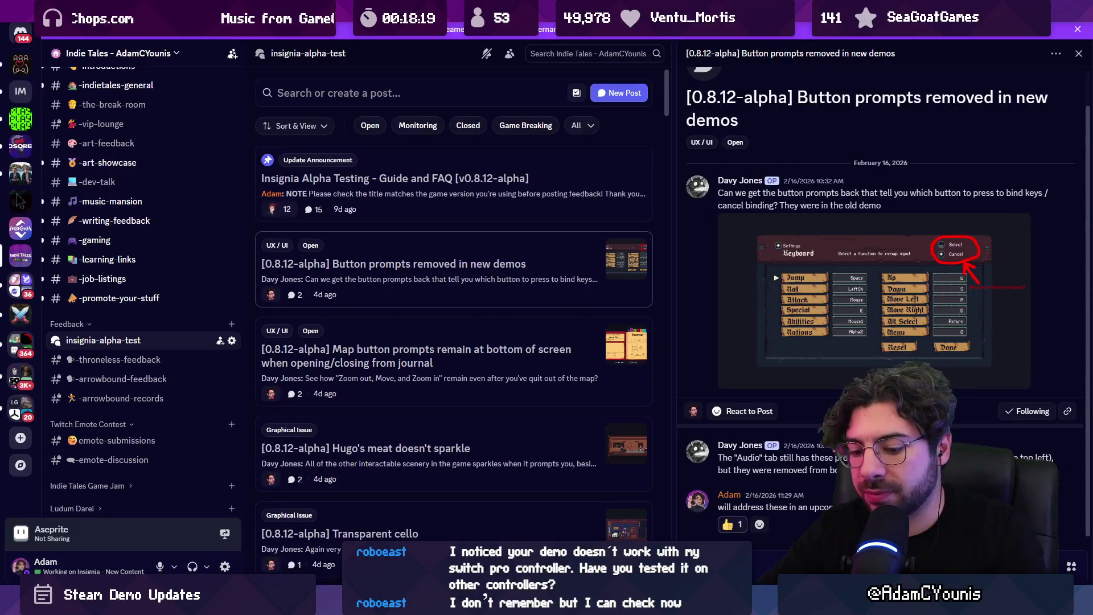
pyautogui.write('ewsd')
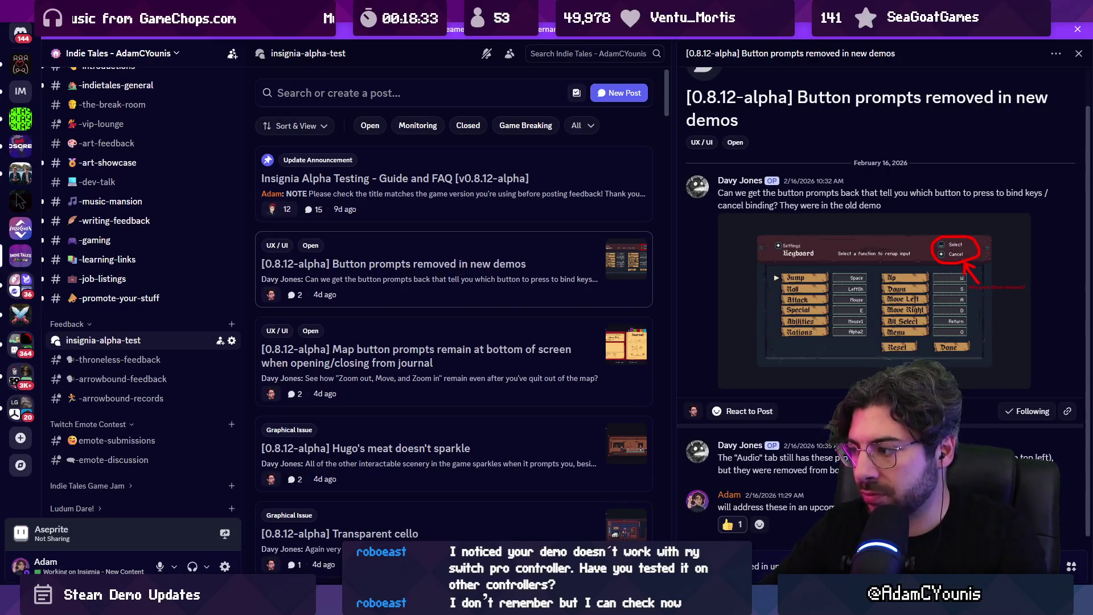
pyautogui.press('Return')
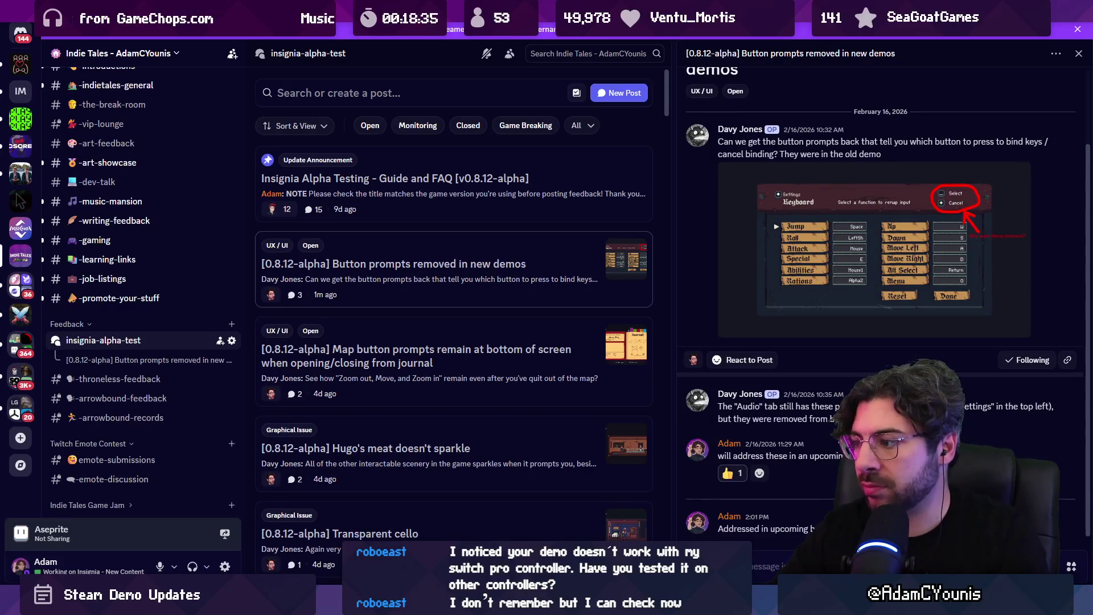
# Retag the post from Open to Closed, filter to Open posts, and open the map prompts report
pyautogui.rightClick(505, 267)
pyautogui.moveTo(561, 393)
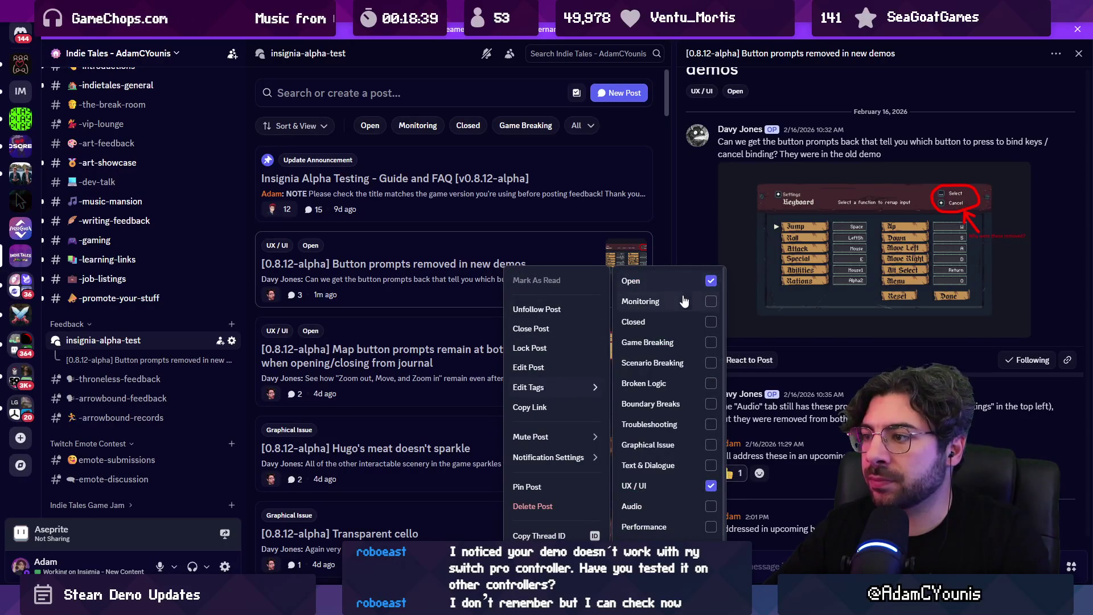
pyautogui.click(711, 281)
pyautogui.click(711, 322)
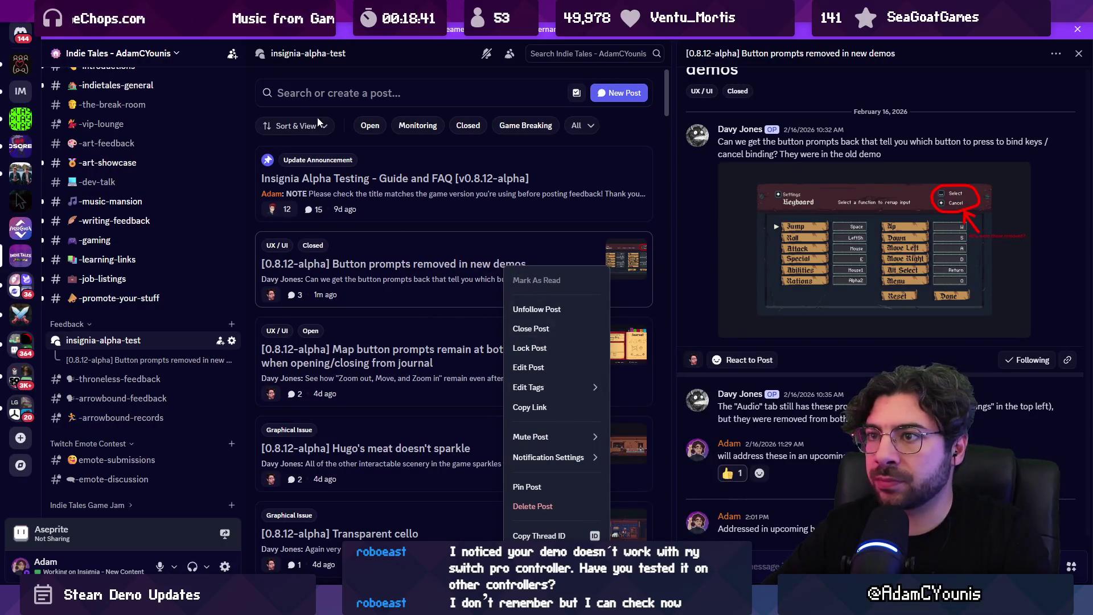
pyautogui.click(370, 125)
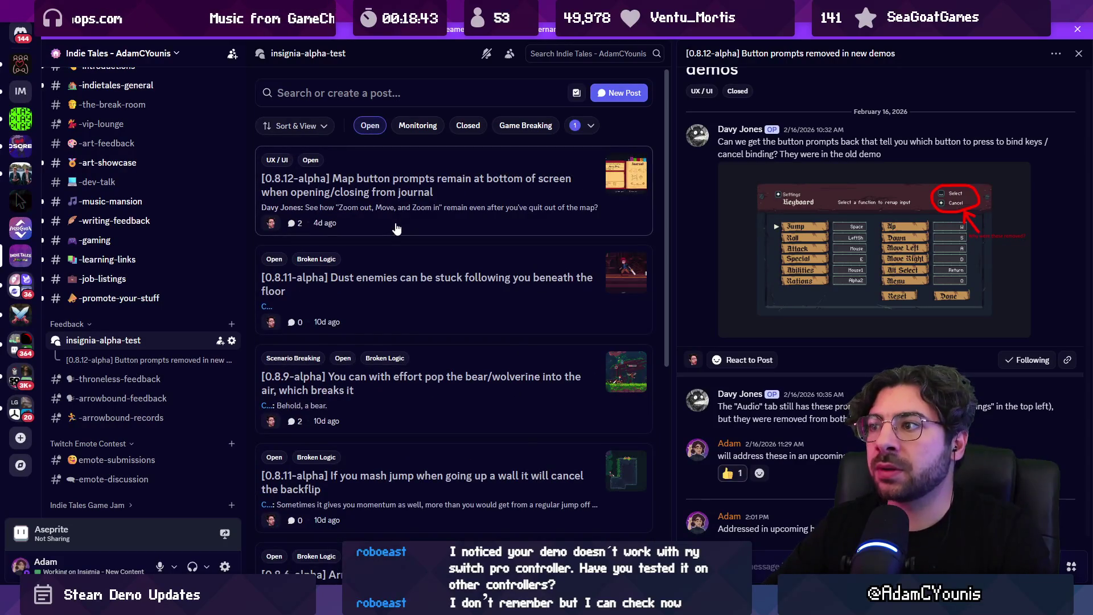
pyautogui.click(413, 222)
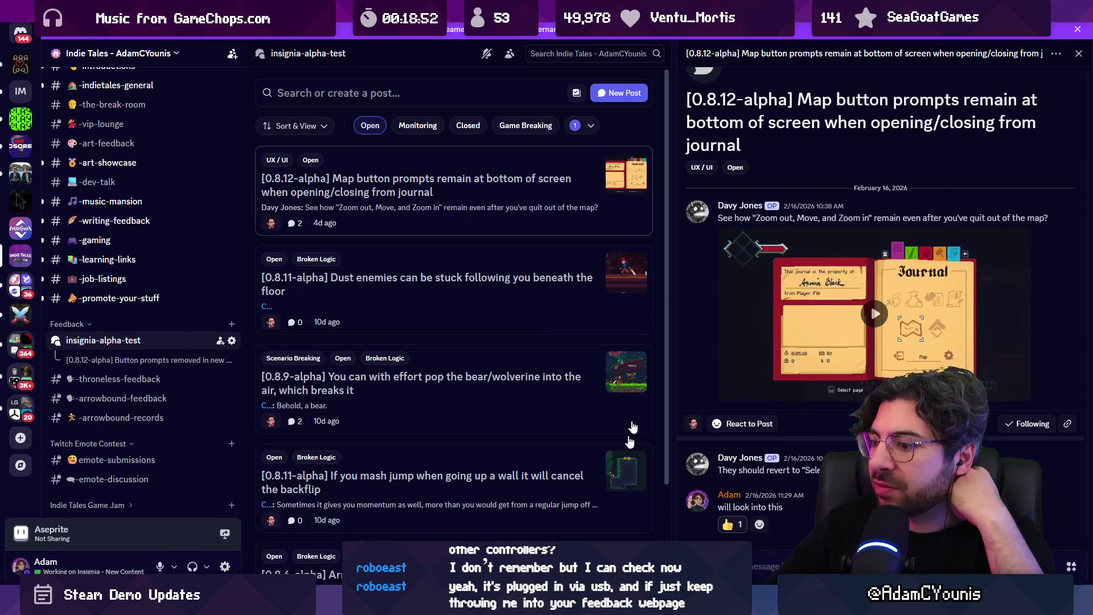
# Return to the Unity editor showing the forest level layout
pyautogui.moveTo(385, 604)
pyautogui.click(384, 527)
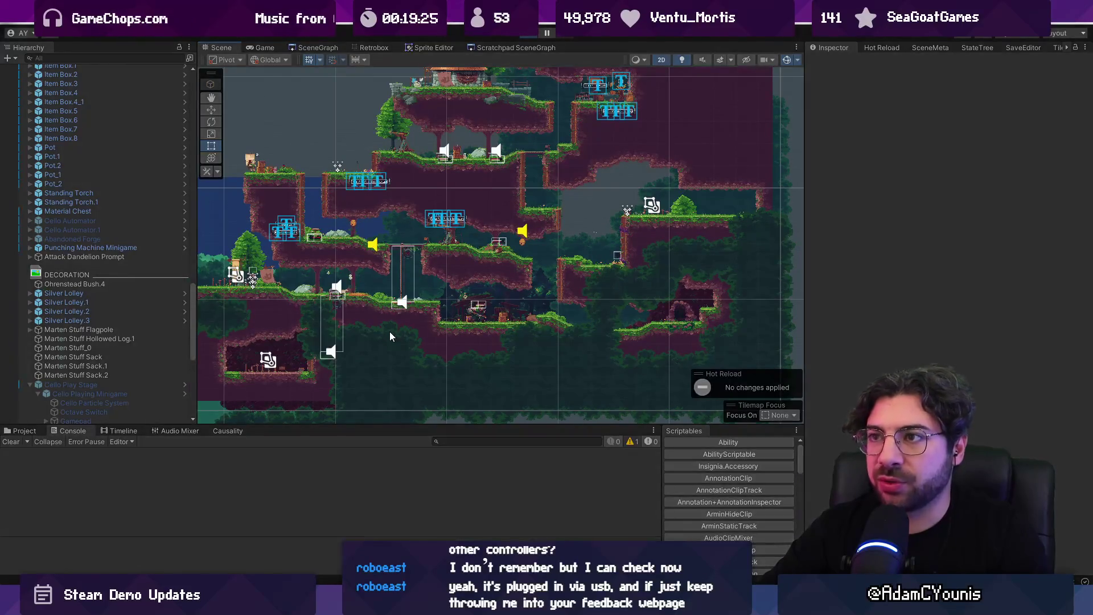
# Play the game and open and close the Journal's world map twice
pyautogui.hotkey('ctrl', 'p')
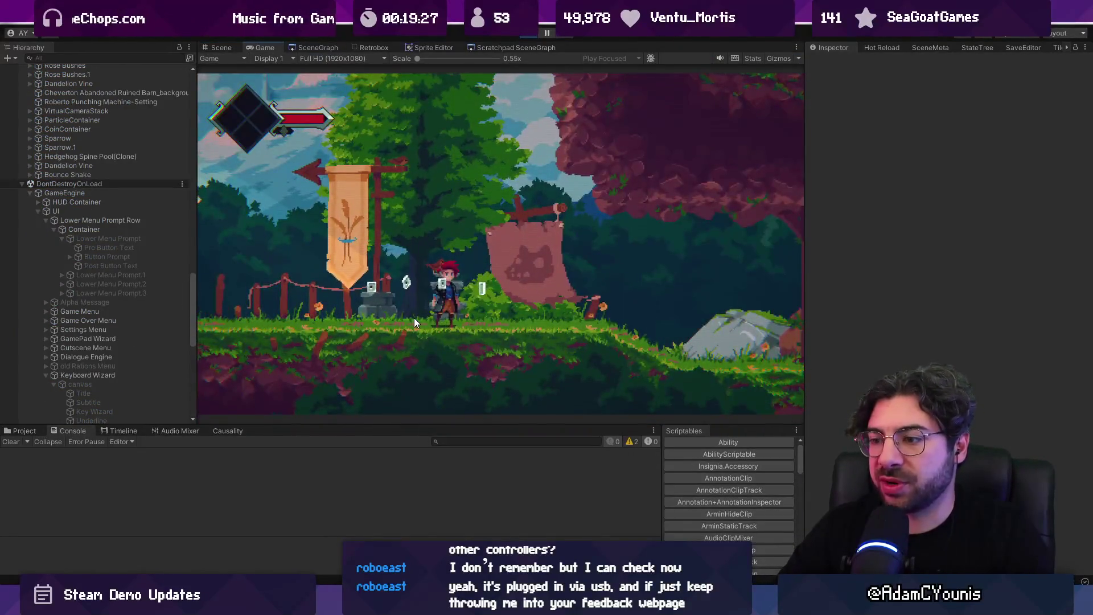
pyautogui.press('Tab')
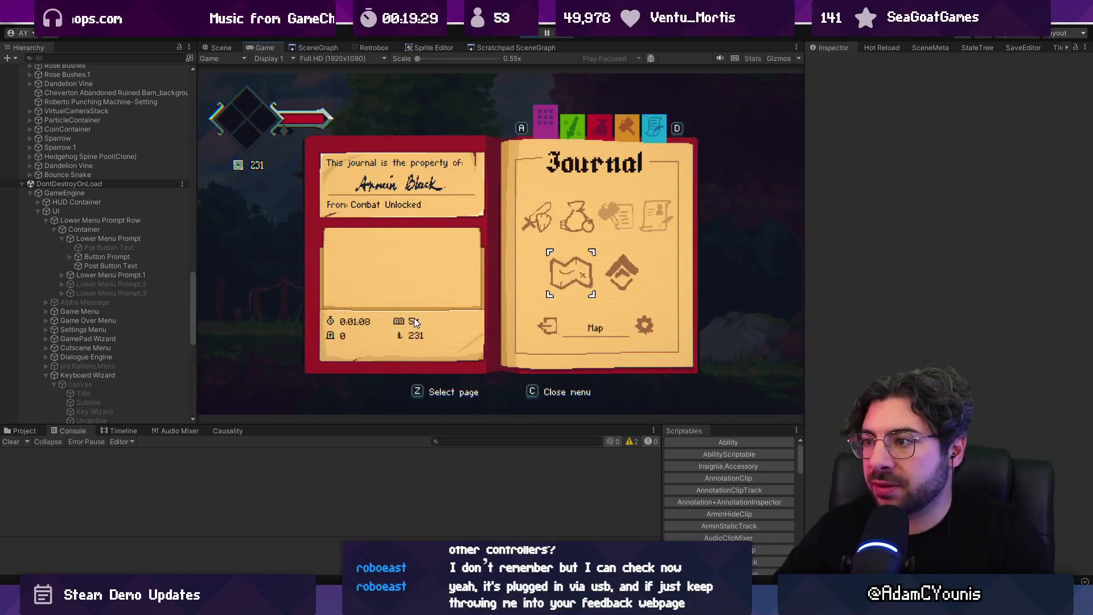
pyautogui.press('Return')
pyautogui.press('Escape')
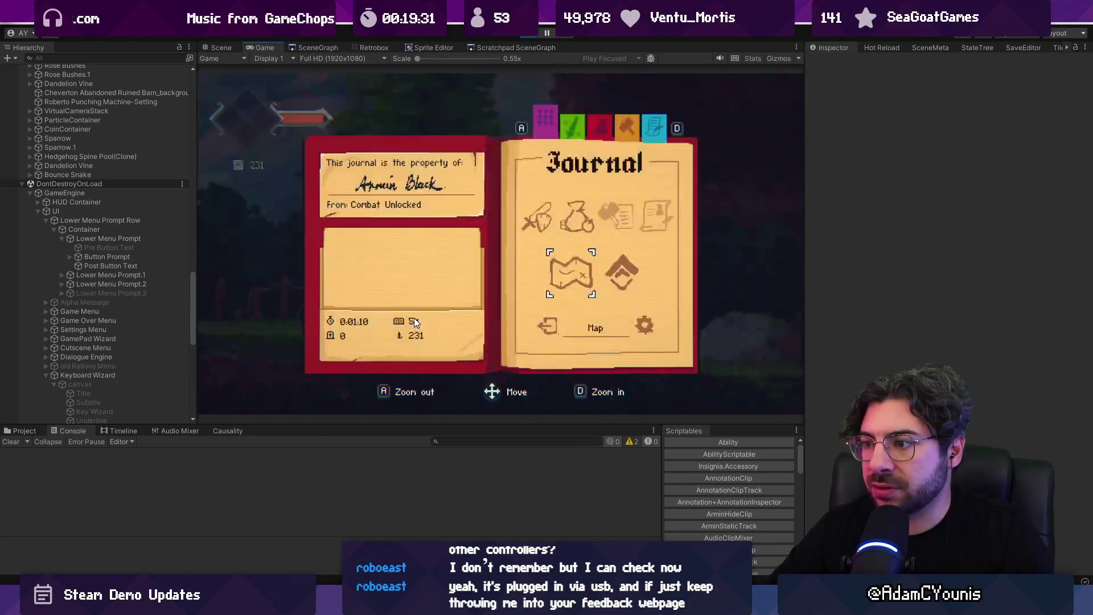
pyautogui.press('Return')
pyautogui.press('Escape')
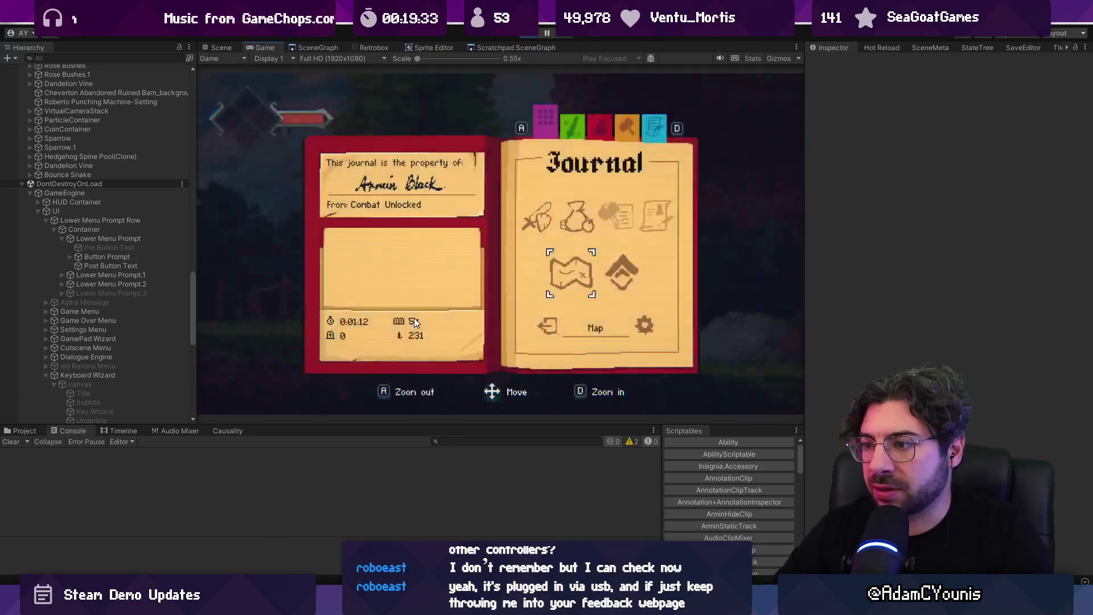
# Reopen the Journal to check the lingering map prompts, then switch to the KeyboardWizard.cs code
pyautogui.press('Escape')
pyautogui.press('Tab')
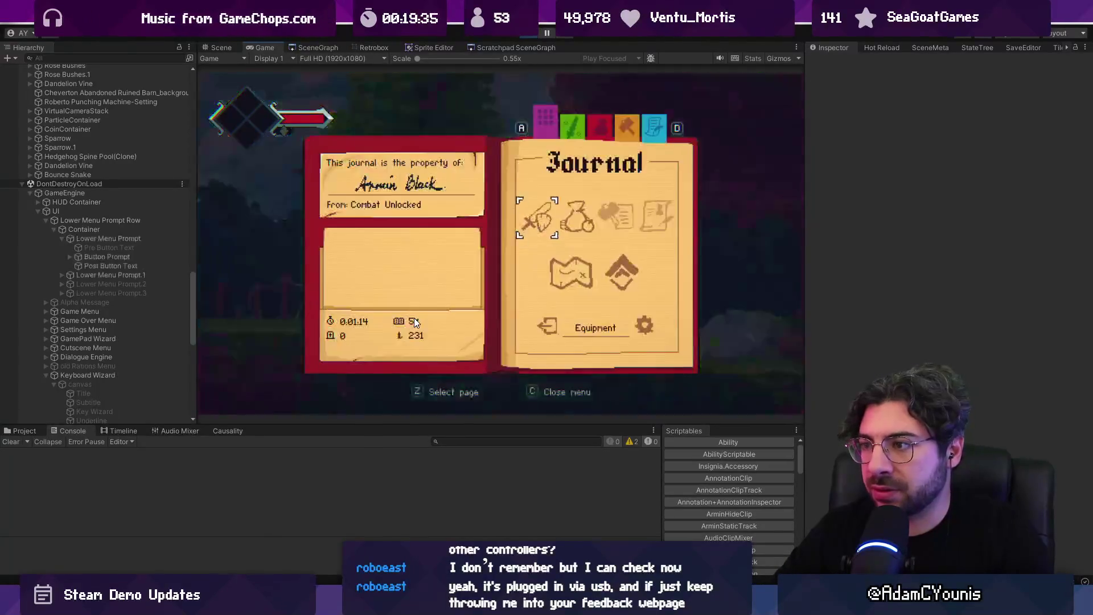
pyautogui.press('Down')
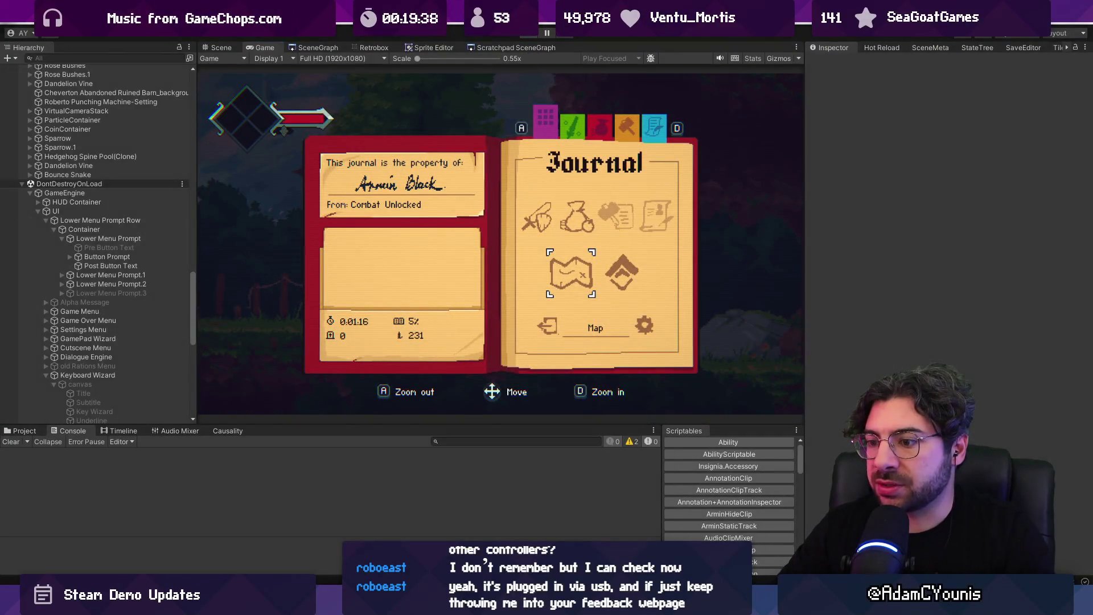
pyautogui.hotkey('alt', 'Tab')
pyautogui.click(441, 437)
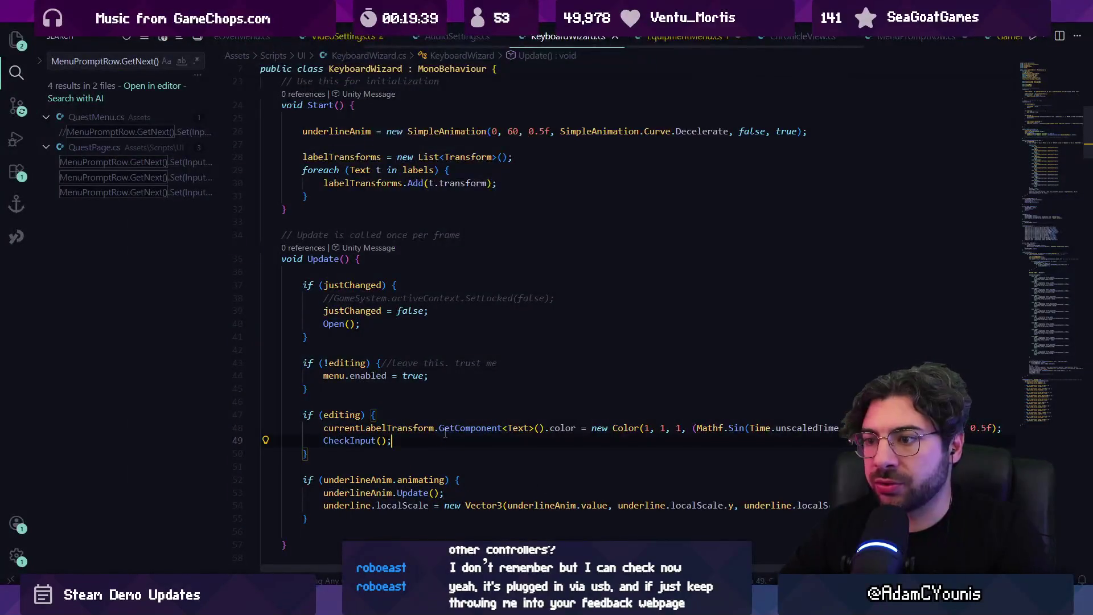
# Open WorldGraph.cs and locate the Close(bool fromCutscene) method
pyautogui.hotkey('ctrl', 'p')
pyautogui.write('worldgraph')
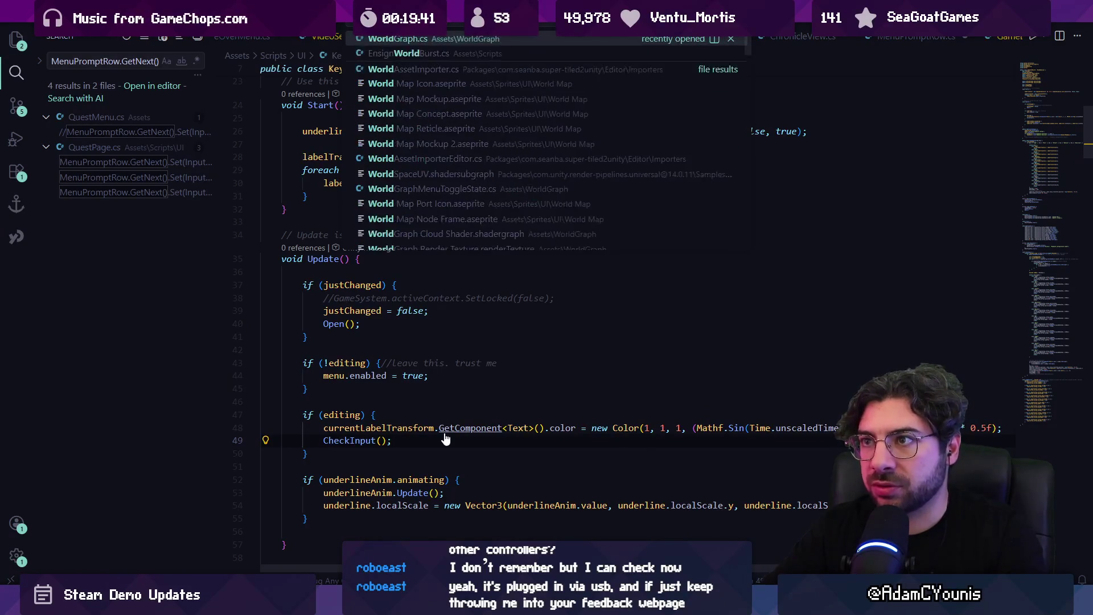
pyautogui.press('Return')
pyautogui.hotkey('ctrl', 'f')
pyautogui.write('close(')
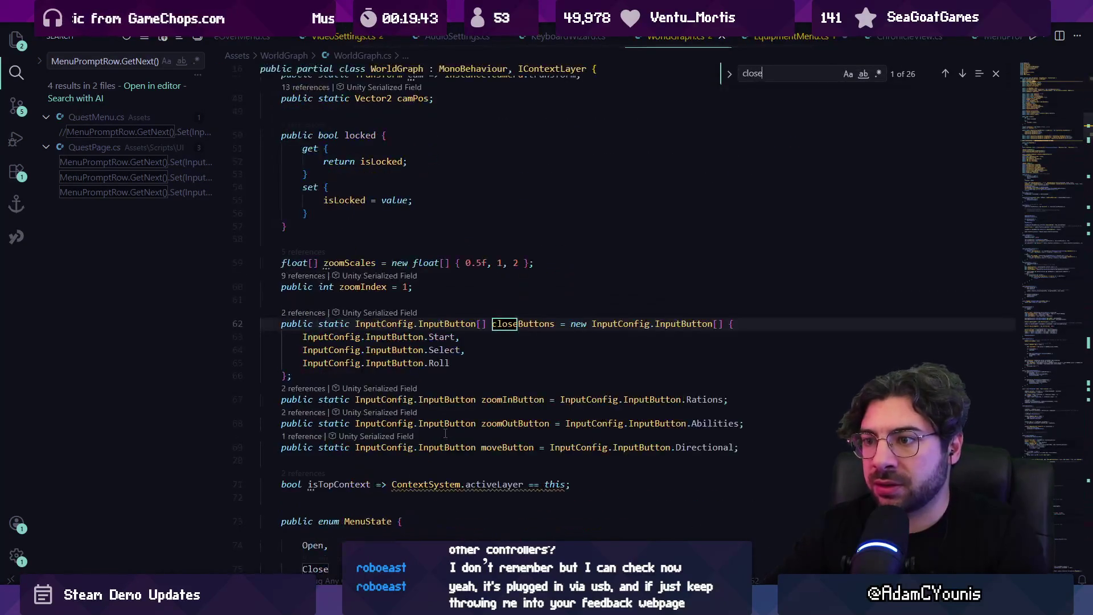
pyautogui.press('Return')
pyautogui.press('Return')
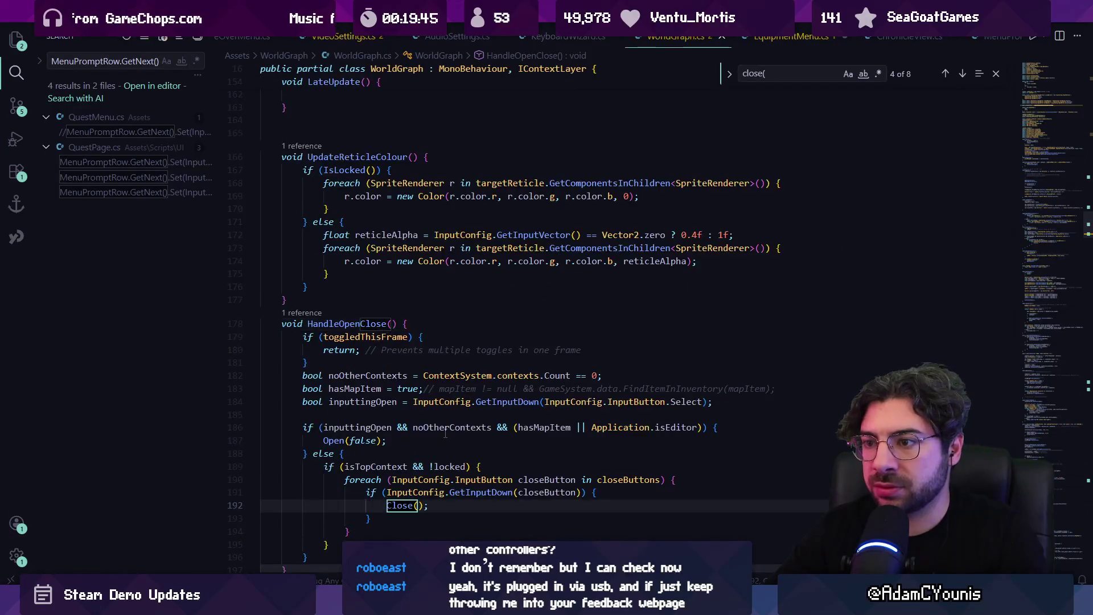
pyautogui.press('Return')
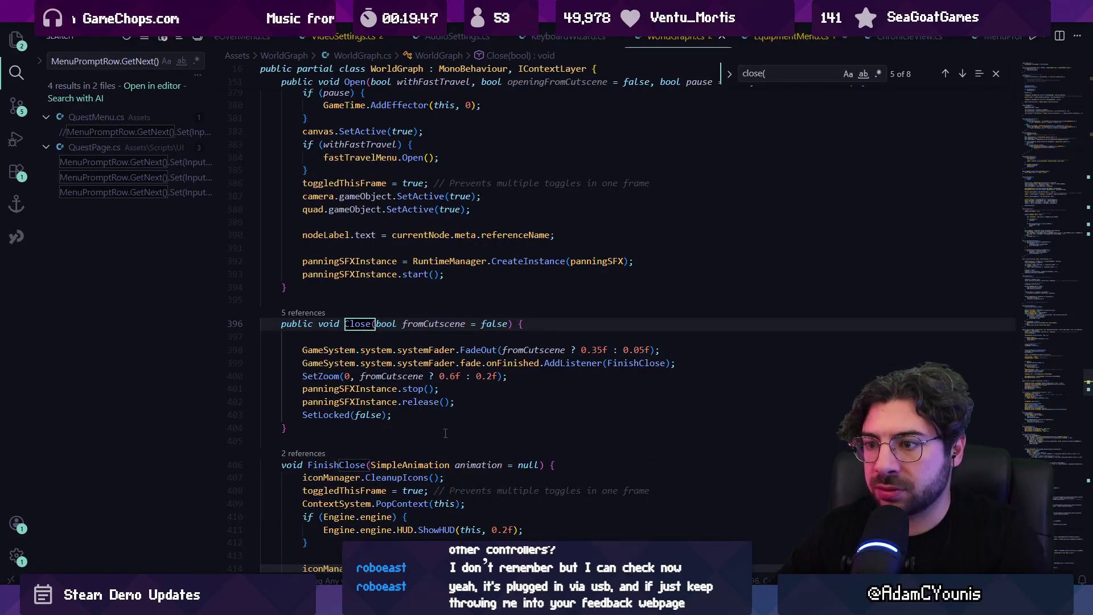
pyautogui.press('Escape')
# Add MenuPromptRow.Clear(); on a new line after SetLocked(false) in Close()
pyautogui.click(434, 414)
pyautogui.press('Return')
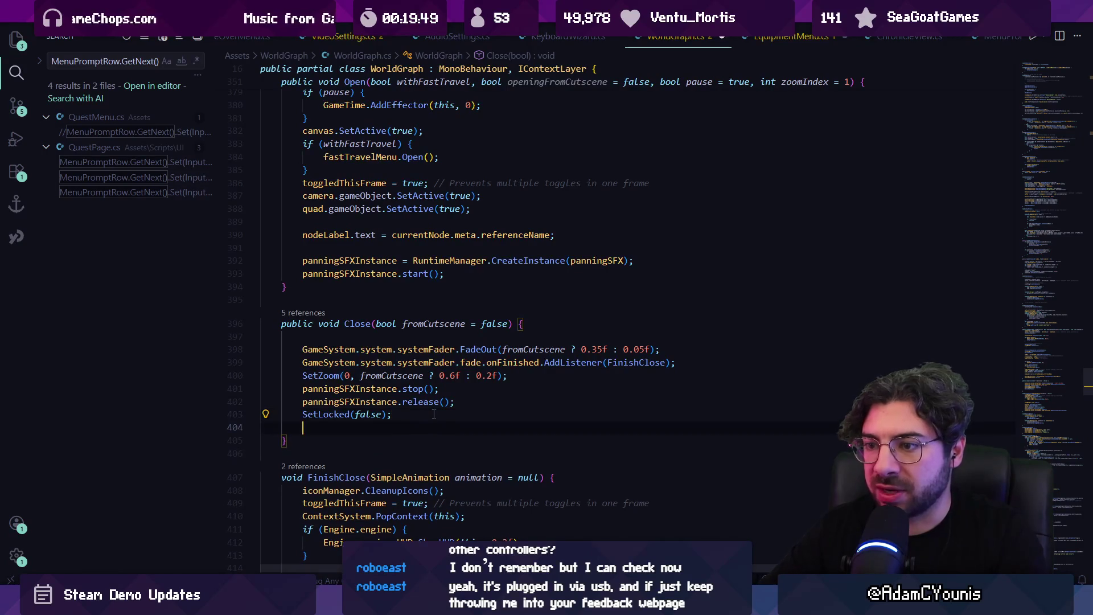
pyautogui.write('MenuPrmoptRow.Clea')
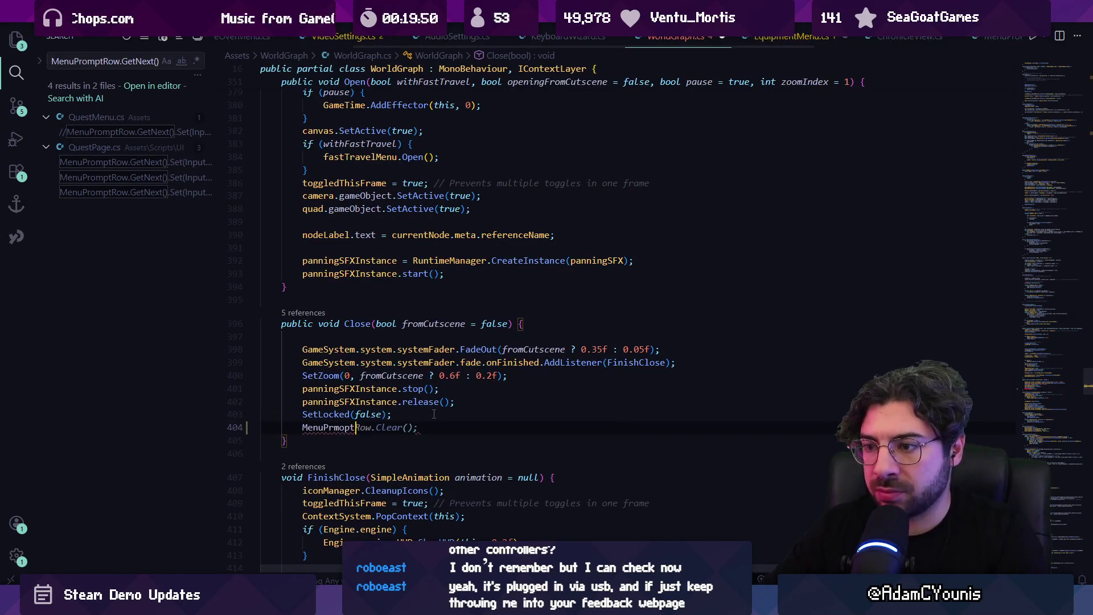
pyautogui.write('r();')
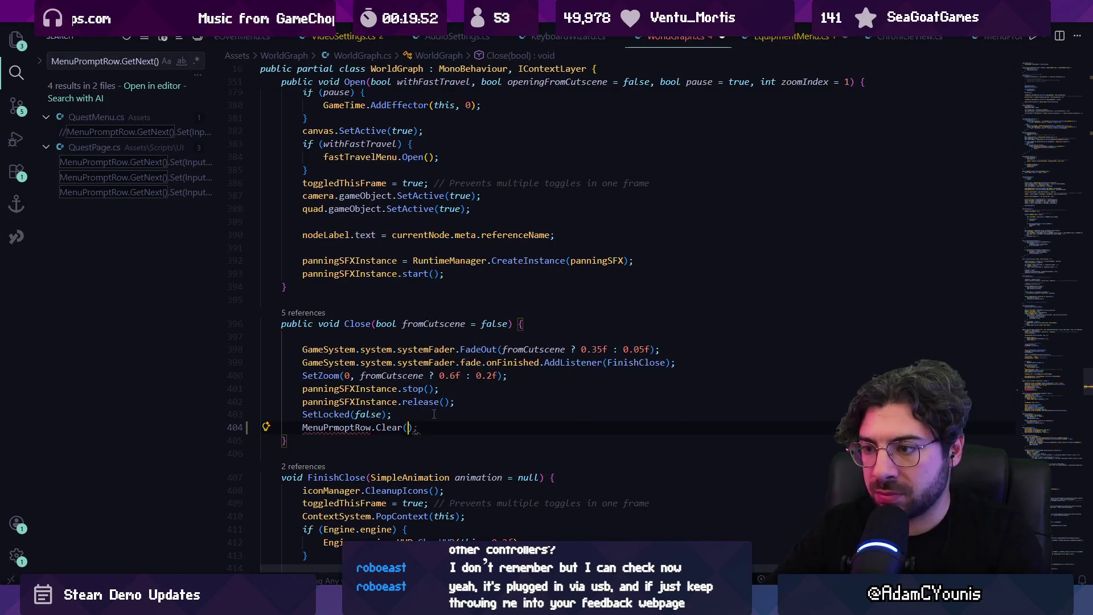
pyautogui.hotkey('shift', 'Home')
pyautogui.write('MenuPromptRow.Clear();')
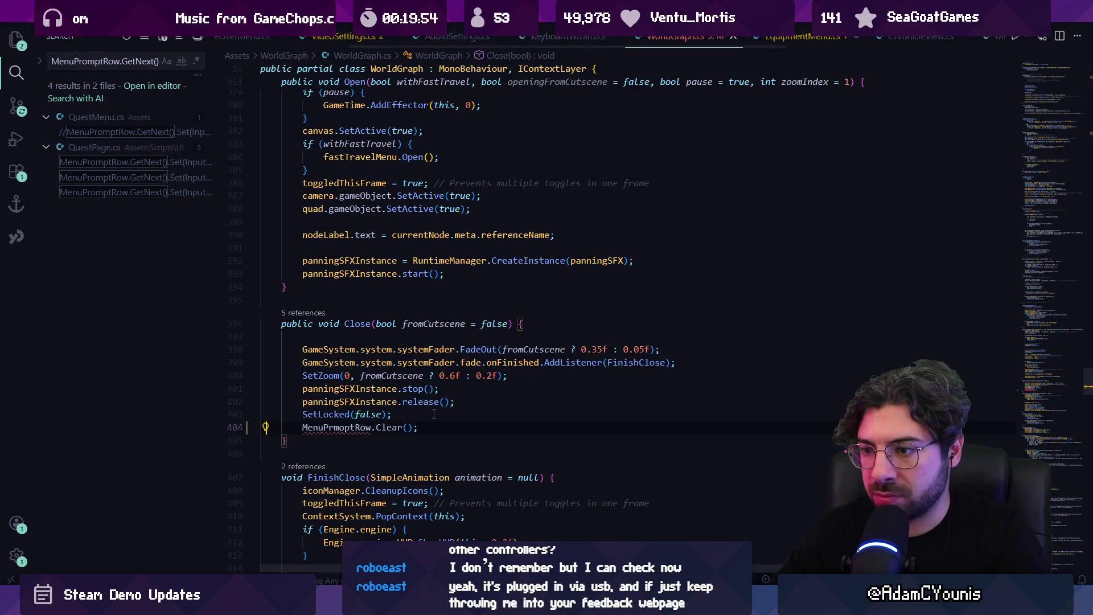
# Search the file for other menupromptrow.clear uses, then return to Unity
pyautogui.hotkey('ctrl', 'f')
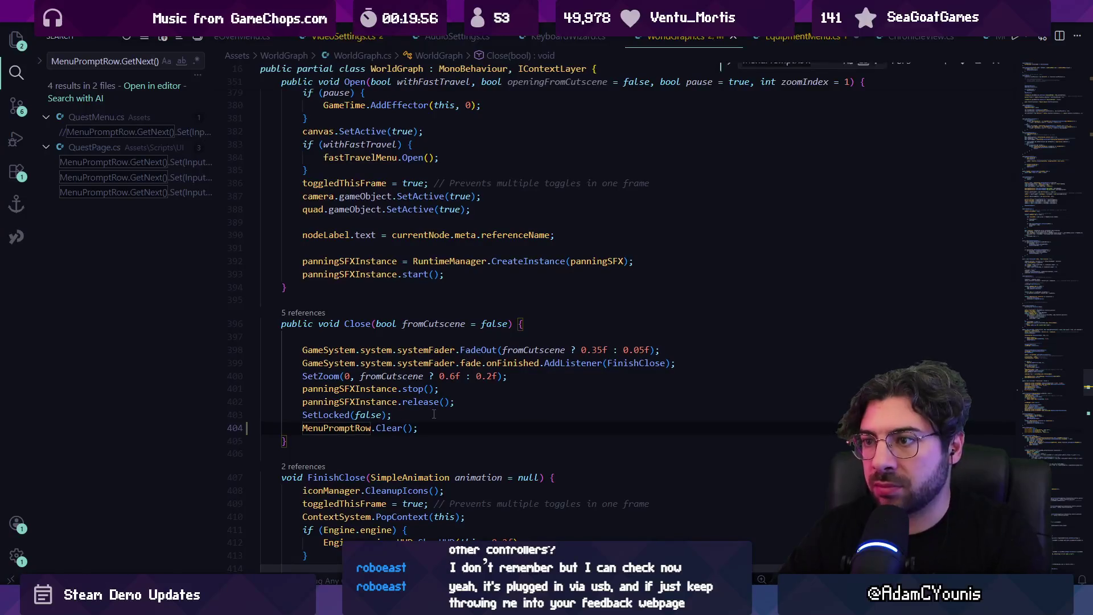
pyautogui.write('menu')
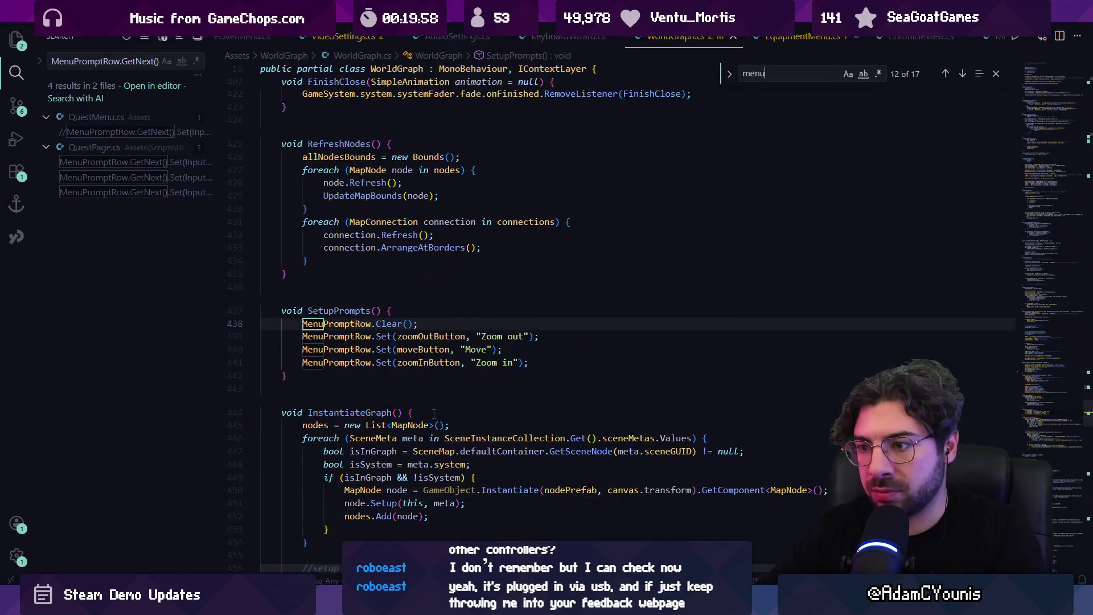
pyautogui.write('promptrow.clear')
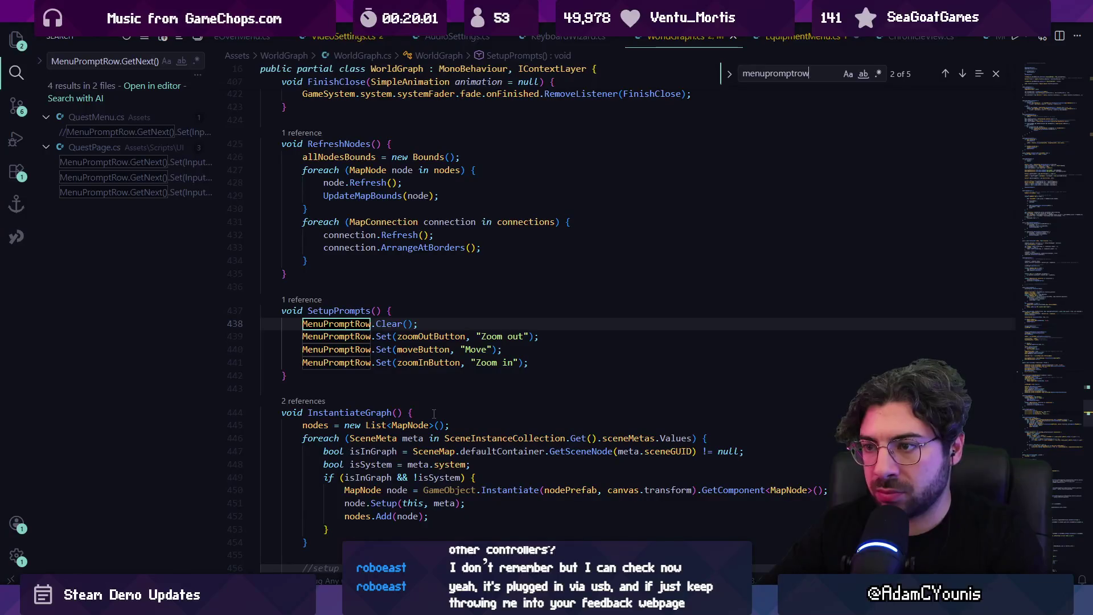
pyautogui.press('Return')
pyautogui.press('Return')
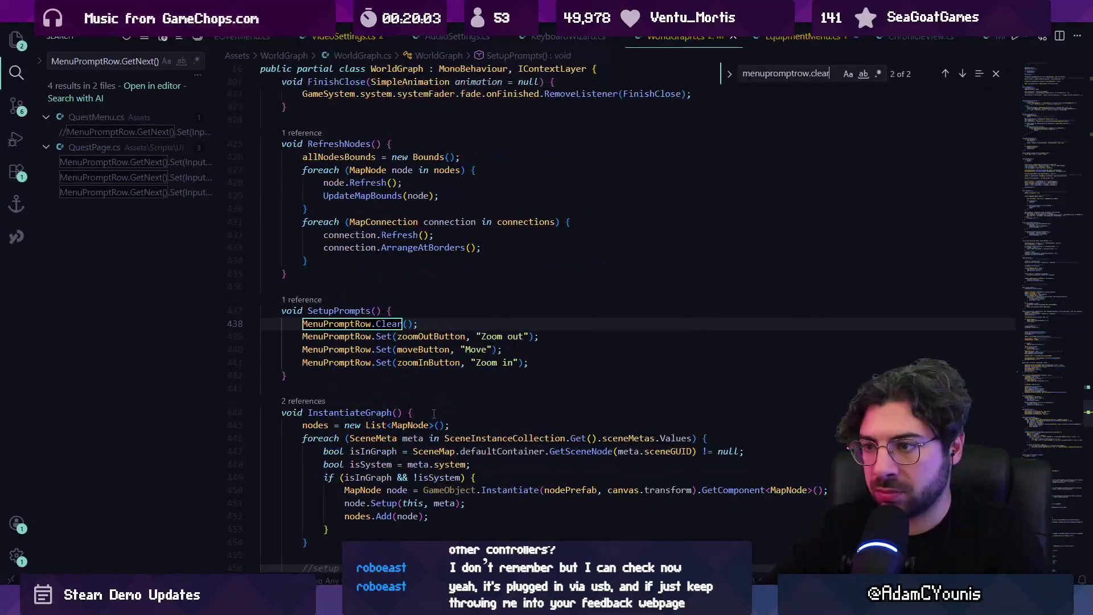
pyautogui.hotkey('alt', 'Tab')
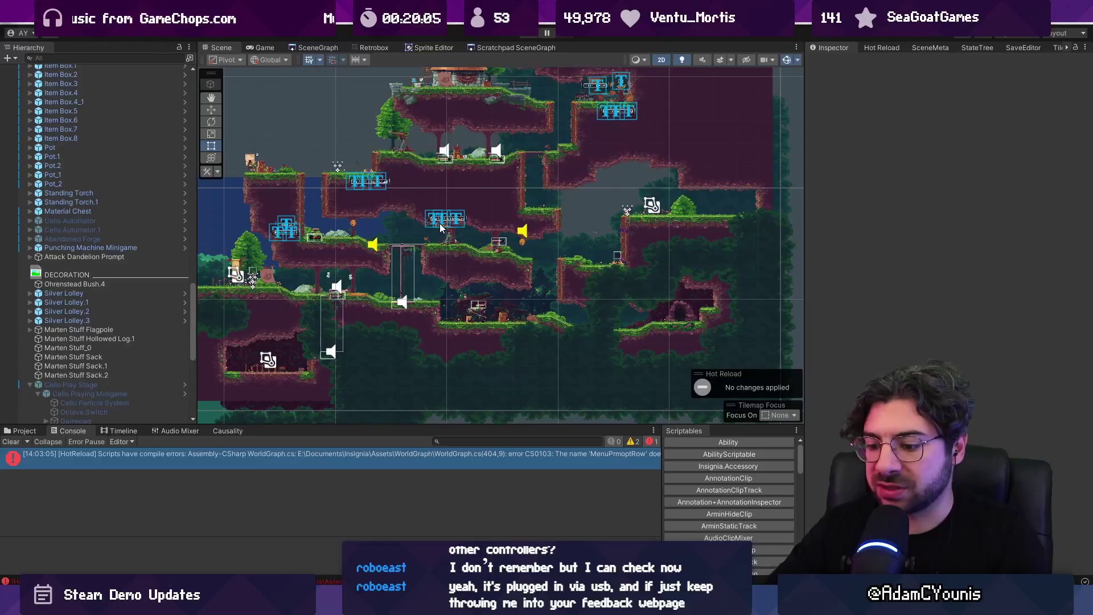
# Play the game, open and close the Journal's Map, move between Equipment and Map, then return to VS Code
pyautogui.hotkey('ctrl', 'p')
pyautogui.press('Escape')
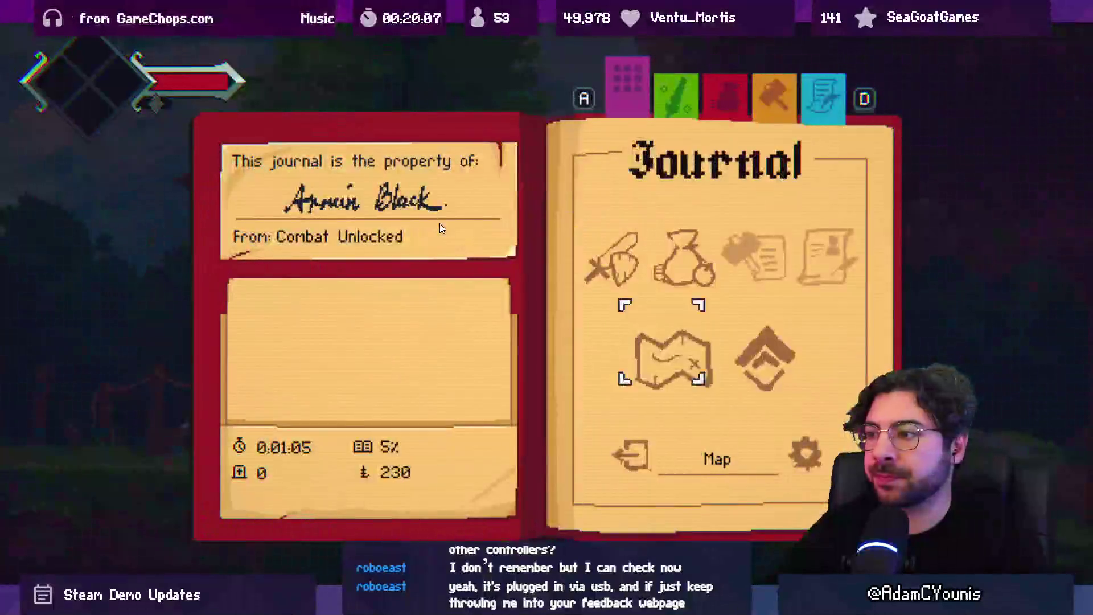
pyautogui.press('Return')
pyautogui.press('Escape')
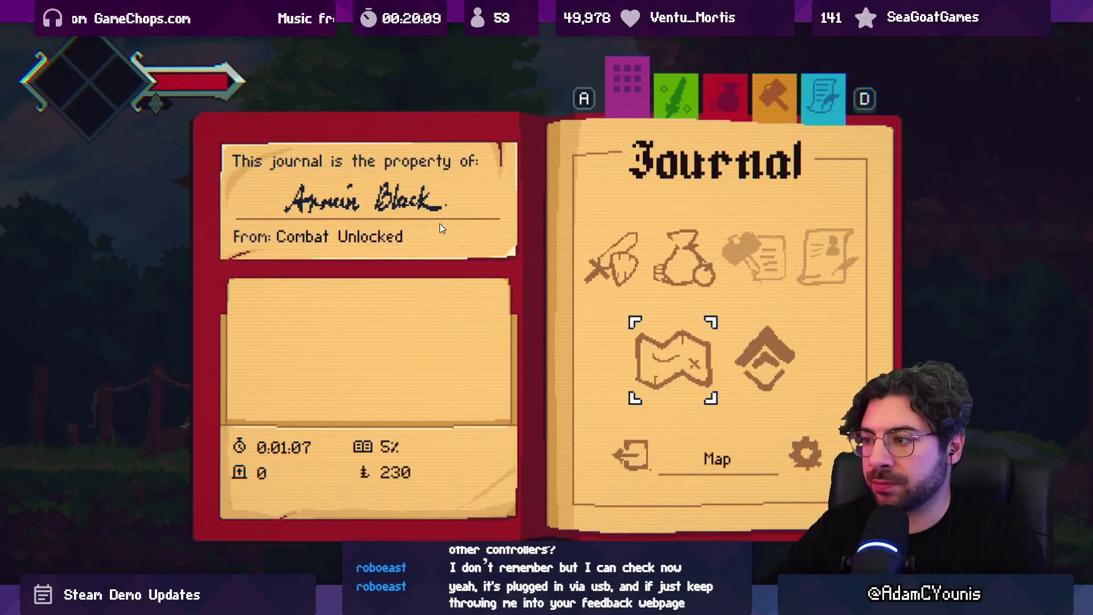
pyautogui.press('Escape')
pyautogui.press('Escape')
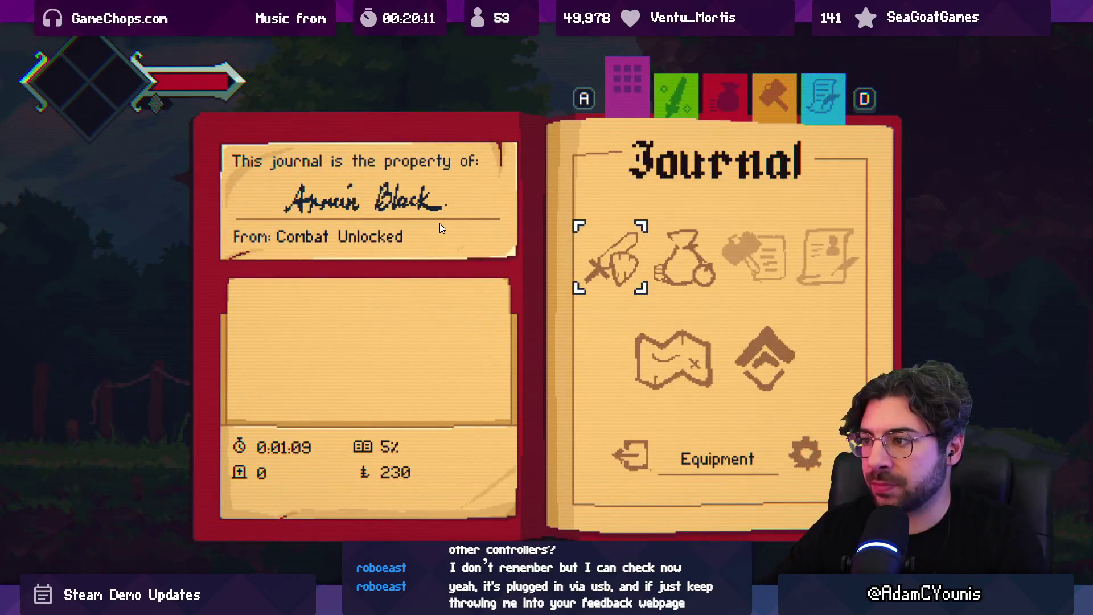
pyautogui.press('s')
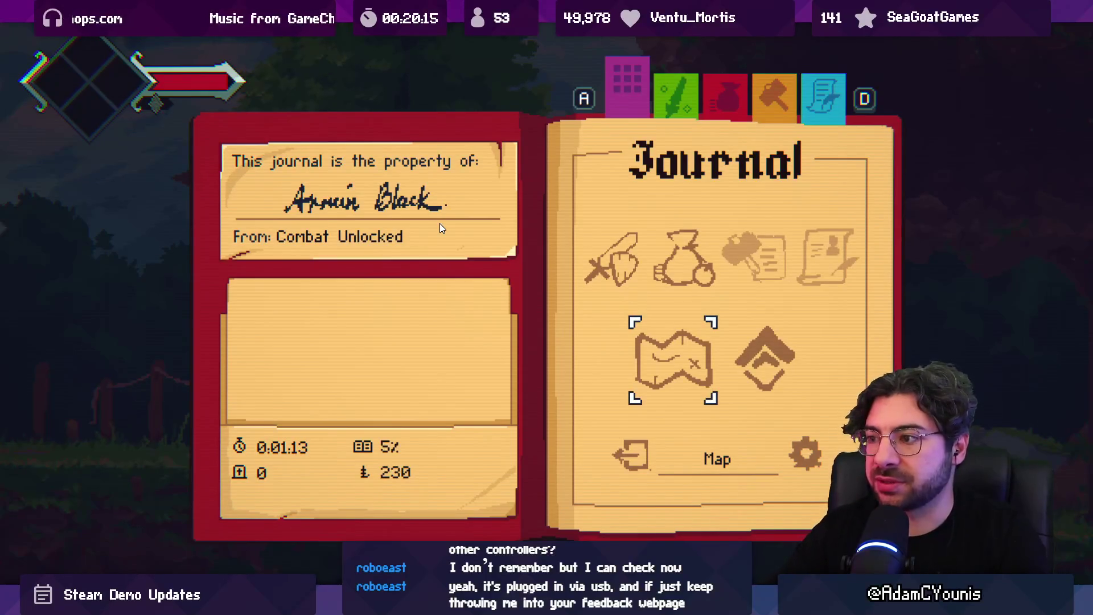
pyautogui.press('Escape')
pyautogui.press('Escape')
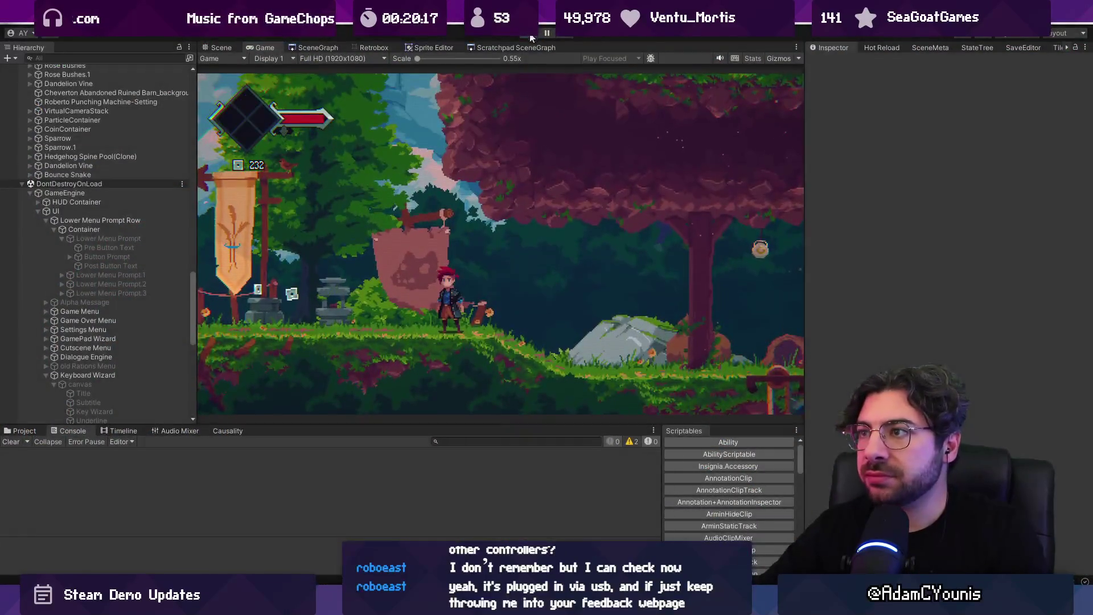
pyautogui.hotkey('alt', 'Tab')
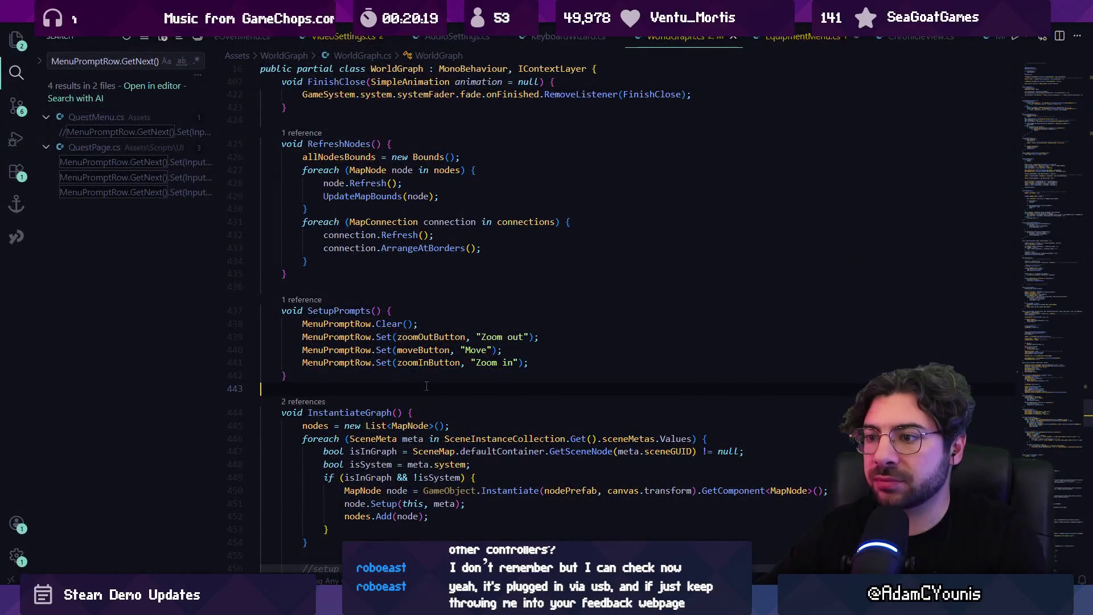
# Open PauseMenu.cs from the quick-open list by searching 'pause'
pyautogui.hotkey('ctrl', 'p')
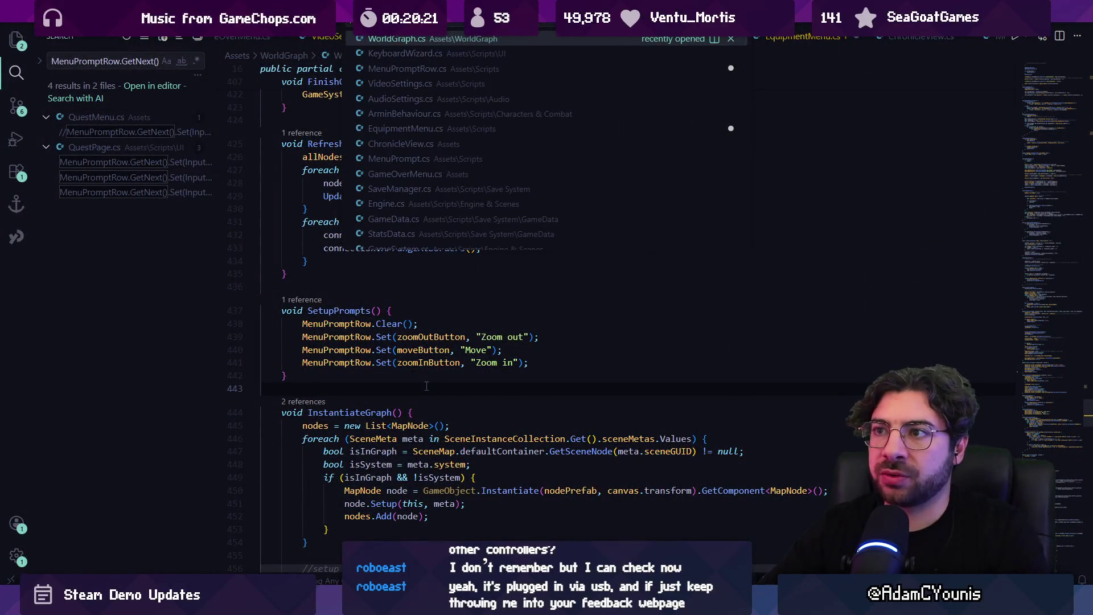
pyautogui.write('pause')
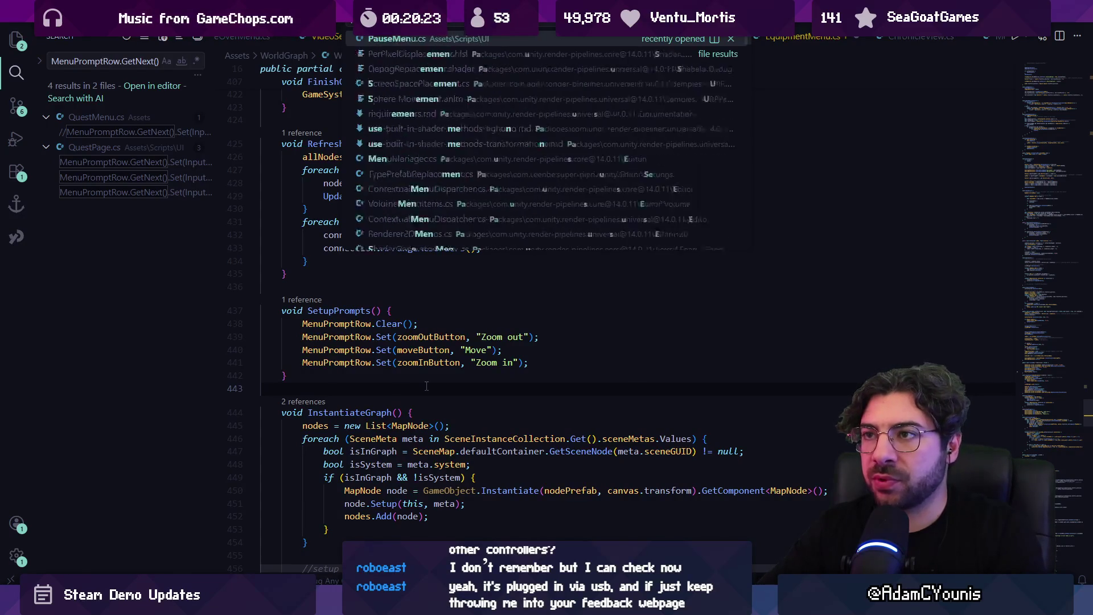
pyautogui.press('Return')
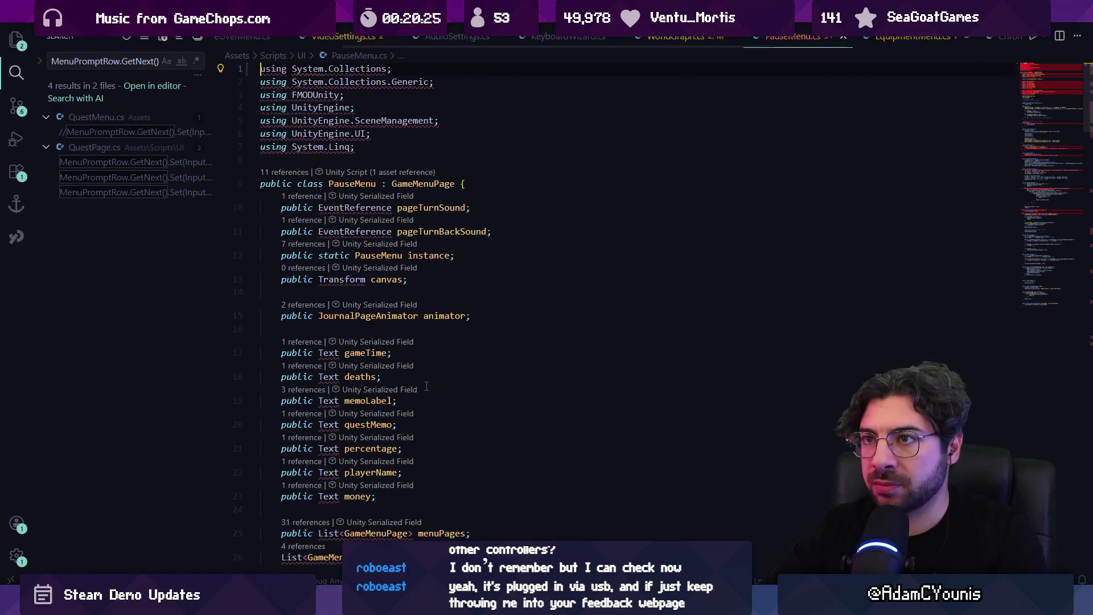
pyautogui.hotkey('ctrl', 'r')
pyautogui.press('Escape')
# Find 'menupromptrow' in OnEnable and select the three MenuPromptRow lines 68–70
pyautogui.hotkey('ctrl', 'f')
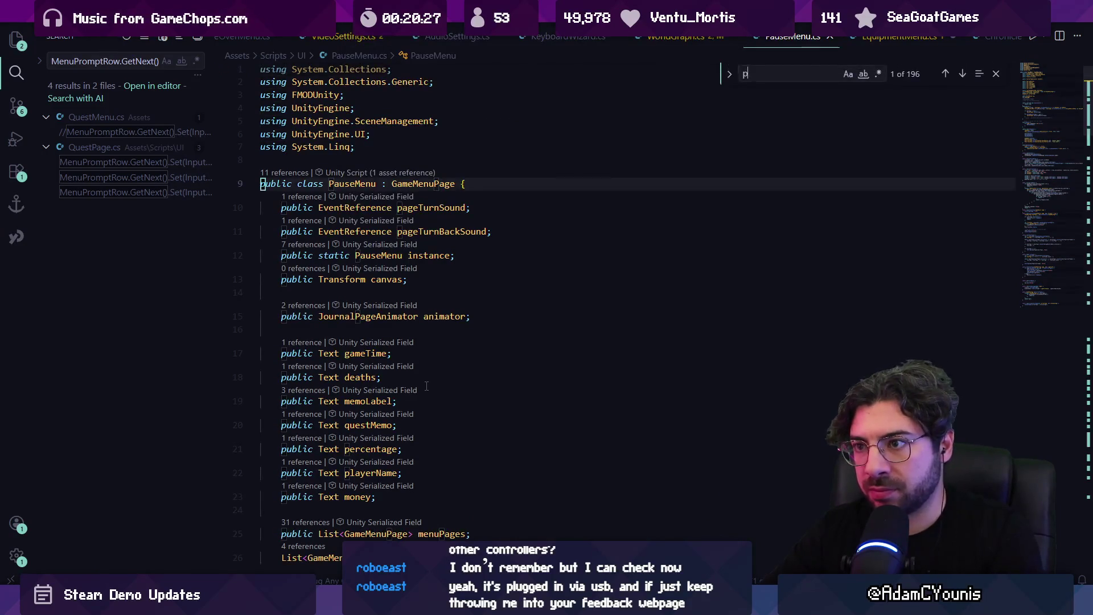
pyautogui.write('mnen')
pyautogui.press('BackSpace')
pyautogui.press('BackSpace')
pyautogui.press('BackSpace')
pyautogui.write('enupromptrow')
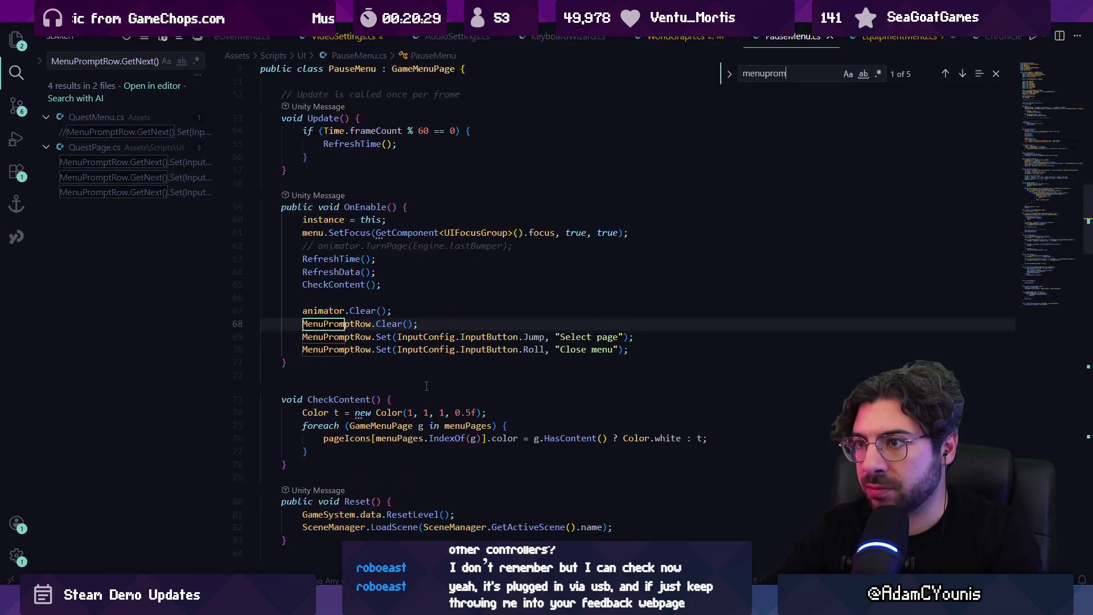
pyautogui.press('Escape')
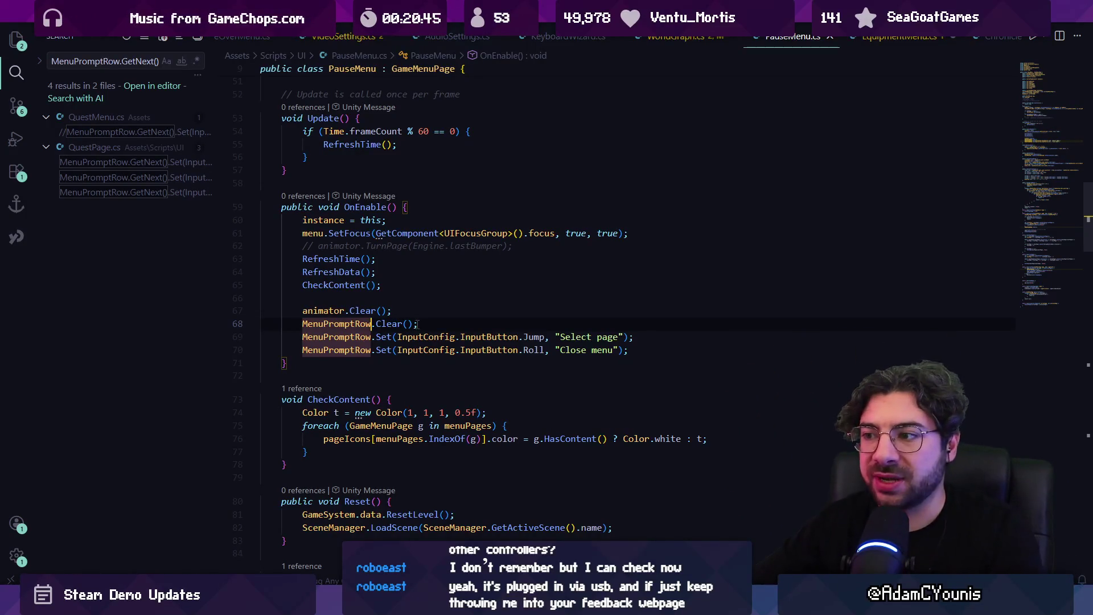
pyautogui.moveTo(296, 325); pyautogui.dragTo(659, 348)
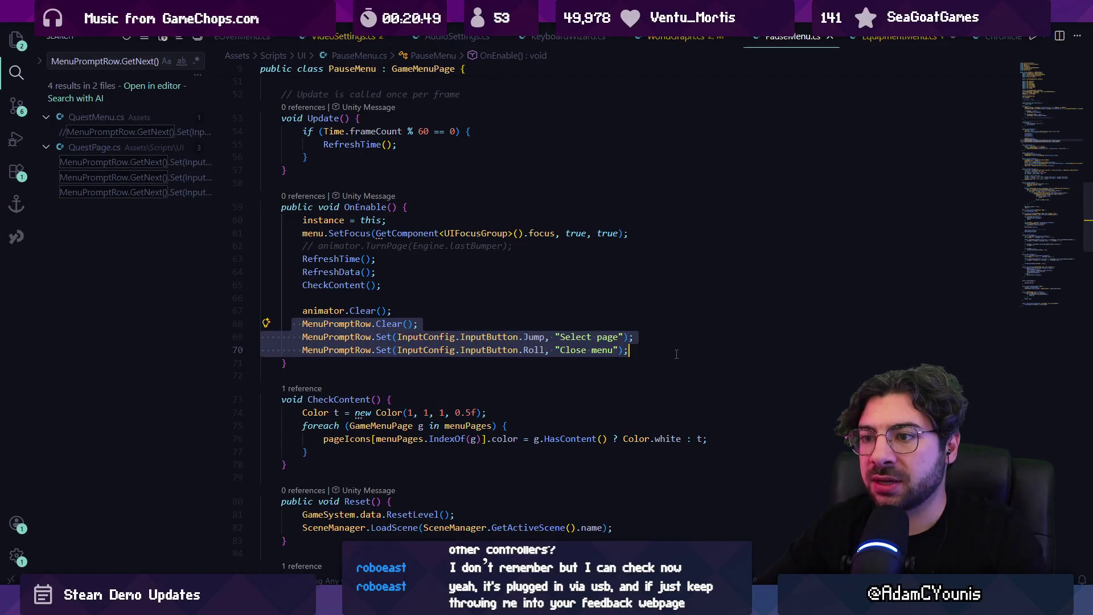
# Replace the three MenuPromptRow lines with a SetupPrompts(); call and make room below OnEnable
pyautogui.press('BackSpace')
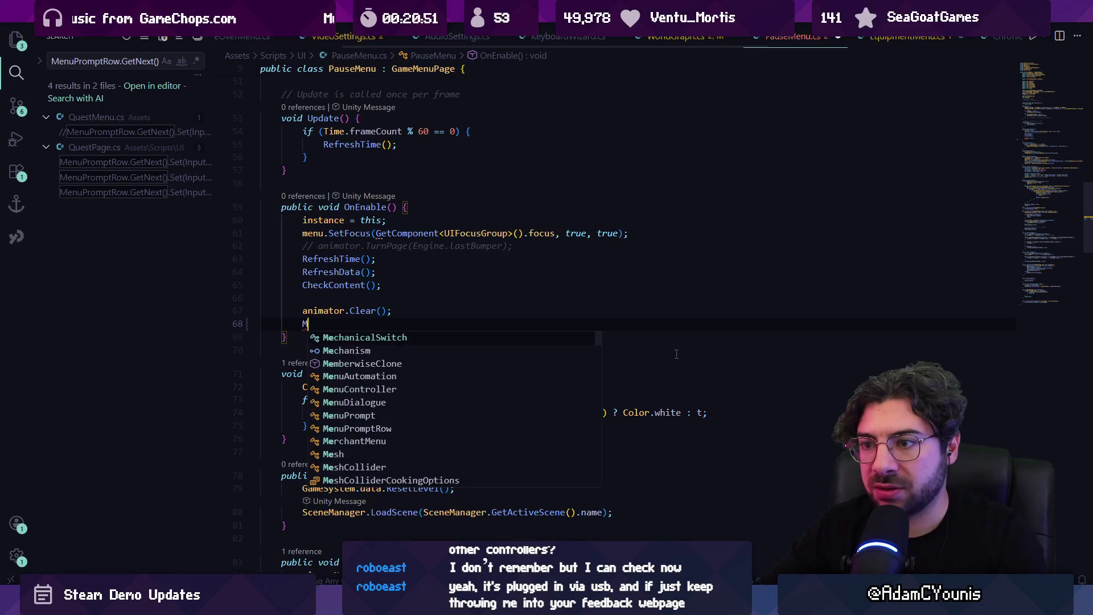
pyautogui.write('SetupPromp')
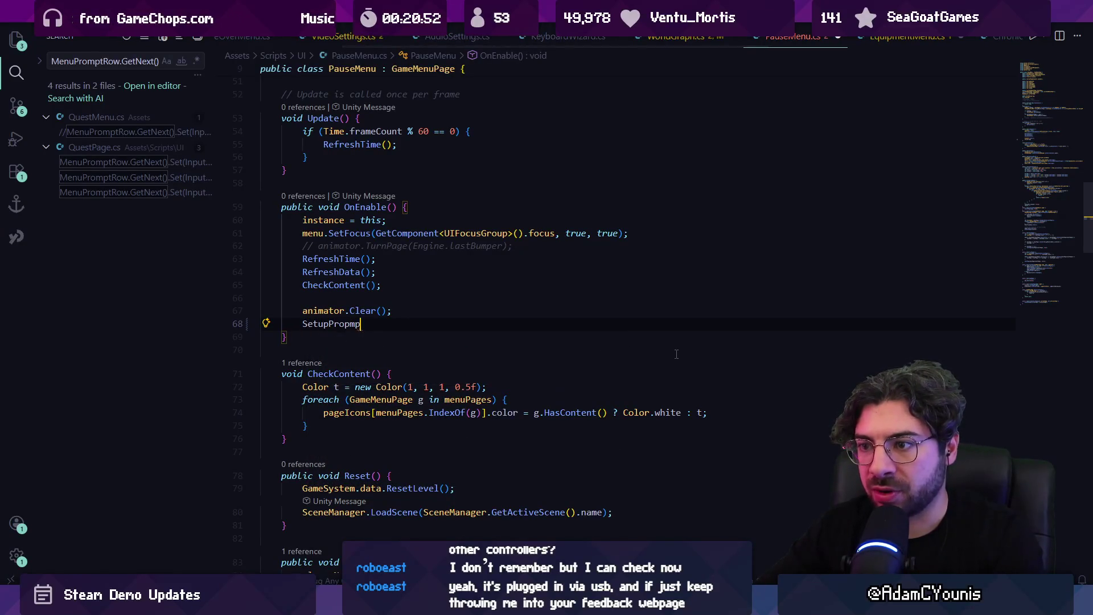
pyautogui.write('mps')
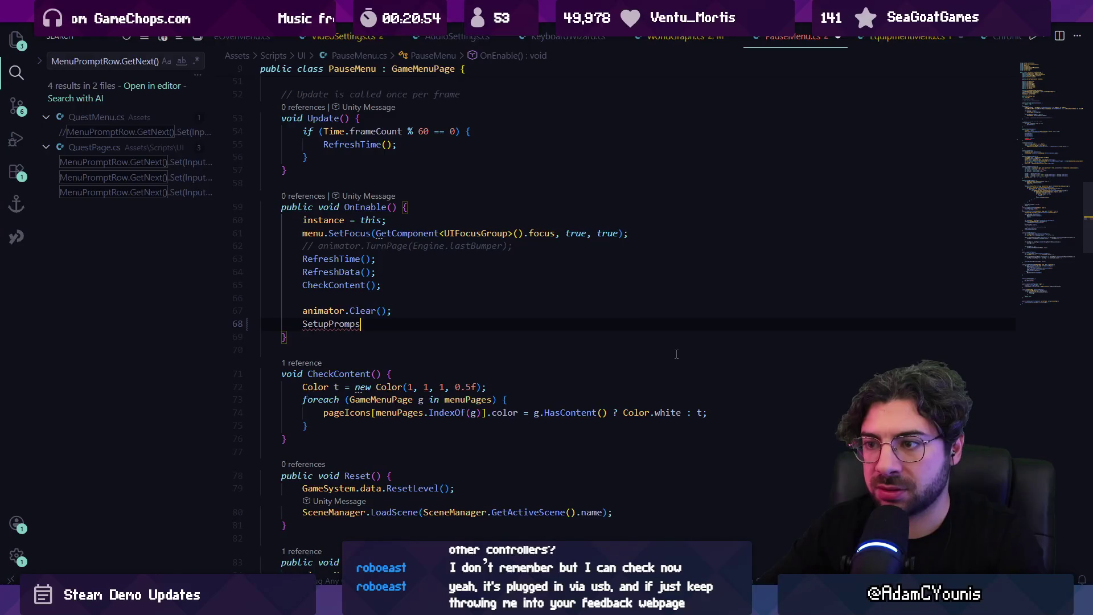
pyautogui.press('BackSpace')
pyautogui.write('ts();')
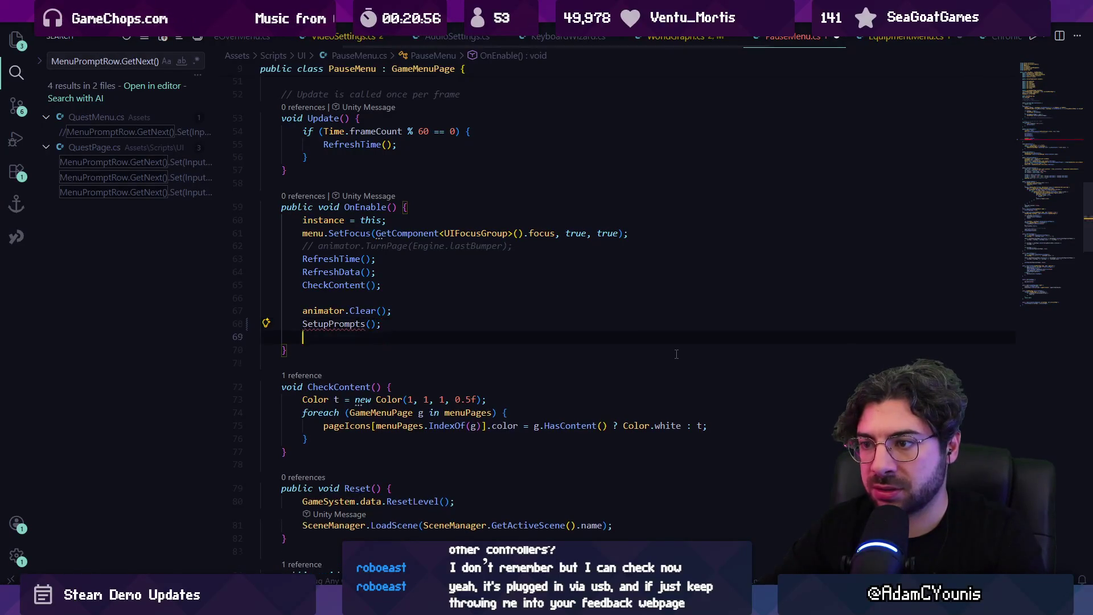
pyautogui.click(677, 355)
pyautogui.press('Return')
pyautogui.press('Return')
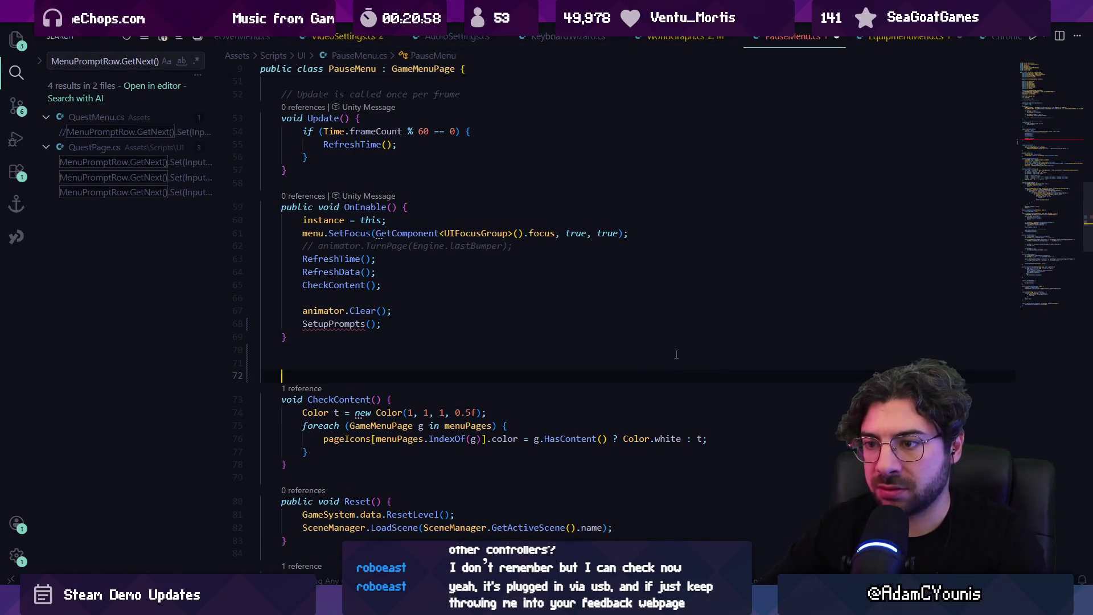
pyautogui.press('Up')
# Declare void SetupPrompts() below OnEnable, accepting the suggested body holding the prompt lines
pyautogui.write('vopi')
pyautogui.press('BackSpace')
pyautogui.press('BackSpace')
pyautogui.press('BackSpace')
pyautogui.write('v')
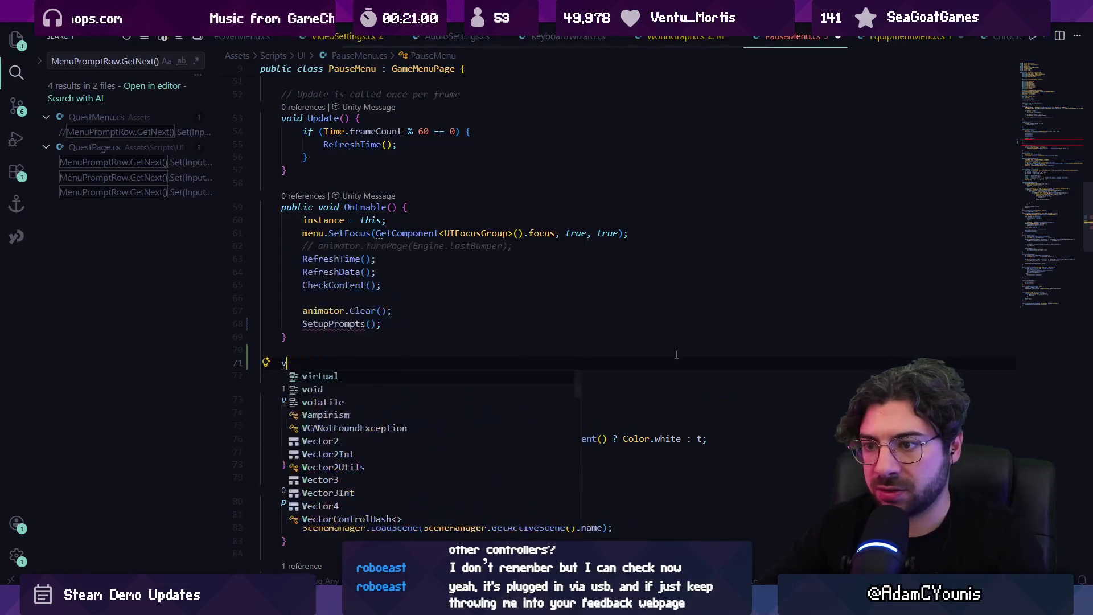
pyautogui.write('oid SetupPor')
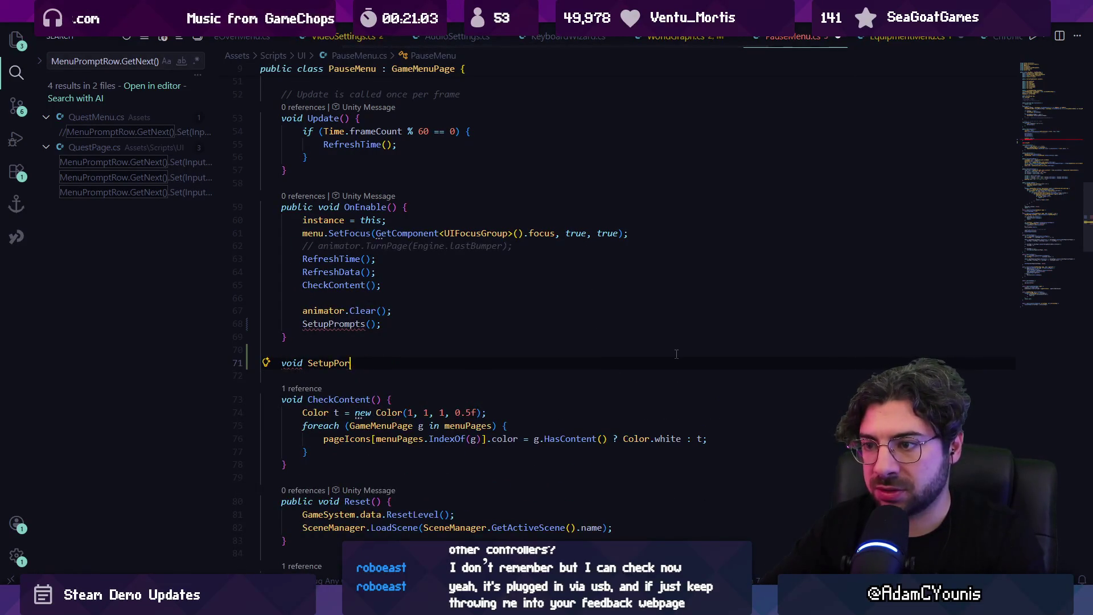
pyautogui.write('mptmpts(')
pyautogui.press('Tab')
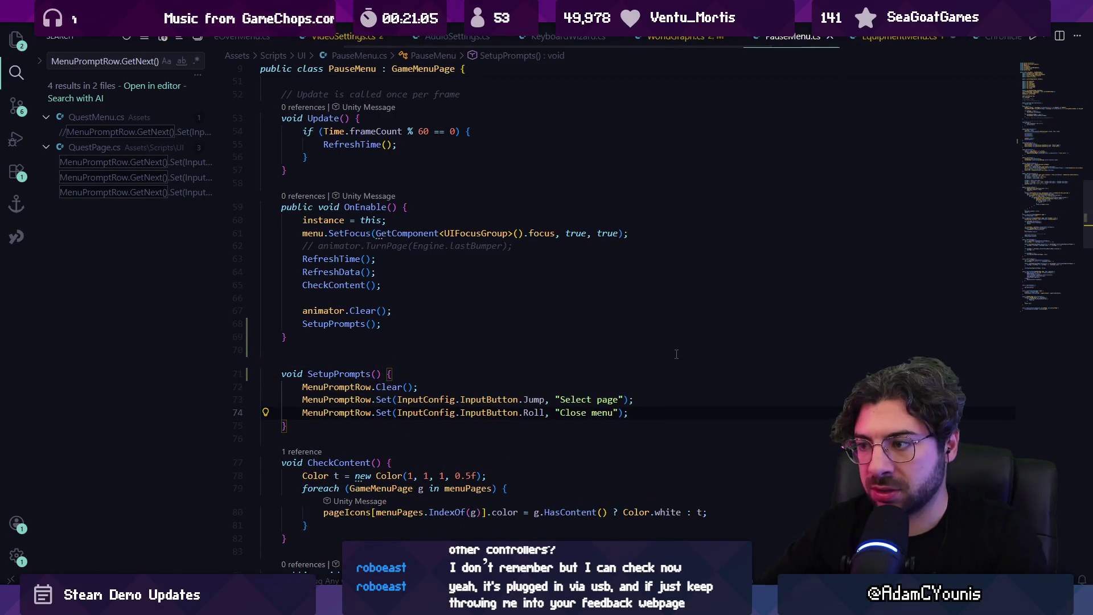
pyautogui.click(432, 326)
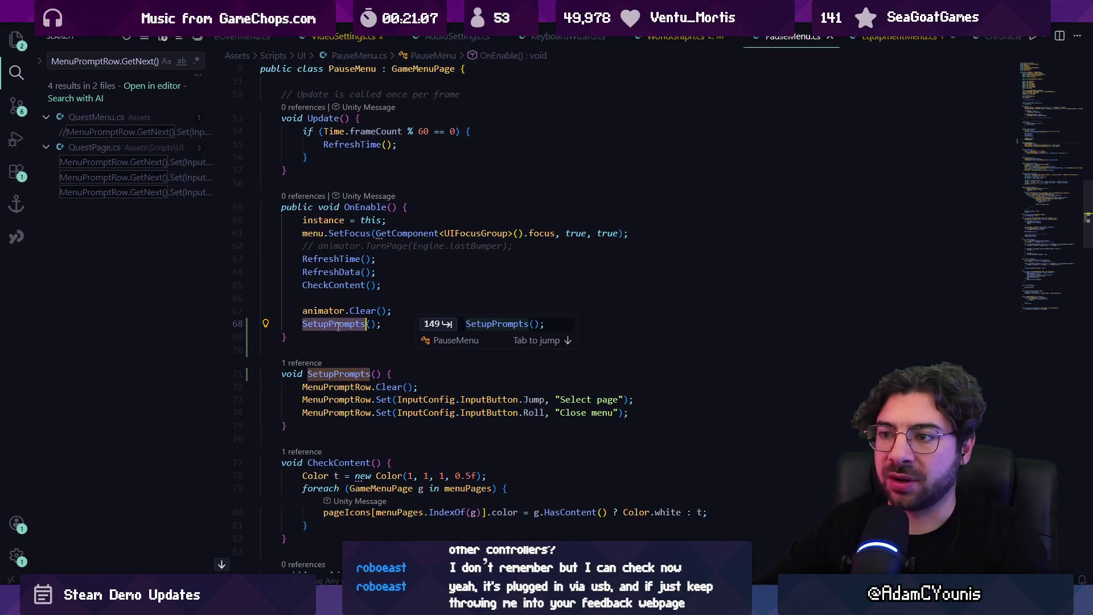
pyautogui.press('Escape')
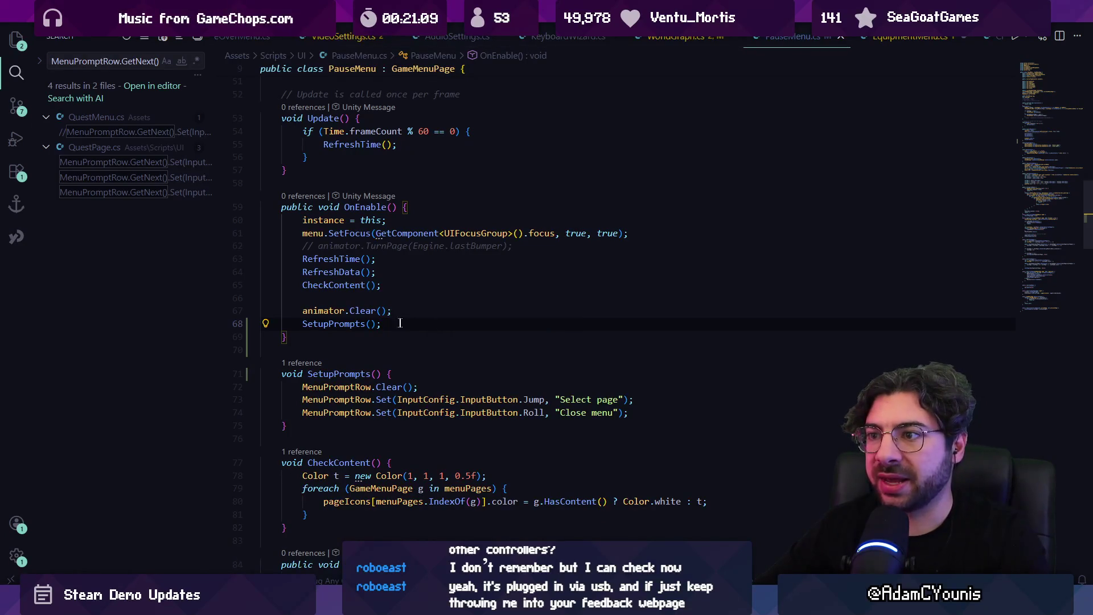
pyautogui.scroll(10, 389, 312)
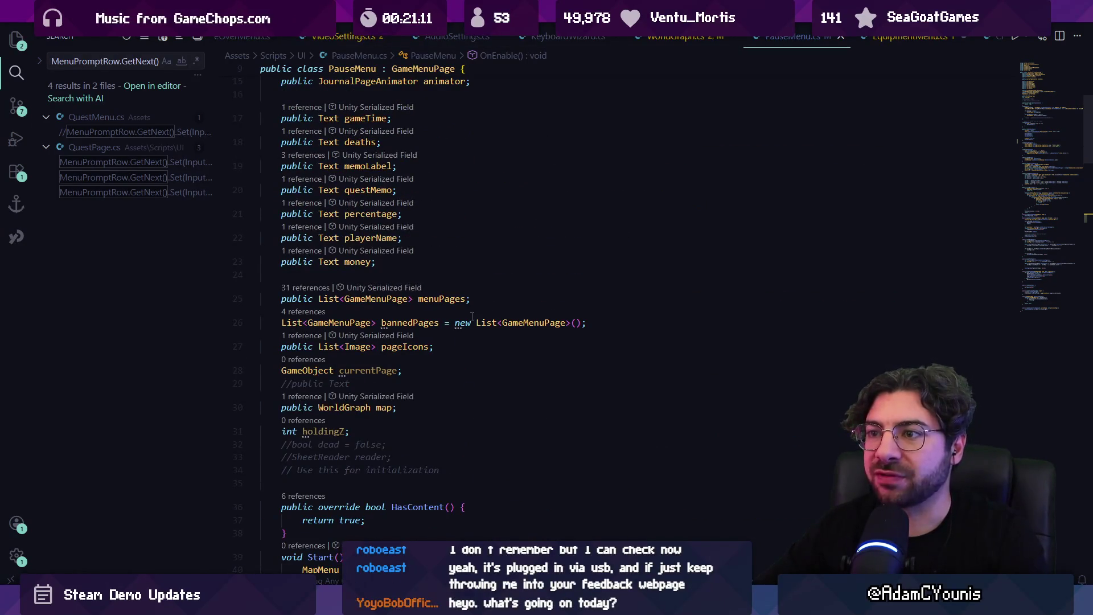
# Scroll through PauseMenu.cs's fields and Start method, then jump to the GameMenuPage definition
pyautogui.scroll(5, 512, 302)
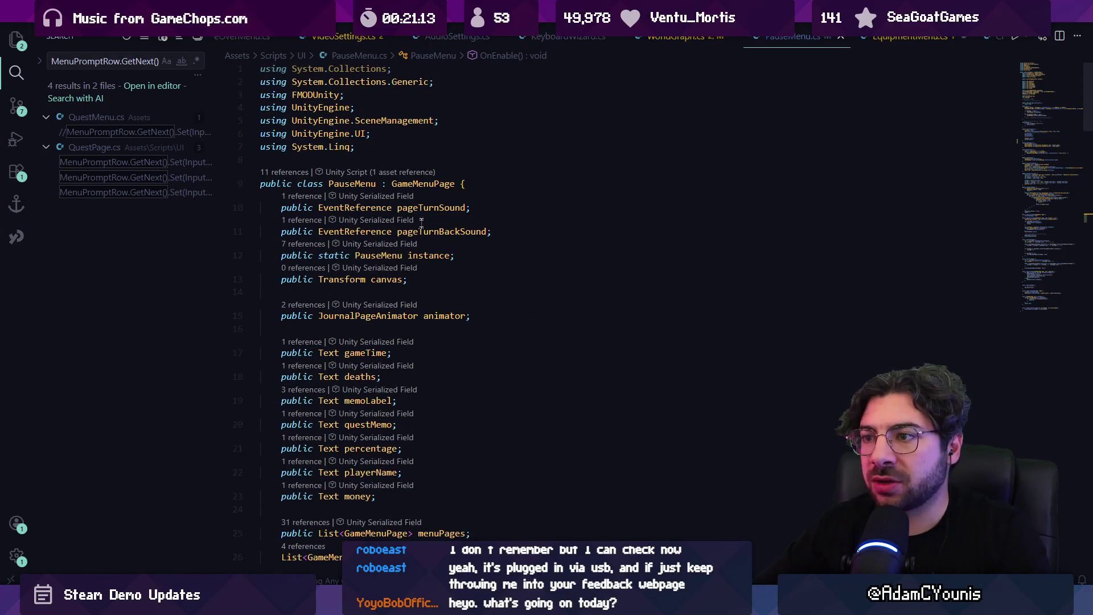
pyautogui.scroll(-5, 465, 296)
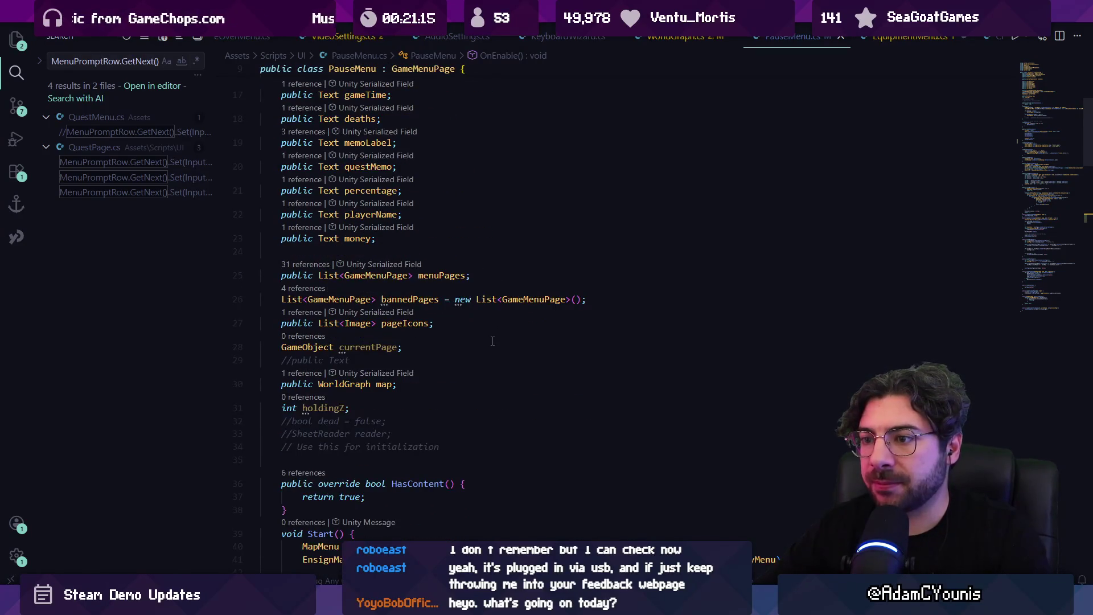
pyautogui.scroll(-3, 493, 340)
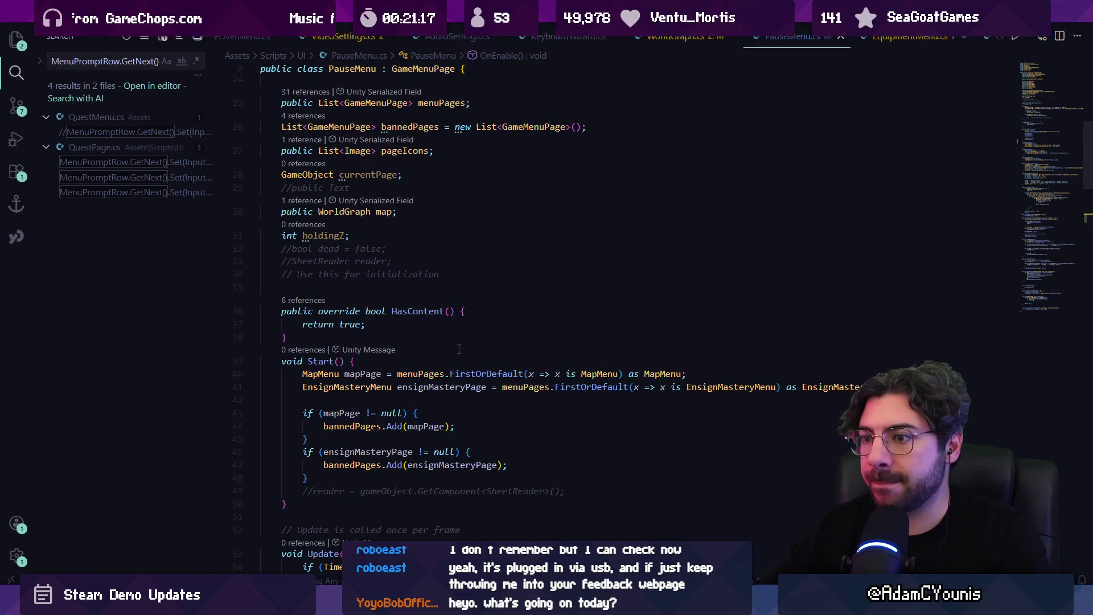
pyautogui.scroll(5, 461, 357)
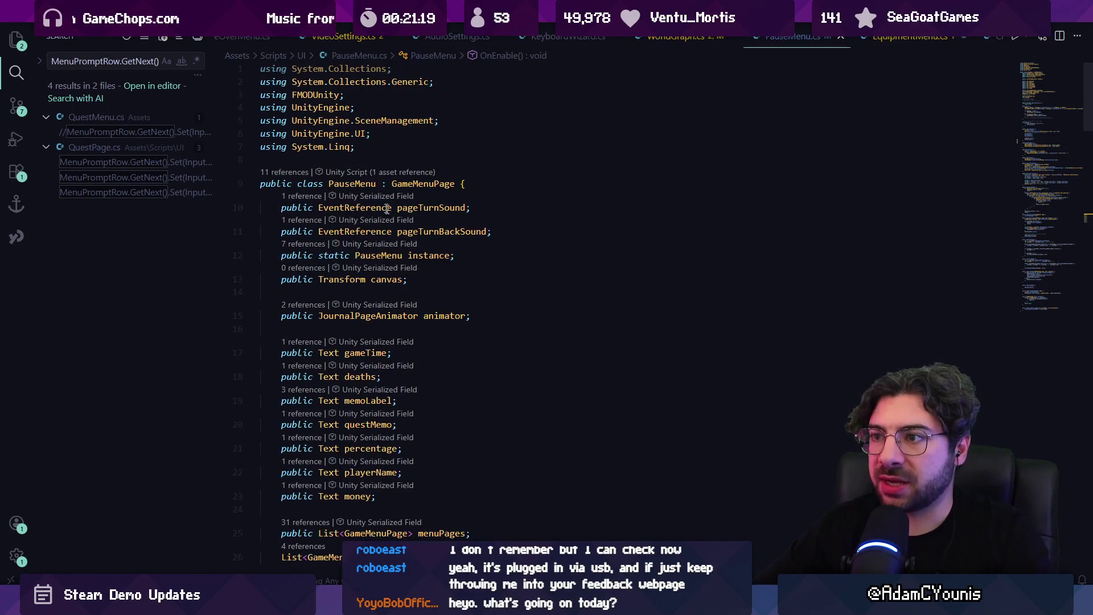
pyautogui.keyDown('ctrl'); pyautogui.click(435, 183); pyautogui.keyUp('ctrl')
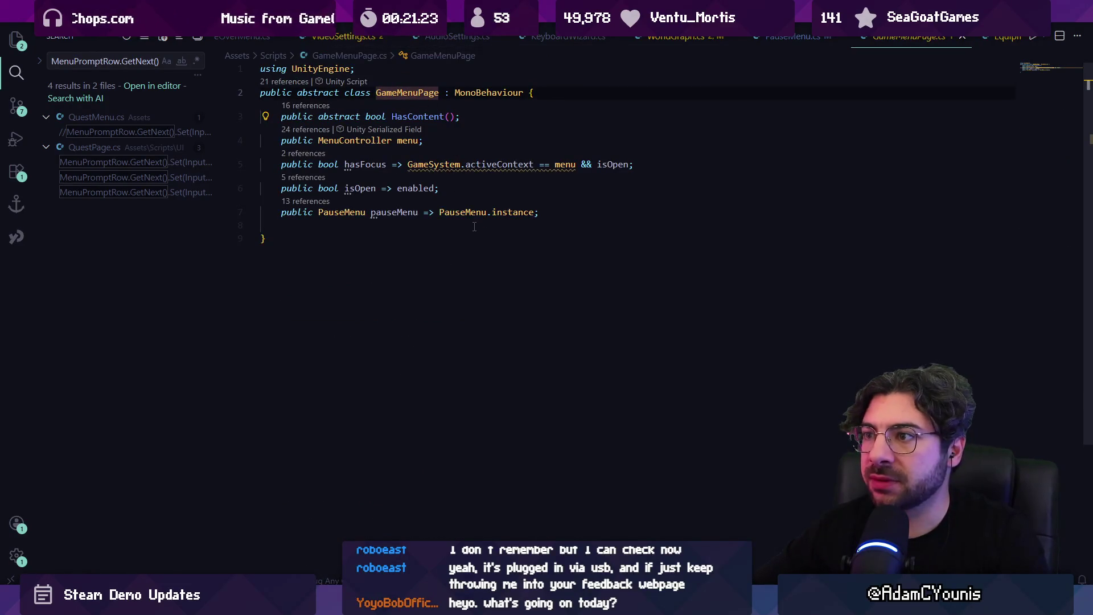
# Follow hasFocus's GameSystem reference to the activeContext definition on GameSystem.cs line 88
pyautogui.click(361, 164)
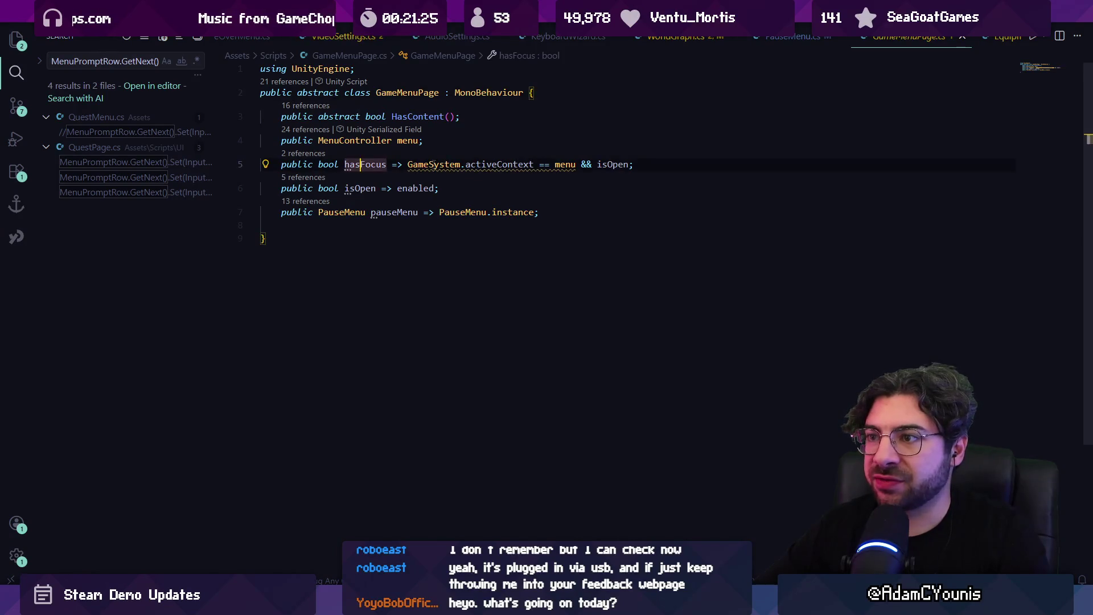
pyautogui.click(433, 164)
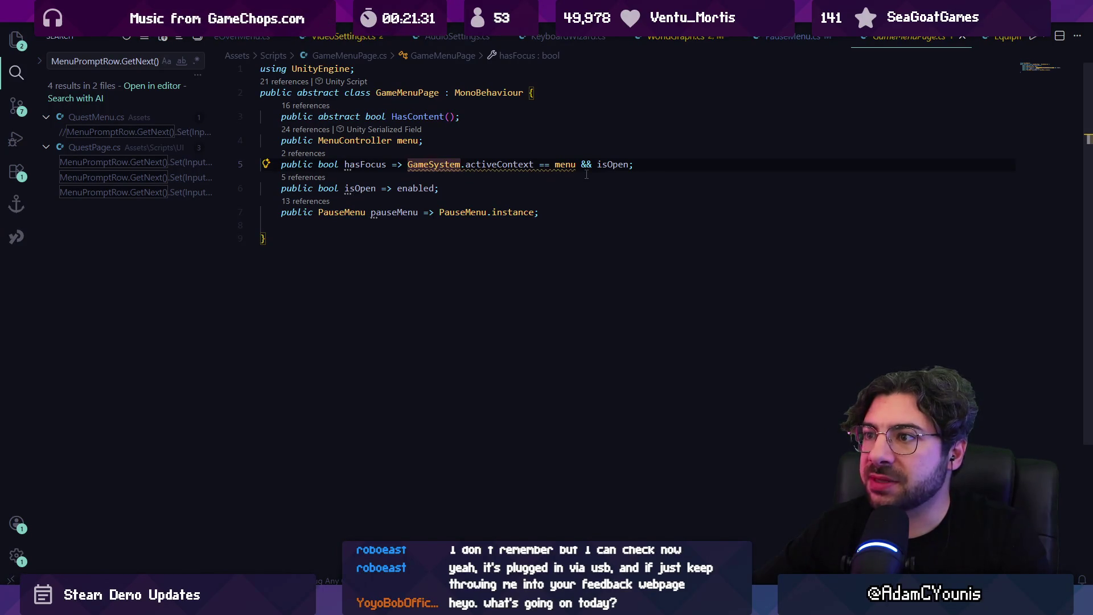
pyautogui.keyDown('ctrl'); pyautogui.click(500, 166); pyautogui.keyUp('ctrl')
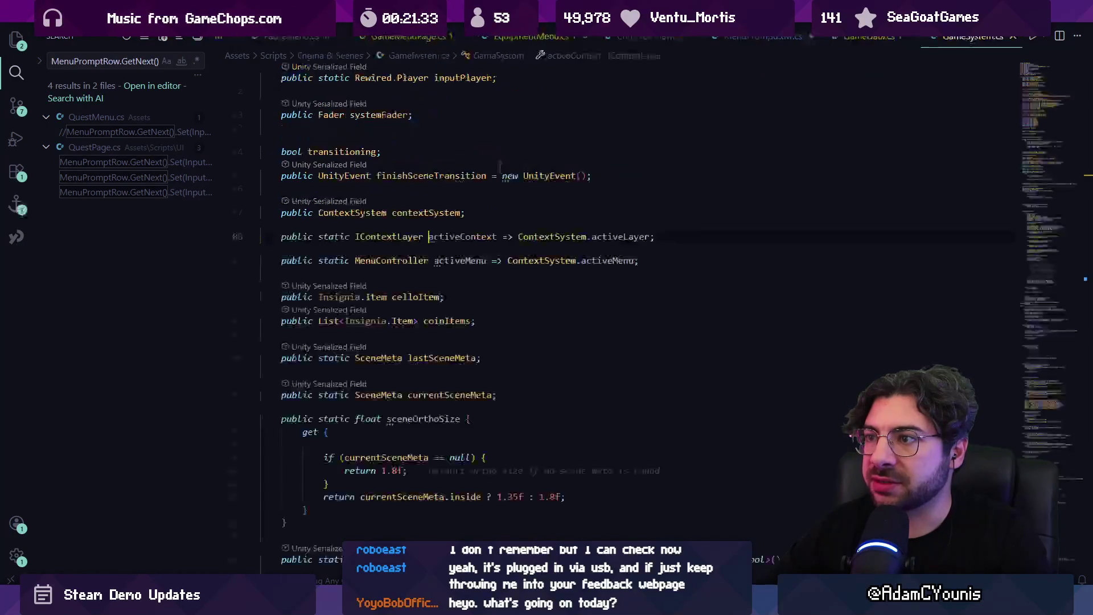
pyautogui.hotkey('ctrl', 'f')
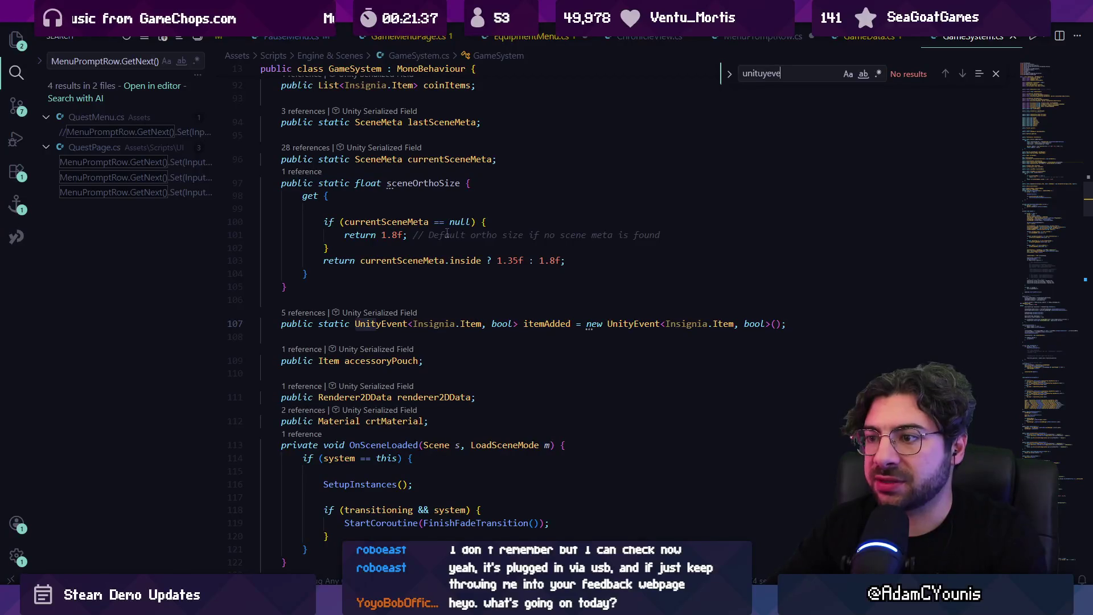
pyautogui.write('tyevent')
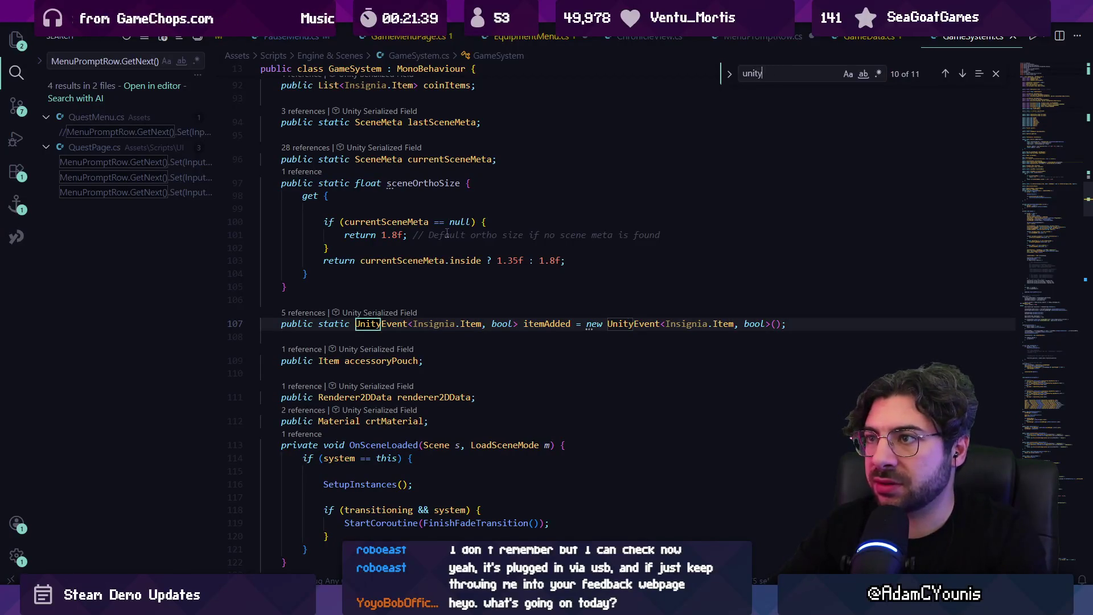
pyautogui.scroll(5, 466, 237)
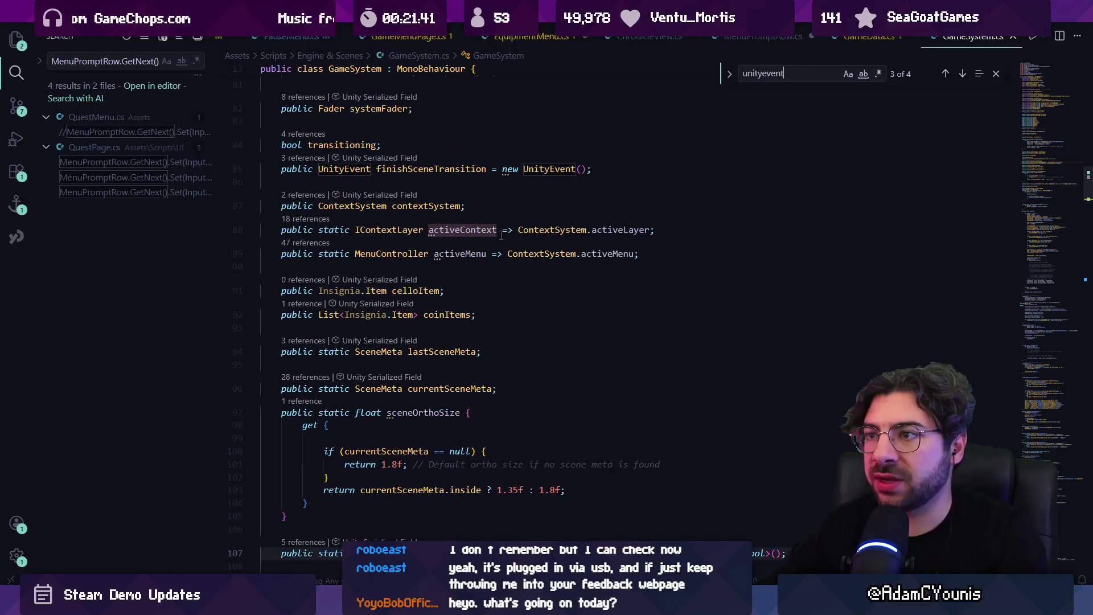
pyautogui.click(479, 229)
# Glance at the IContextLayer interface, then open the ContextSystem class in ContextSystem.cs
pyautogui.keyDown('ctrl'); pyautogui.click(403, 230); pyautogui.keyUp('ctrl')
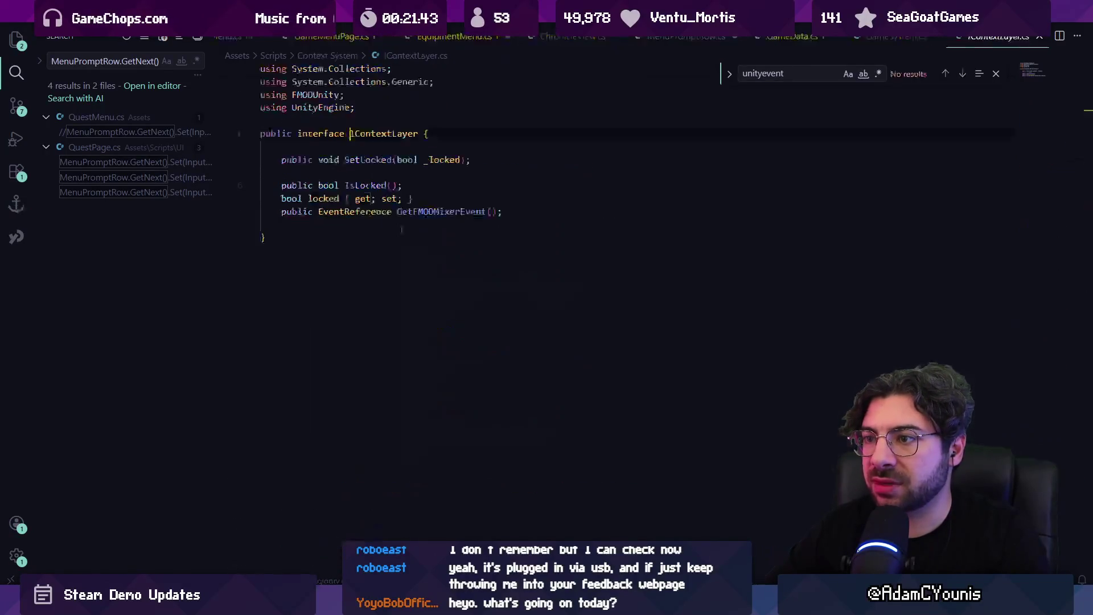
pyautogui.hotkey('alt', 'Left')
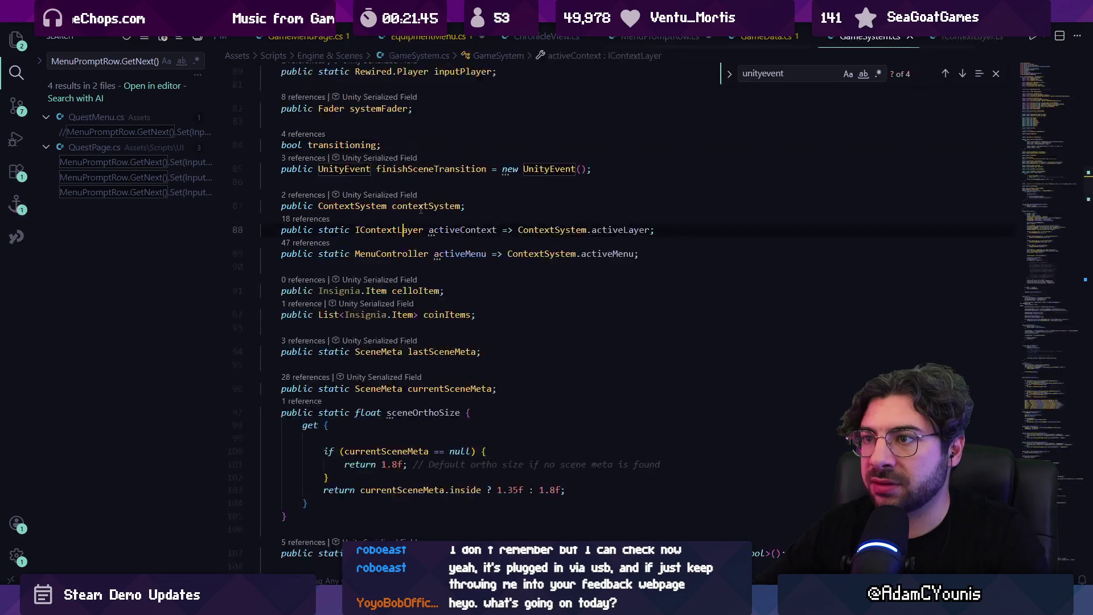
pyautogui.keyDown('ctrl'); pyautogui.click(542, 233); pyautogui.keyUp('ctrl')
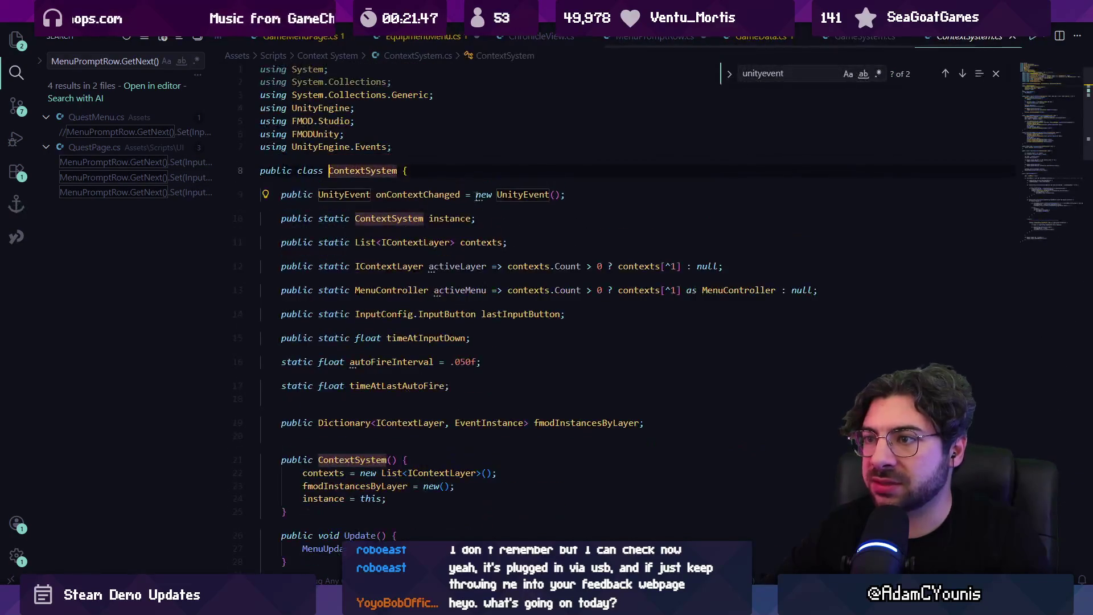
# List all references to ContextSystem's activeLayer property on line 12, then close the preview
pyautogui.write('on')
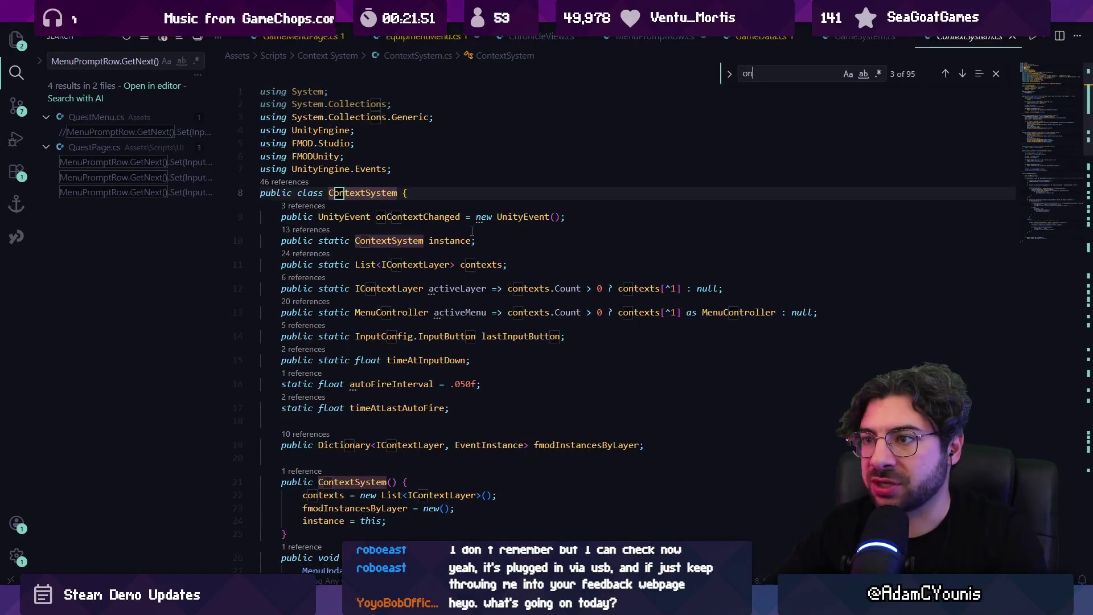
pyautogui.write('cton')
pyautogui.press('Escape')
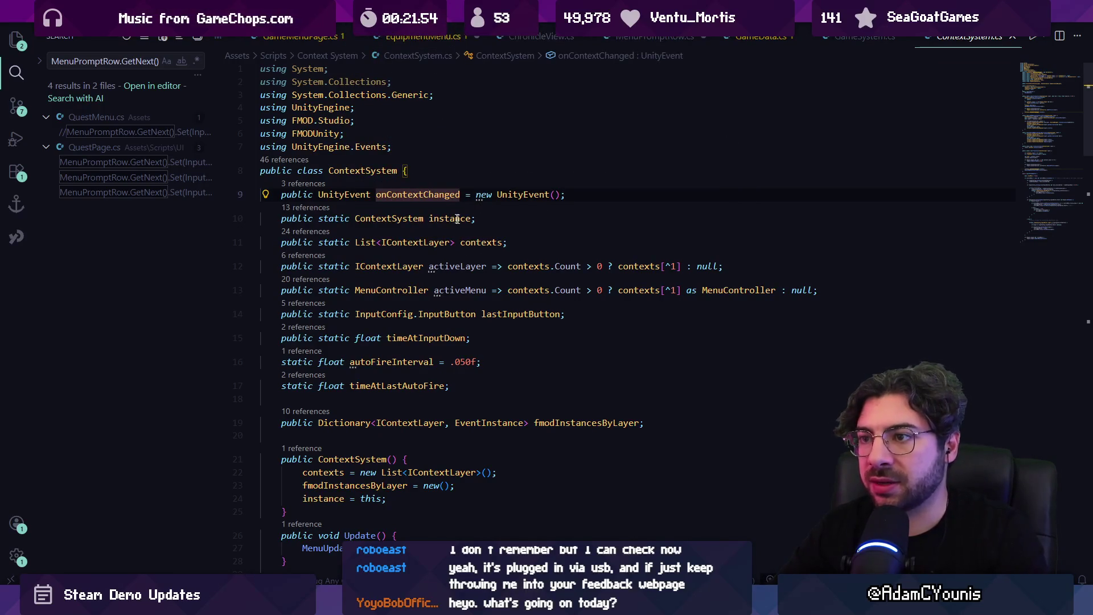
pyautogui.click(426, 263)
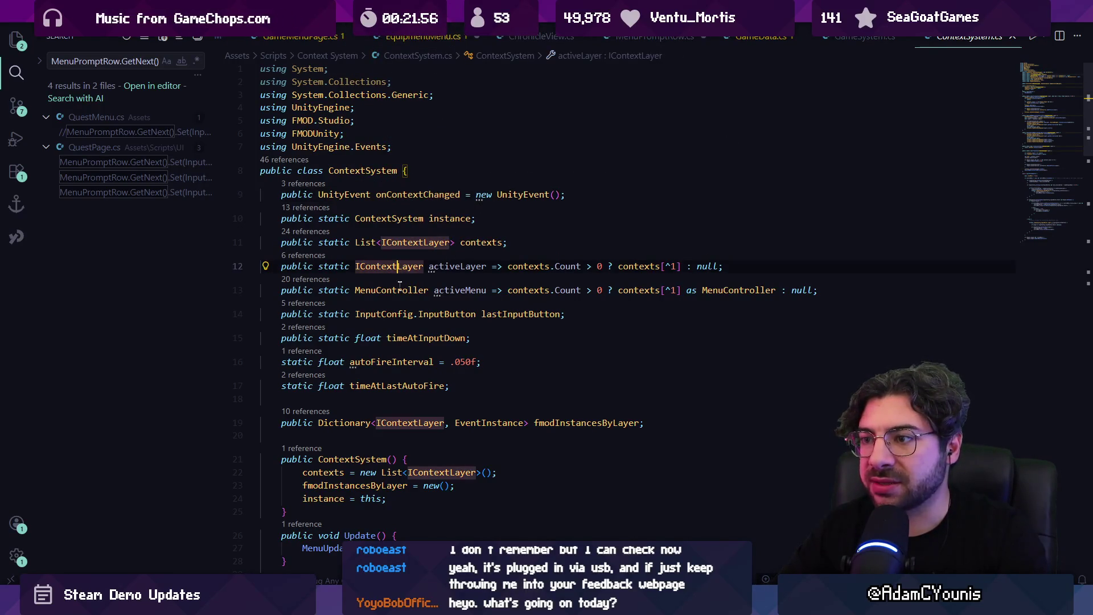
pyautogui.press('Down')
pyautogui.press('Up')
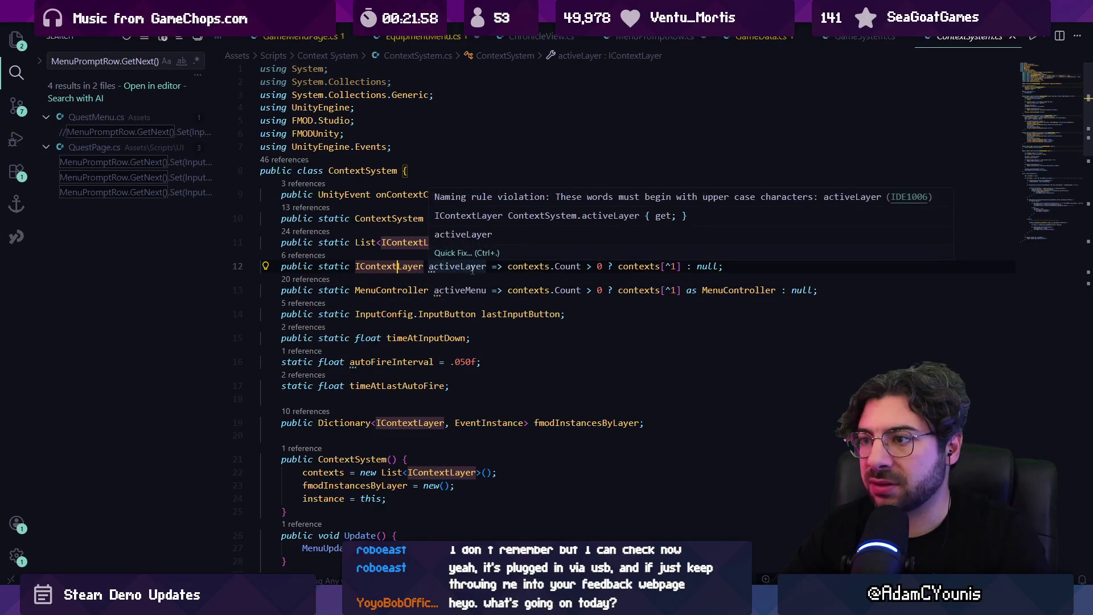
pyautogui.moveTo(470, 272)
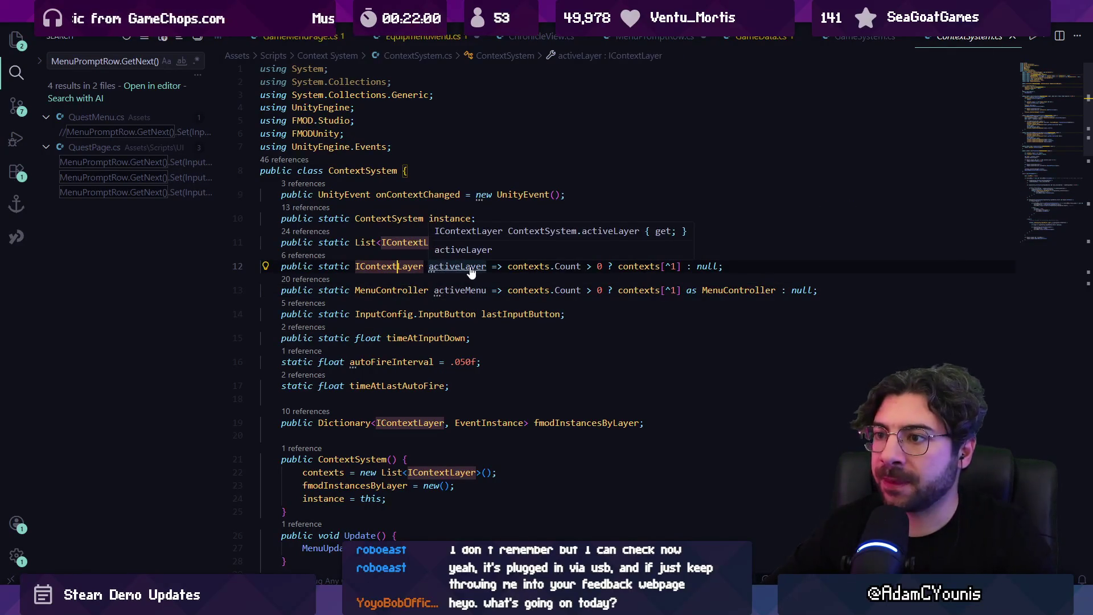
pyautogui.keyDown('ctrl'); pyautogui.click(470, 268); pyautogui.keyUp('ctrl')
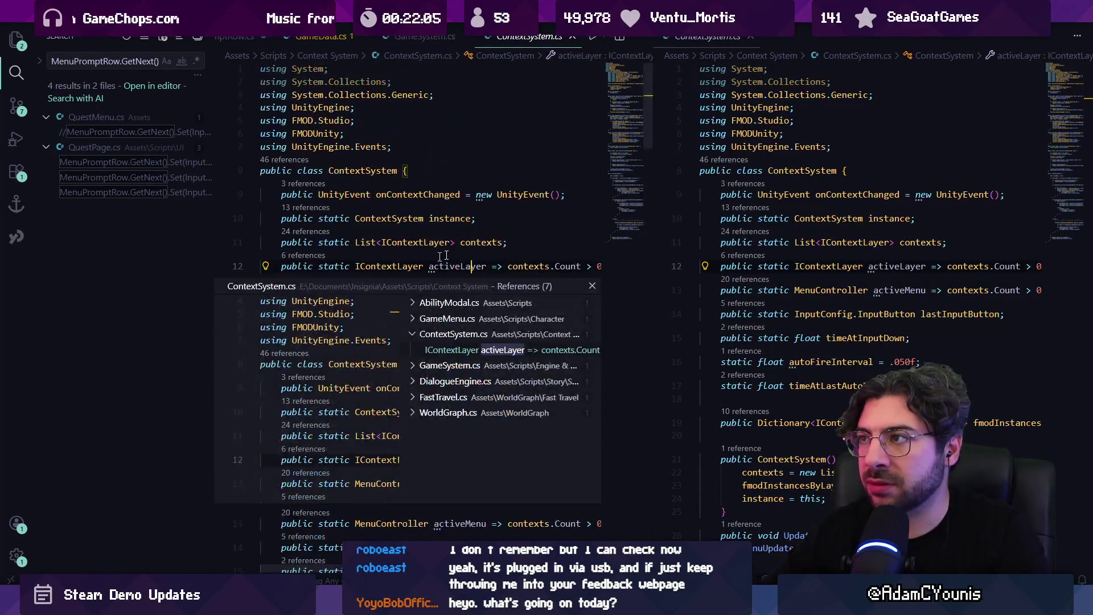
pyautogui.click(751, 36)
pyautogui.press('Escape')
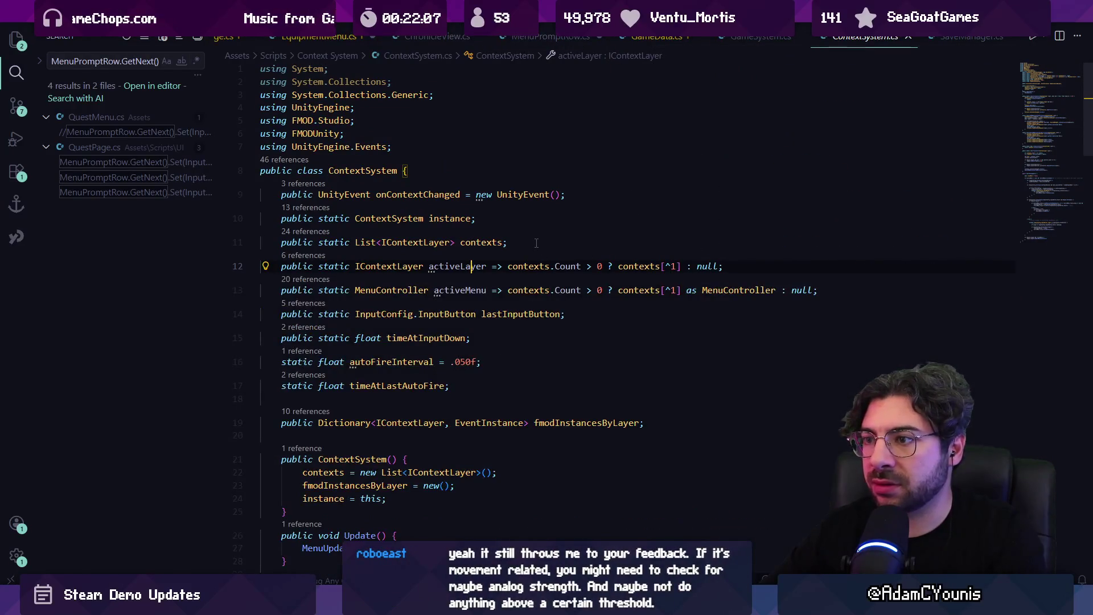
# Open IContextLayer.cs by quick-opening 'contextl', then bring Unity back to the front
pyautogui.hotkey('ctrl', 'p')
pyautogui.write('context')
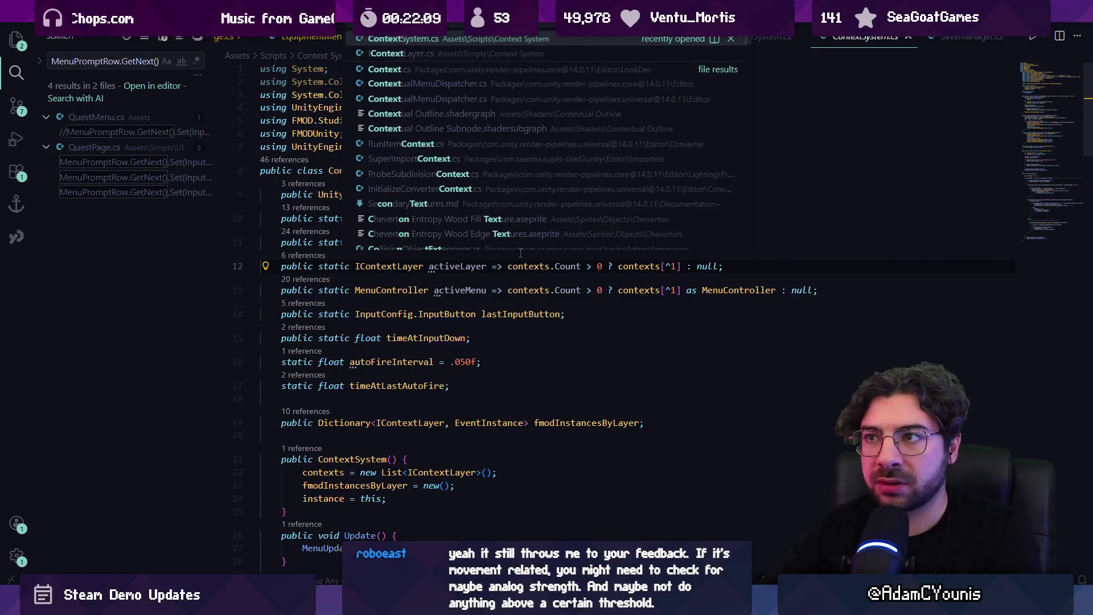
pyautogui.write('l')
pyautogui.press('Return')
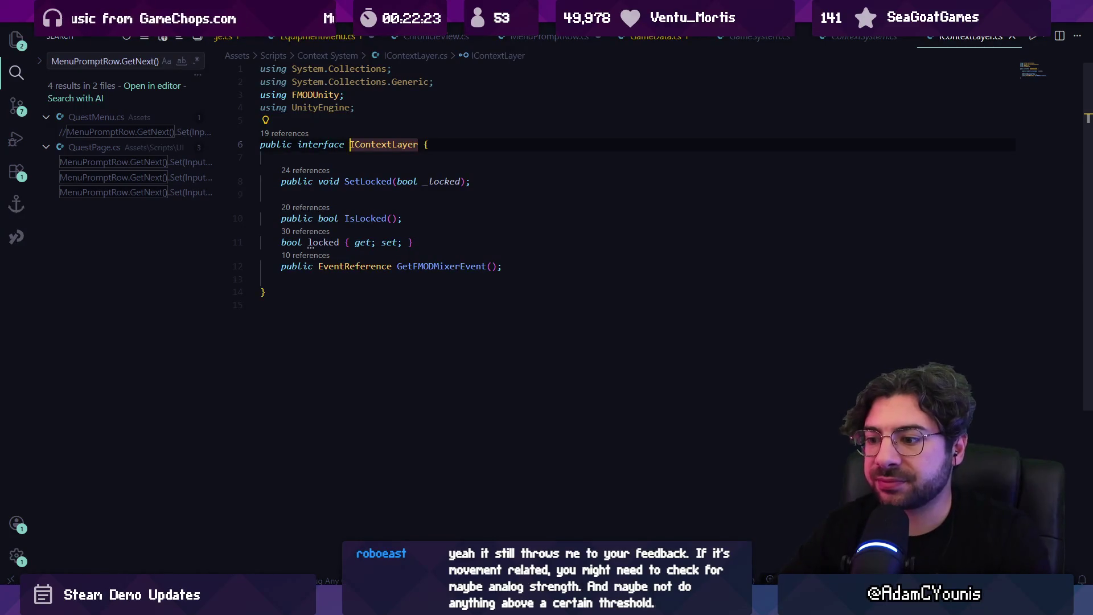
pyautogui.hotkey('alt', 'Tab')
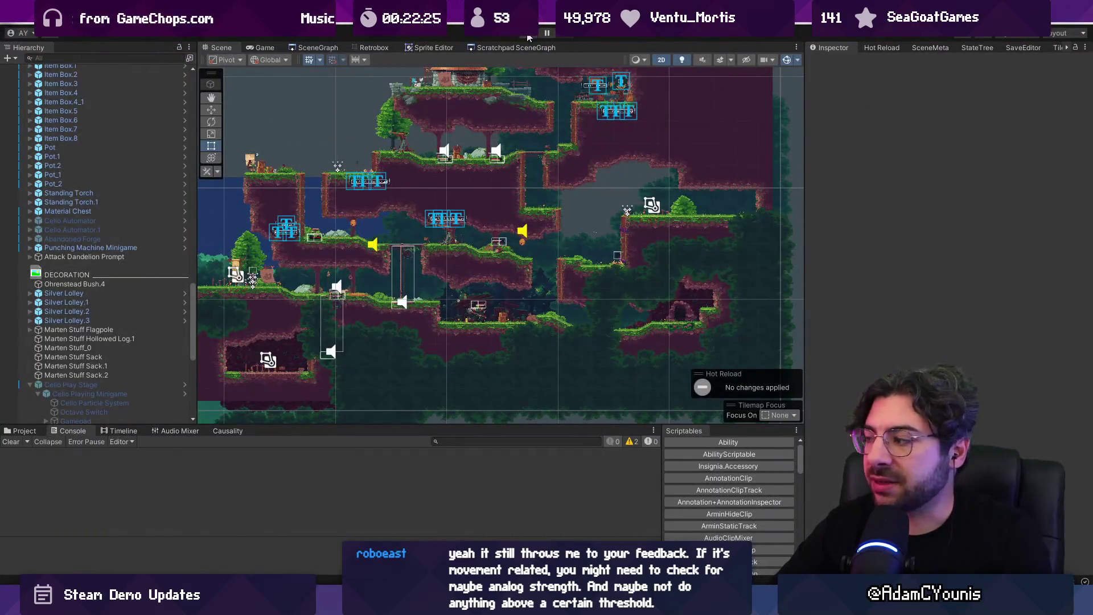
# Run the game in Play mode to test the controller, stop it, and move over to Chrome
pyautogui.click(528, 37)
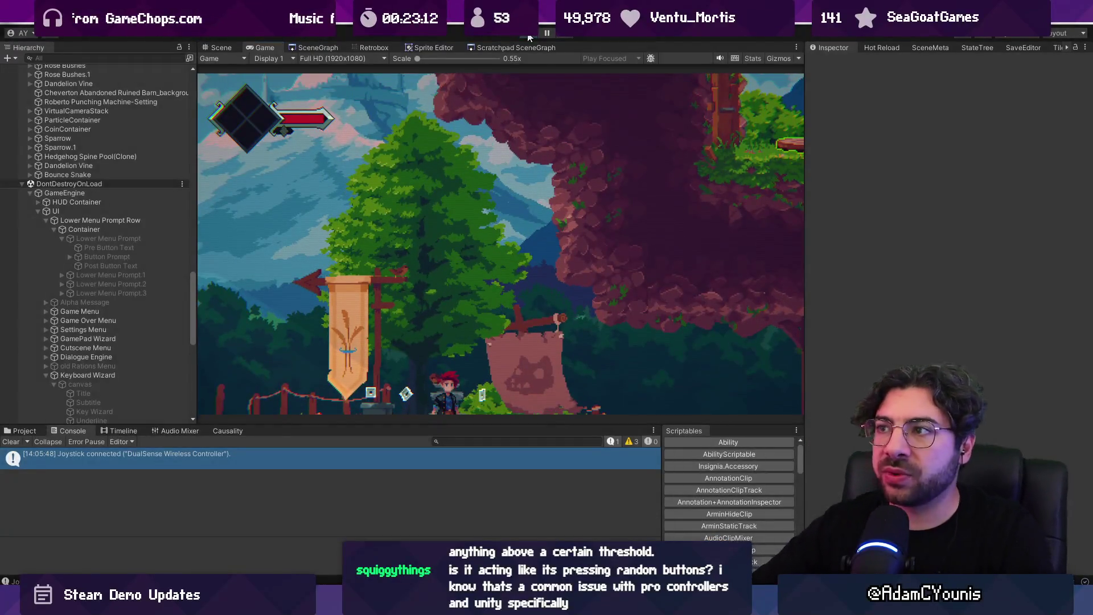
pyautogui.click(528, 37)
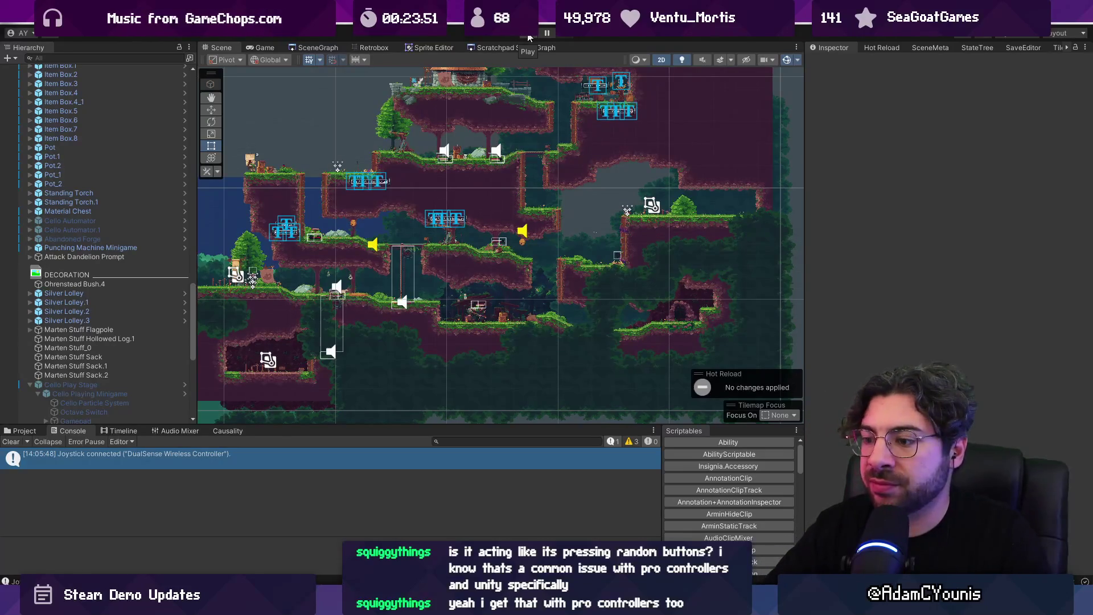
pyautogui.moveTo(510, 603)
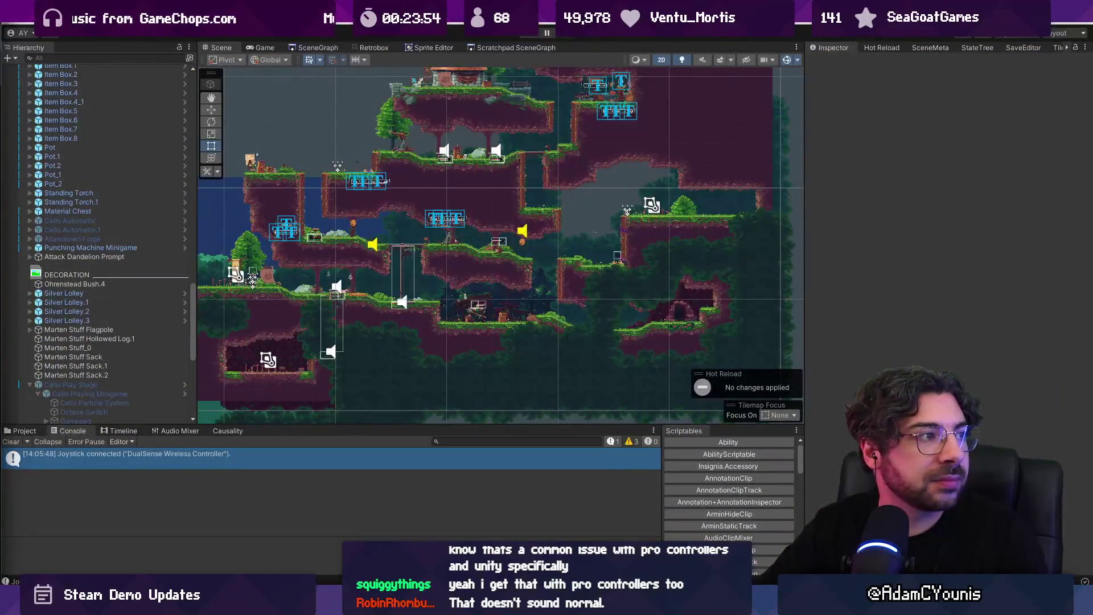
pyautogui.hotkey('alt', 'Tab')
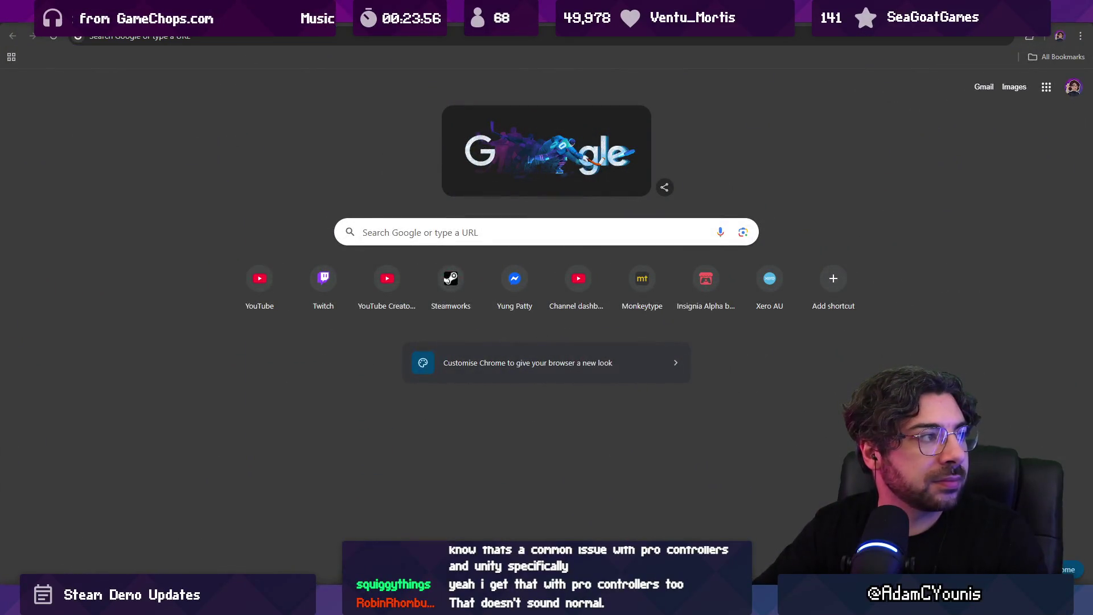
# Google 'switch snes controller drivers' and scroll through the results
pyautogui.click(365, 41)
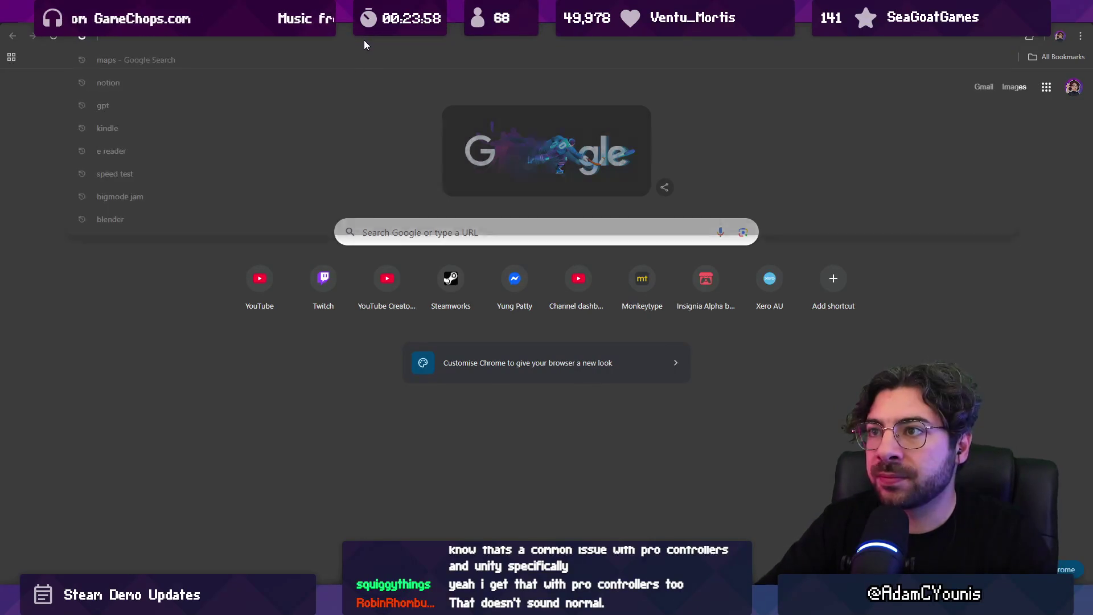
pyautogui.write('snes controll')
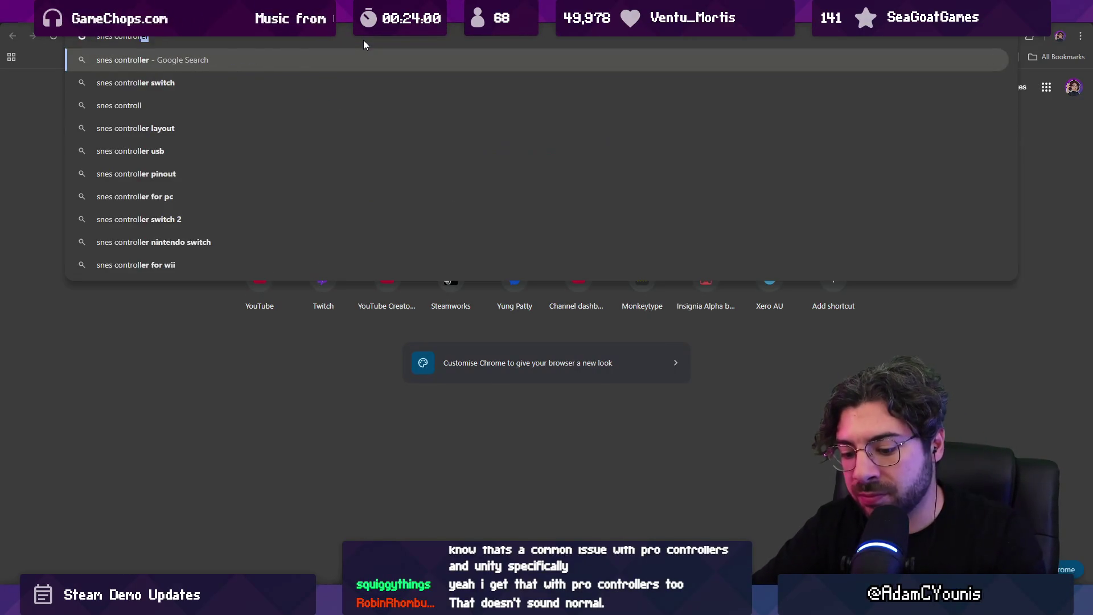
pyautogui.write('er drivers')
pyautogui.press('Home')
pyautogui.write('w')
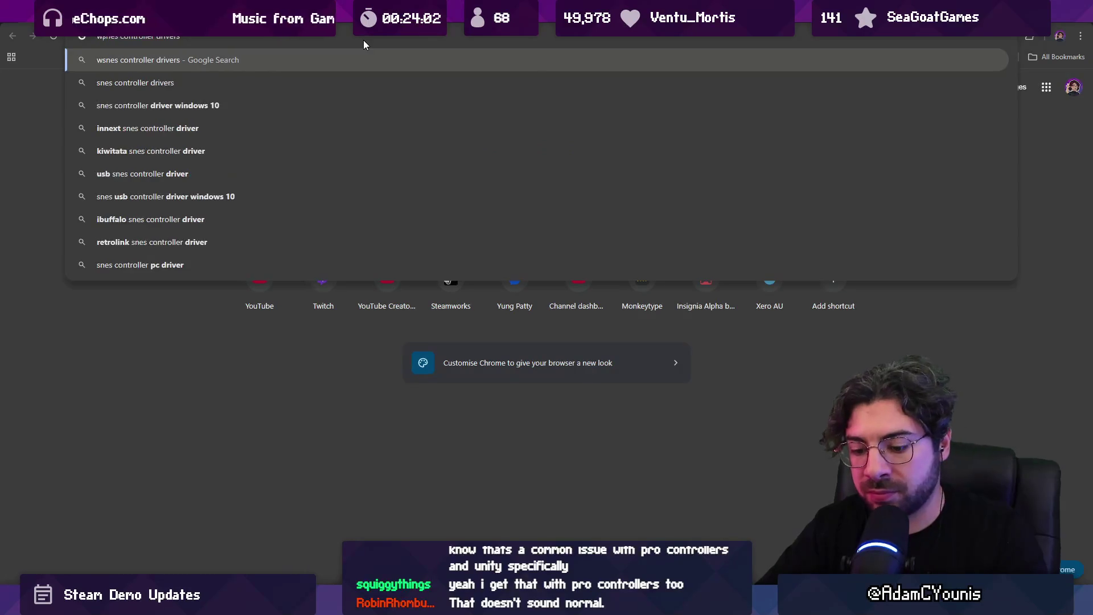
pyautogui.write('itch')
pyautogui.press('Return')
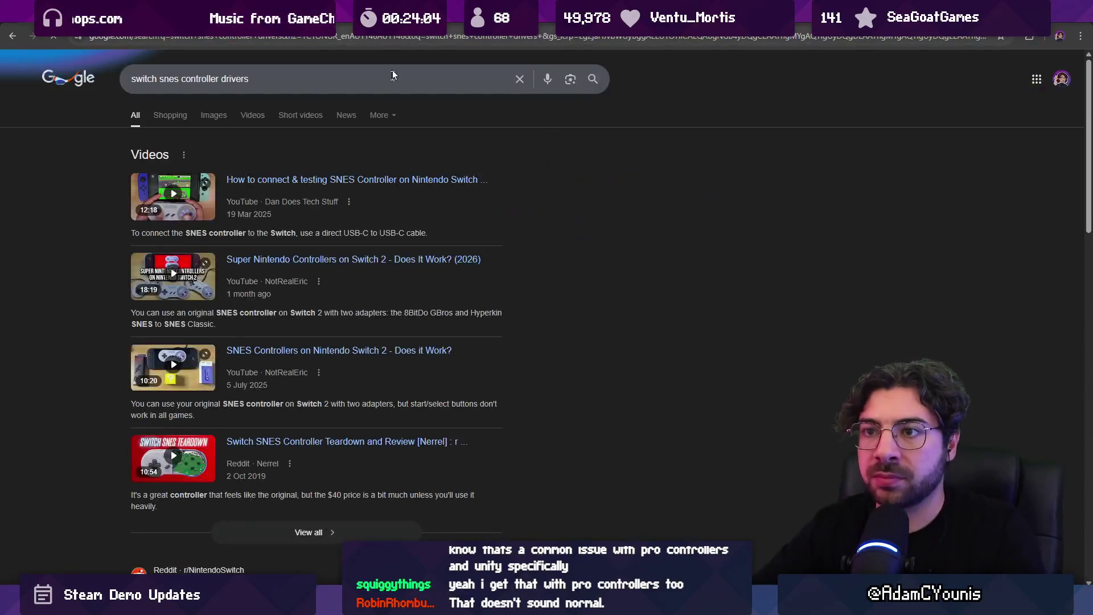
pyautogui.scroll(-7, 177, 204)
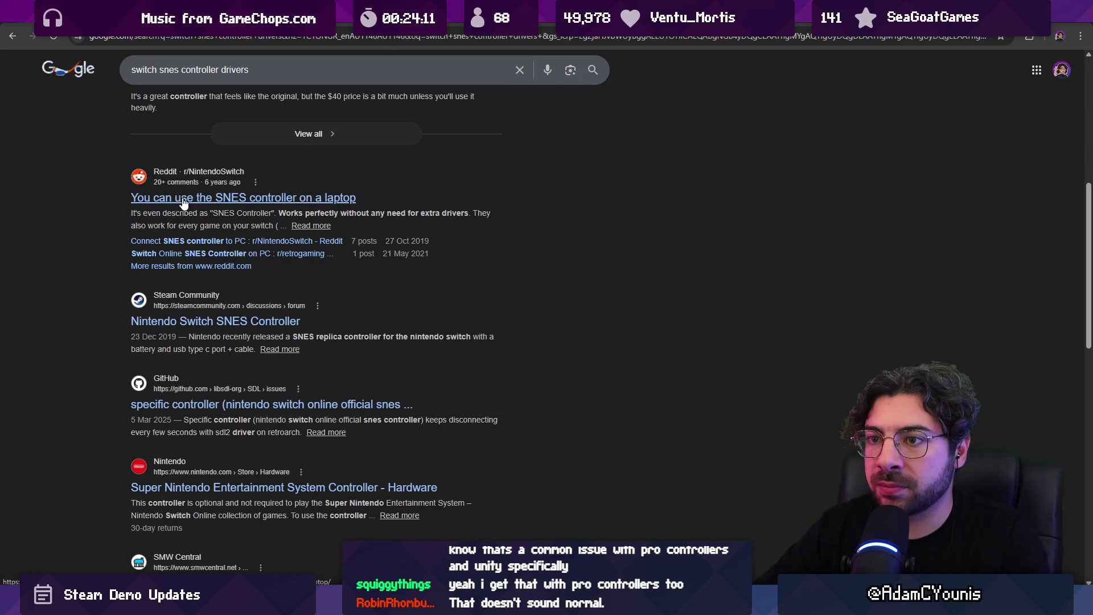
# Open the Reddit post about using an SNES controller on a laptop and scroll to its comments
pyautogui.click(184, 199)
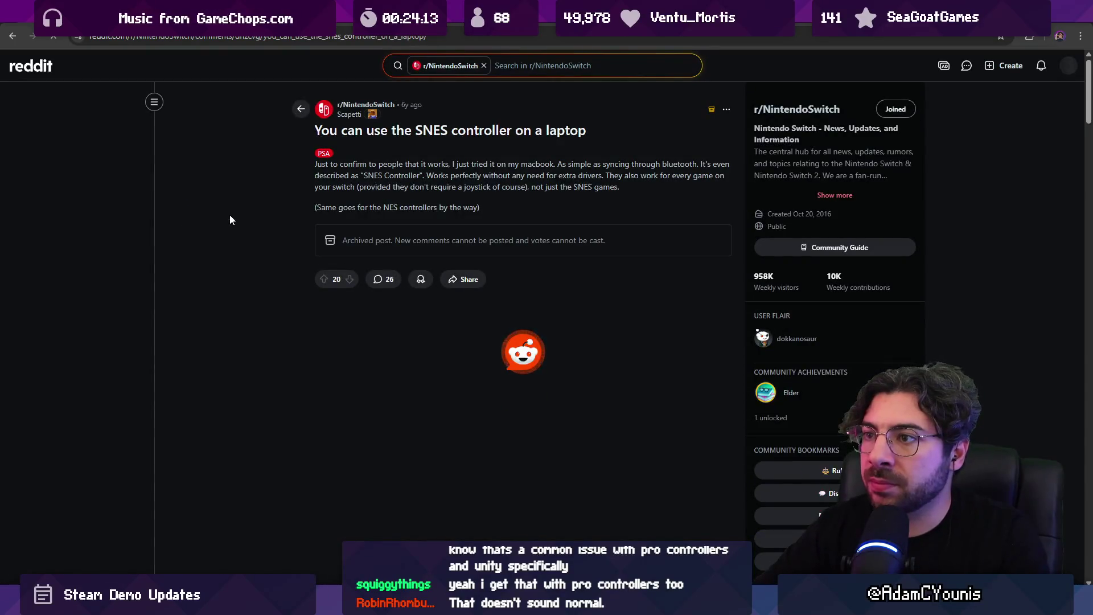
pyautogui.scroll(-5, 234, 226)
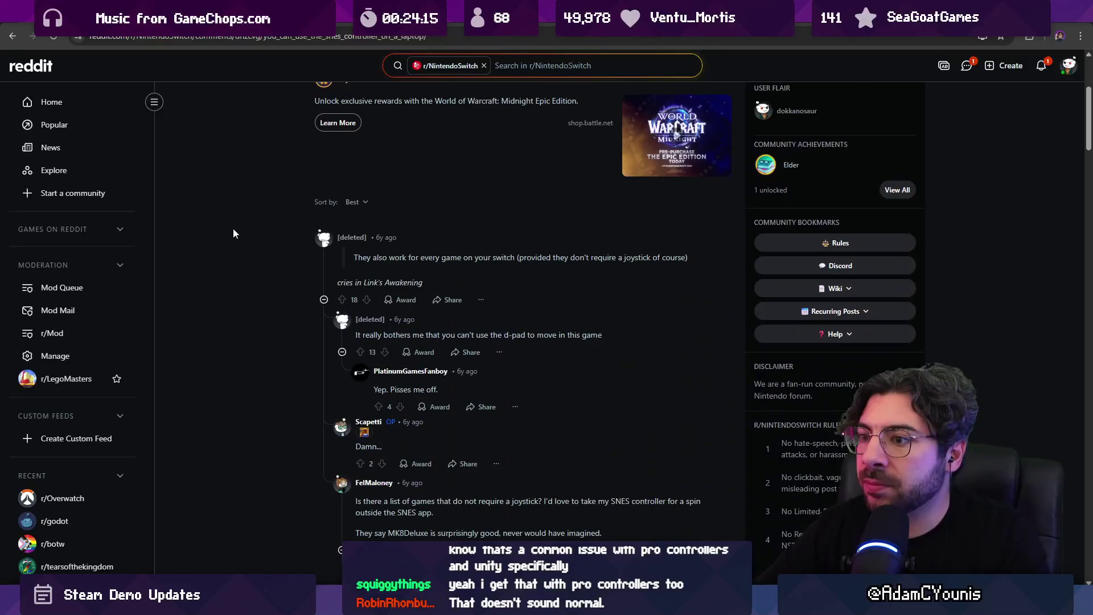
pyautogui.scroll(-3, 244, 234)
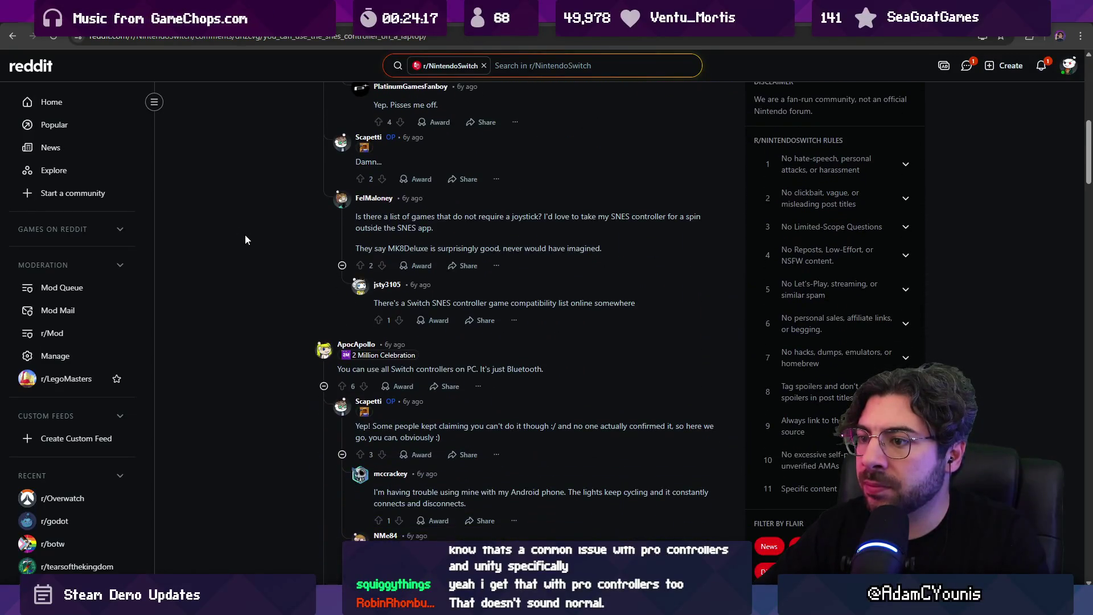
pyautogui.scroll(-2, 245, 235)
pyautogui.scroll(-1, 245, 234)
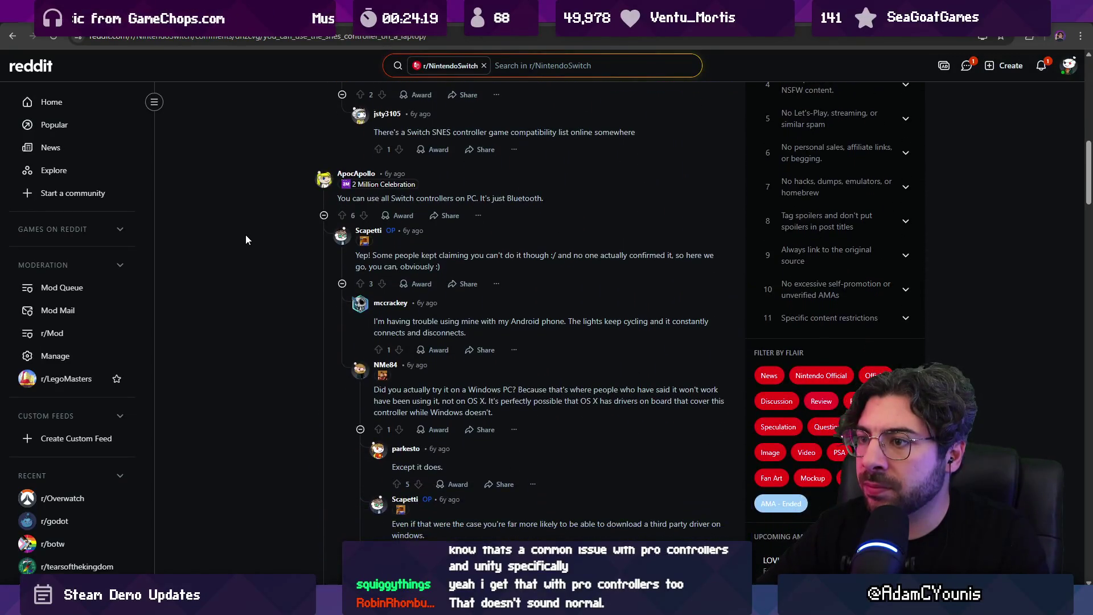
# Collapse the two reply threads under the Bluetooth comment, then leave the browser for Unity and Discord
pyautogui.click(339, 258)
pyautogui.click(336, 274)
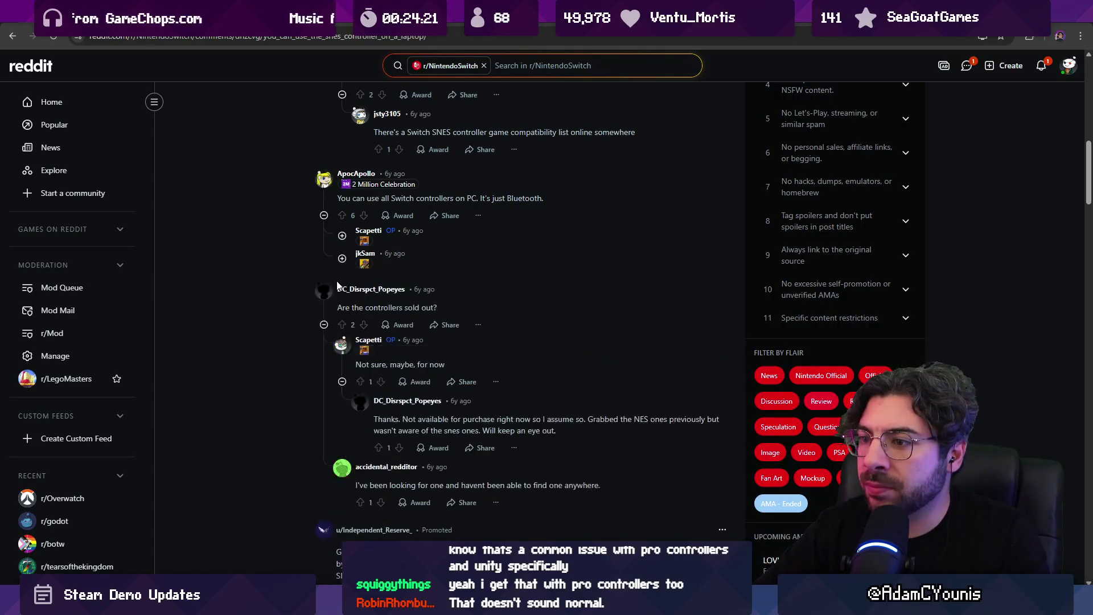
pyautogui.scroll(-6, 290, 306)
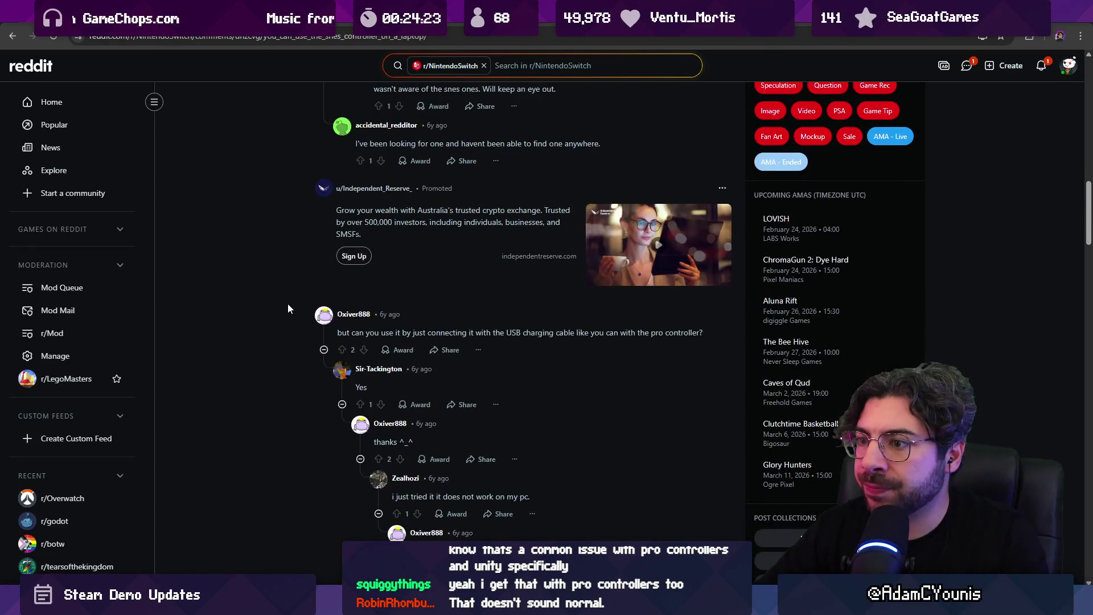
pyautogui.scroll(-2, 288, 303)
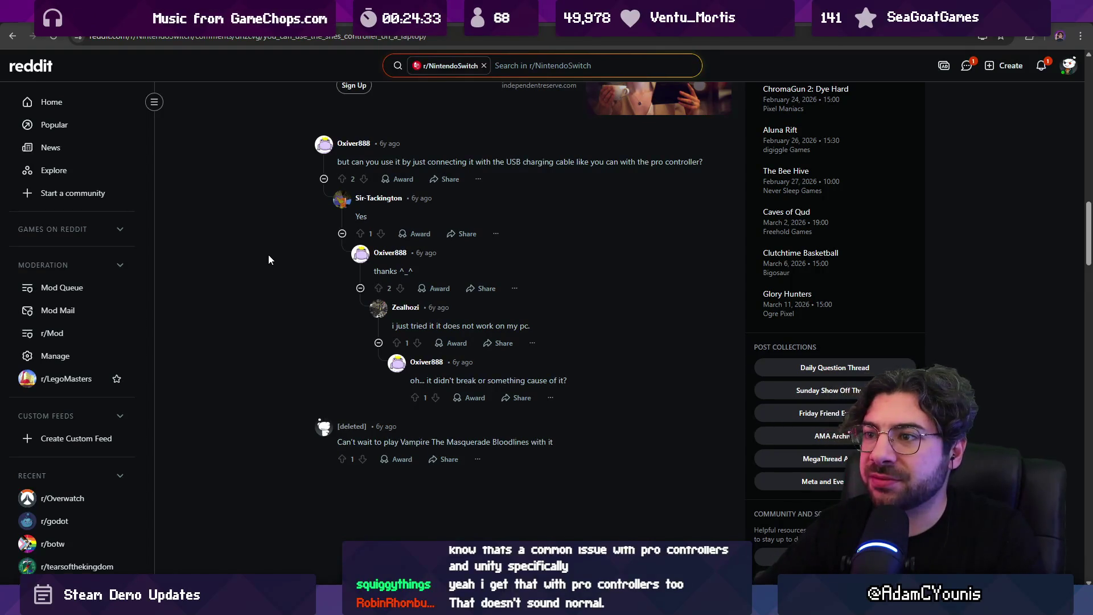
pyautogui.hotkey('alt', 'Tab')
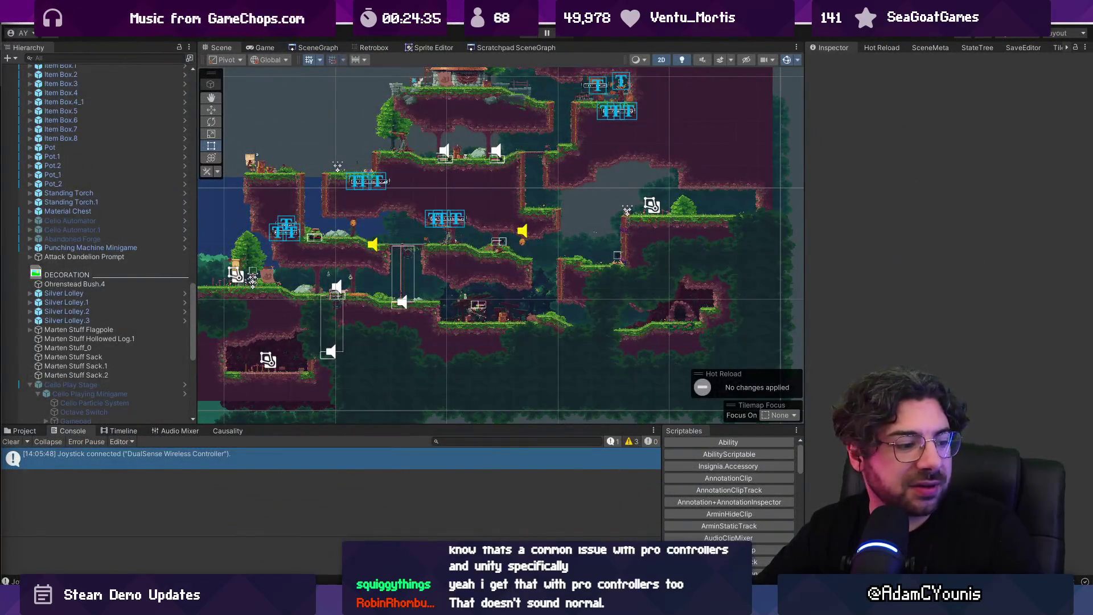
pyautogui.hotkey('alt', 'Tab')
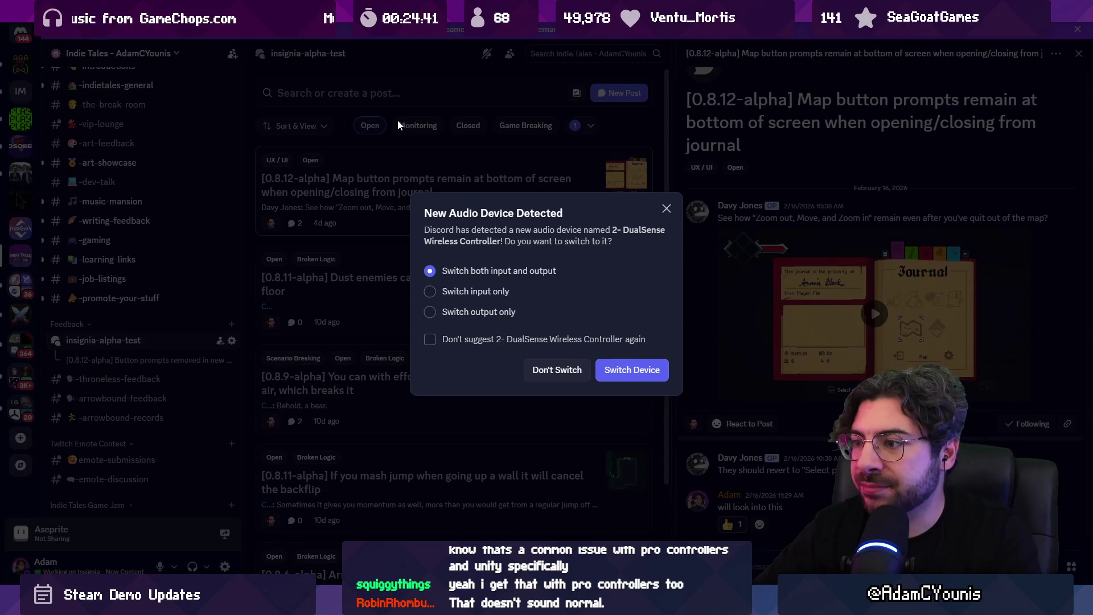
# Dismiss Discord's New Audio Device Detected prompt for the DualSense controller and return to Unity
pyautogui.press('Escape')
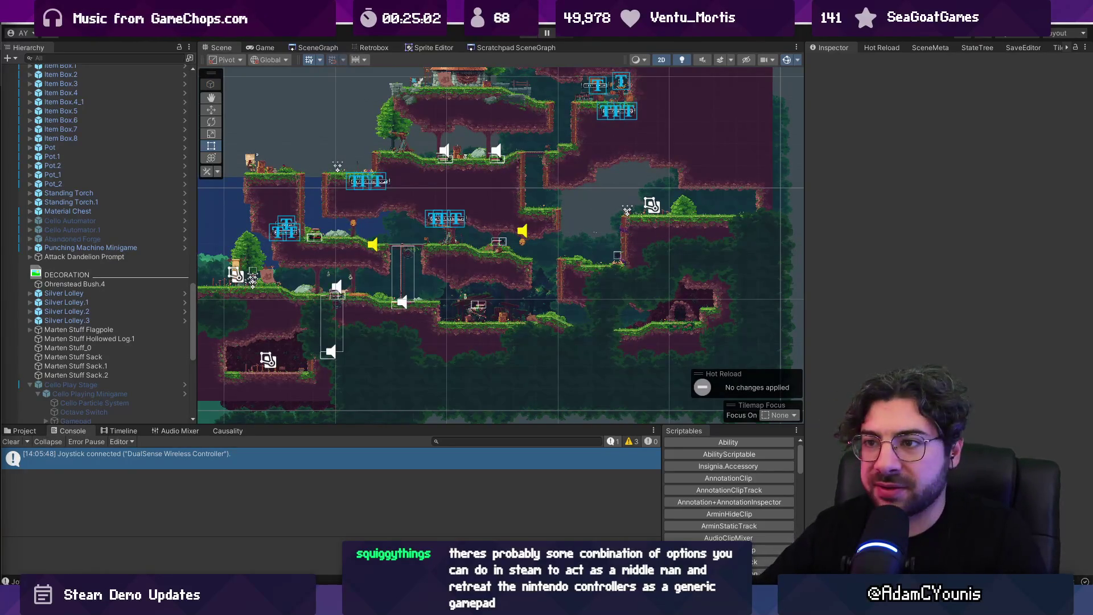
pyautogui.scroll(3, 381, 286)
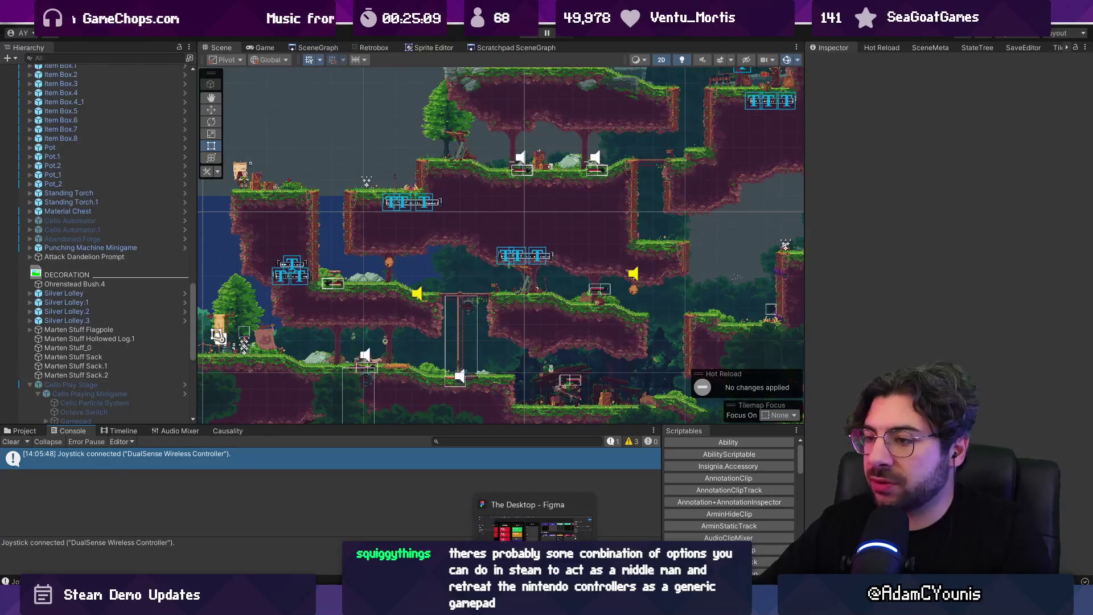
# Peek at references to ContextSystem's activeMenu, then navigate back through GameSystem.cs, MenuPromptRow and EquipmentMenu.cs
pyautogui.hotkey('alt', 'Tab')
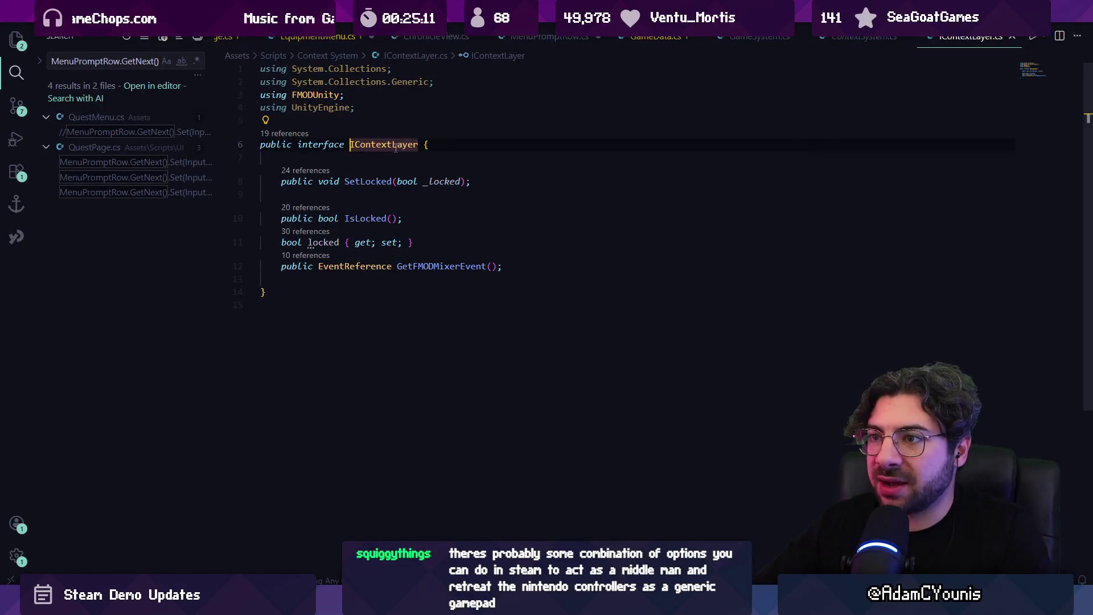
pyautogui.hotkey('ctrl', 'Tab')
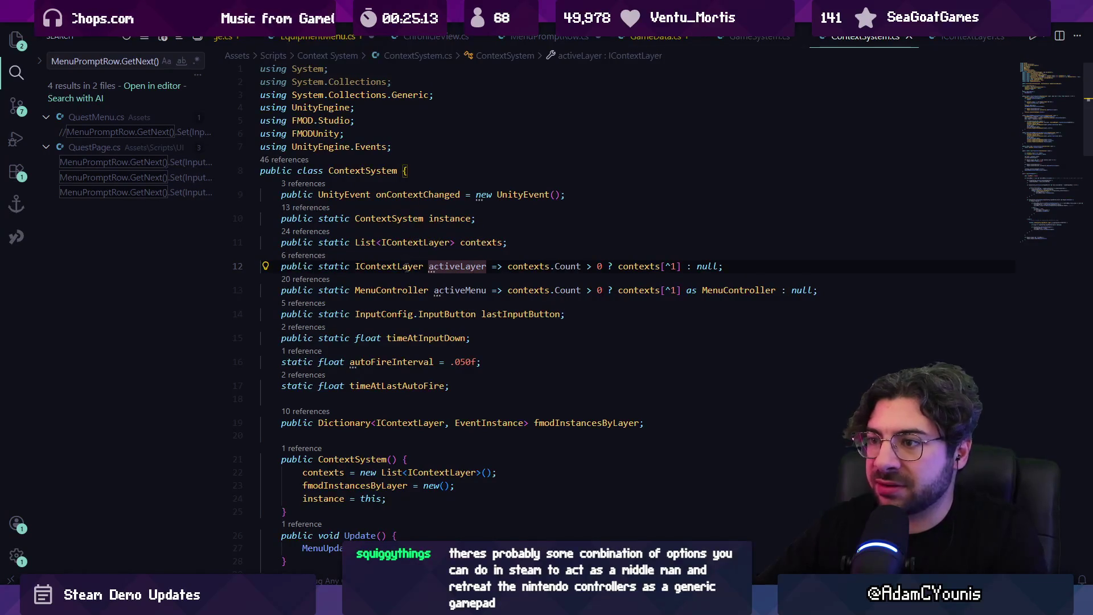
pyautogui.click(450, 290)
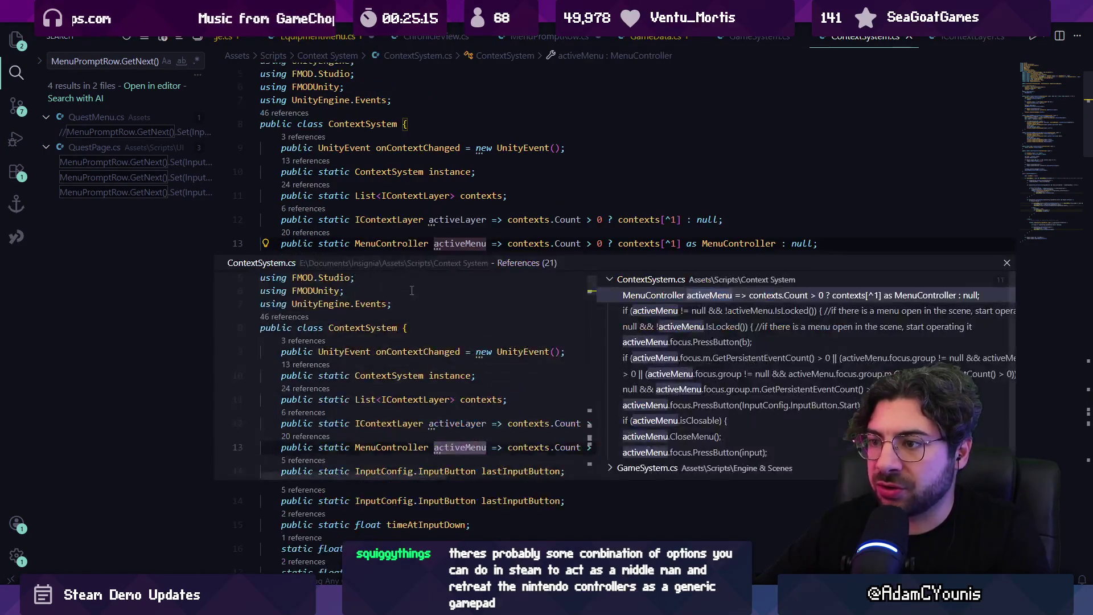
pyautogui.hotkey('shift', 'F12')
pyautogui.press('Escape')
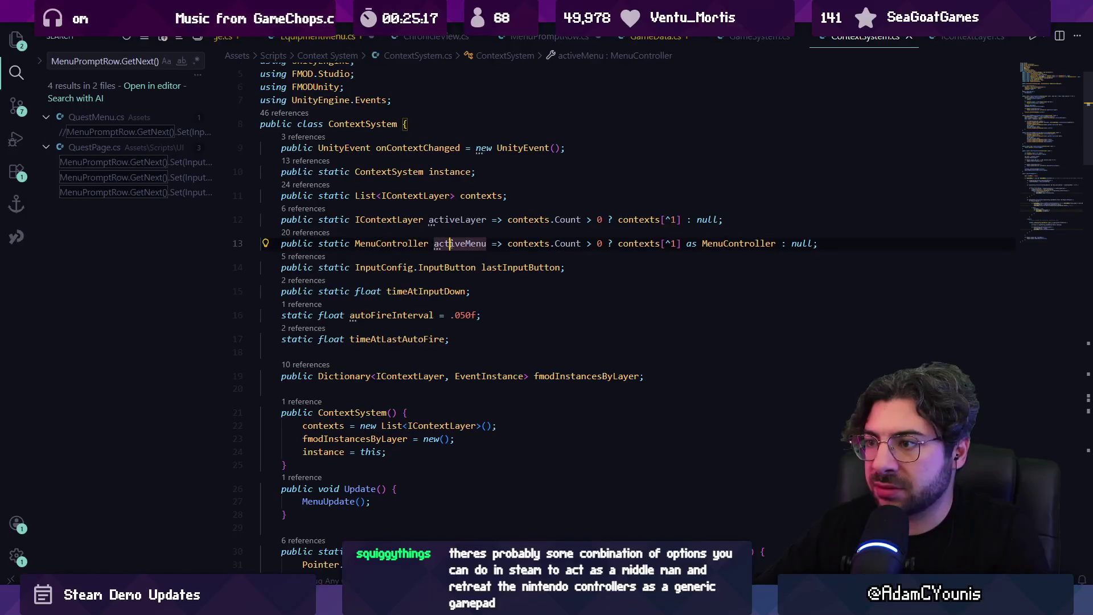
pyautogui.hotkey('alt', 'Left')
pyautogui.hotkey('alt', 'Left')
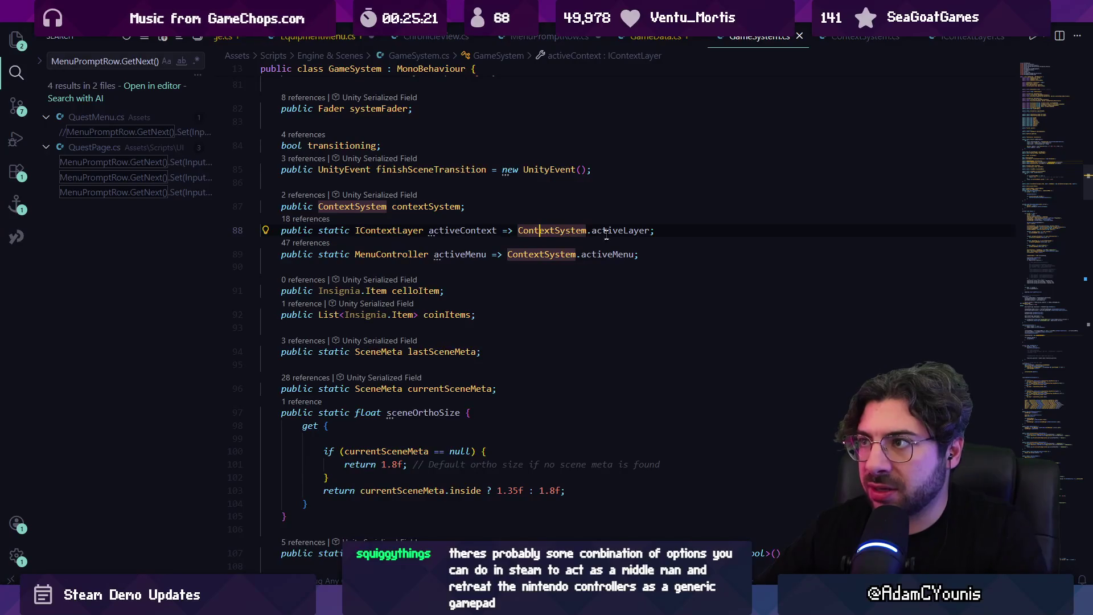
pyautogui.hotkey('alt', 'Left')
pyautogui.hotkey('alt', 'Left')
pyautogui.hotkey('alt', 'Left')
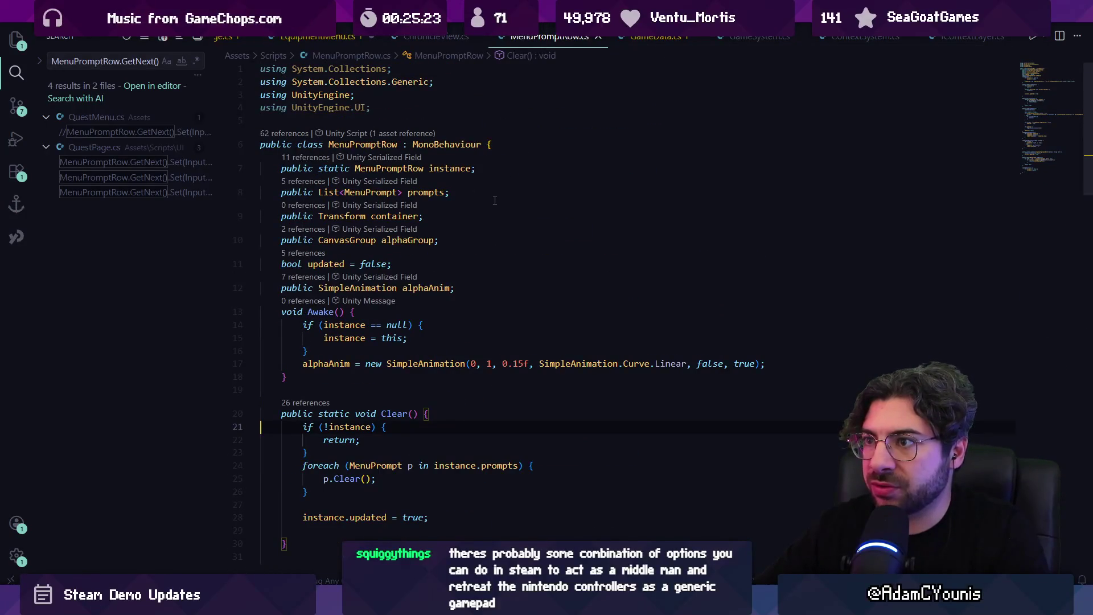
pyautogui.hotkey('alt', 'Left')
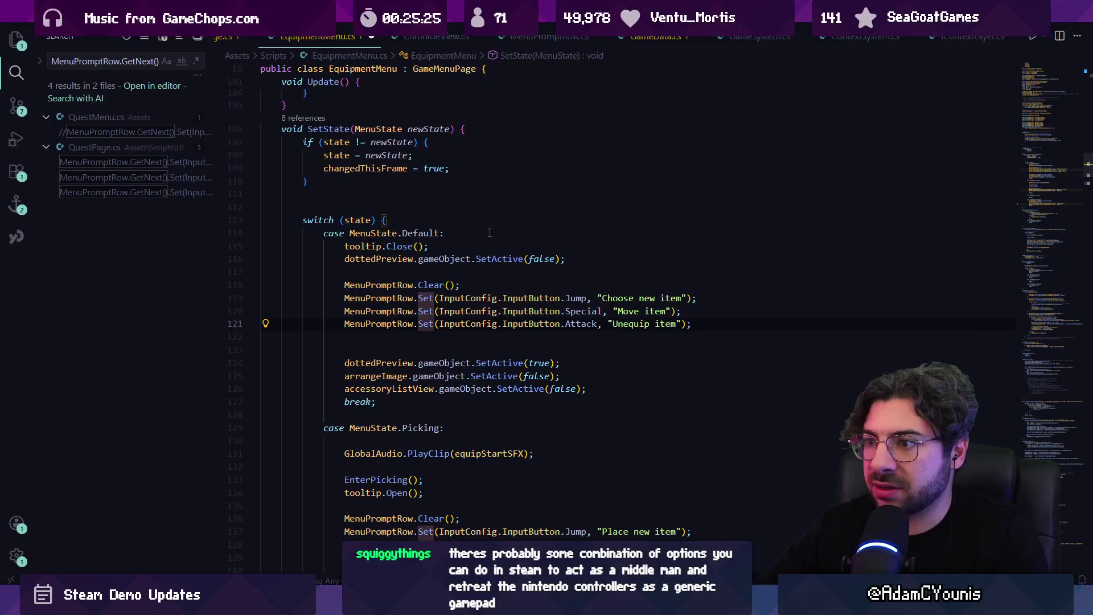
# Open PauseMenu.cs by quick-opening 'pause'
pyautogui.hotkey('ctrl', 'p')
pyautogui.write('pa')
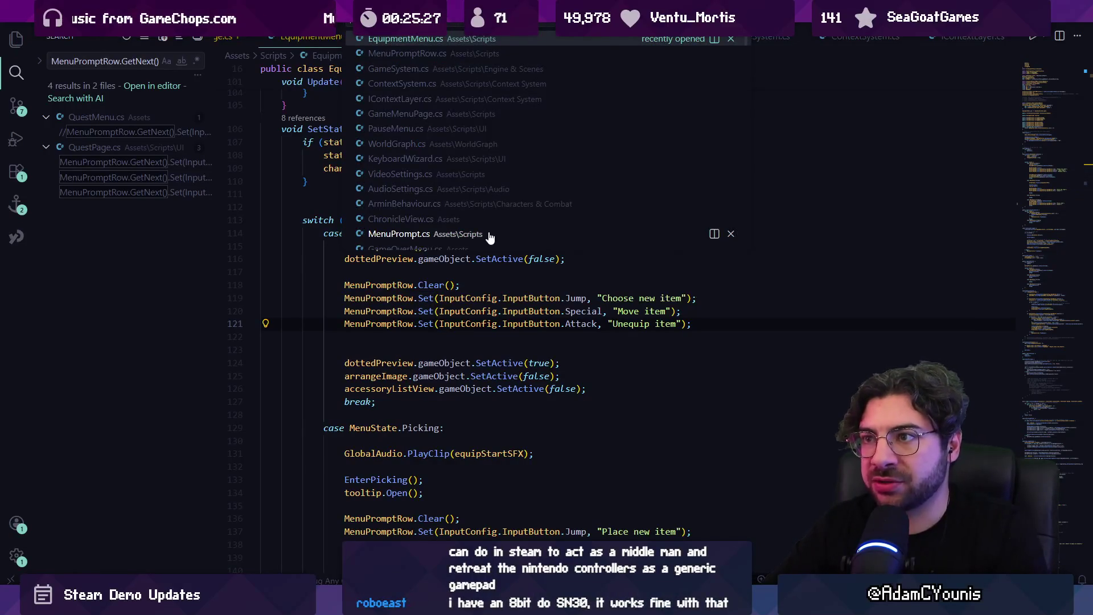
pyautogui.write('use')
pyautogui.press('Return')
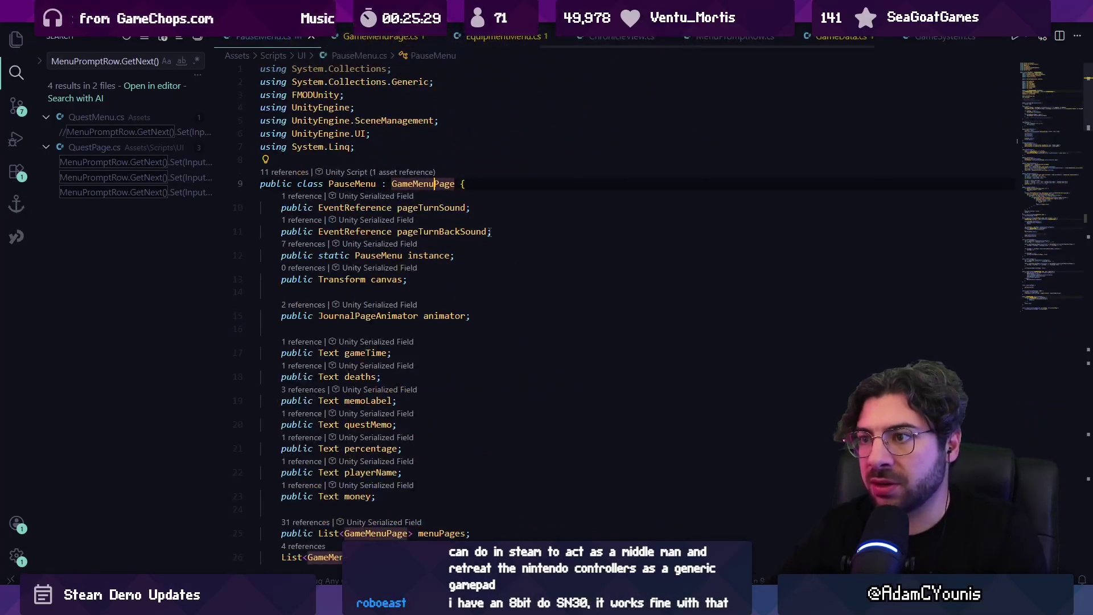
# Start a new line in PauseMenu's Start() referencing ContextSystem, checking the ContextSystem class definition
pyautogui.scroll(-3, 450, 243)
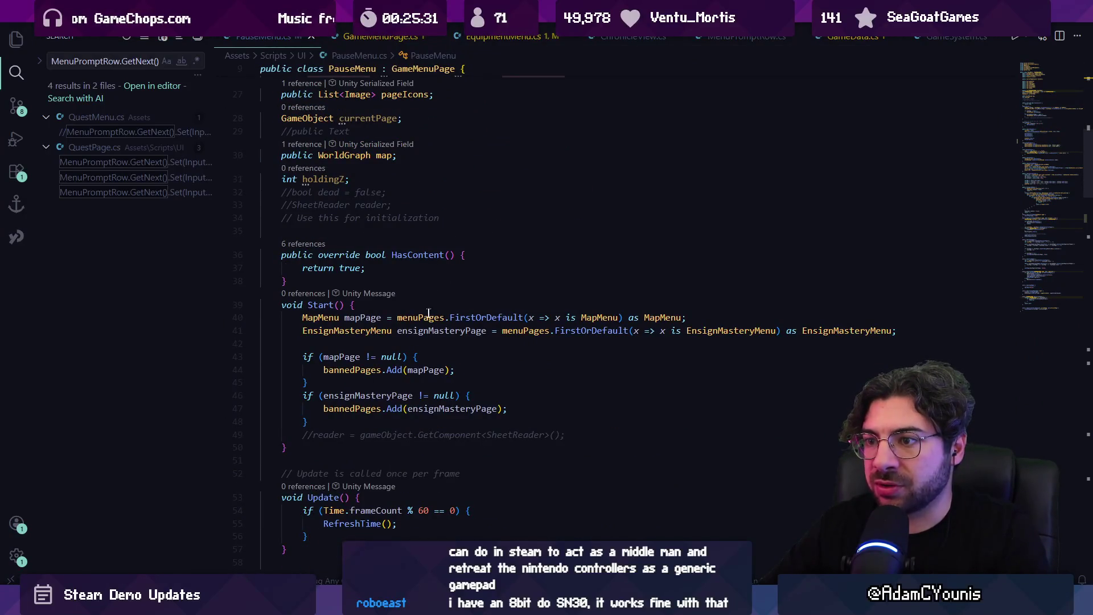
pyautogui.scroll(-2, 428, 313)
pyautogui.click(427, 336)
pyautogui.press('Return')
pyautogui.press('Return')
pyautogui.write('GFan')
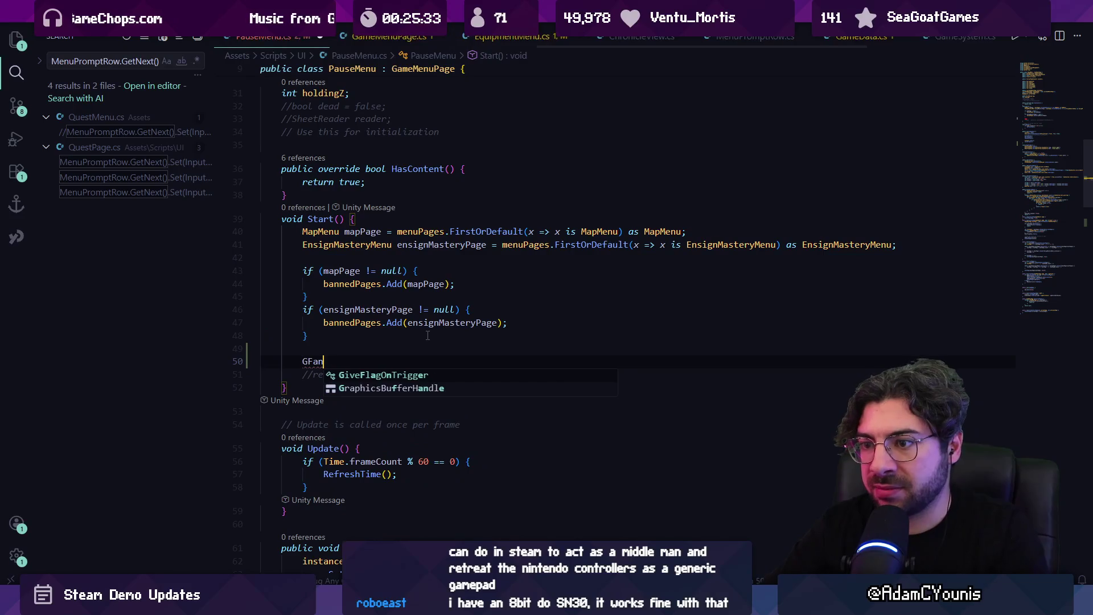
pyautogui.press('BackSpace')
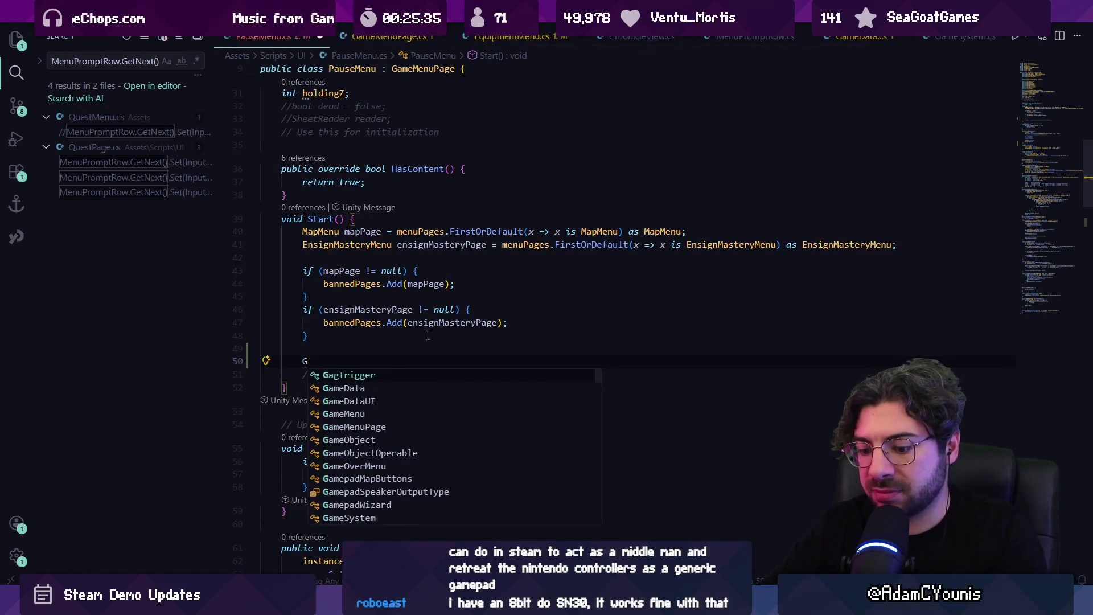
pyautogui.press('BackSpace')
pyautogui.write('Contex')
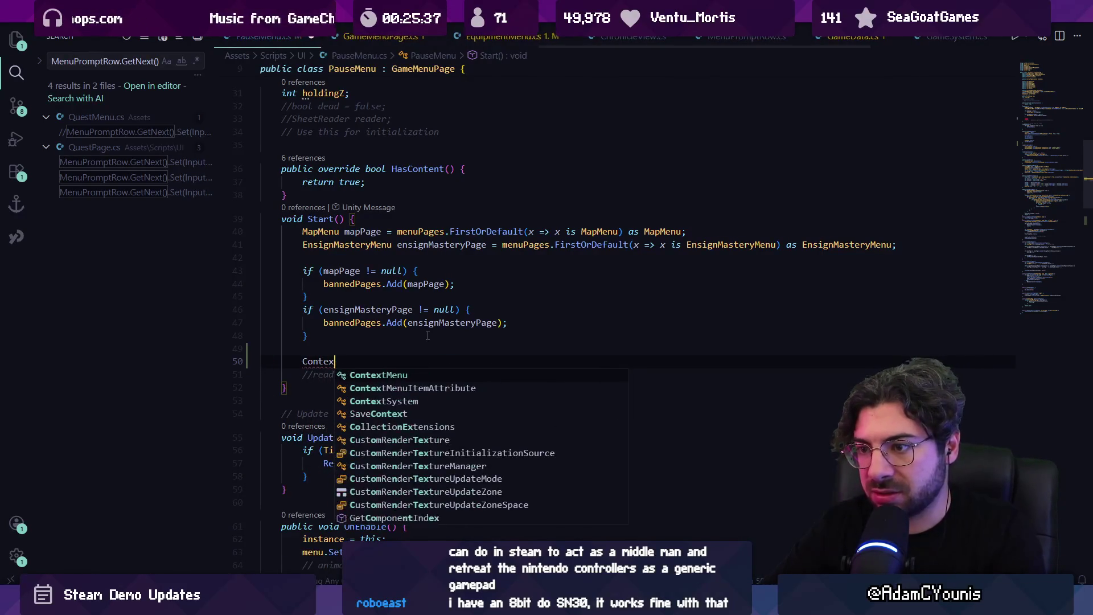
pyautogui.write('tSystem.')
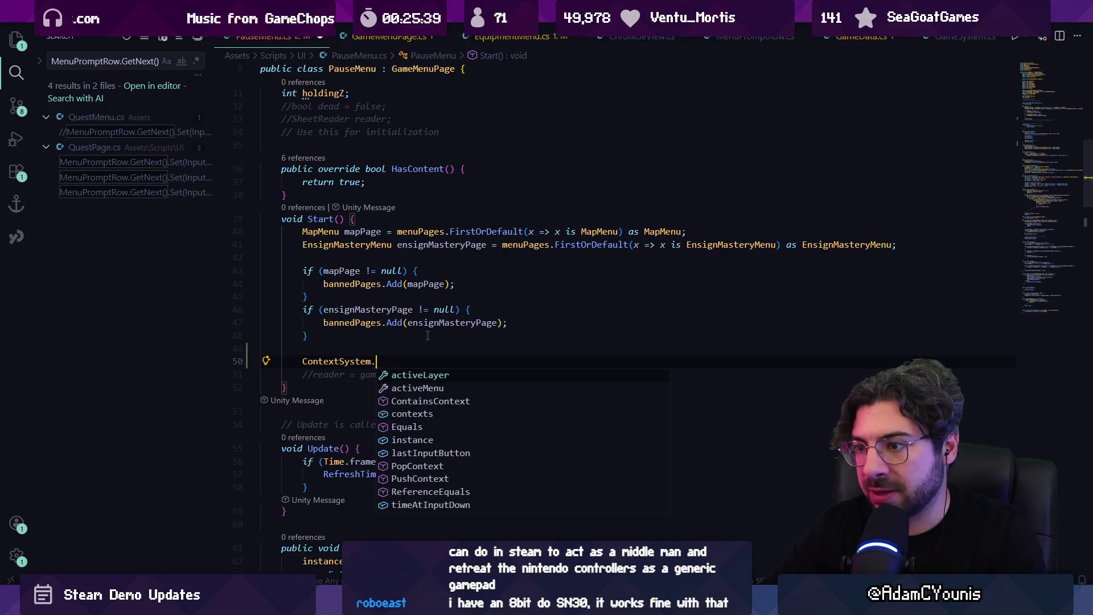
pyautogui.write('i')
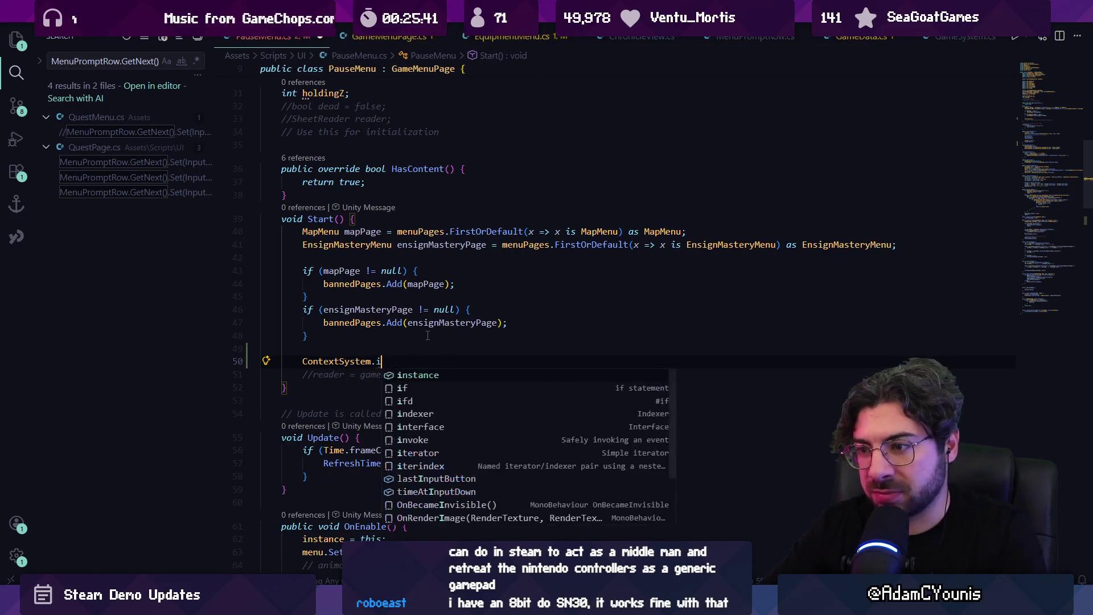
pyautogui.press('BackSpace')
pyautogui.press('Escape')
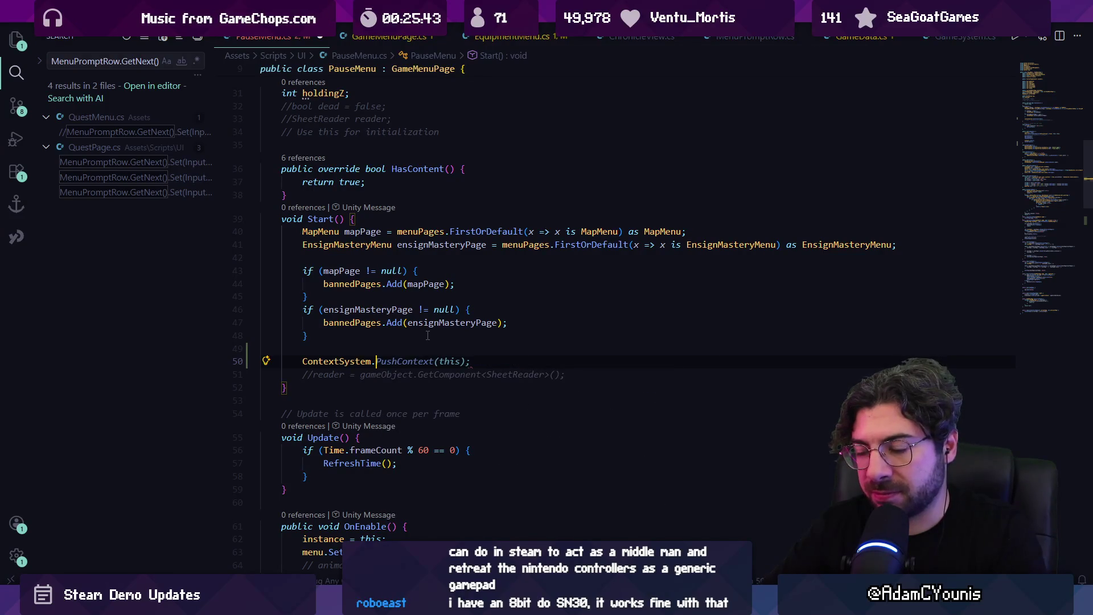
pyautogui.keyDown('ctrl'); pyautogui.click(357, 361); pyautogui.keyUp('ctrl')
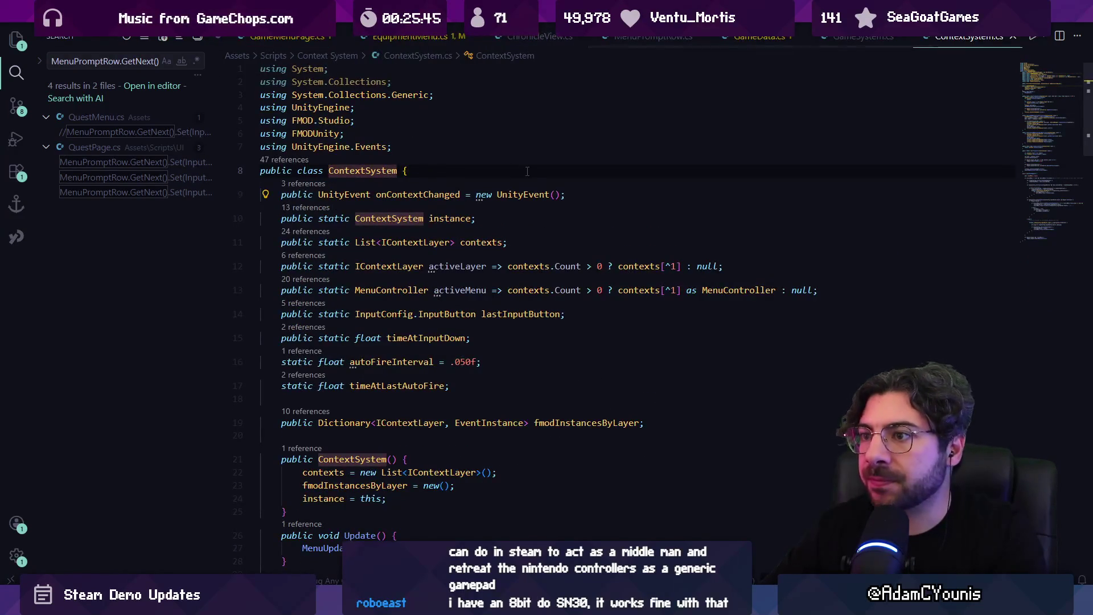
pyautogui.hotkey('alt', 'Left')
# Complete it to ContextSystem.instance.onContextChanged with the suggested AddListener block
pyautogui.write('inst')
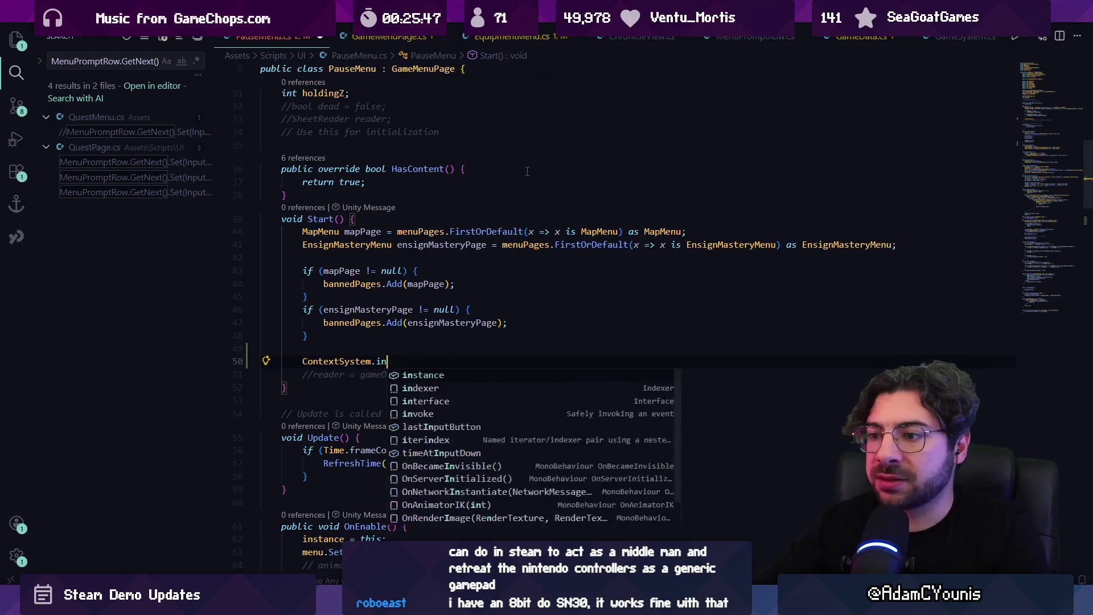
pyautogui.press('Tab')
pyautogui.write('.on')
pyautogui.press('Tab')
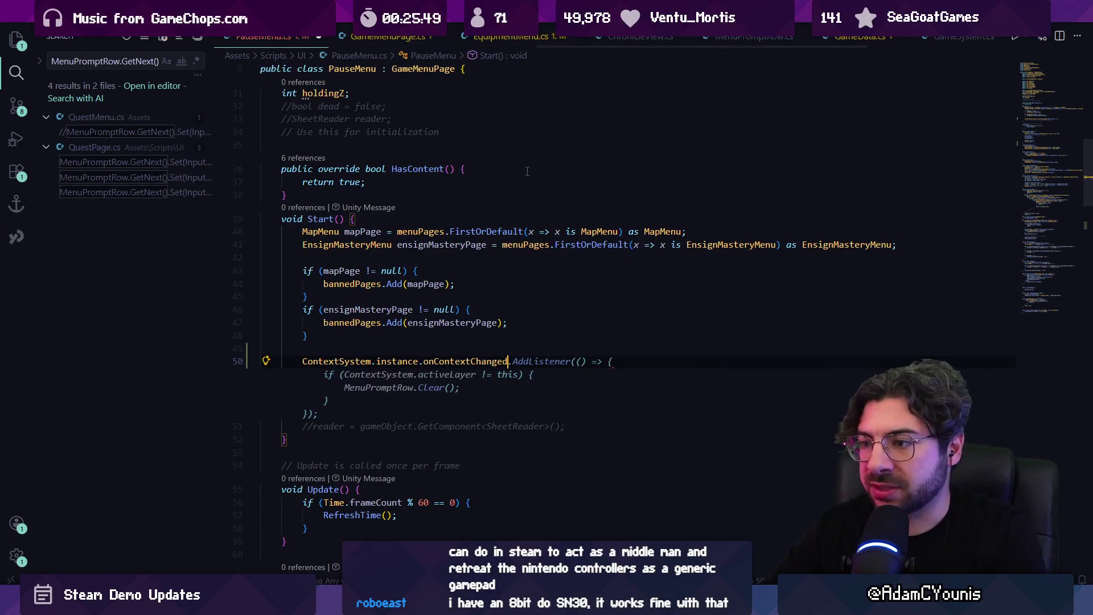
pyautogui.press('Tab')
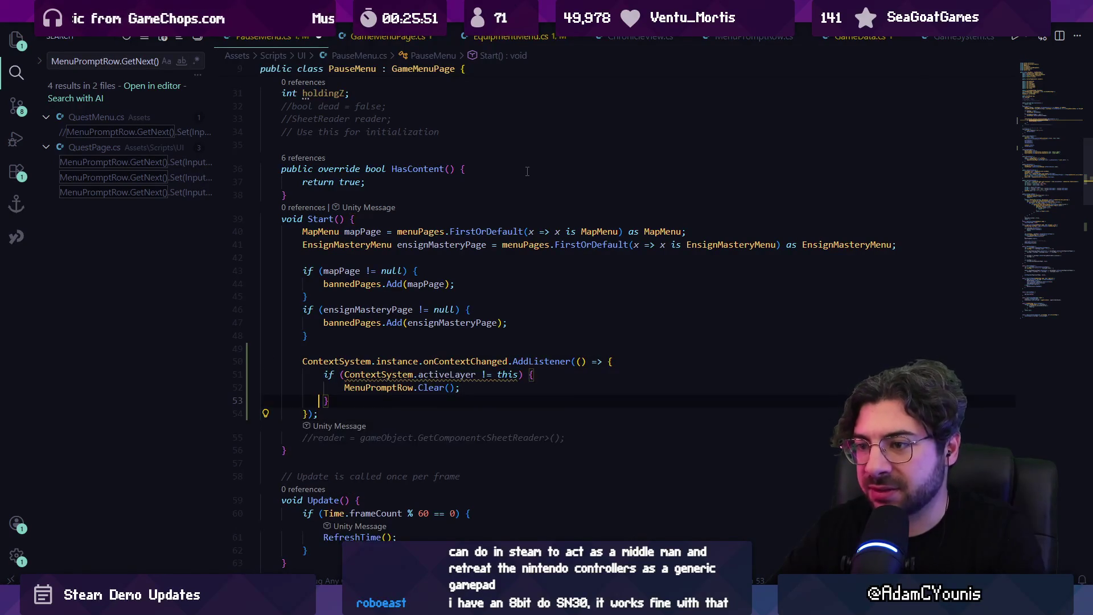
# Change the check to '==', replace MenuPromptRow.Clear() with SetupPrompts();, and save
pyautogui.press('Up')
pyautogui.press('Up')
pyautogui.hotkey('ctrl', 'Right')
pyautogui.hotkey('ctrl', 'Right')
pyautogui.hotkey('ctrl', 'Right')
pyautogui.press('Left')
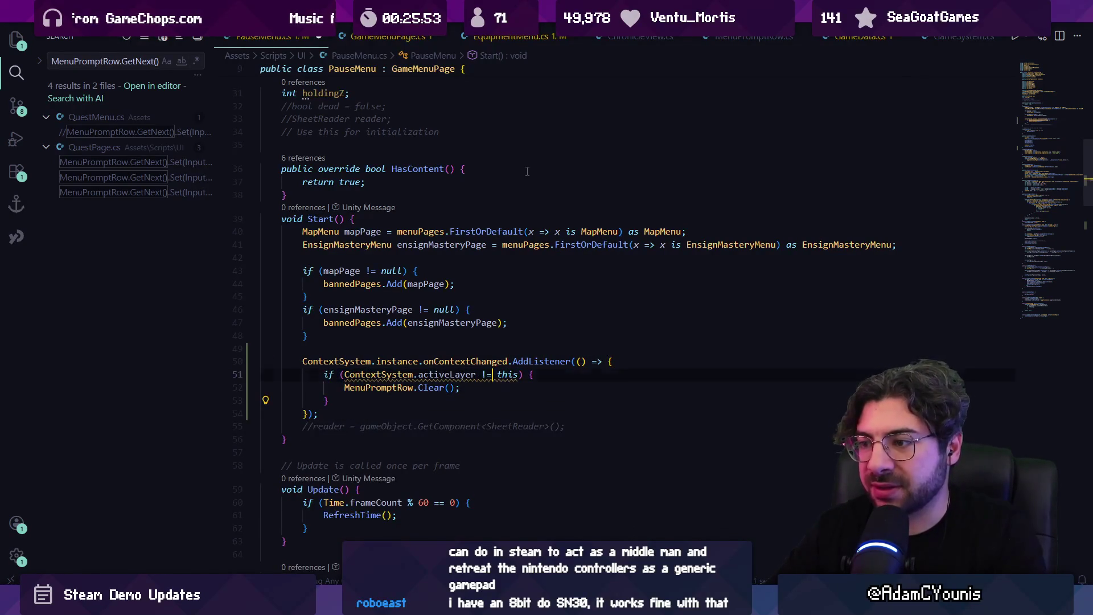
pyautogui.hotkey('shift', 'Home')
pyautogui.hotkey('shift', 'Home')
pyautogui.press('BackSpace')
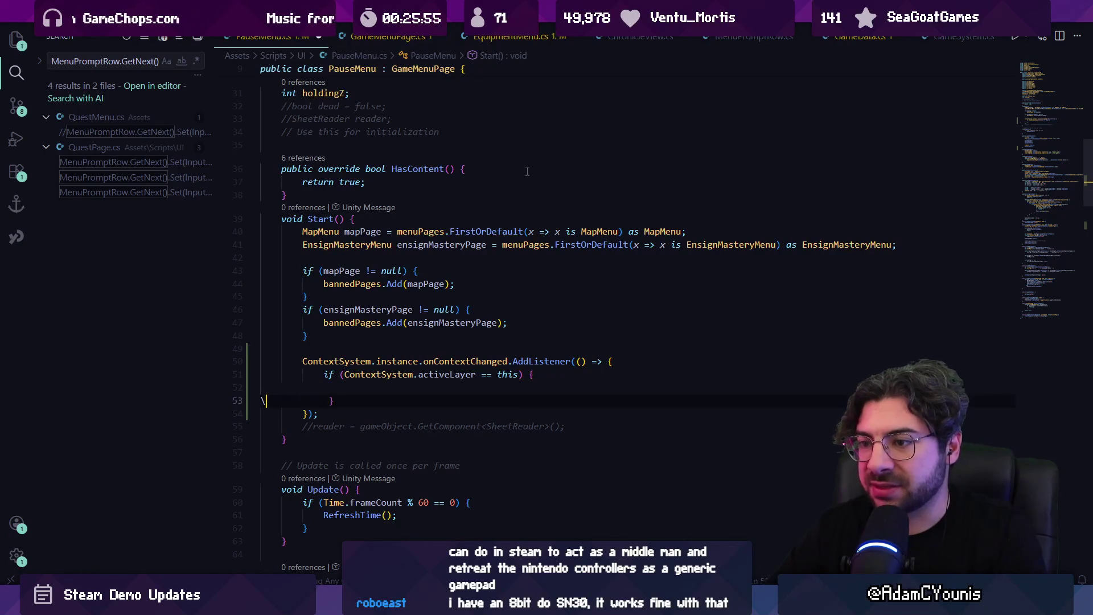
pyautogui.press('BackSpace')
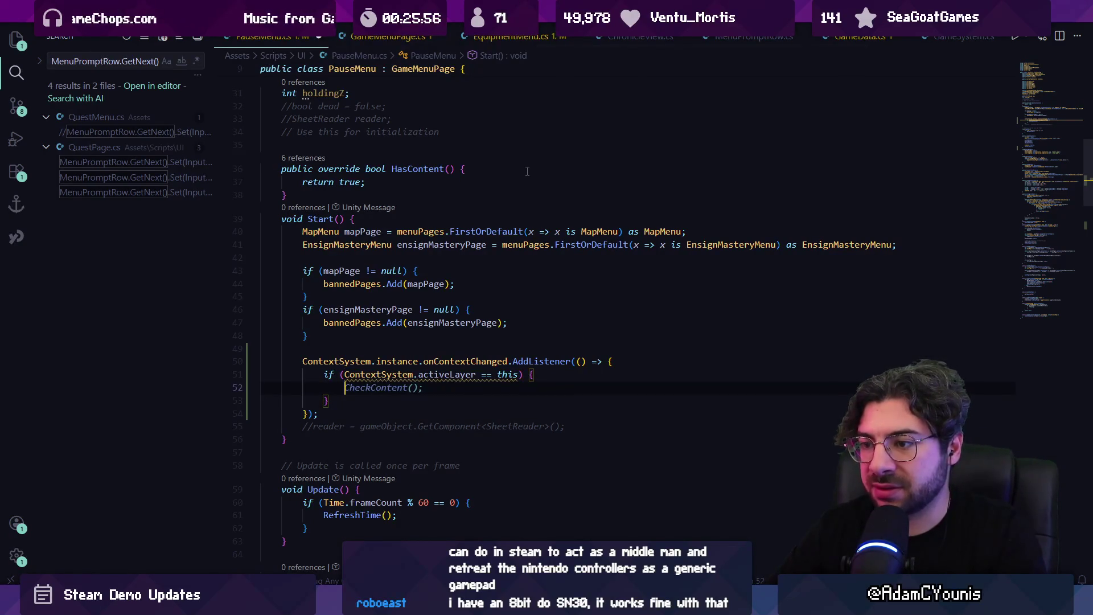
pyautogui.write('Seup')
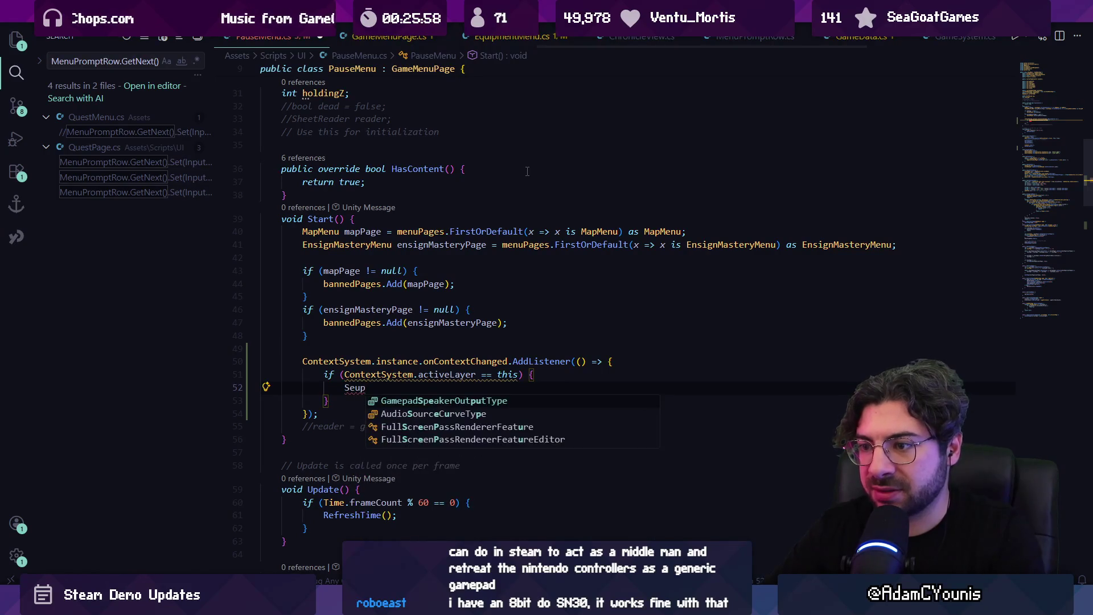
pyautogui.press('BackSpace')
pyautogui.press('BackSpace')
pyautogui.write('tuppro')
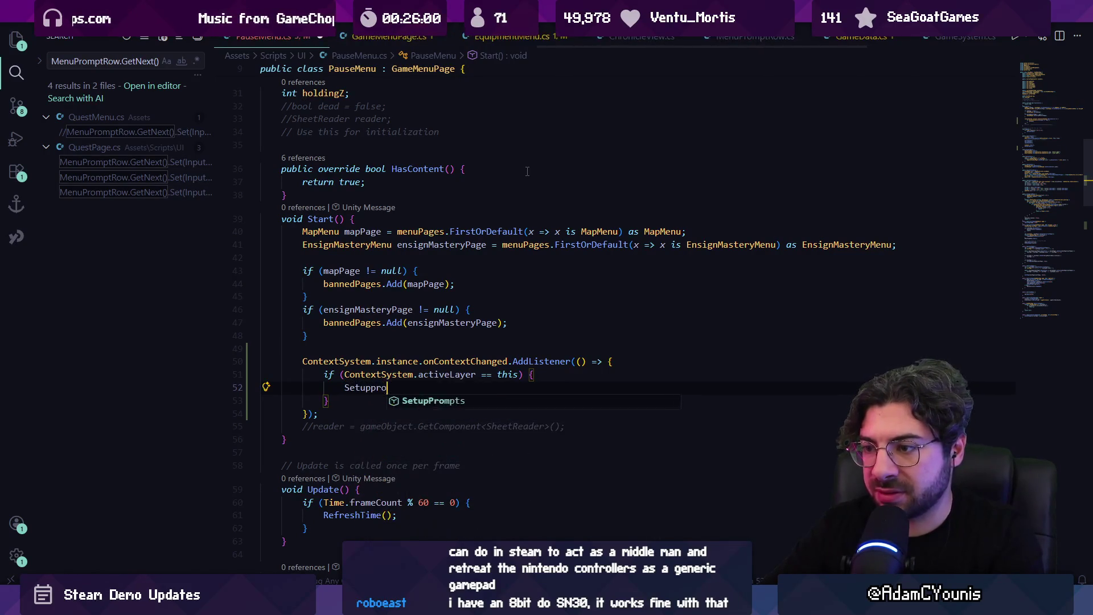
pyautogui.press('Tab')
pyautogui.write('();')
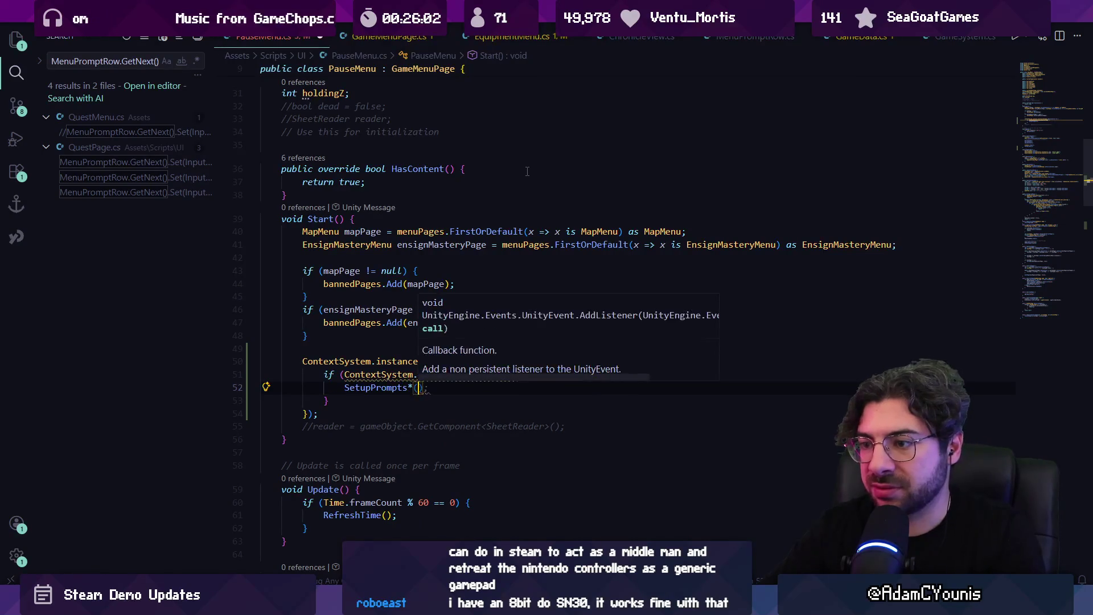
pyautogui.hotkey('ctrl', 's')
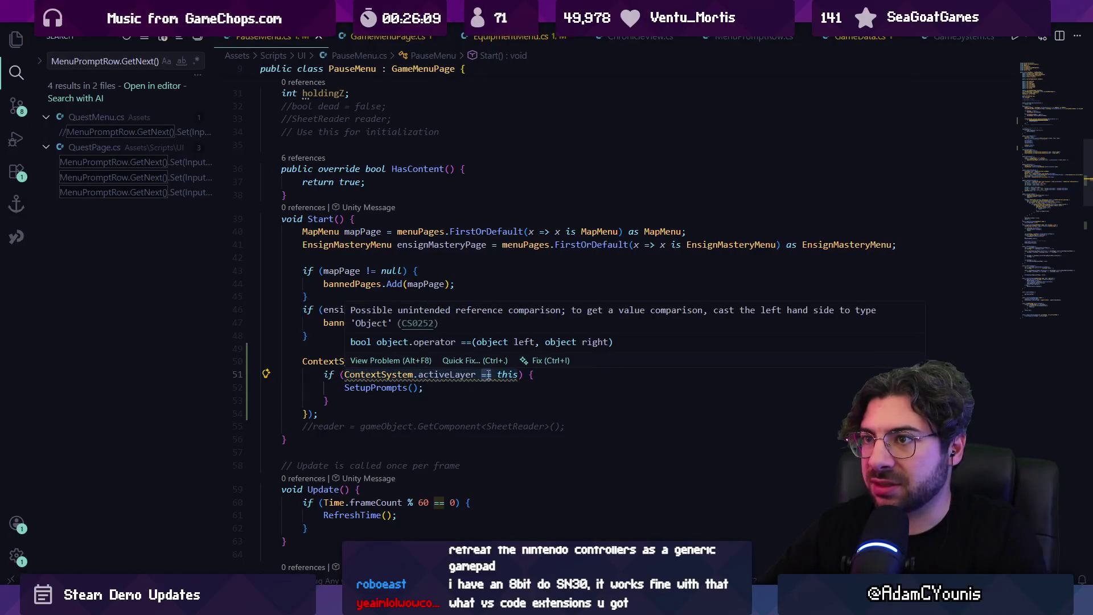
# Compare the active layer against menu instead of this, then run the game in Unity
pyautogui.click(488, 374)
pyautogui.write('menu')
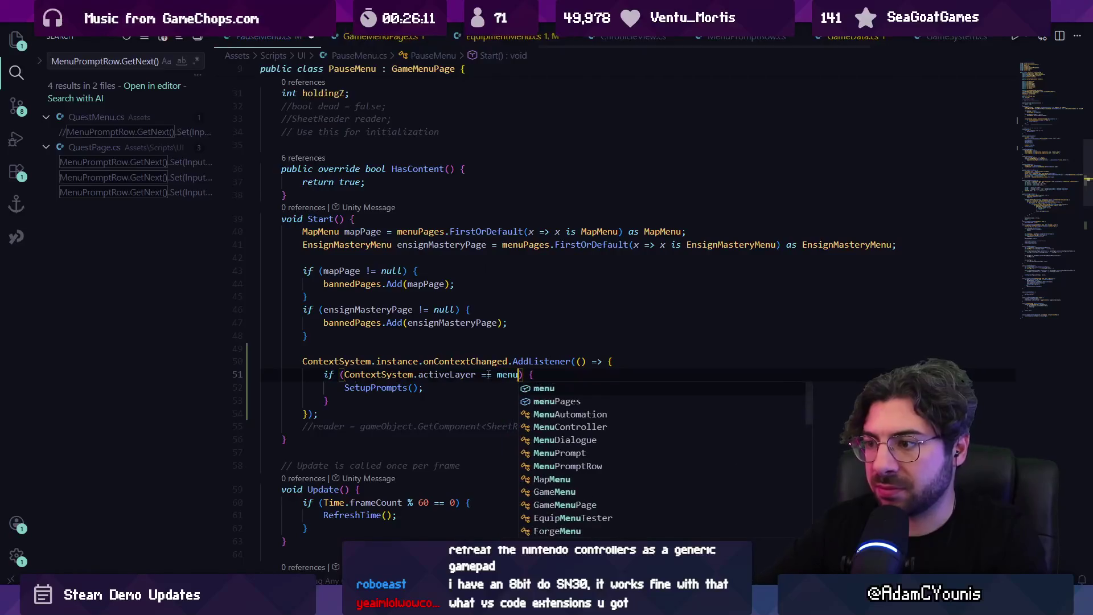
pyautogui.press('Escape')
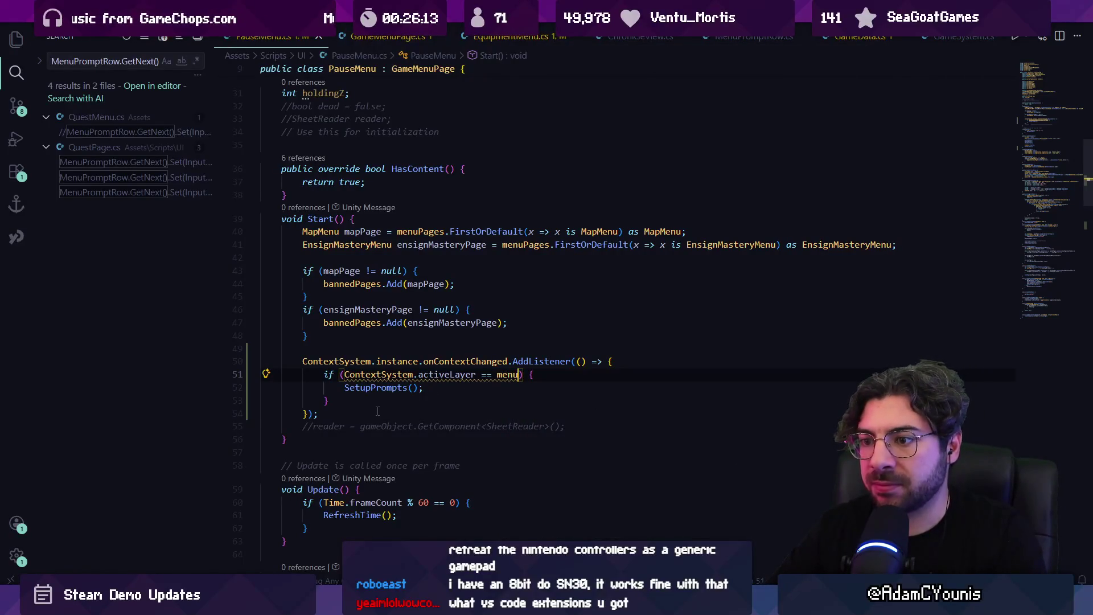
pyautogui.scroll(-3, 386, 382)
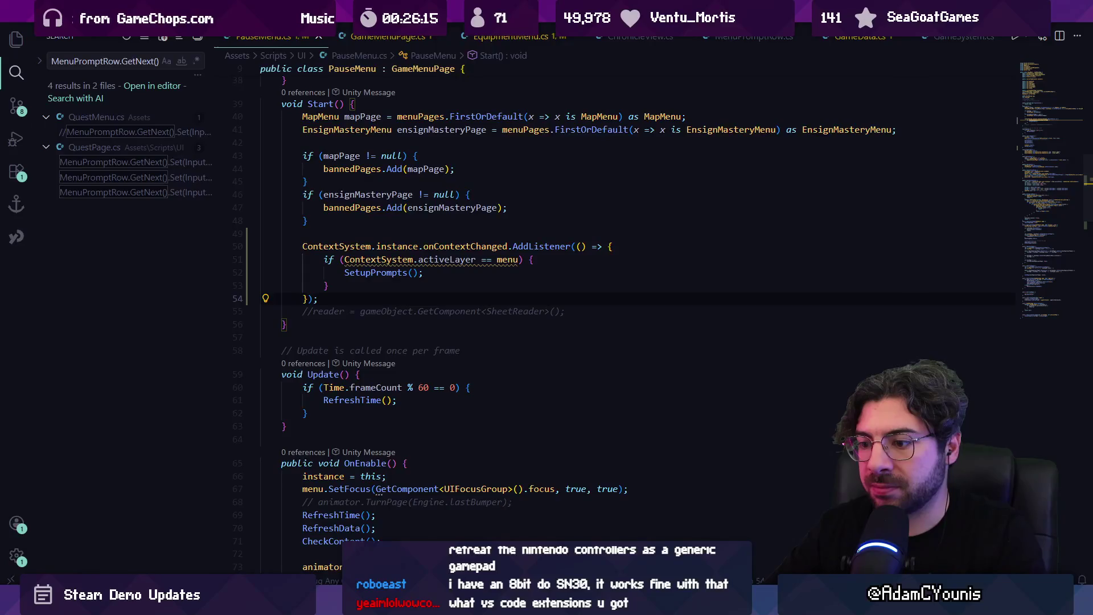
pyautogui.hotkey('alt', 'Tab')
pyautogui.click(525, 34)
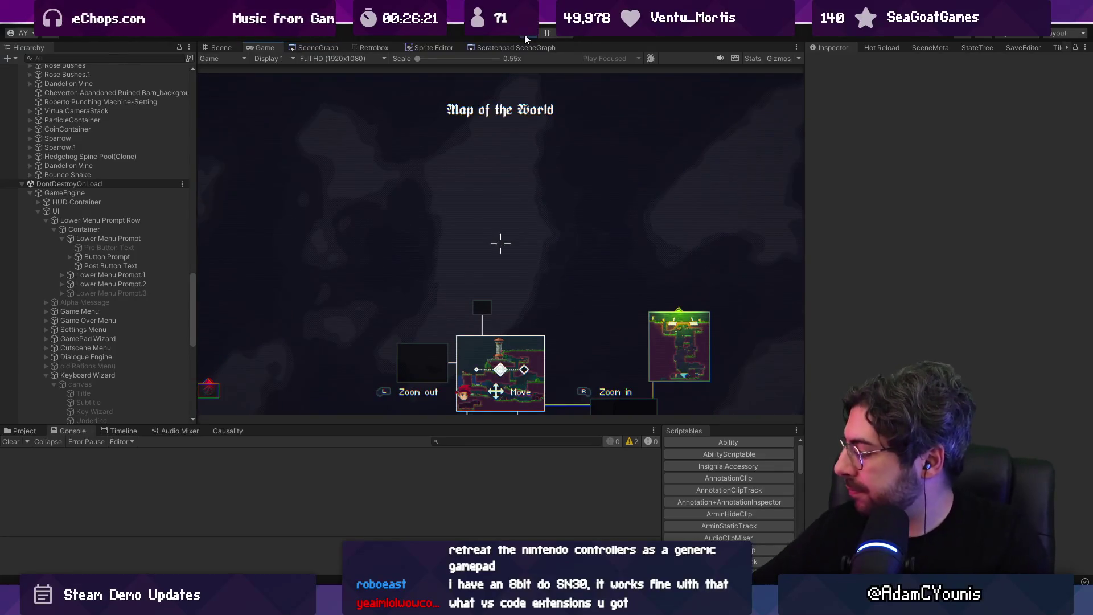
# Toggle between the Map of the World and the journal, close the menu, and check the scene view
pyautogui.press('Escape')
pyautogui.press('Return')
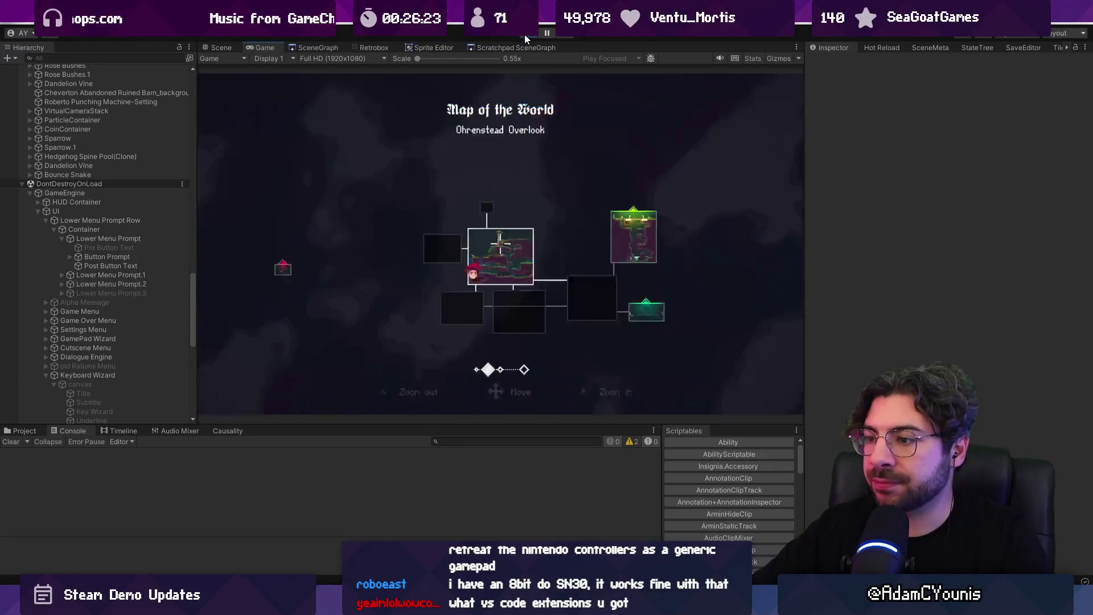
pyautogui.press('Escape')
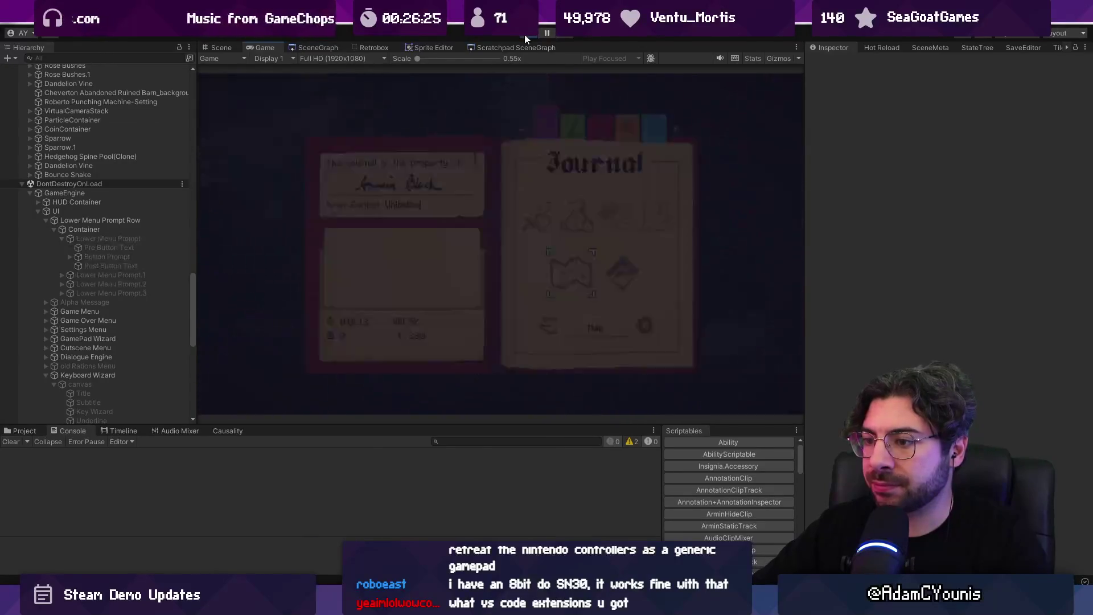
pyautogui.press('Return')
pyautogui.press('Escape')
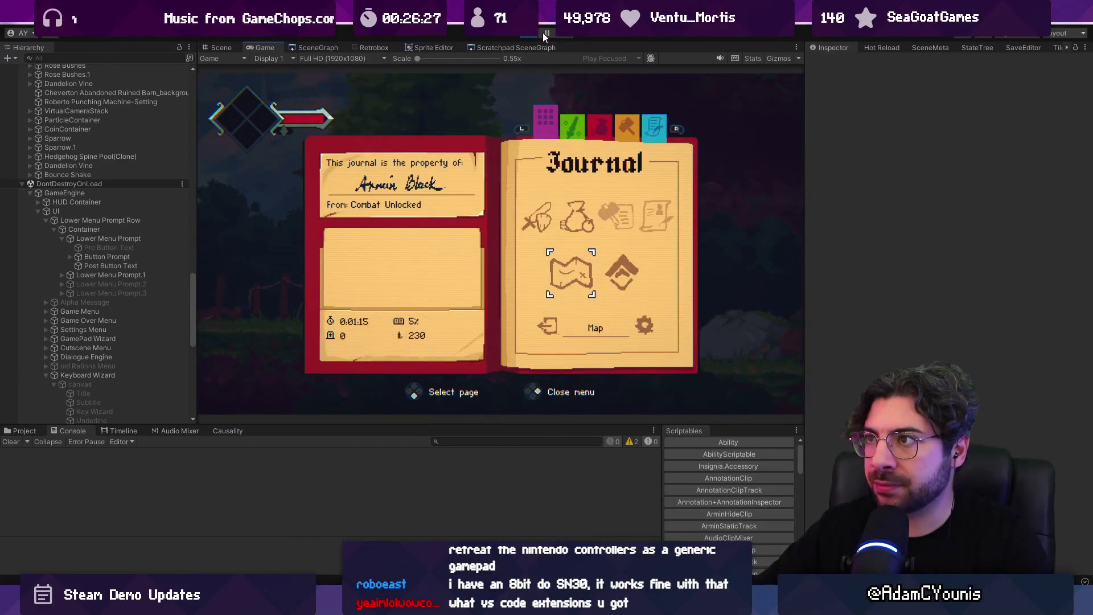
pyautogui.press('Escape')
pyautogui.hotkey('ctrl', '1')
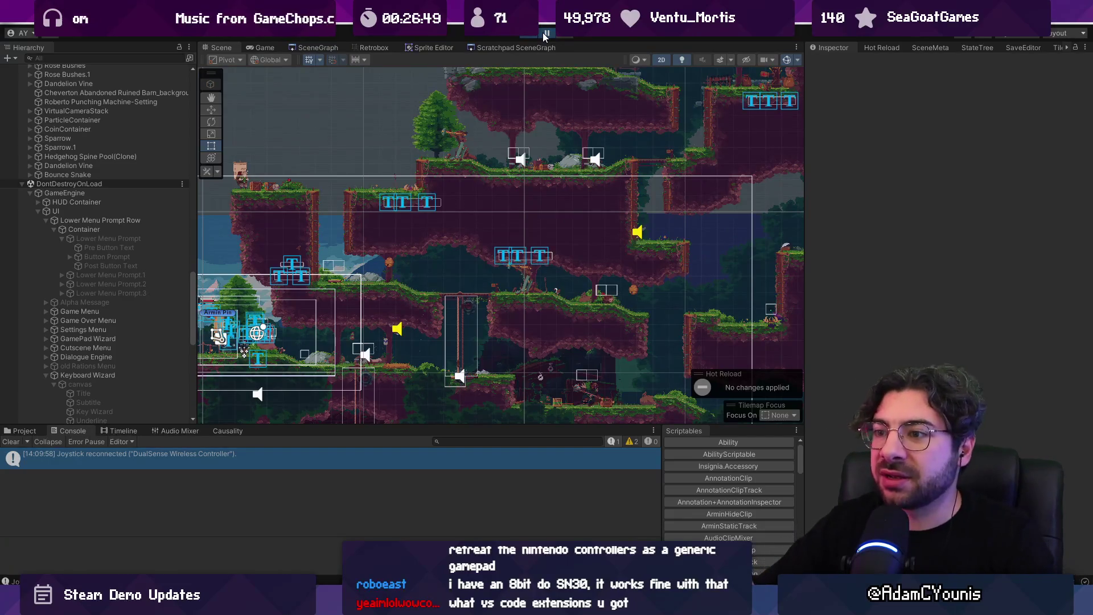
pyautogui.click(542, 33)
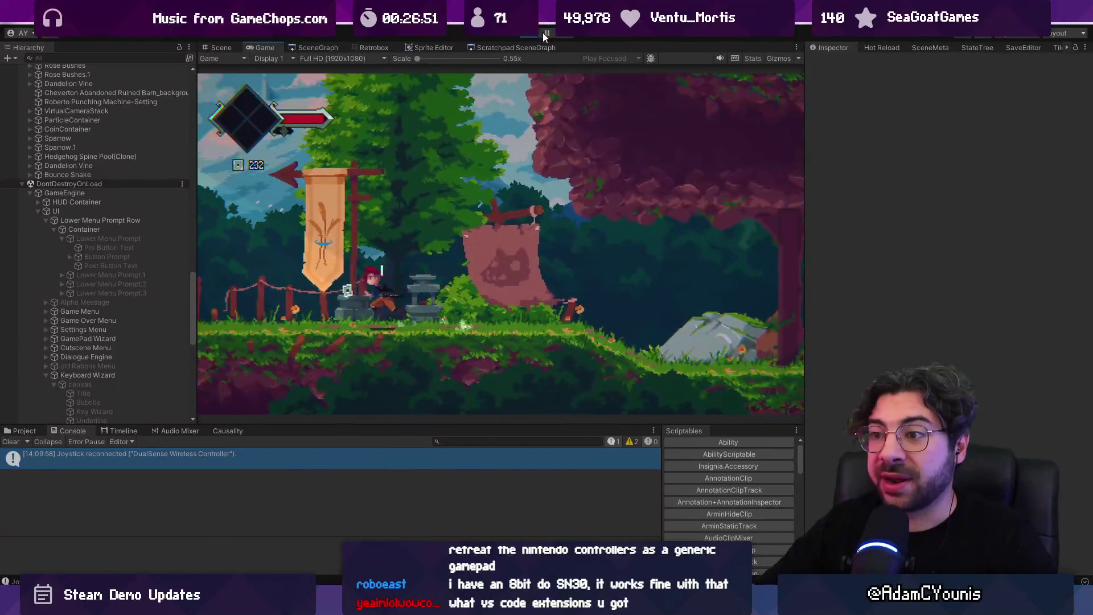
# Open the journal's Settings and Controls pages, then open and close the Map of the World repeatedly
pyautogui.press('Escape')
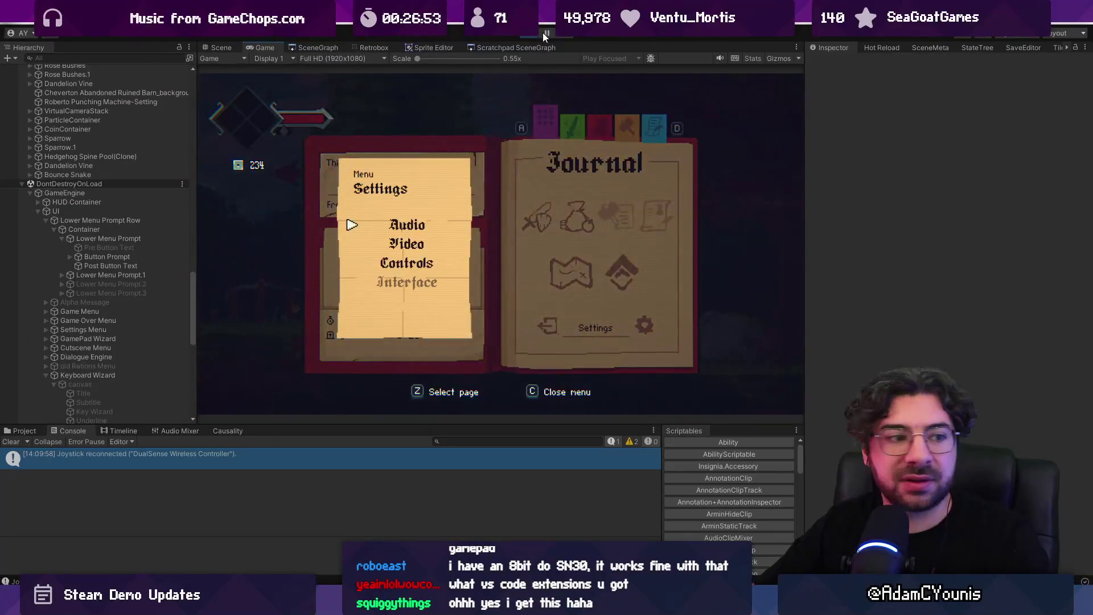
pyautogui.press('Down')
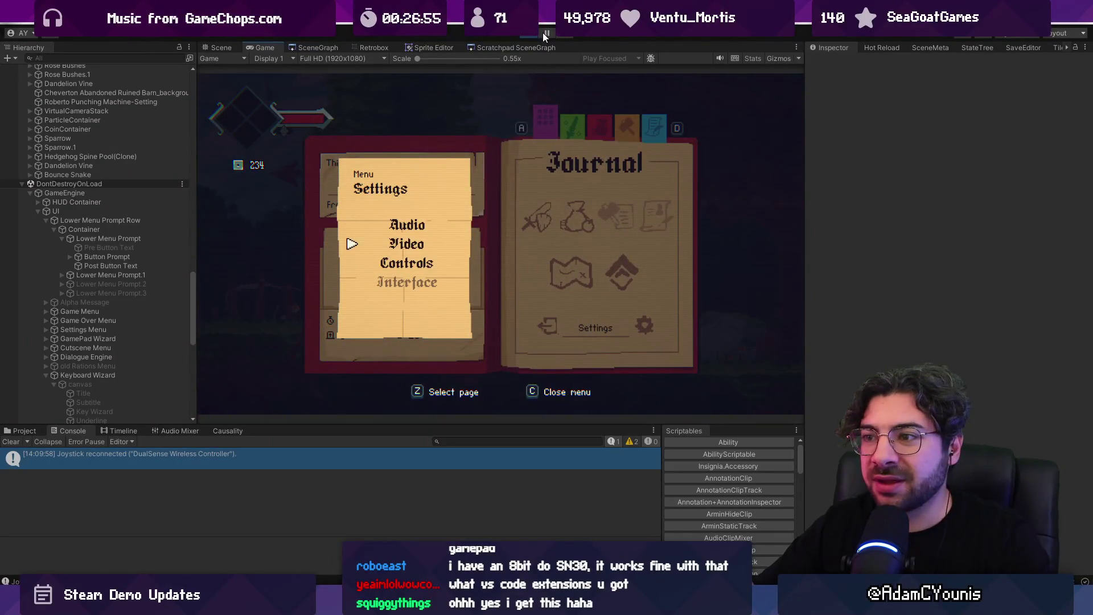
pyautogui.press('z')
pyautogui.press('c')
pyautogui.press('c')
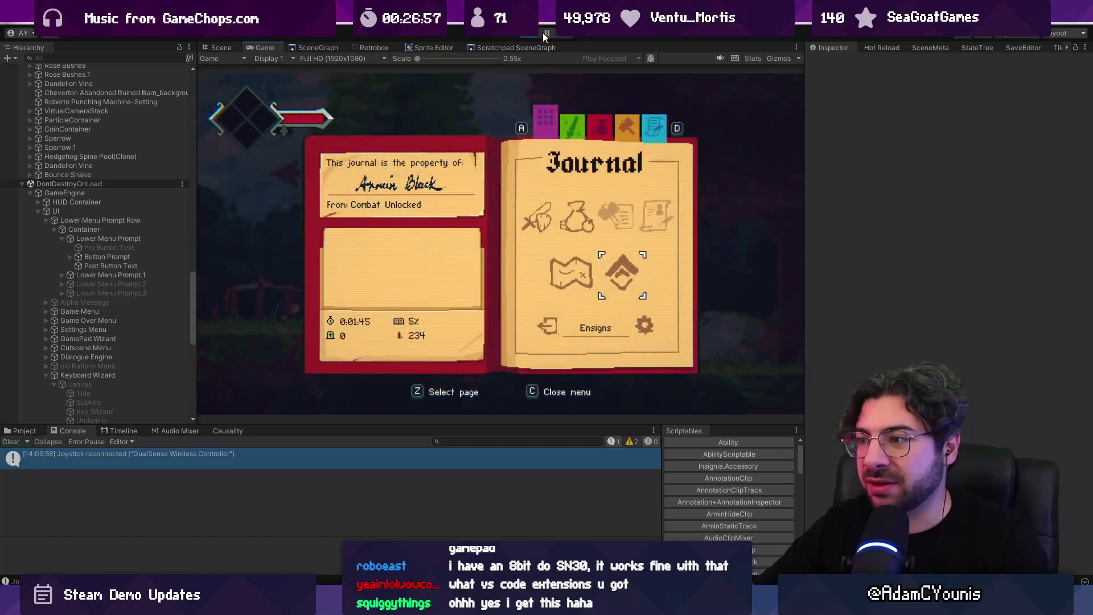
pyautogui.press('Up')
pyautogui.press('z')
pyautogui.press('c')
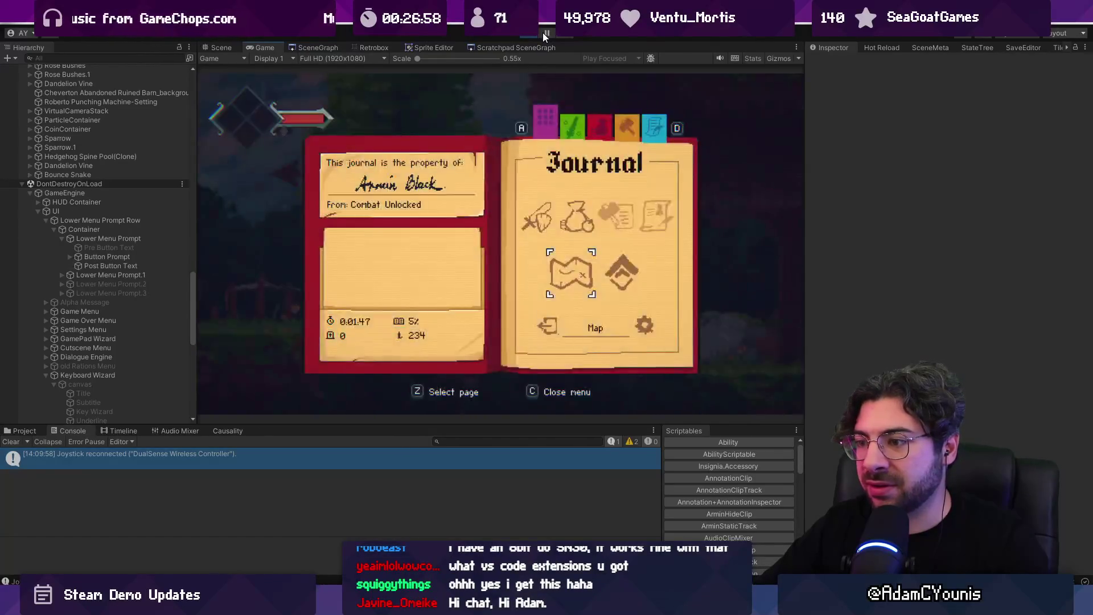
pyautogui.press('z')
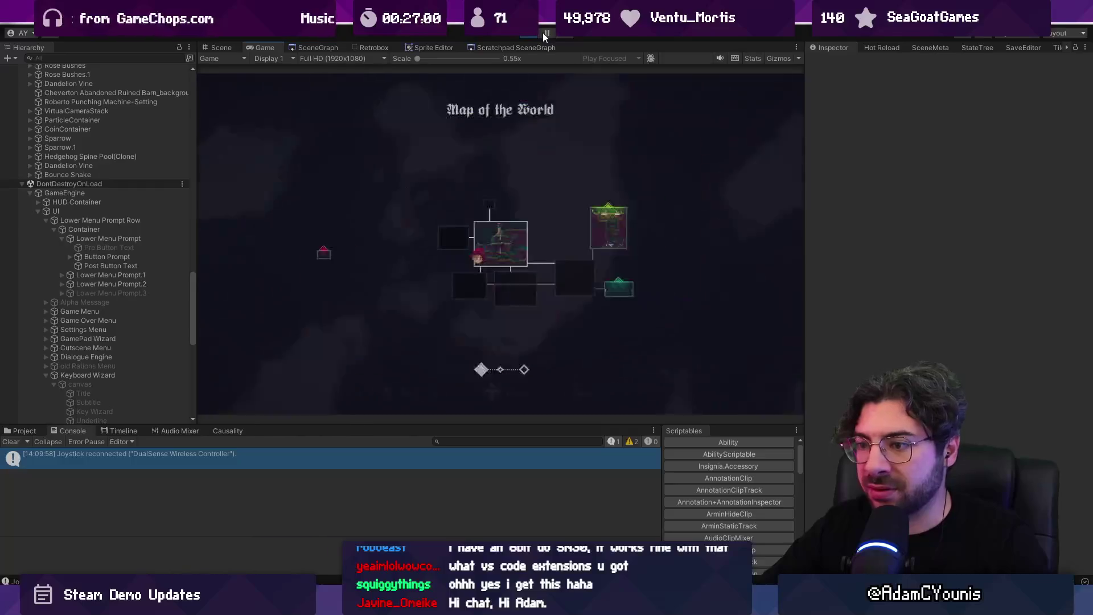
pyautogui.press('c')
pyautogui.press('c')
pyautogui.press('Escape')
pyautogui.press('z')
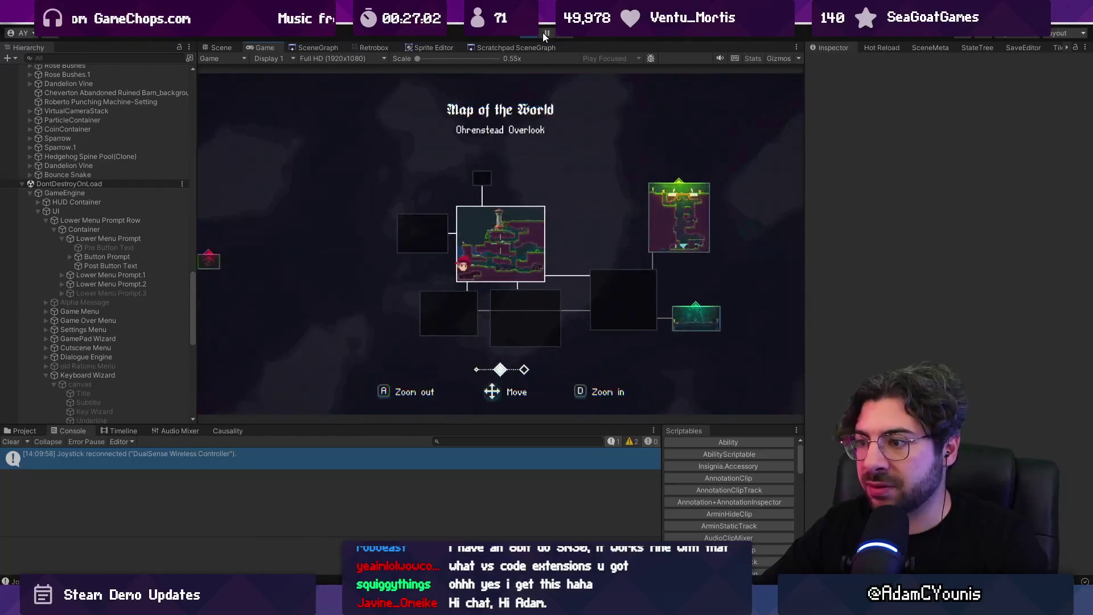
pyautogui.press('c')
pyautogui.press('c')
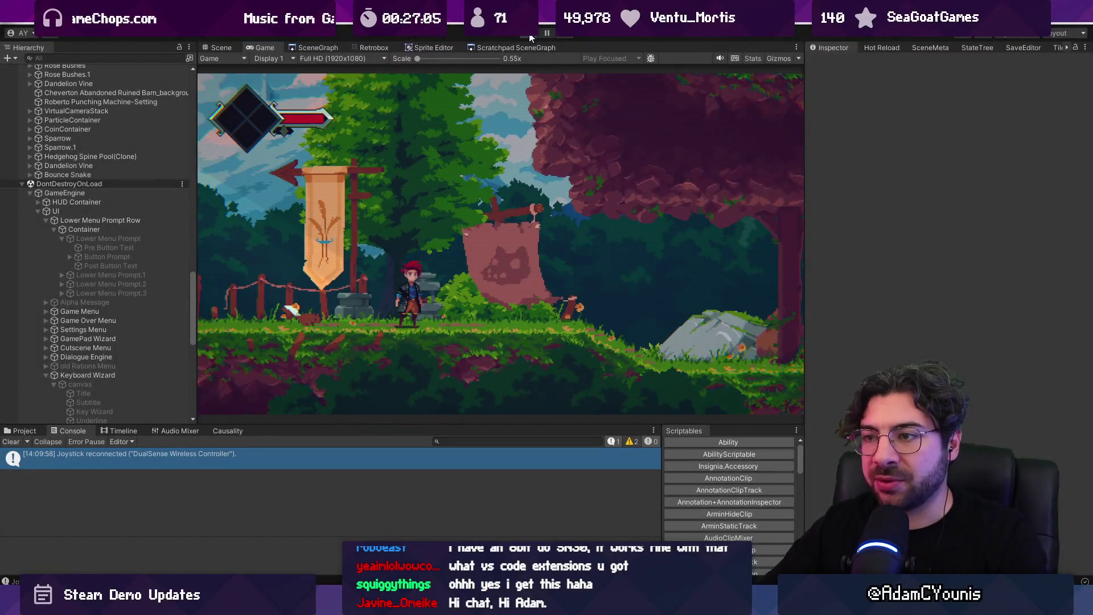
# Stop Play mode, reload the externally modified Ohrenstead Overlook scene, and return to VS Code
pyautogui.click(529, 35)
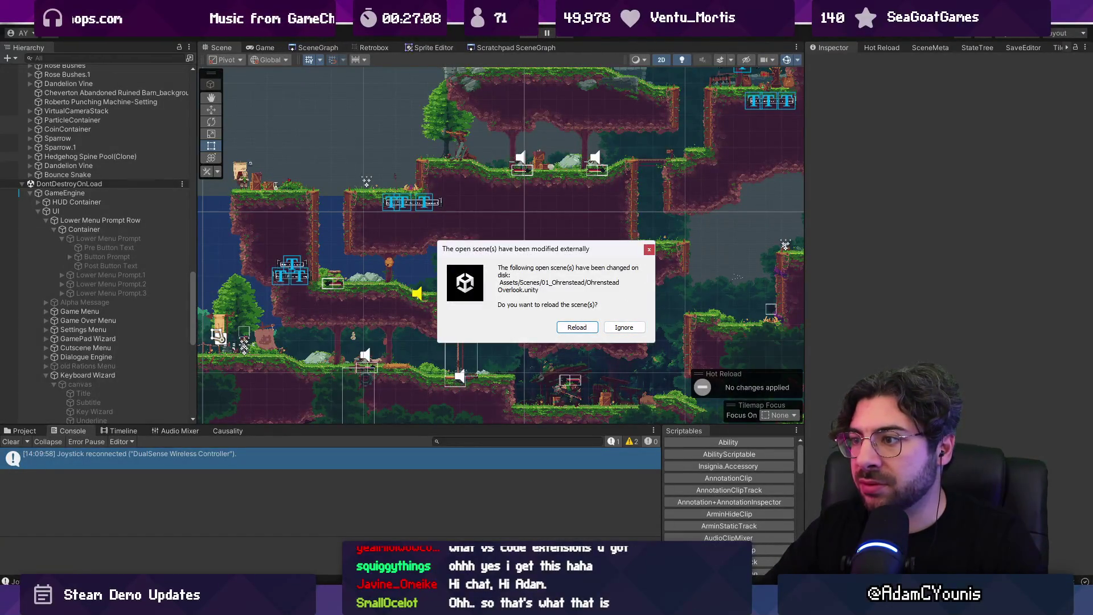
pyautogui.click(577, 327)
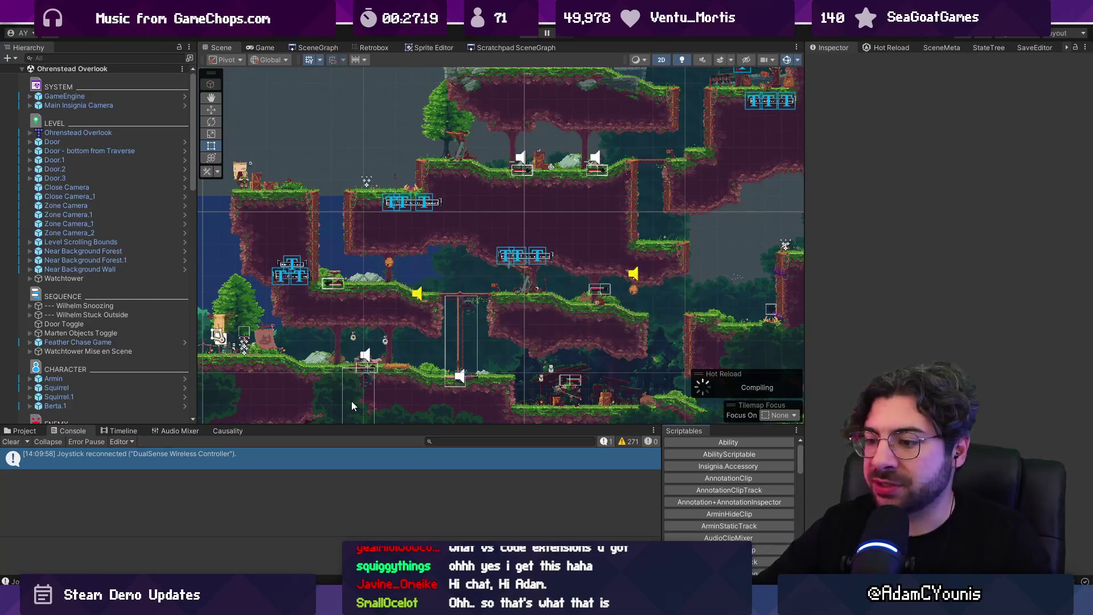
pyautogui.hotkey('alt', 'Tab')
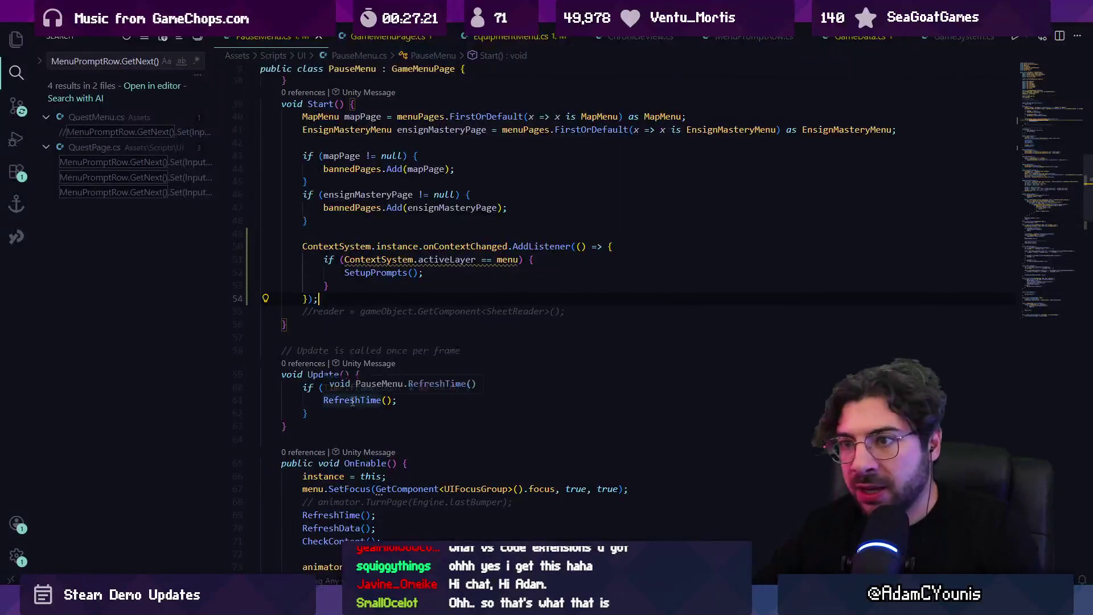
# Widen the Extensions panel, collapse the recommended and MCP servers sections, and browse installed extensions
pyautogui.click(16, 172)
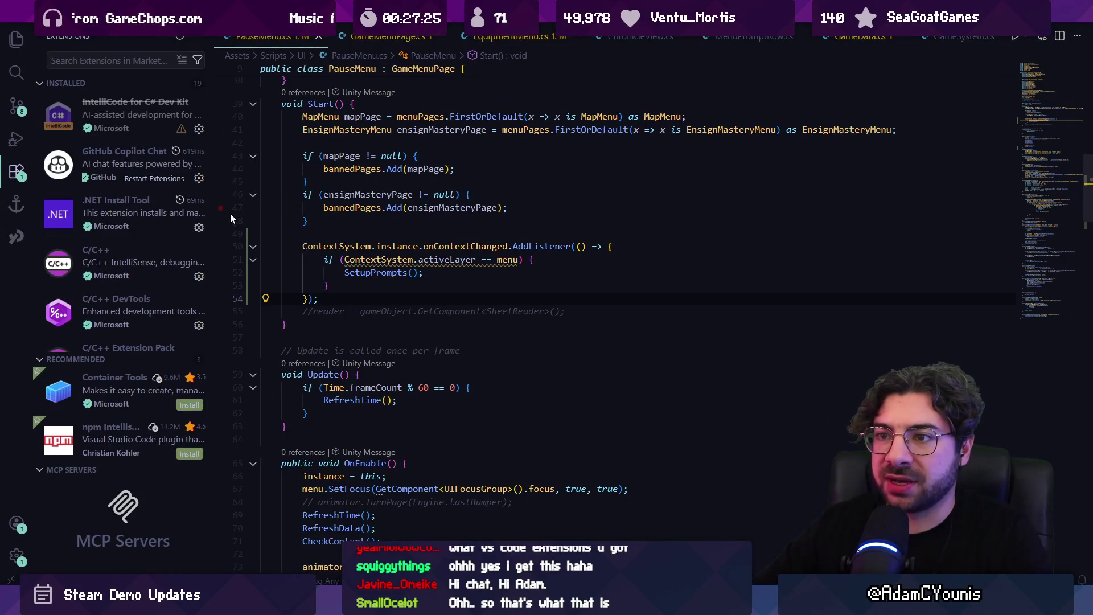
pyautogui.moveTo(214, 221)
pyautogui.mouseDown()
pyautogui.moveTo(427, 221)
pyautogui.moveTo(406, 223)
pyautogui.mouseUp()
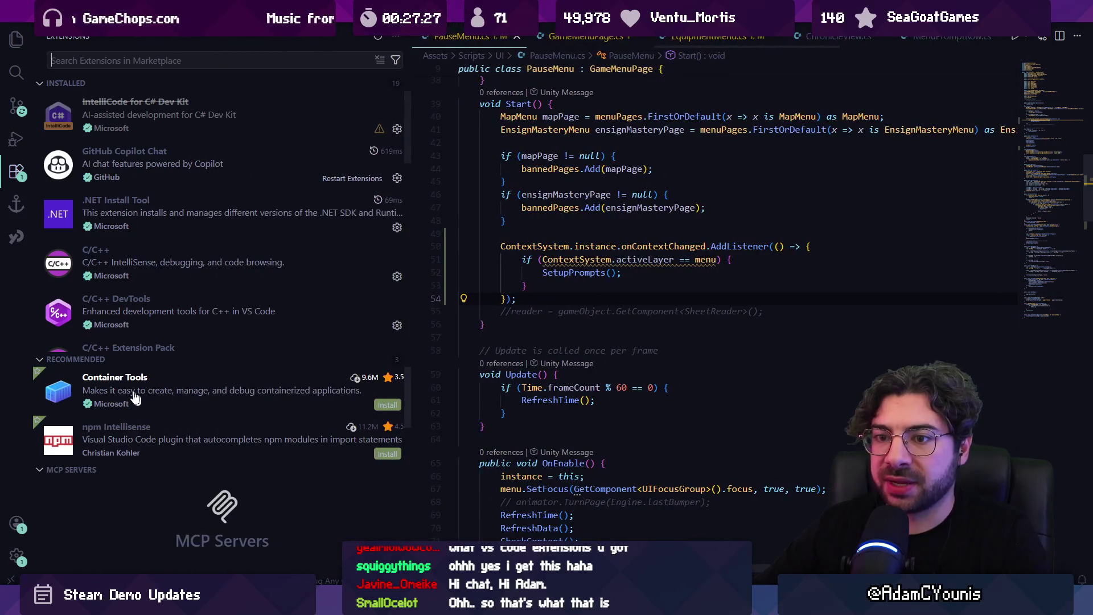
pyautogui.click(84, 360)
pyautogui.click(85, 375)
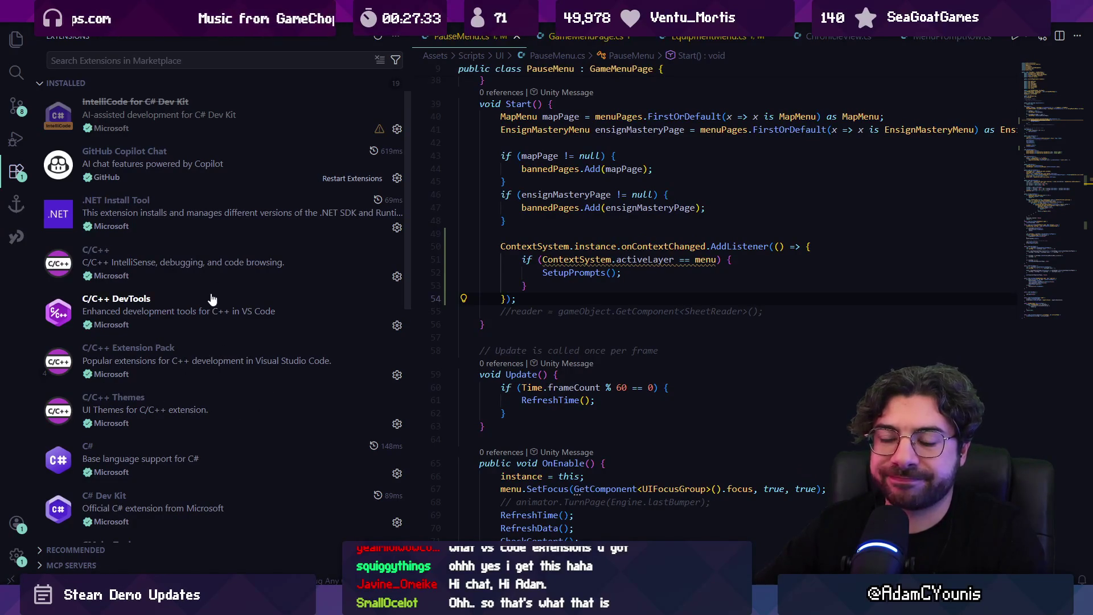
pyautogui.moveTo(212, 299)
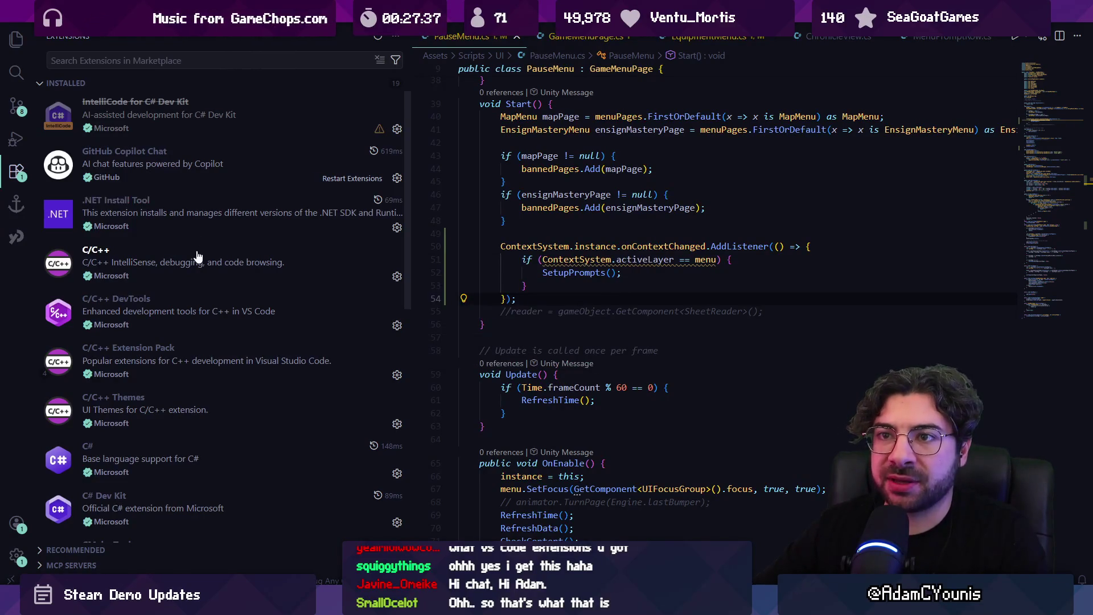
pyautogui.scroll(-5, 196, 259)
pyautogui.scroll(-3, 195, 251)
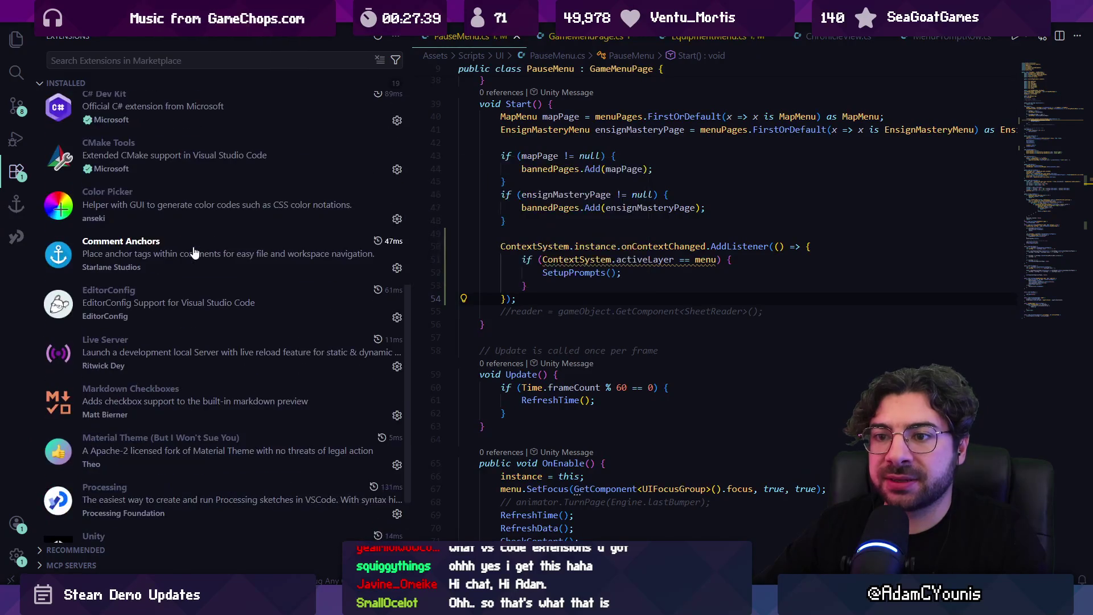
pyautogui.moveTo(205, 253)
pyautogui.moveTo(124, 303)
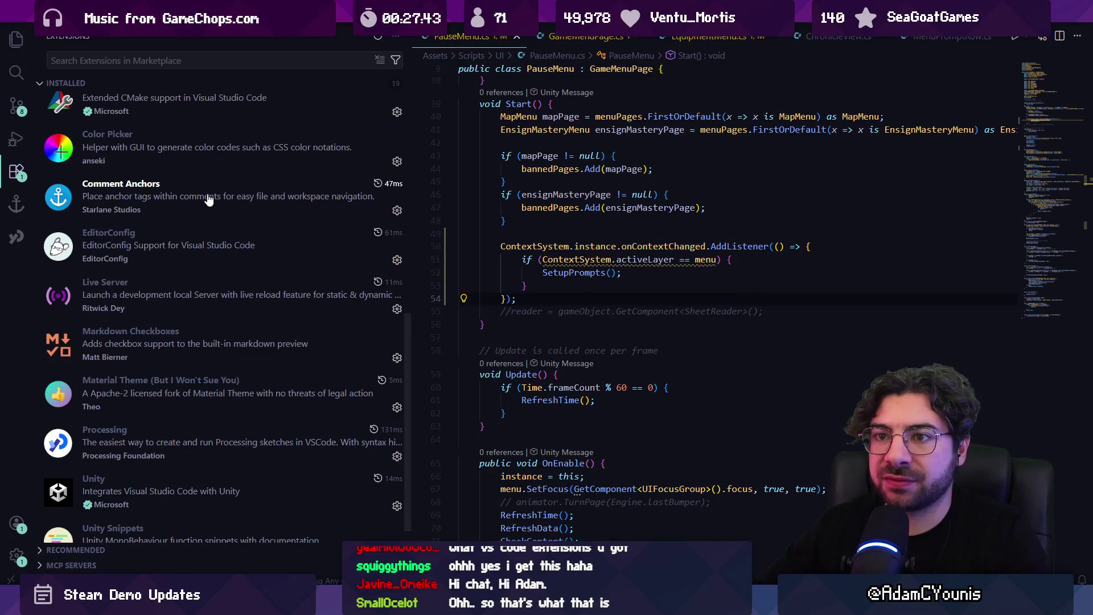
pyautogui.scroll(-1, 176, 282)
pyautogui.moveTo(198, 378)
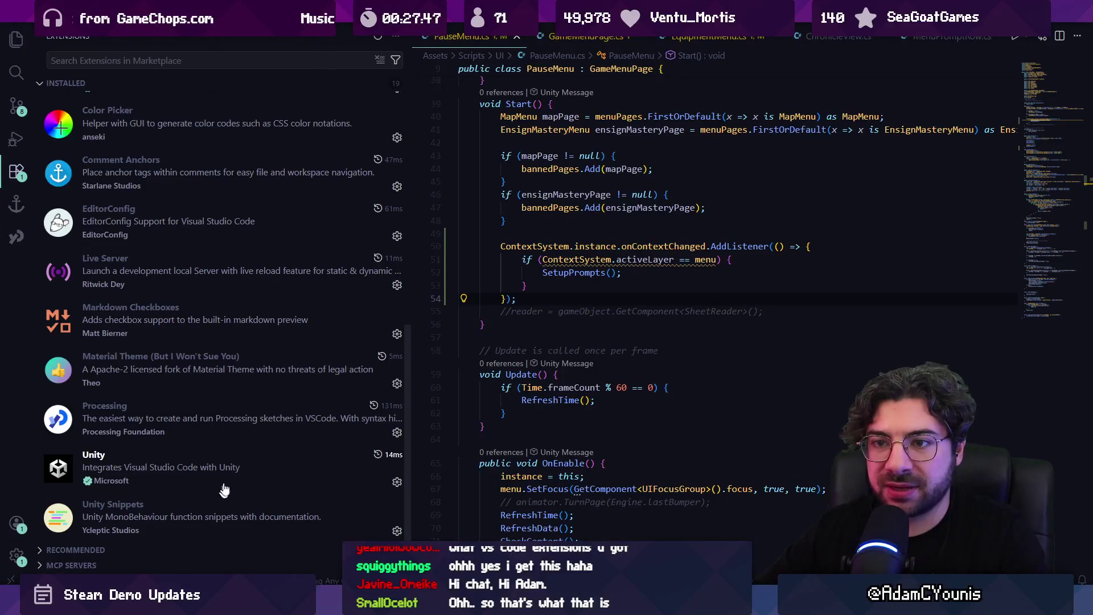
pyautogui.scroll(10, 226, 340)
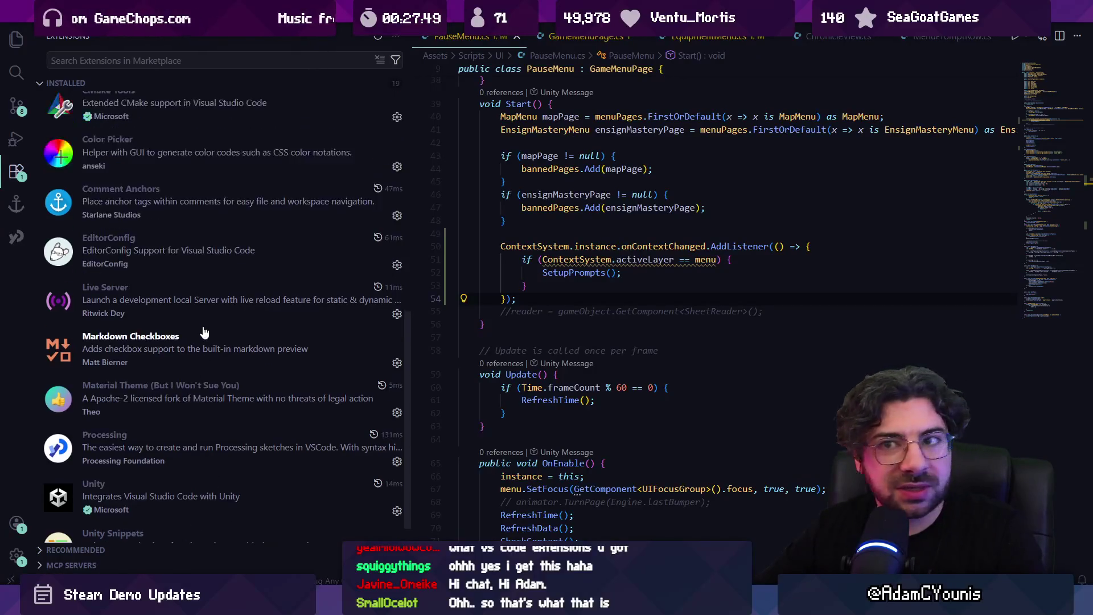
pyautogui.scroll(-10, 226, 340)
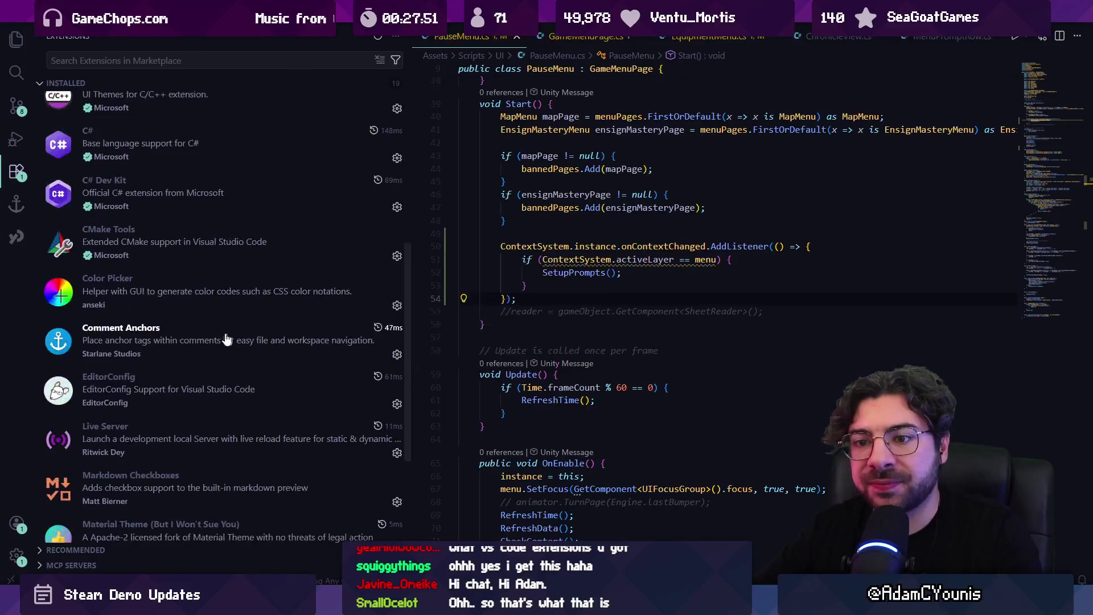
pyautogui.moveTo(218, 353)
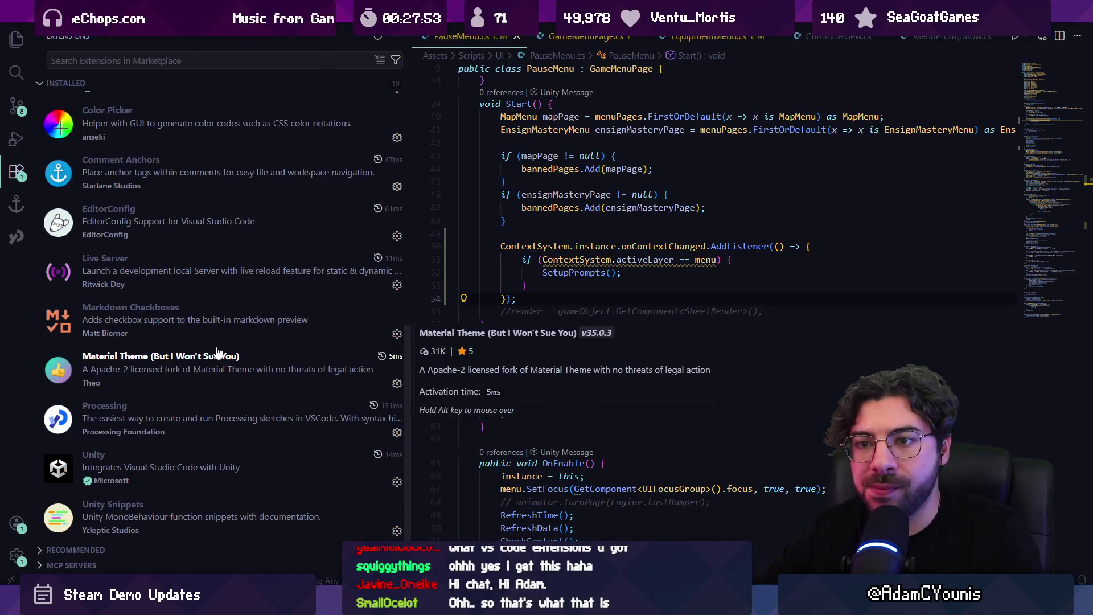
pyautogui.scroll(1, 222, 351)
pyautogui.scroll(8, 241, 347)
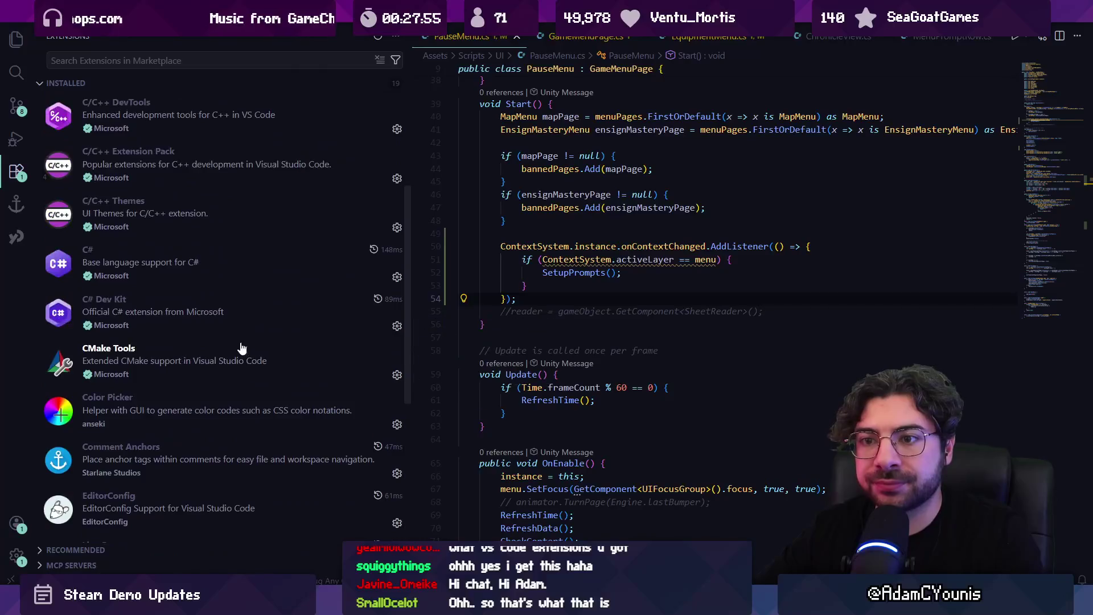
pyautogui.scroll(4, 242, 348)
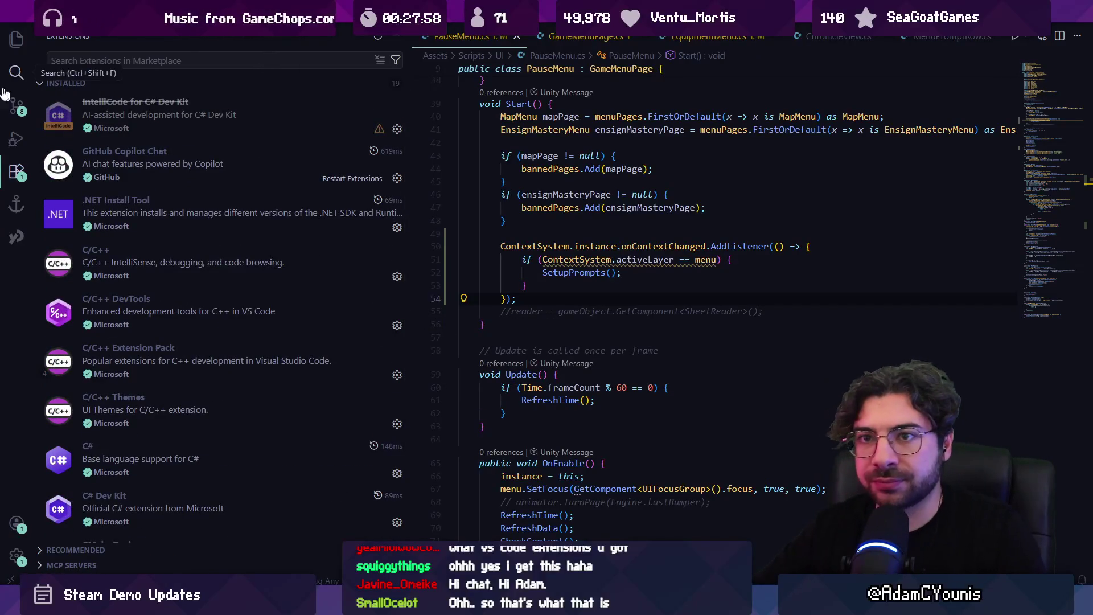
# Return to the Explorer file tree, narrow the sidebar, and switch to Fork
pyautogui.click(16, 39)
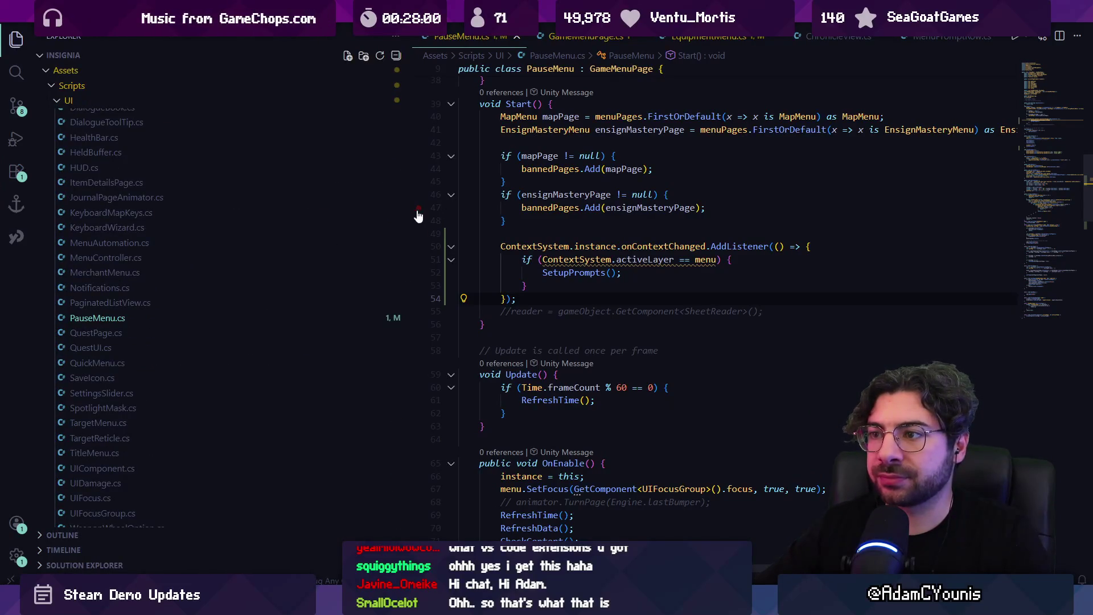
pyautogui.scroll(10, 408, 210)
pyautogui.moveTo(409, 210); pyautogui.dragTo(224, 210)
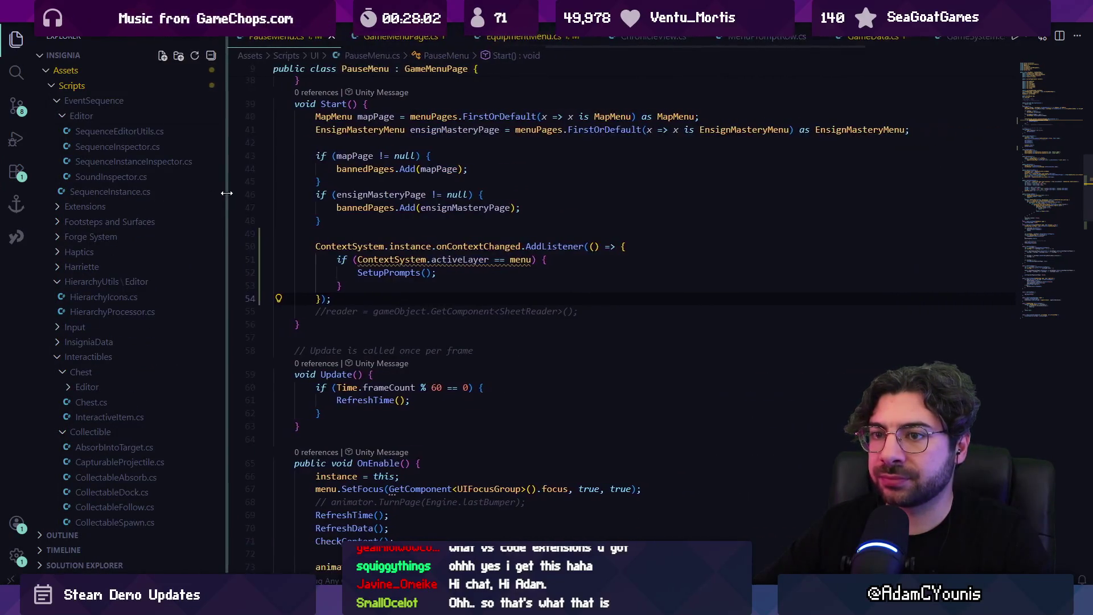
pyautogui.click(488, 285)
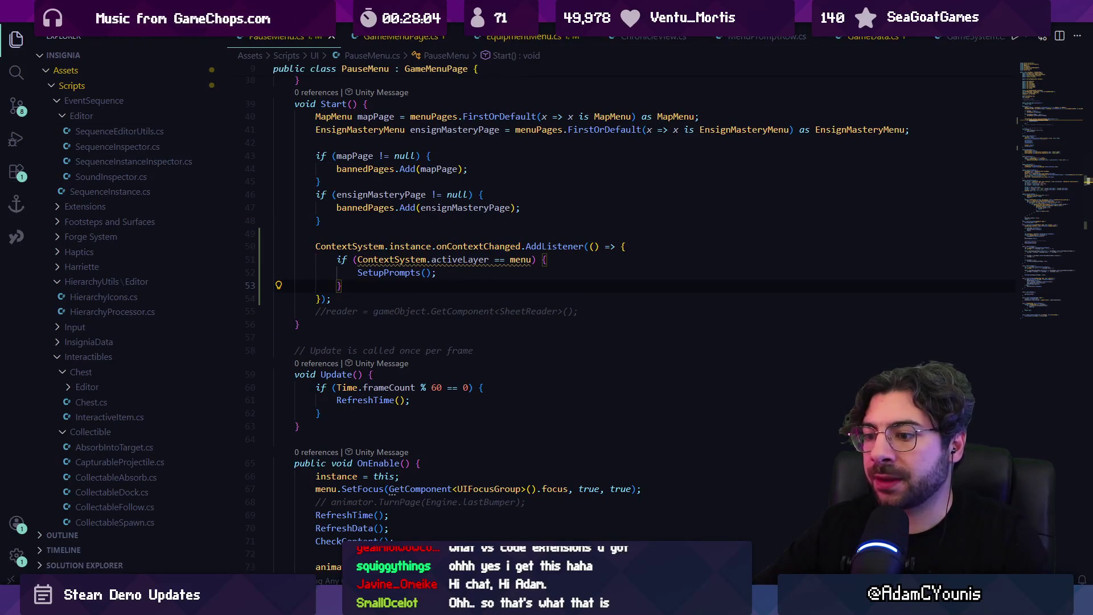
pyautogui.hotkey('alt', 'Tab')
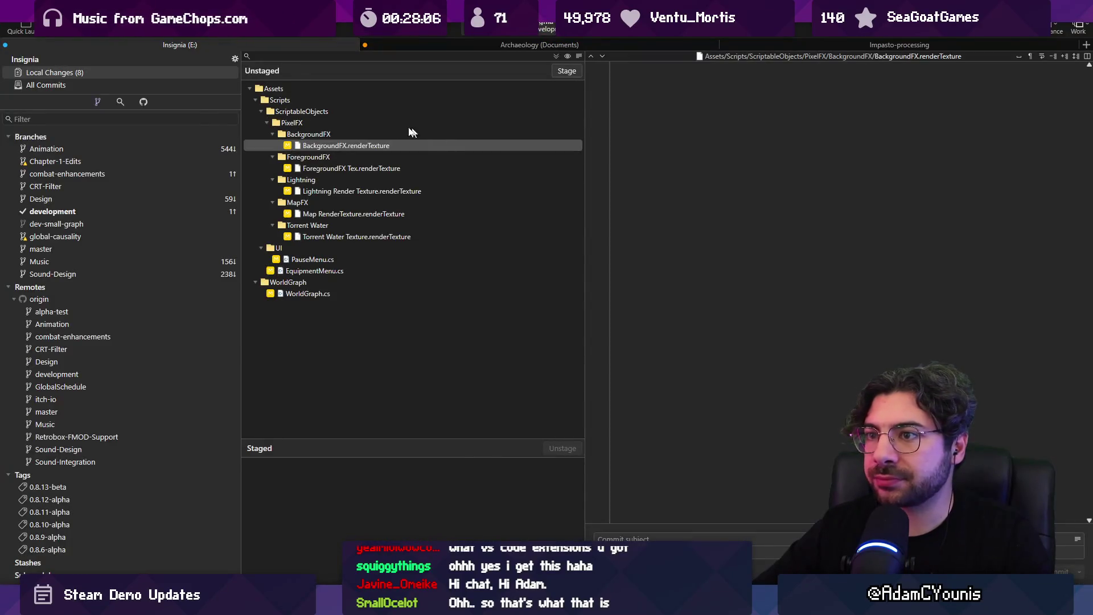
# Discard the render-texture changes, then review and stage EquipmentMenu.cs, WorldGraph.cs and PauseMenu.cs
pyautogui.keyDown('shift'); pyautogui.click(376, 238); pyautogui.keyUp('shift')
pyautogui.press('Delete')
pyautogui.press('Return')
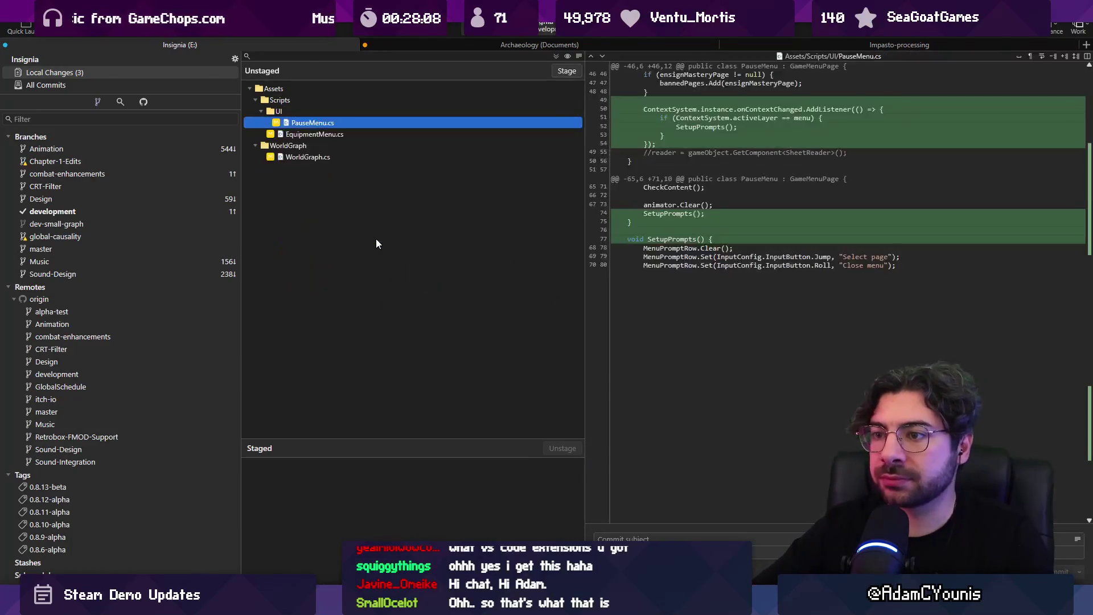
pyautogui.click(508, 132)
pyautogui.click(497, 145)
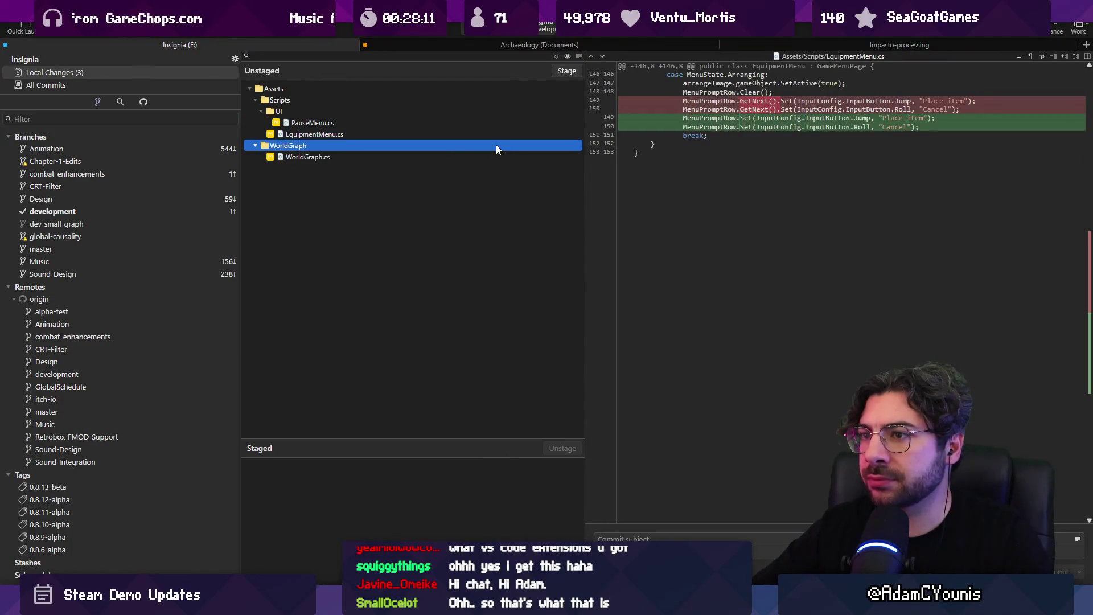
pyautogui.click(500, 156)
pyautogui.click(567, 71)
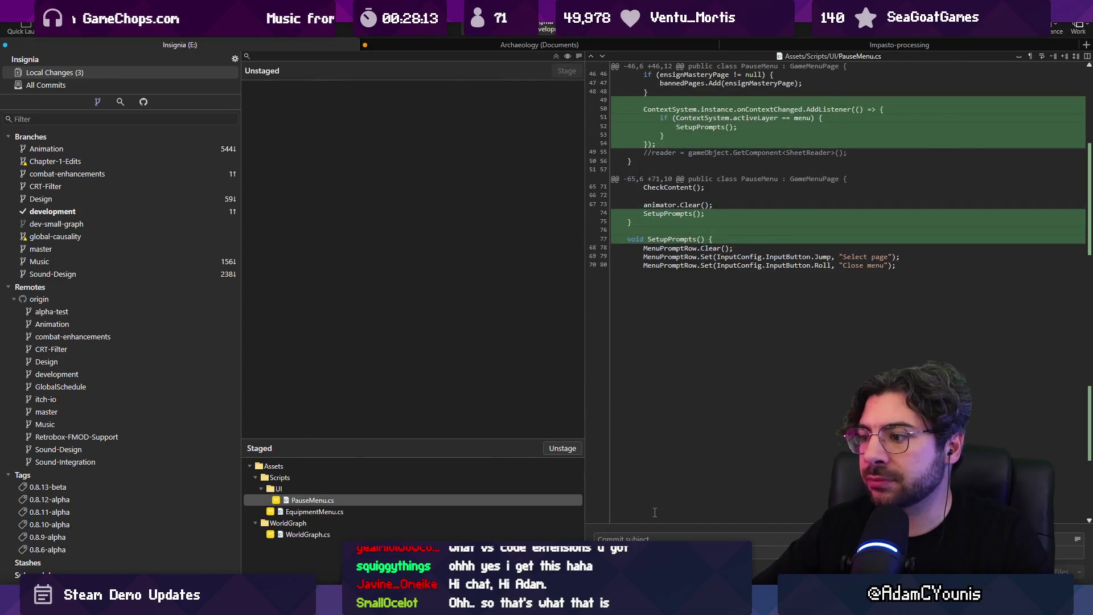
# Commit the staged menu-prompt fixes and push development to origin
pyautogui.write('UPdate')
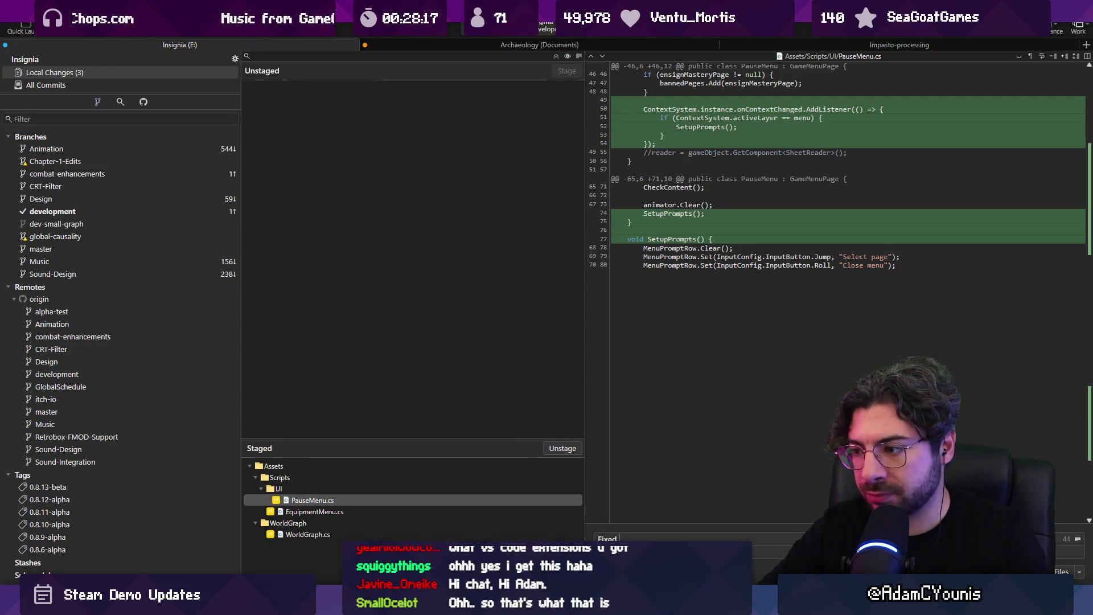
pyautogui.press('BackSpace')
pyautogui.press('BackSpace')
pyautogui.press('BackSpace')
pyautogui.write('Up')
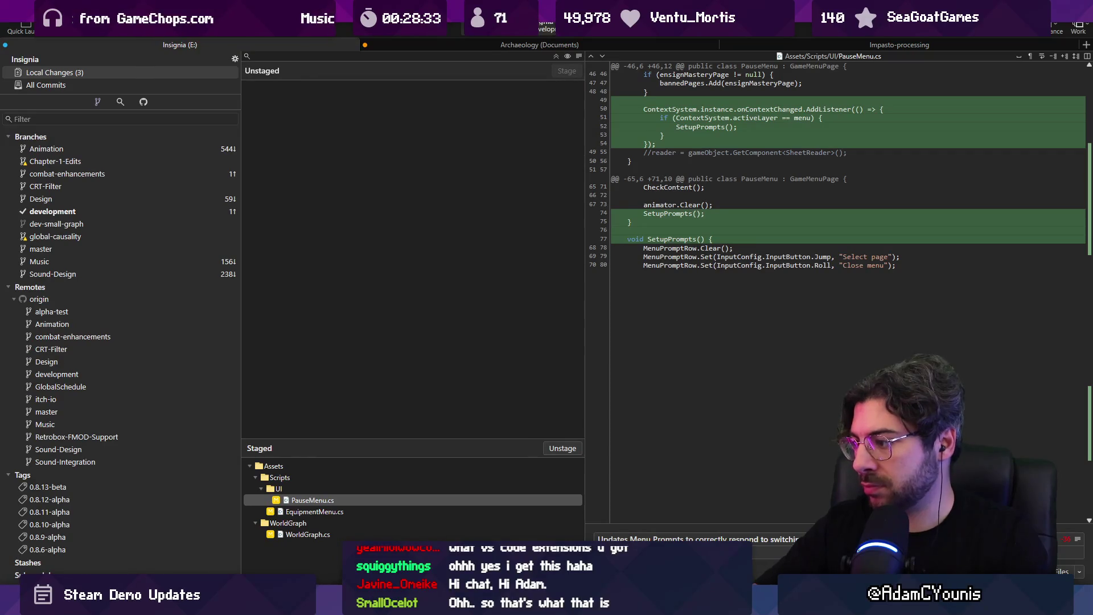
pyautogui.hotkey('ctrl', 'Return')
pyautogui.hotkey('ctrl', 'shift', 'p')
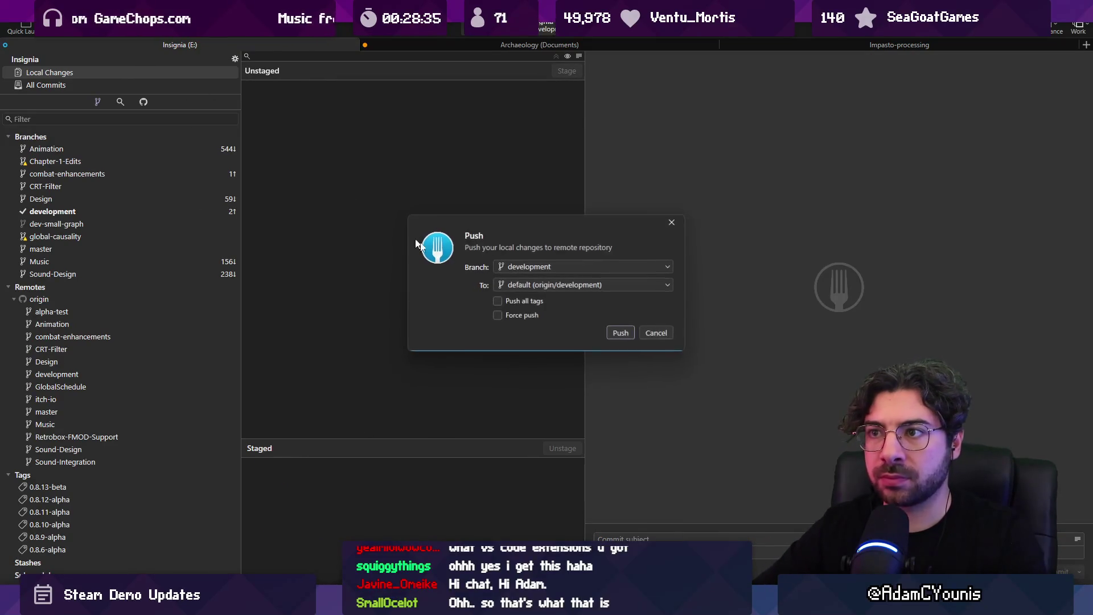
pyautogui.click(608, 336)
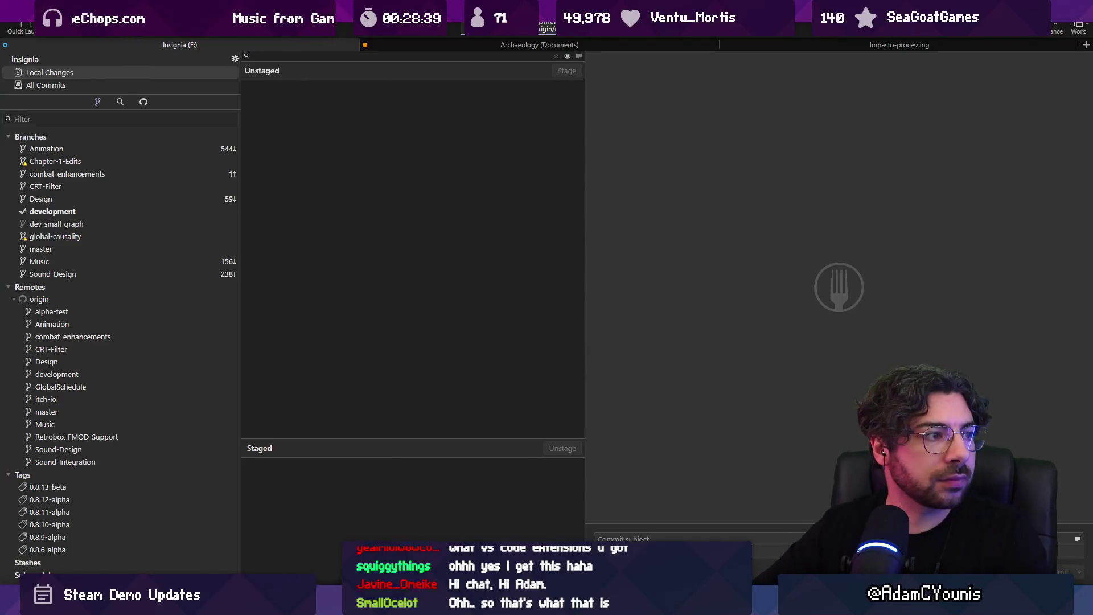
pyautogui.hotkey('alt', 'Tab')
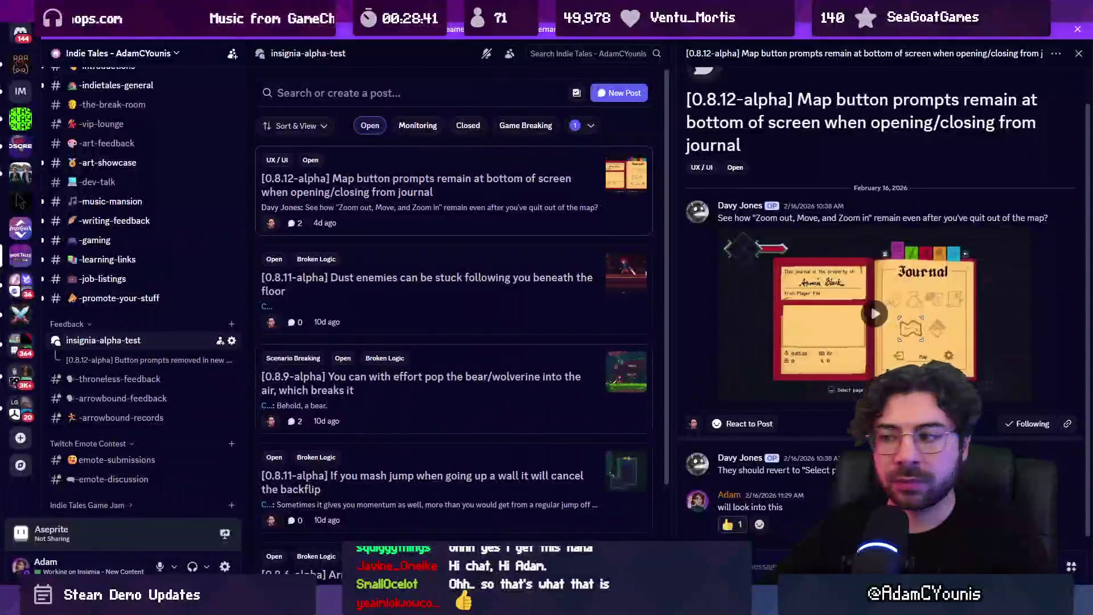
# Reply 'Addressed in 0.8.13' in the map button prompts bug thread
pyautogui.write('ed yu')
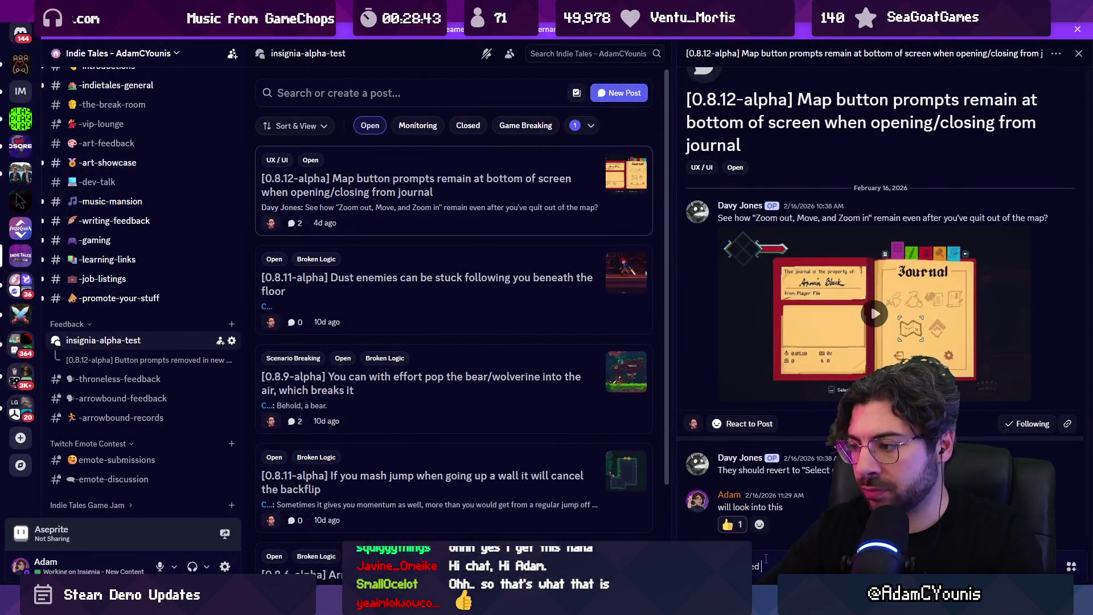
pyautogui.press('BackSpace')
pyautogui.press('BackSpace')
pyautogui.write('in 0')
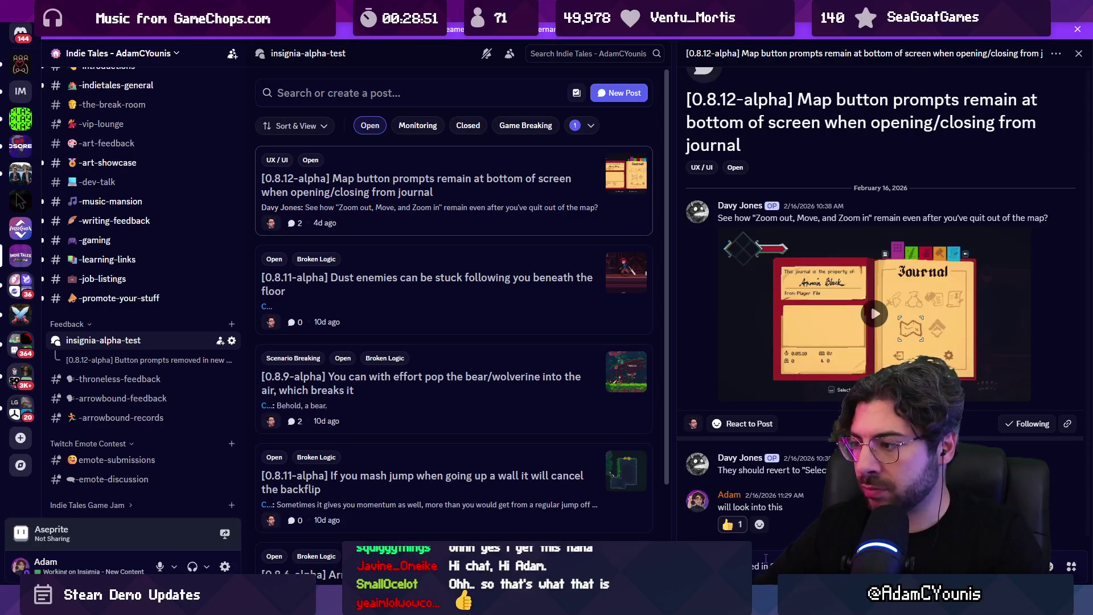
pyautogui.press('Return')
# Change the post's tag from Open to Closed
pyautogui.rightClick(421, 184)
pyautogui.moveTo(467, 306)
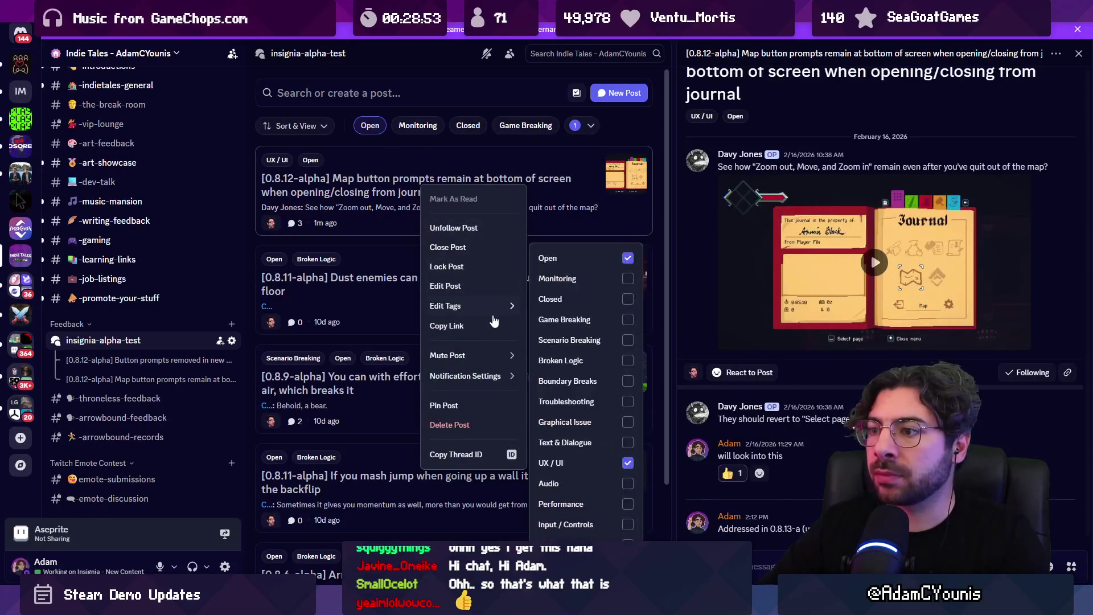
pyautogui.click(586, 259)
pyautogui.click(596, 297)
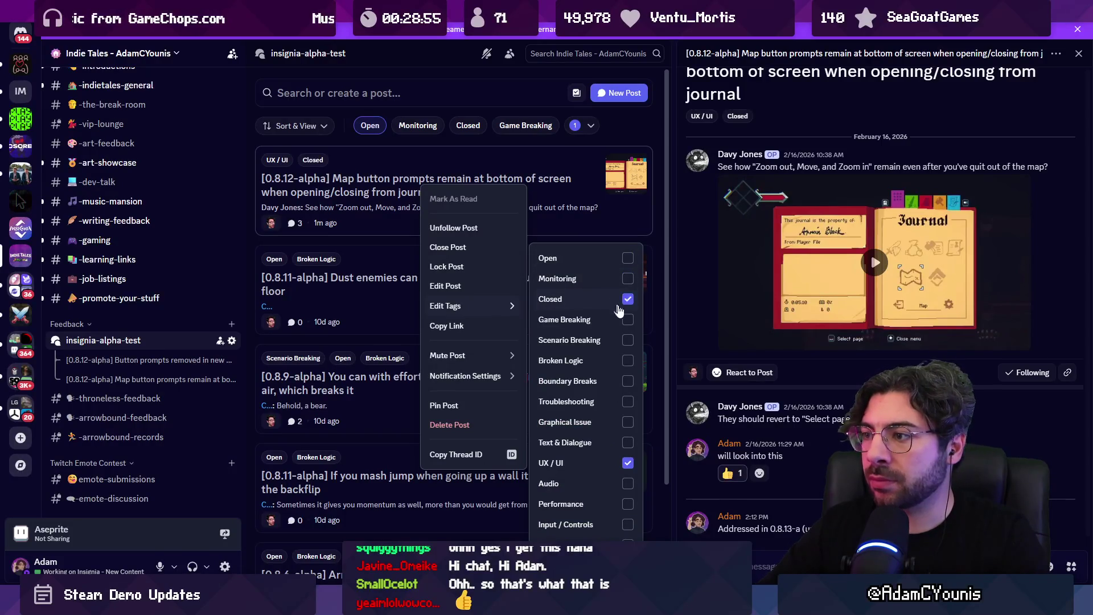
pyautogui.press('Escape')
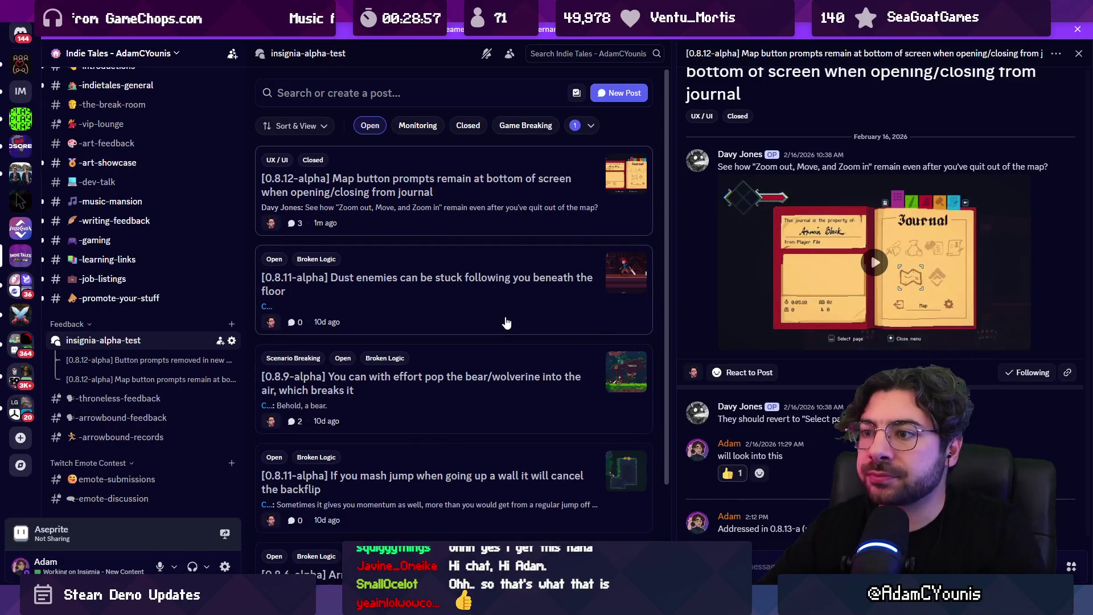
pyautogui.scroll(-3, 473, 302)
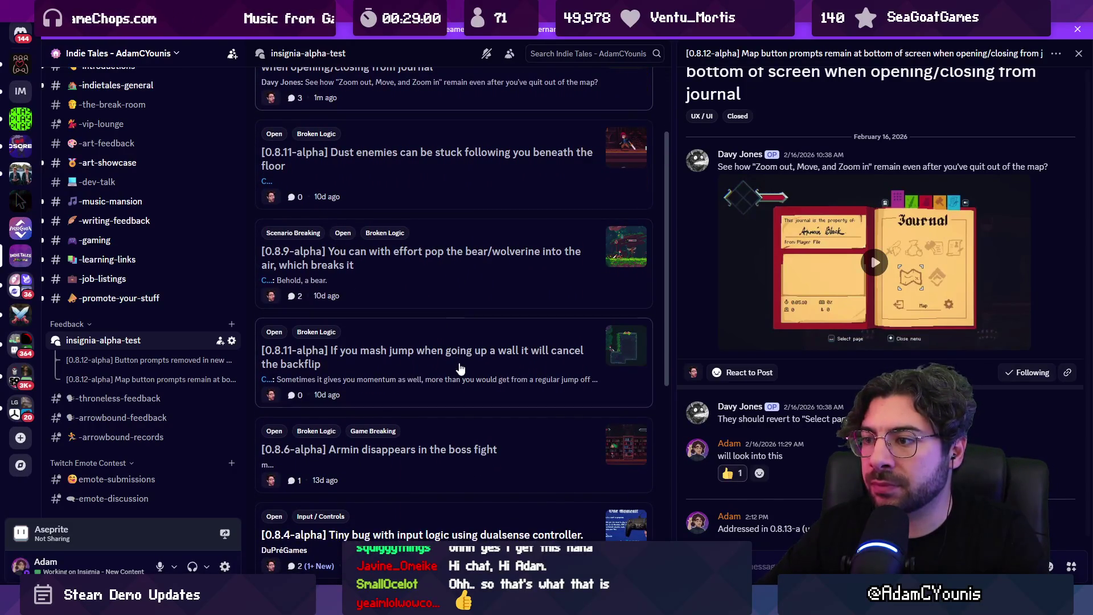
# Open the 0.8.4-alpha DualSense input bug post and replay its video from 0:00
pyautogui.scroll(-3, 461, 368)
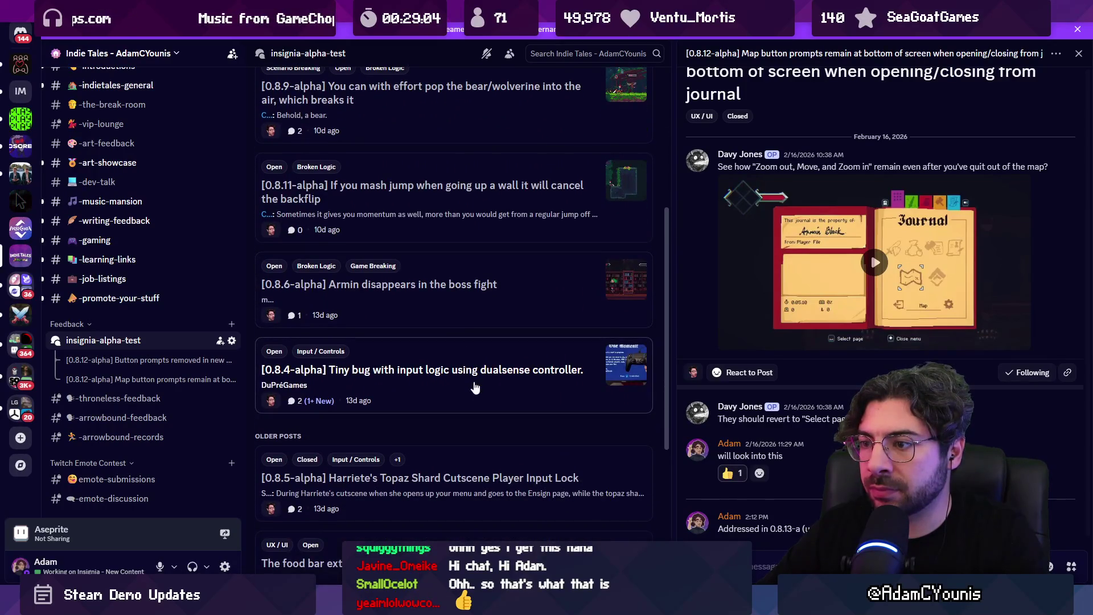
pyautogui.click(475, 388)
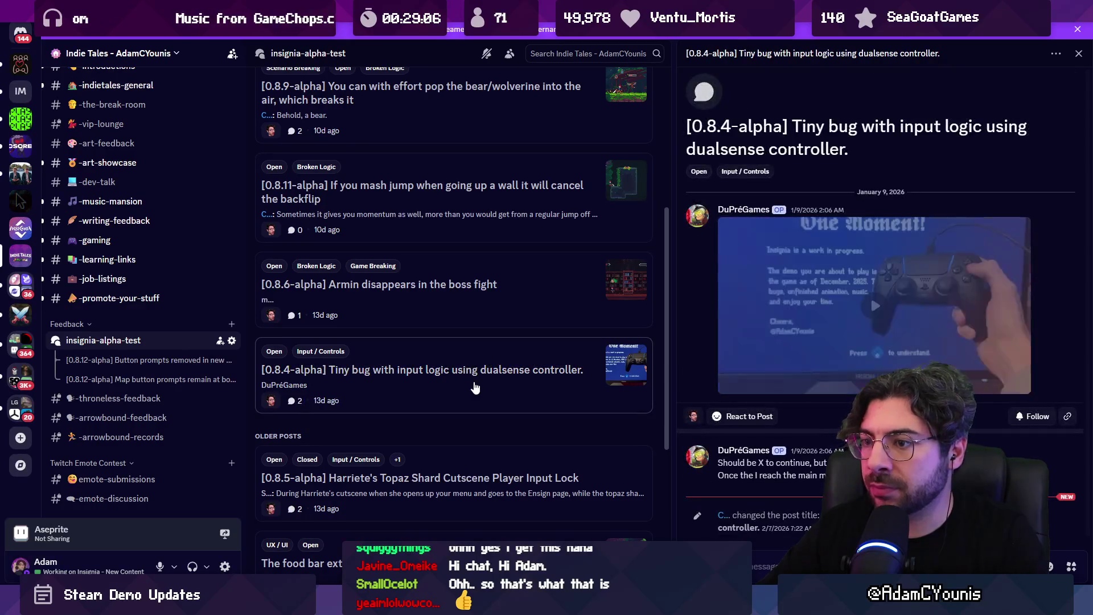
pyautogui.click(873, 312)
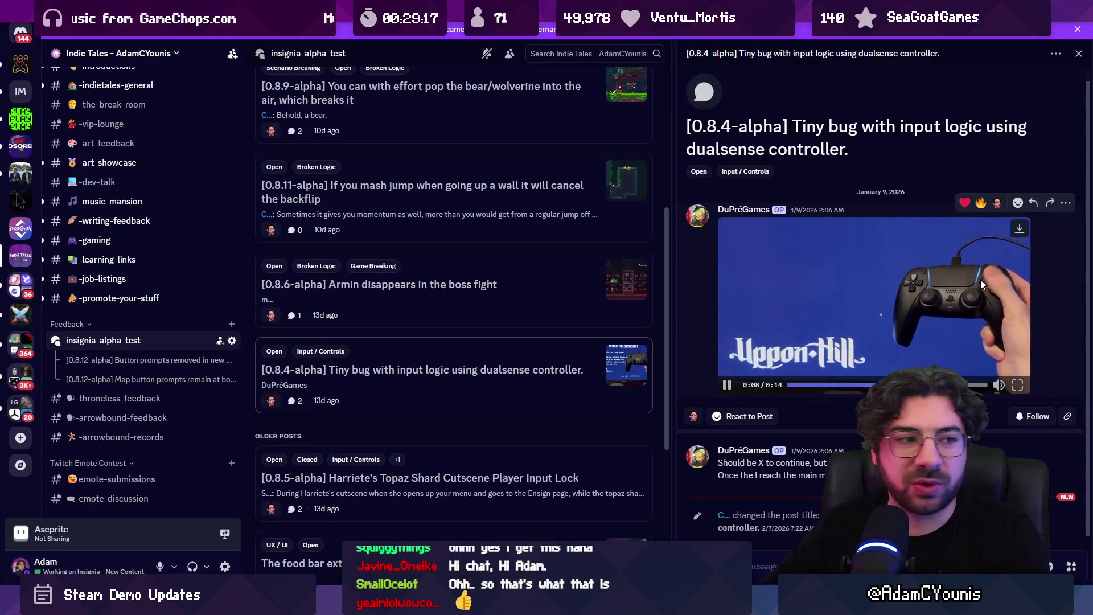
pyautogui.click(829, 385)
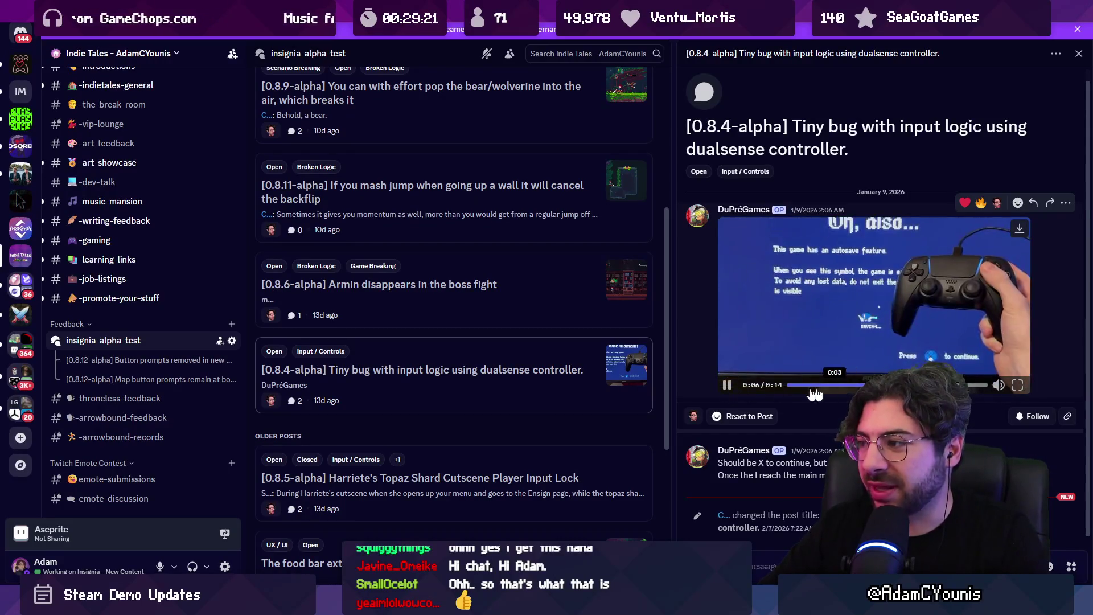
pyautogui.click(791, 385)
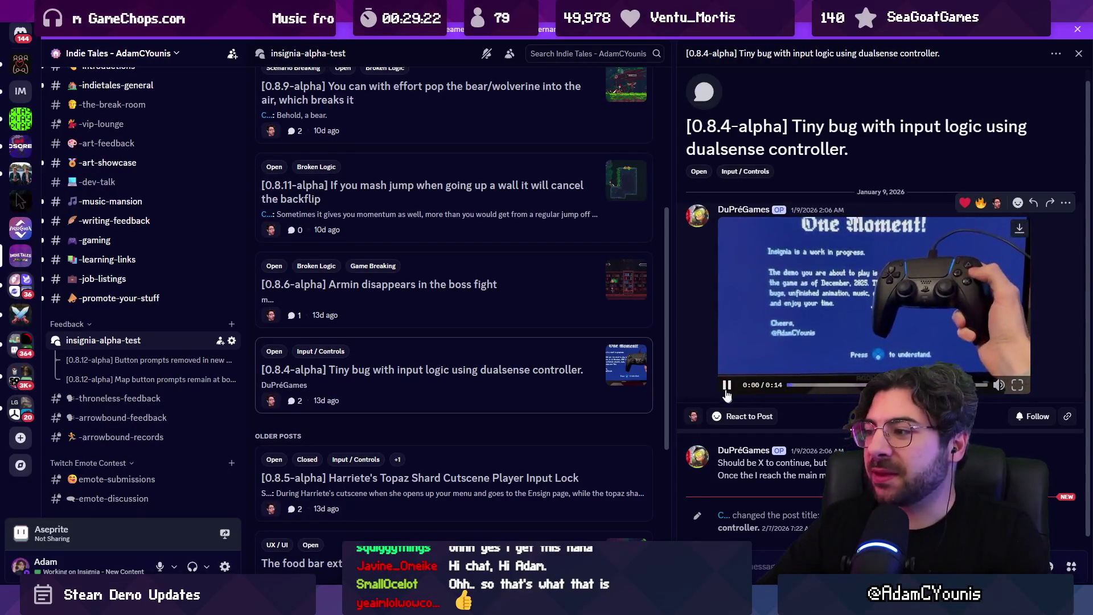
pyautogui.click(795, 323)
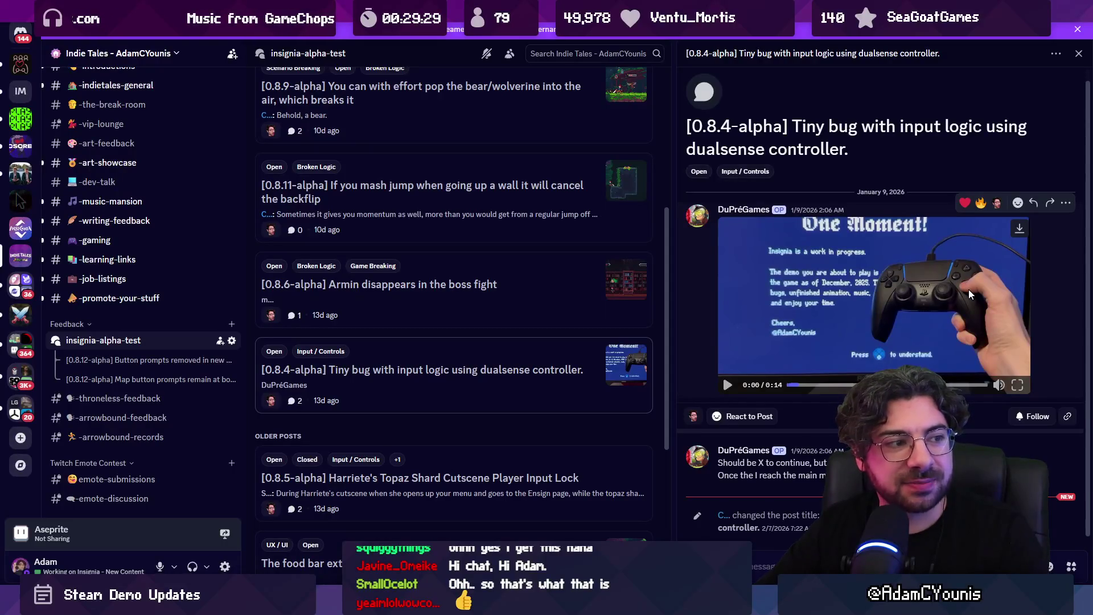
pyautogui.click(733, 372)
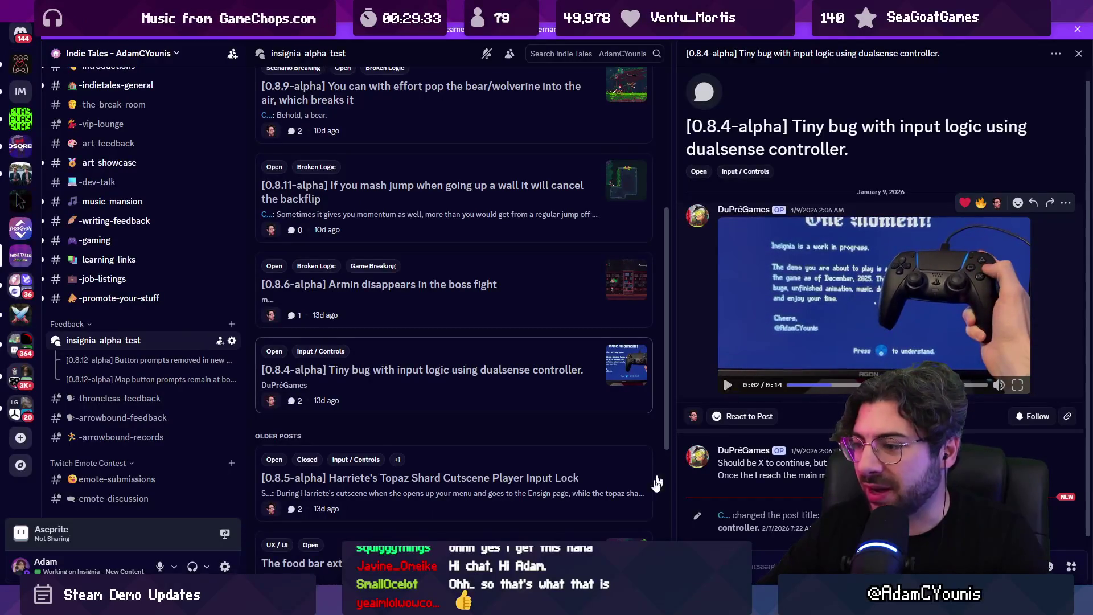
pyautogui.hotkey('alt', 'Tab')
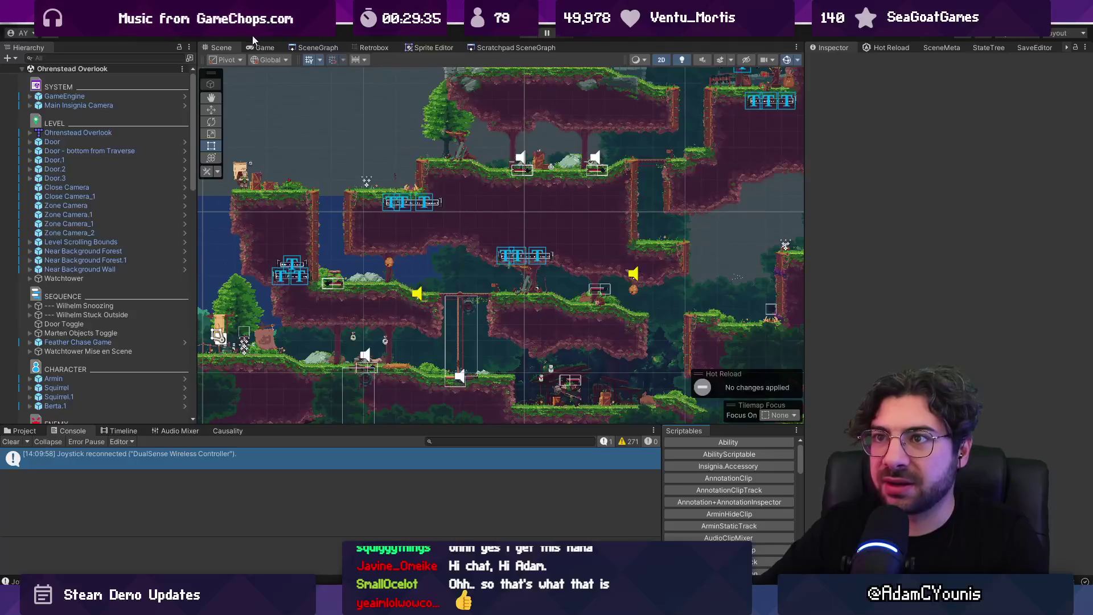
# Open 00_Warning from the SceneGraph and start Play mode from that scene
pyautogui.click(262, 48)
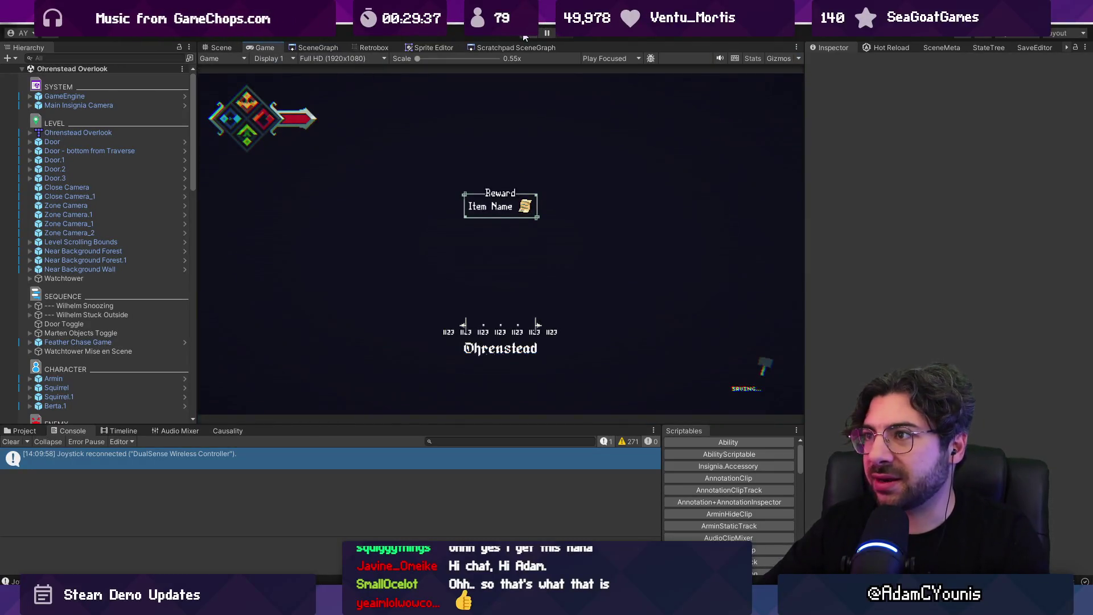
pyautogui.click(314, 48)
pyautogui.scroll(-5, 586, 249)
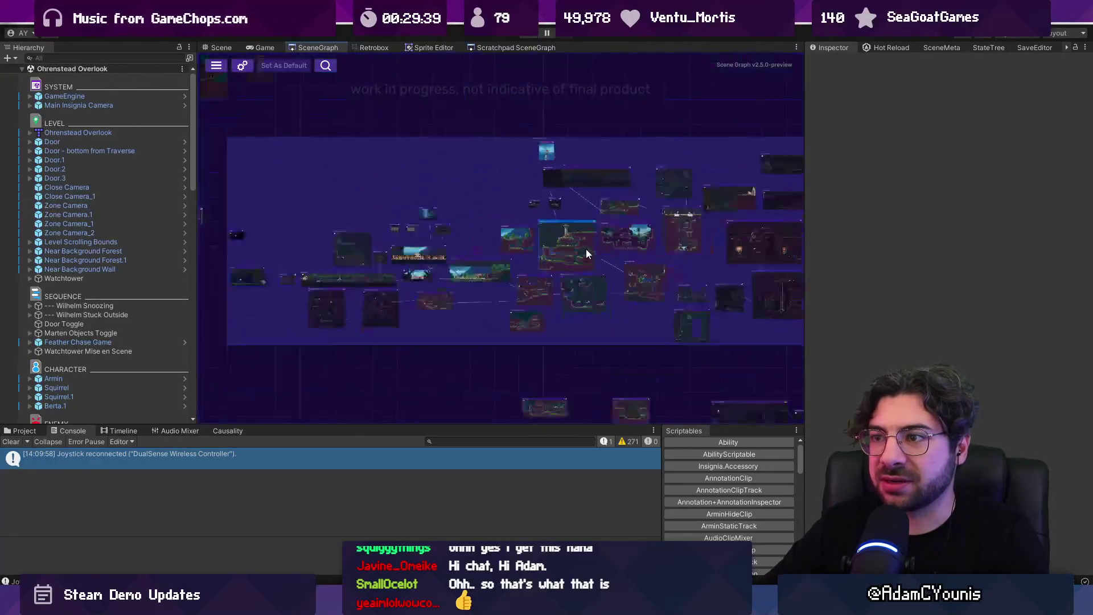
pyautogui.scroll(5, 297, 235)
pyautogui.doubleClick(295, 222)
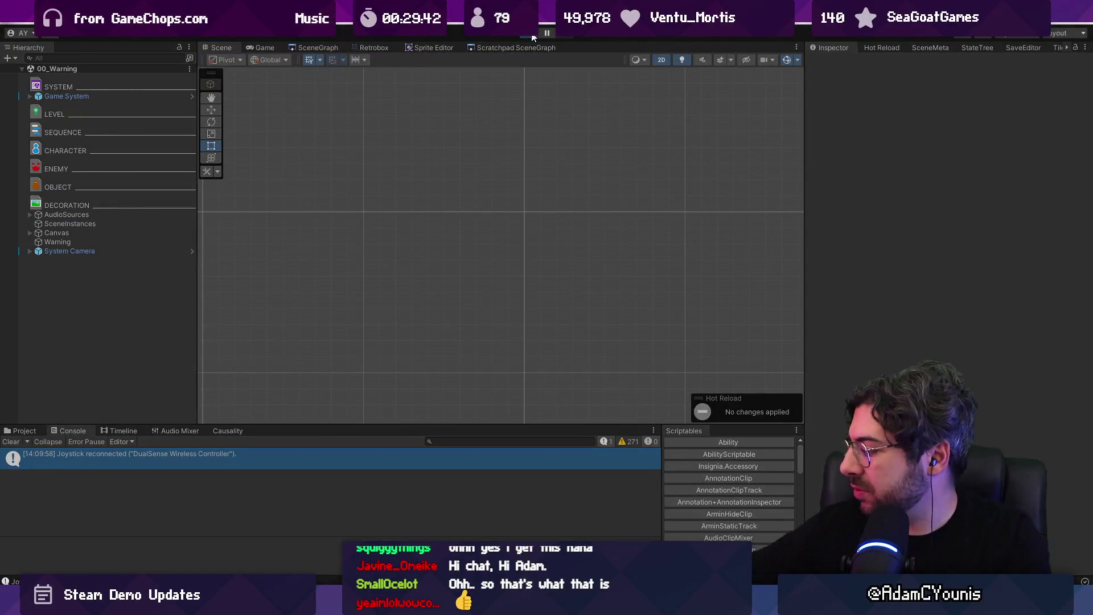
pyautogui.click(533, 38)
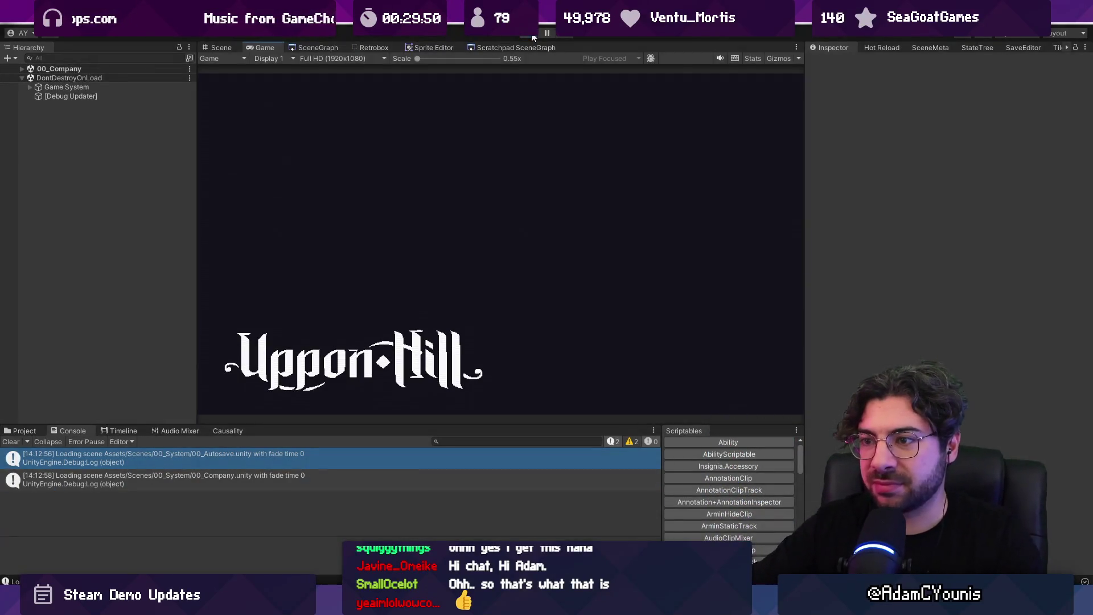
pyautogui.click(533, 35)
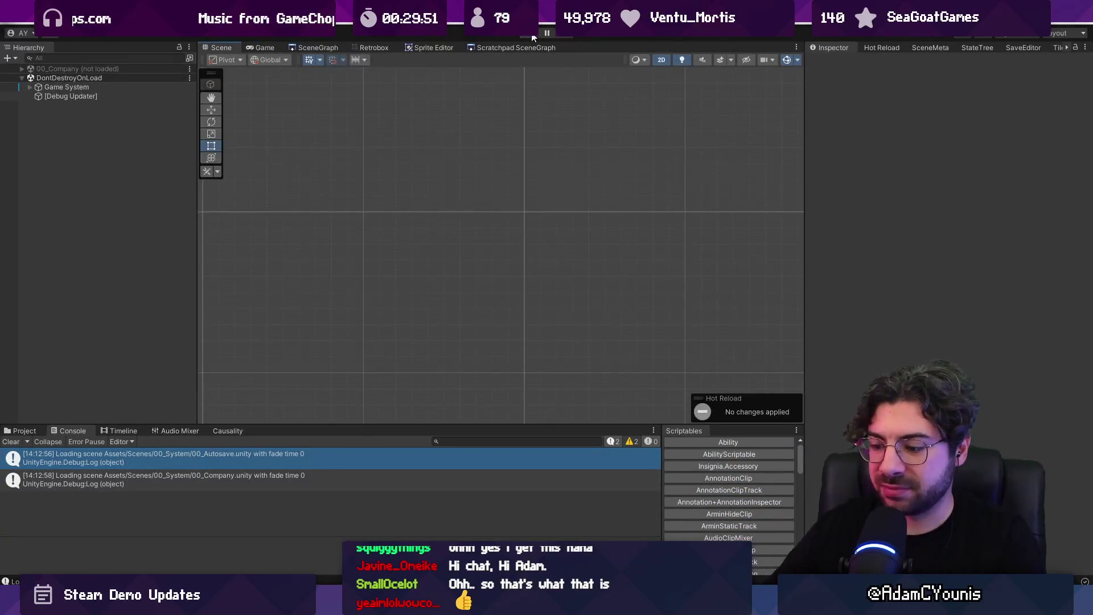
# Play from the warning scene, advance past the One Moment! notice, then stop
pyautogui.click(533, 35)
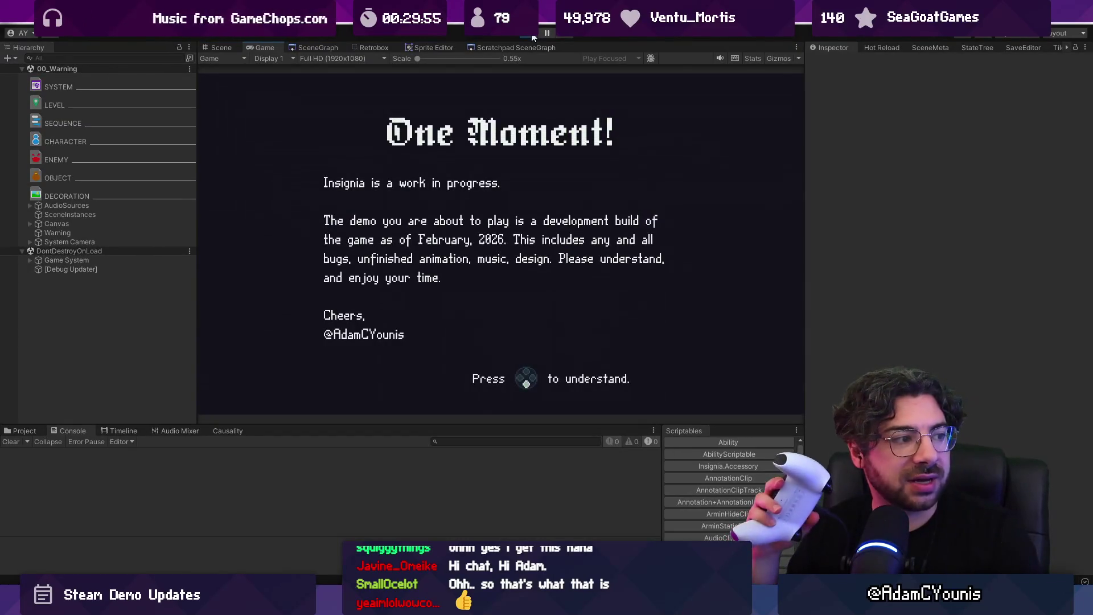
pyautogui.press('Return')
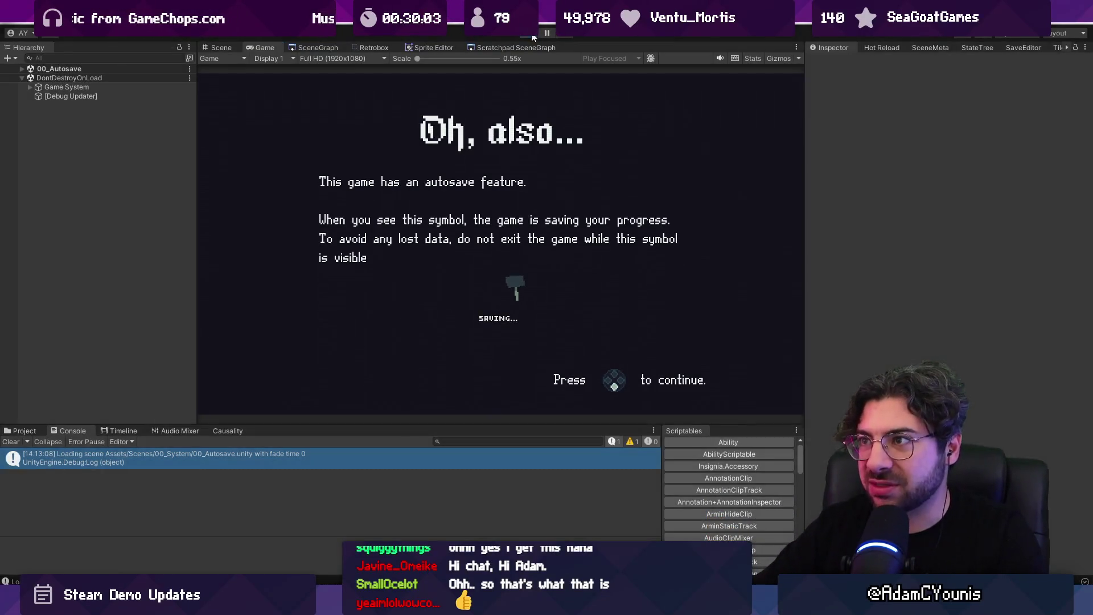
pyautogui.click(533, 35)
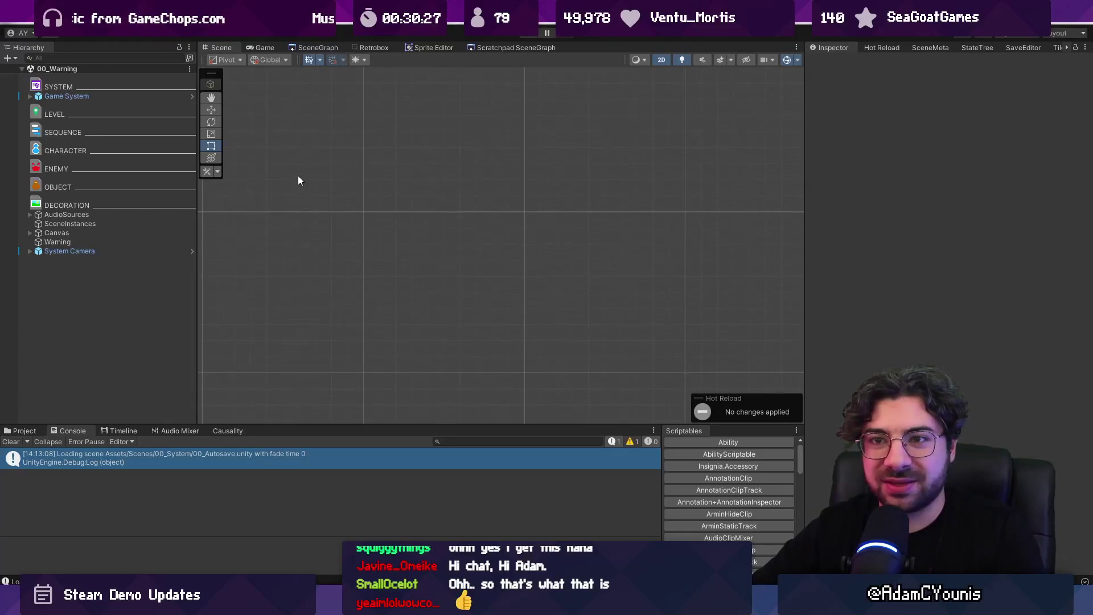
# Select the Warning object in the Hierarchy and open its WarningScript in VS Code
pyautogui.click(118, 241)
pyautogui.click(118, 251)
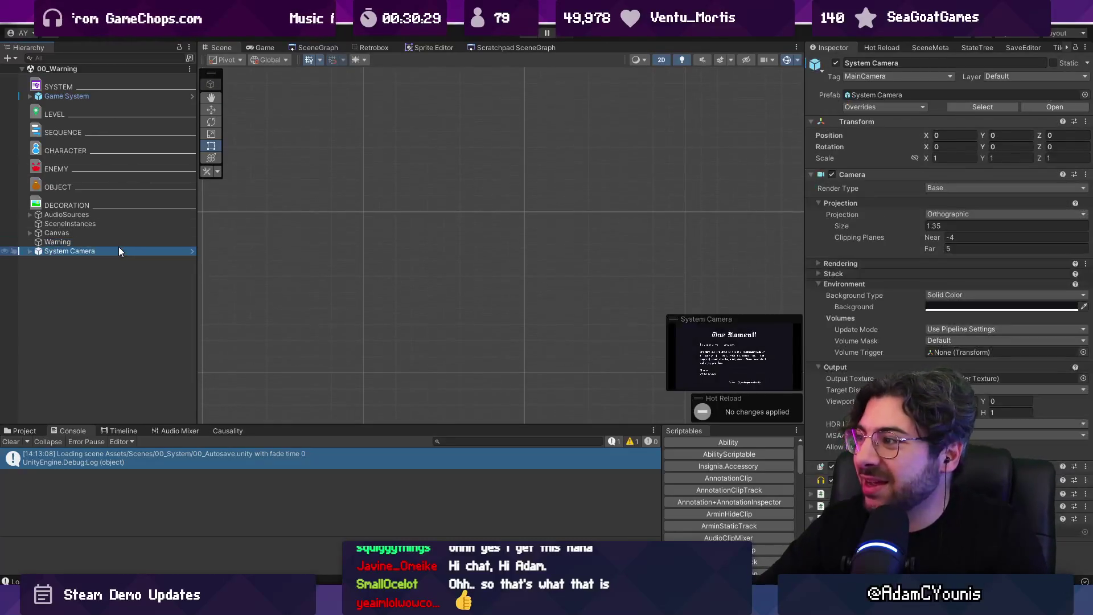
pyautogui.click(840, 204)
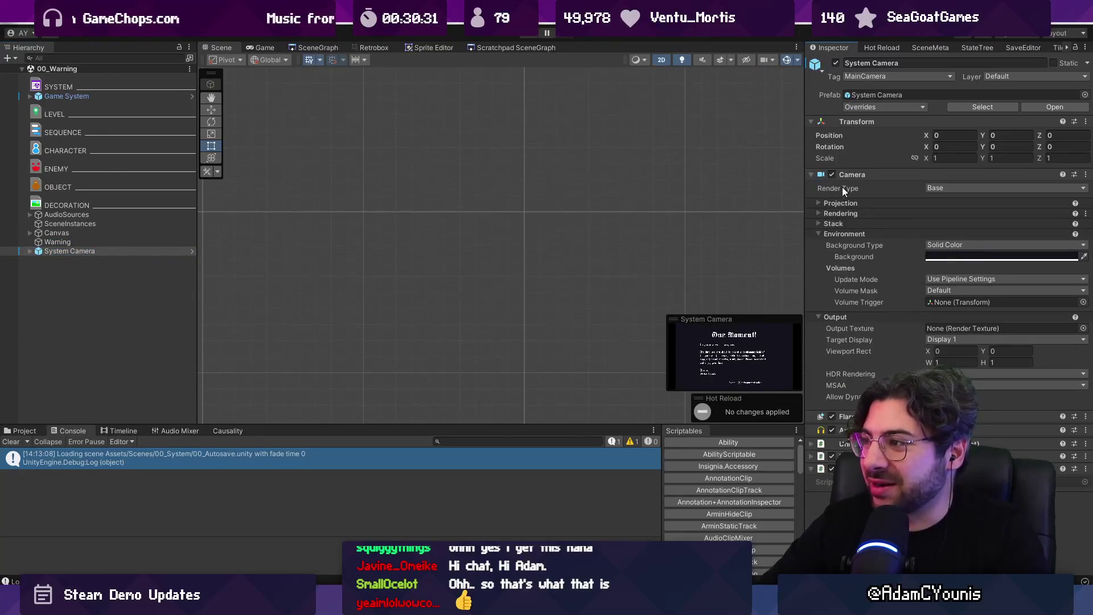
pyautogui.click(842, 176)
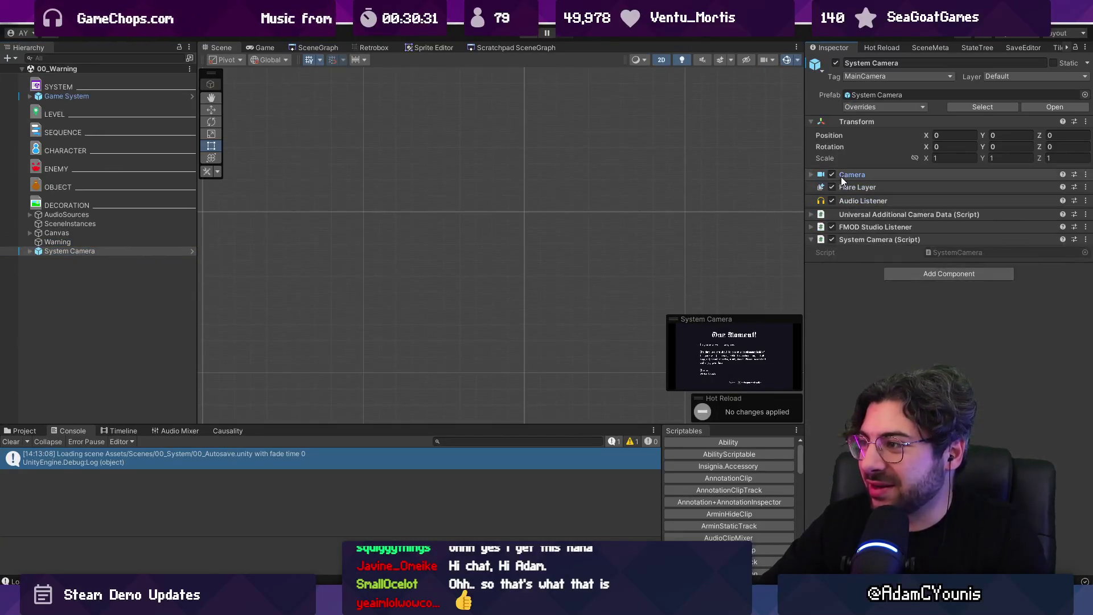
pyautogui.click(69, 243)
pyautogui.click(75, 233)
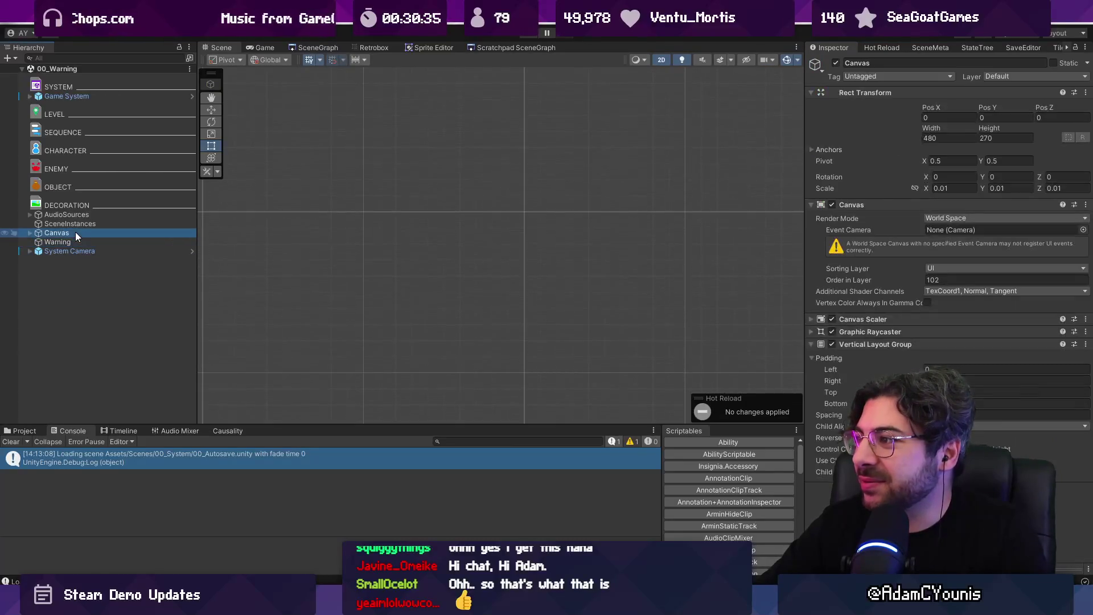
pyautogui.click(84, 241)
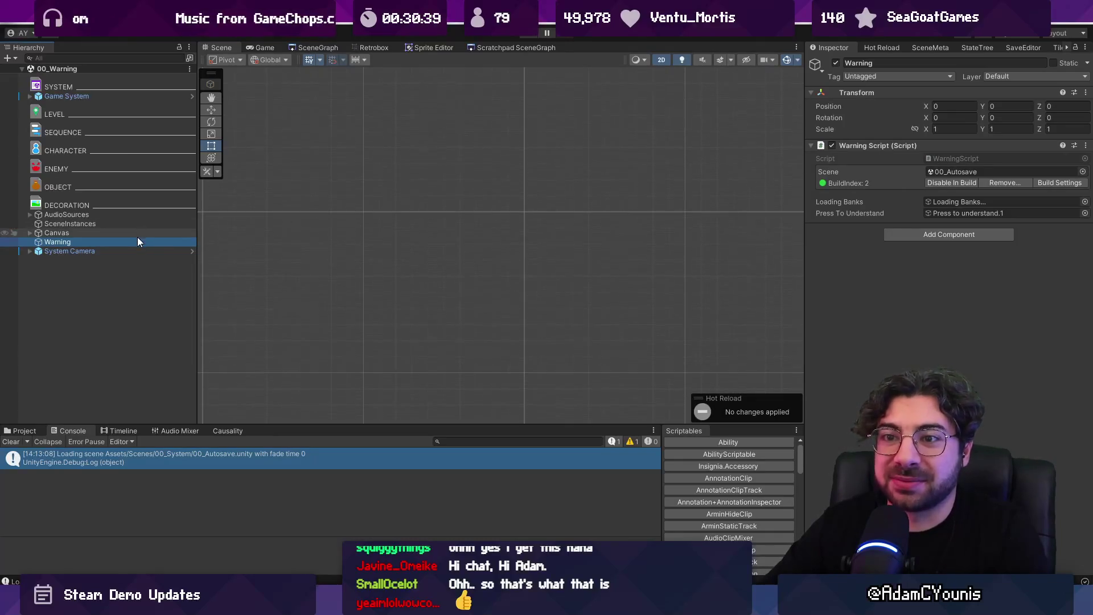
pyautogui.doubleClick(995, 159)
pyautogui.scroll(-2, 552, 248)
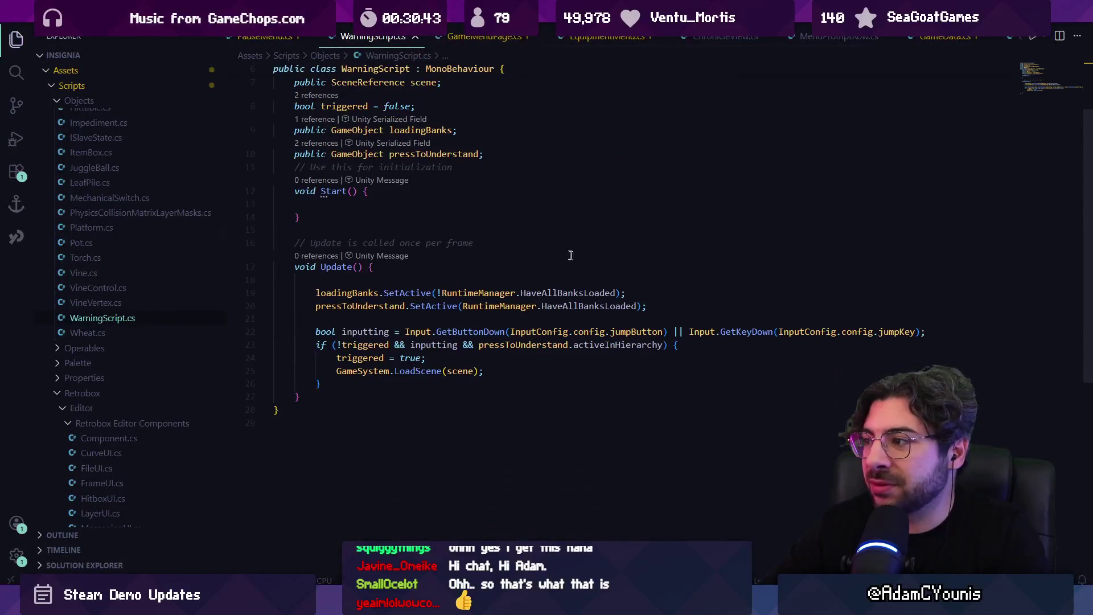
pyautogui.click(920, 332)
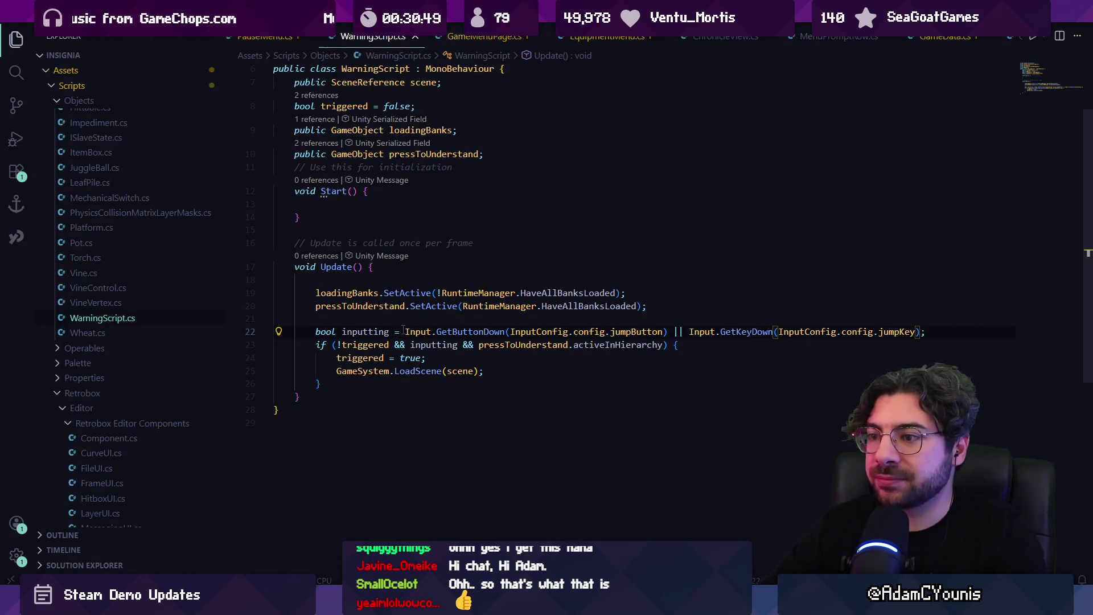
pyautogui.click(510, 330)
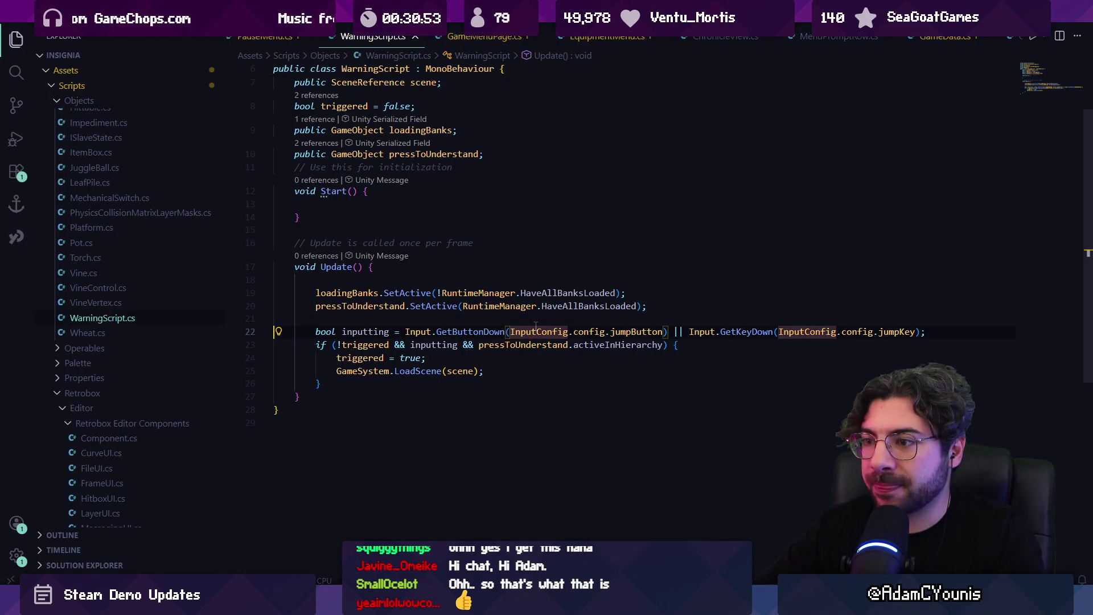
pyautogui.press('Down')
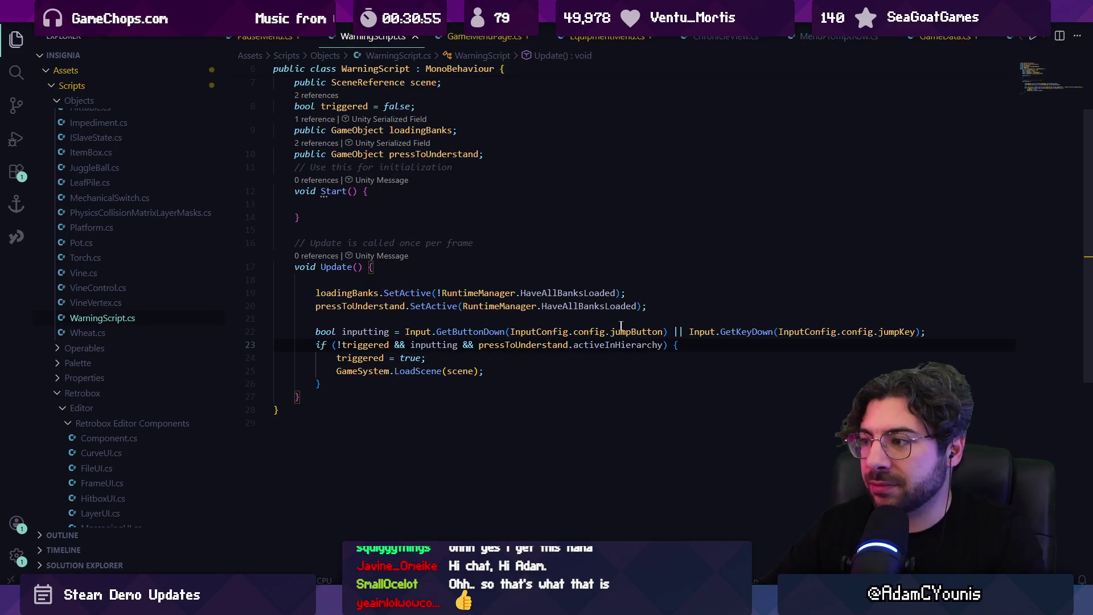
pyautogui.hotkey('ctrl', 'Right')
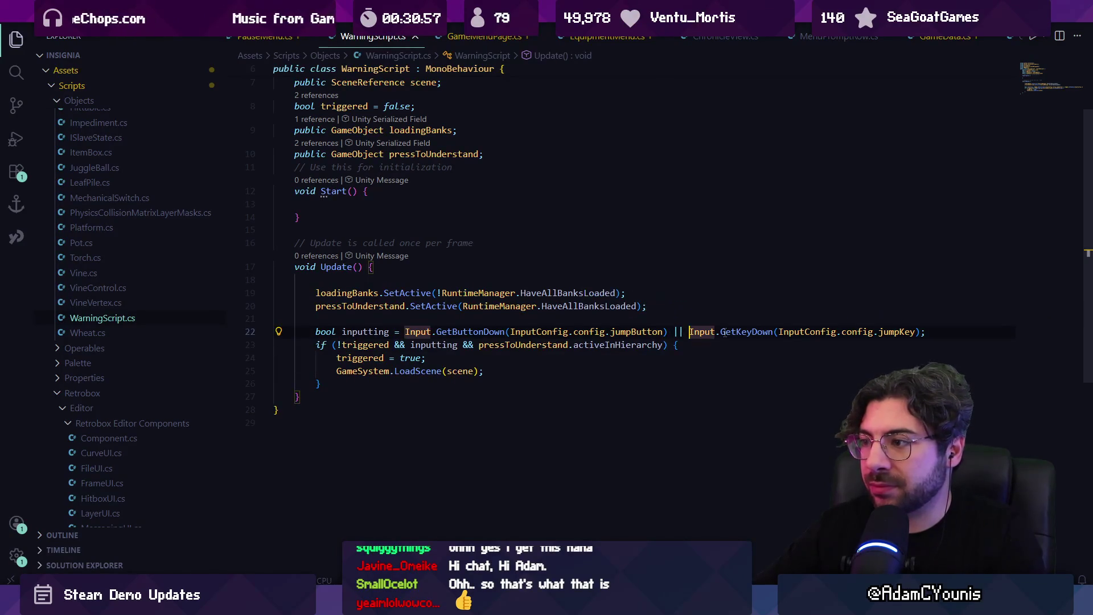
pyautogui.press('Return')
pyautogui.press('Up')
pyautogui.press('End')
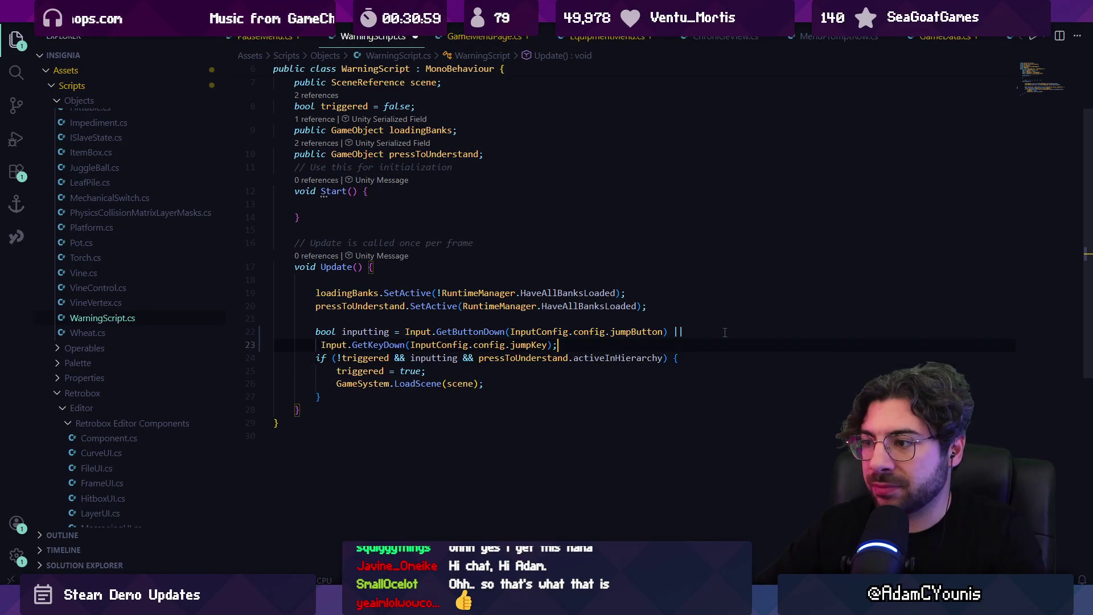
pyautogui.press('Home')
pyautogui.press('BackSpace')
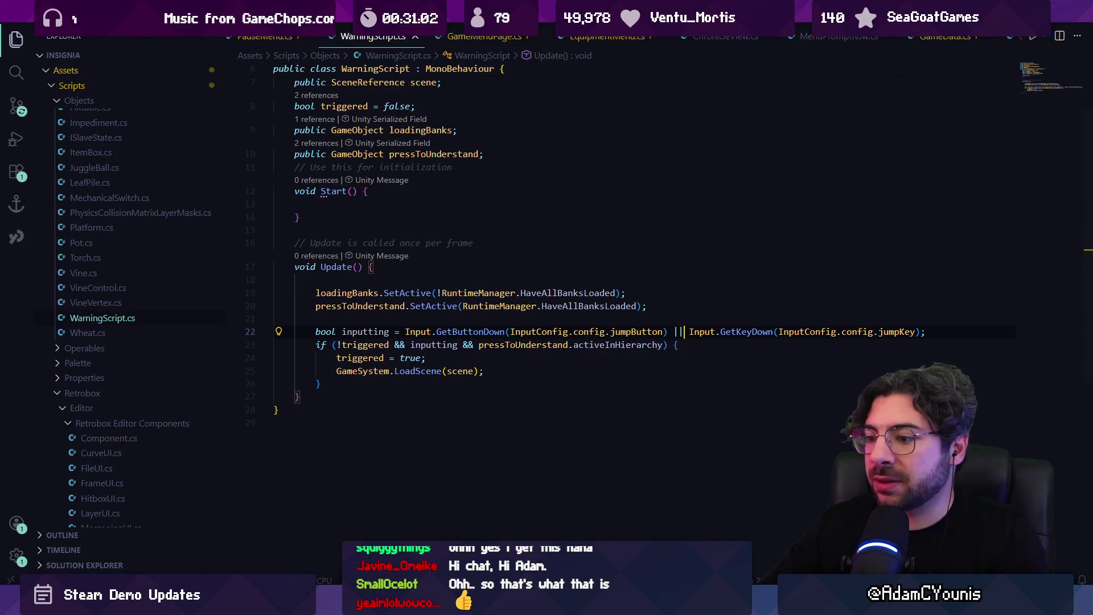
pyautogui.click(438, 398)
pyautogui.hotkey('ctrl', 'p')
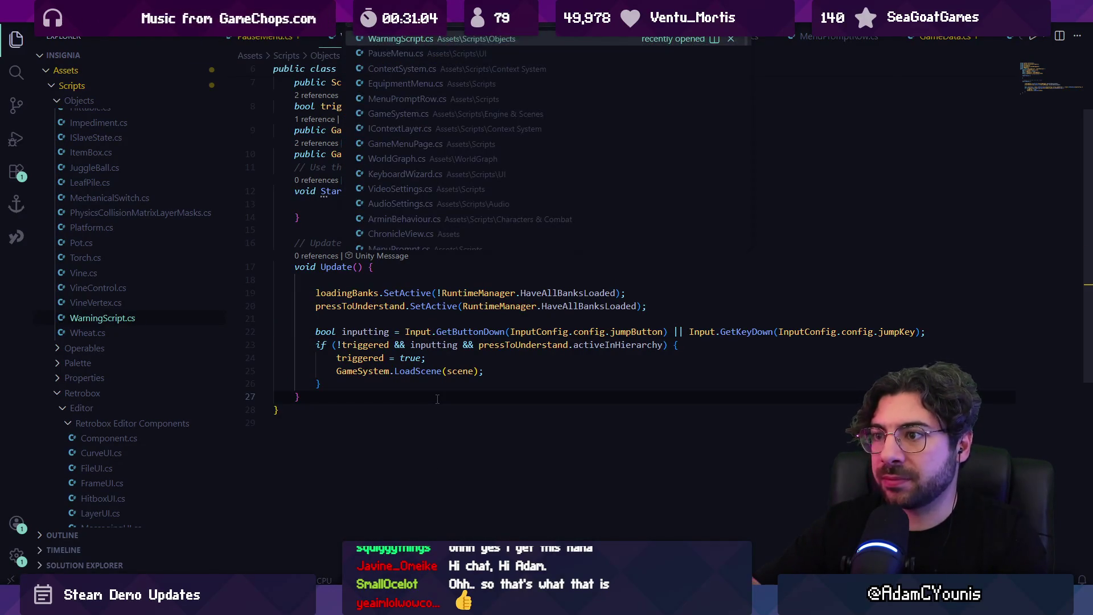
pyautogui.press('Escape')
pyautogui.keyDown('ctrl'); pyautogui.click(458, 332); pyautogui.keyUp('ctrl')
pyautogui.hotkey('ctrl', 'f')
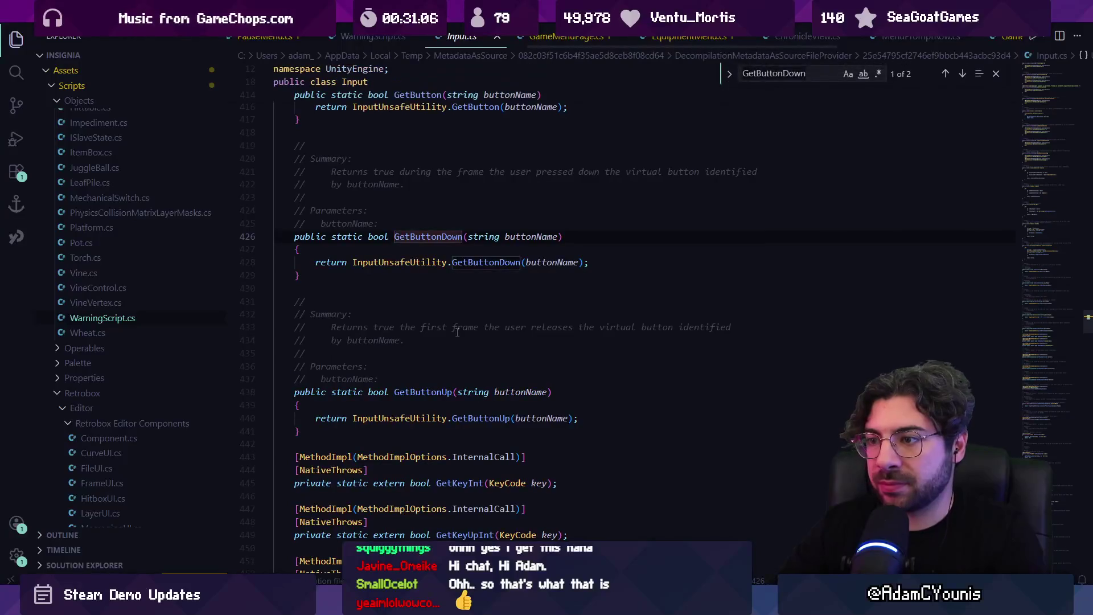
pyautogui.write('facebuy')
pyautogui.press('Escape')
pyautogui.hotkey('ctrl', 'p')
pyautogui.write('Input')
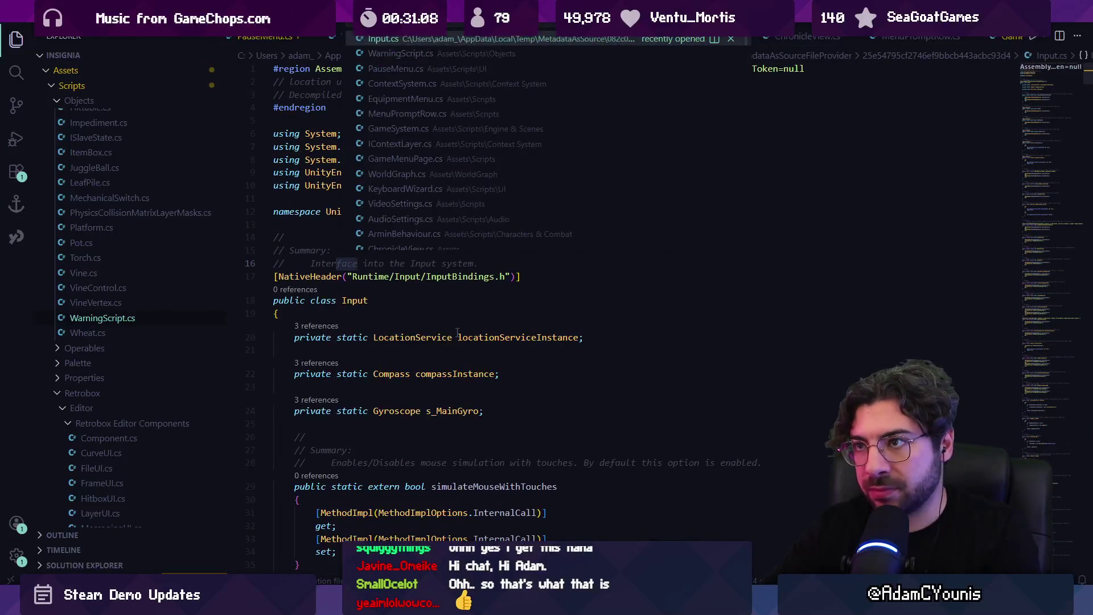
pyautogui.press('Escape')
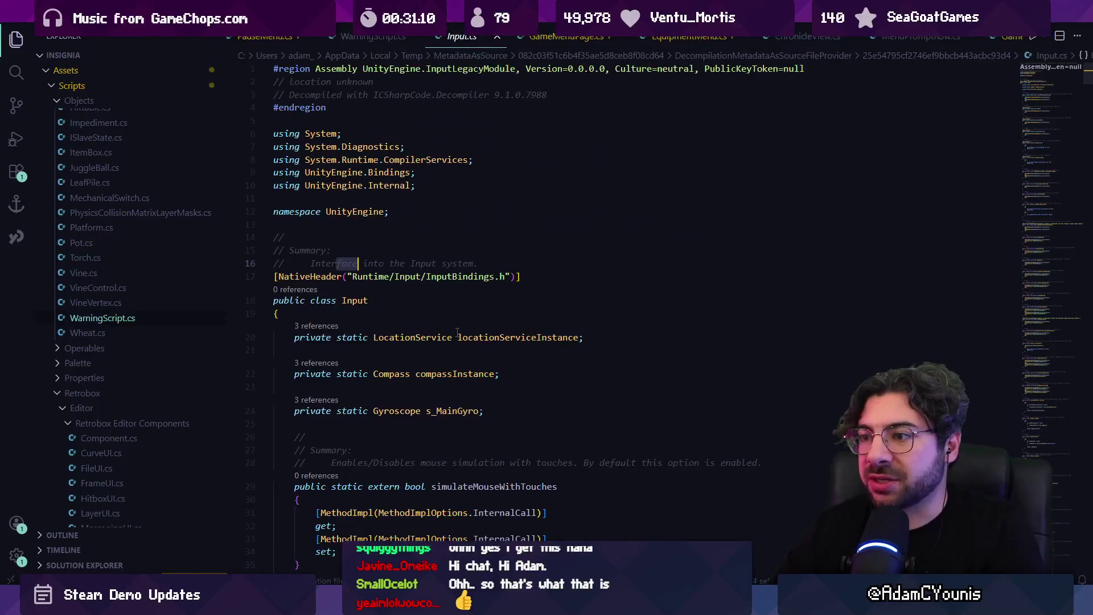
pyautogui.scroll(-10, 458, 332)
pyautogui.hotkey('alt', 'Left')
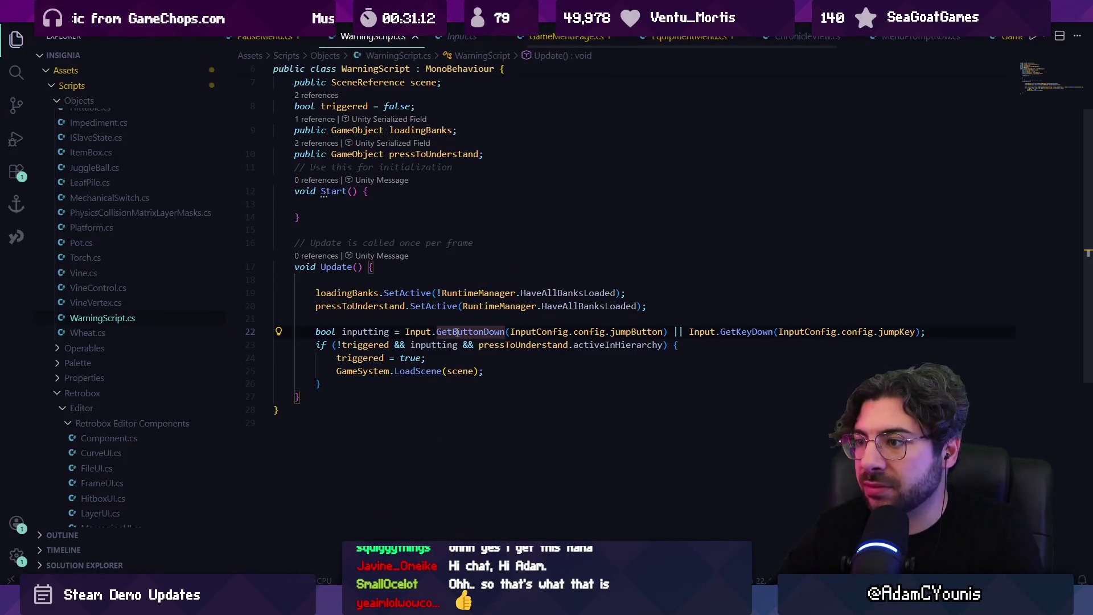
pyautogui.press('Left')
pyautogui.press('Left')
pyautogui.press('Left')
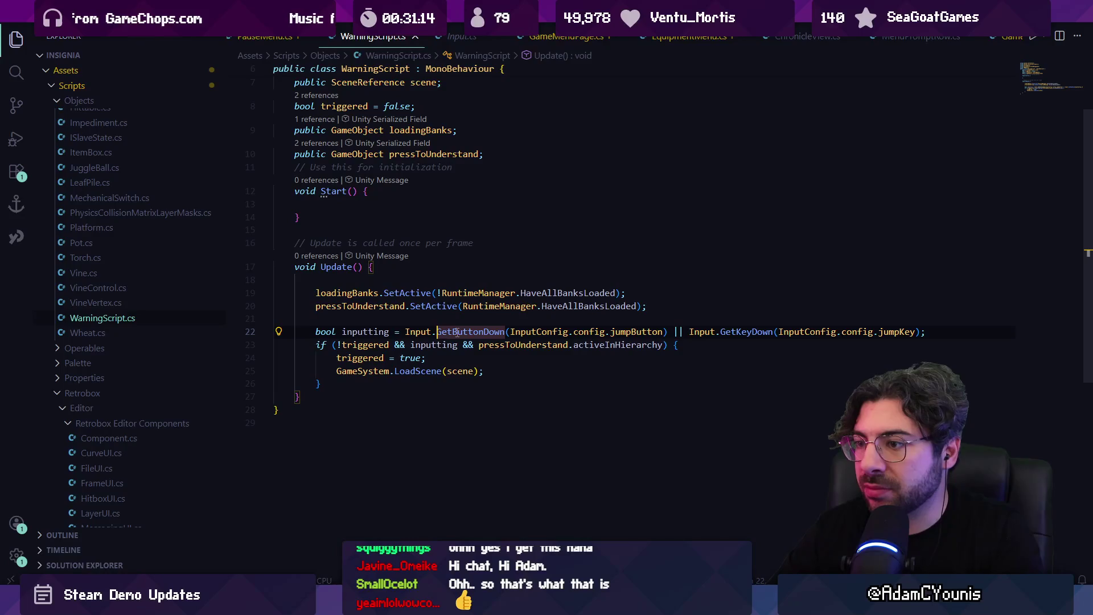
# On line 22, change the Input.GetKeyDown call to InputConfig.GetInputDown
pyautogui.write('Config')
pyautogui.press('Right')
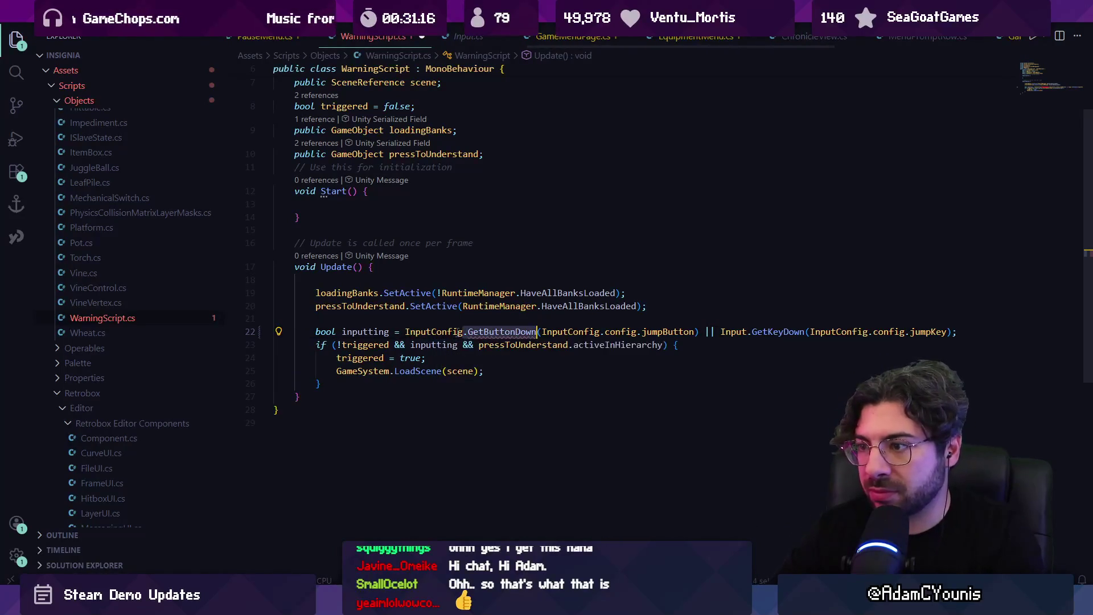
pyautogui.hotkey('ctrl', 'Delete')
pyautogui.write('GetInp')
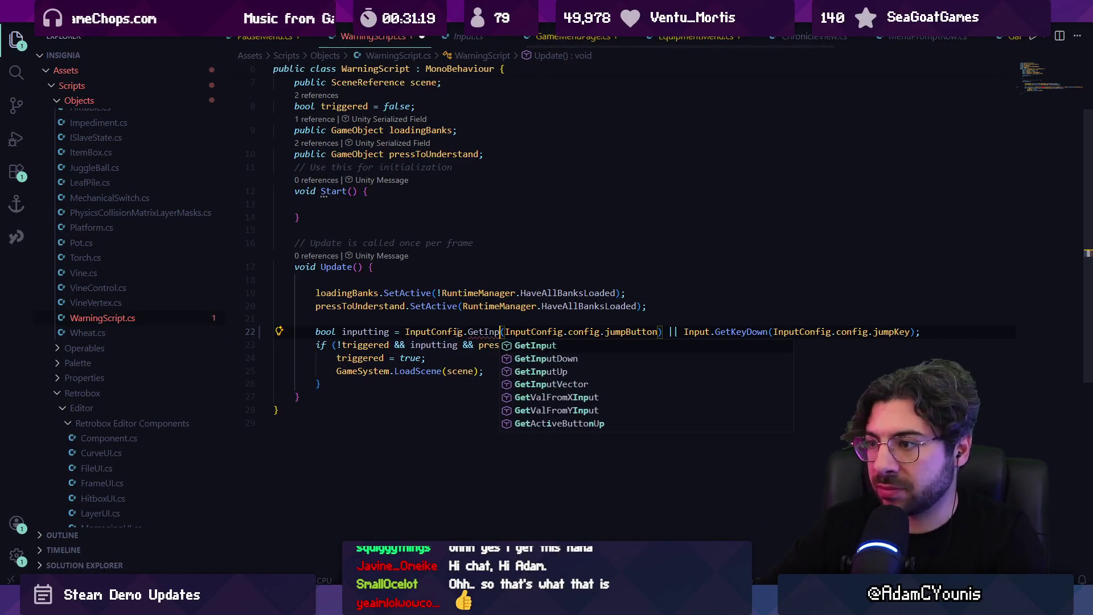
pyautogui.press('Down')
pyautogui.press('Tab')
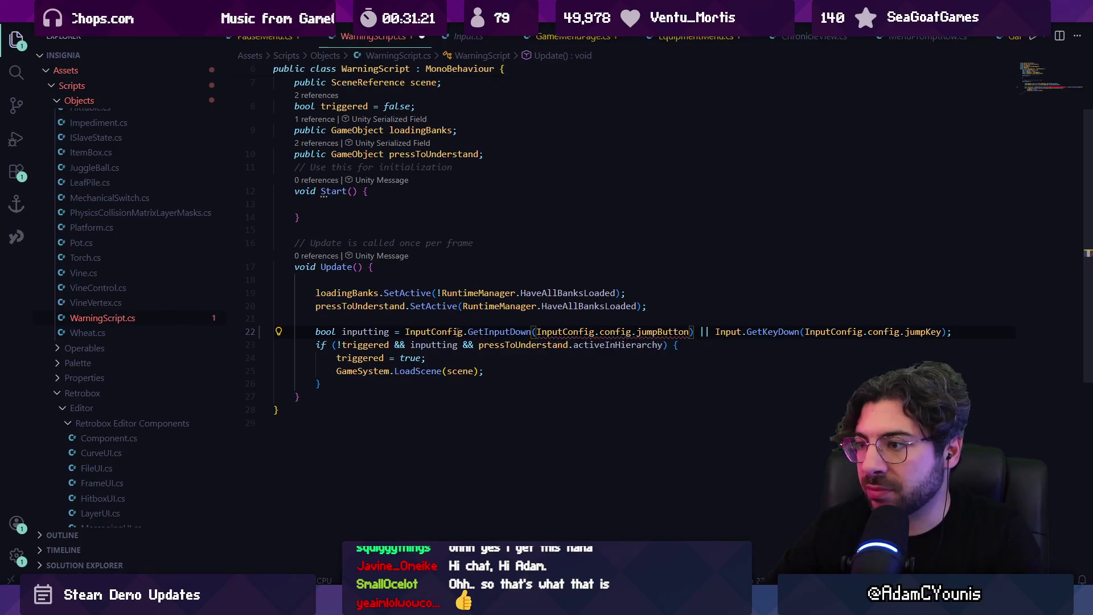
pyautogui.hotkey('ctrl', 'Right')
pyautogui.hotkey('ctrl', 'Right')
pyautogui.hotkey('ctrl', 'Right')
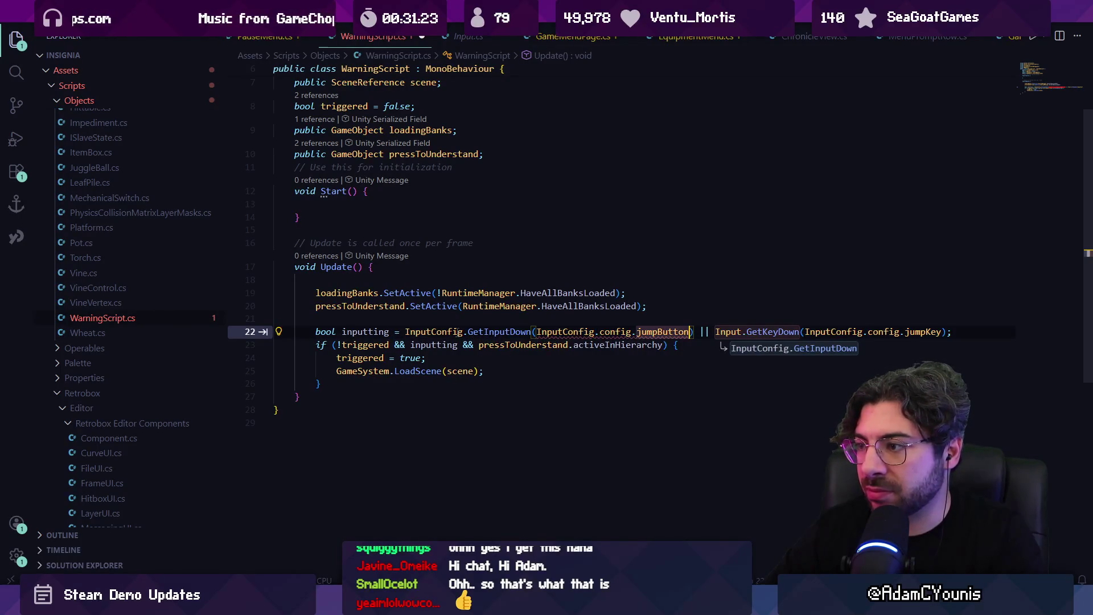
pyautogui.hotkey('ctrl', 'Left')
pyautogui.hotkey('ctrl', 'Left')
pyautogui.hotkey('ctrl', 'Left')
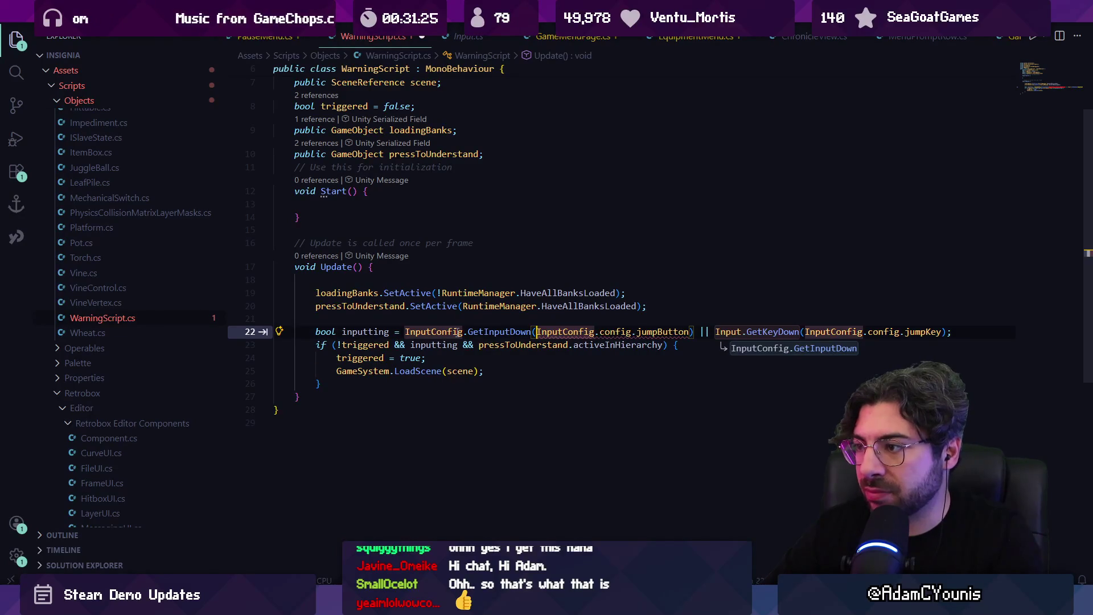
pyautogui.hotkey('ctrl', 'Right')
pyautogui.hotkey('ctrl', 'Right')
pyautogui.moveTo(484, 331)
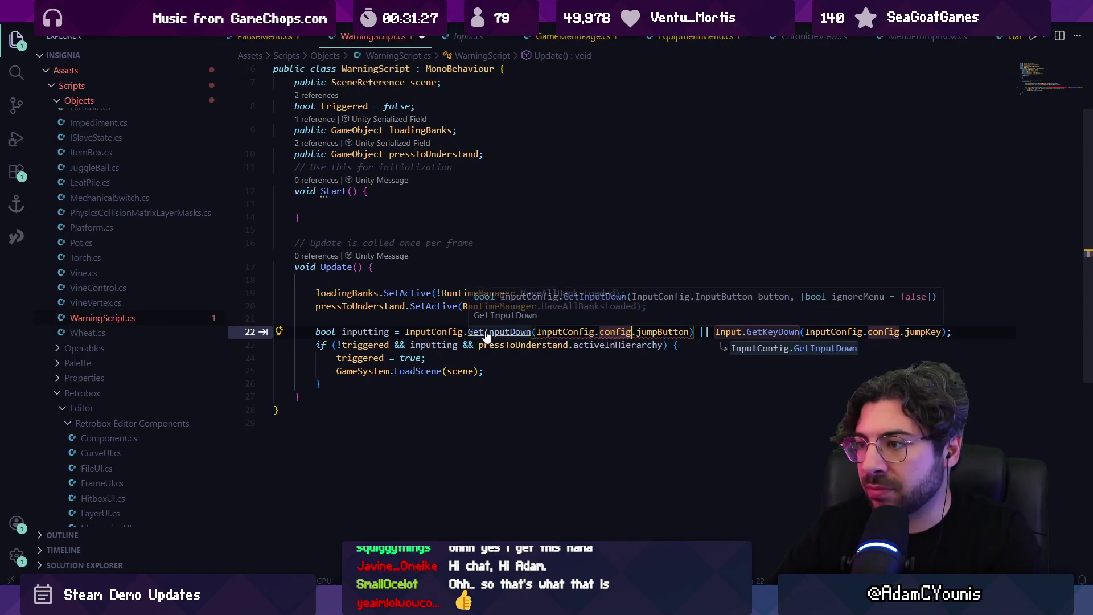
pyautogui.press('Tab')
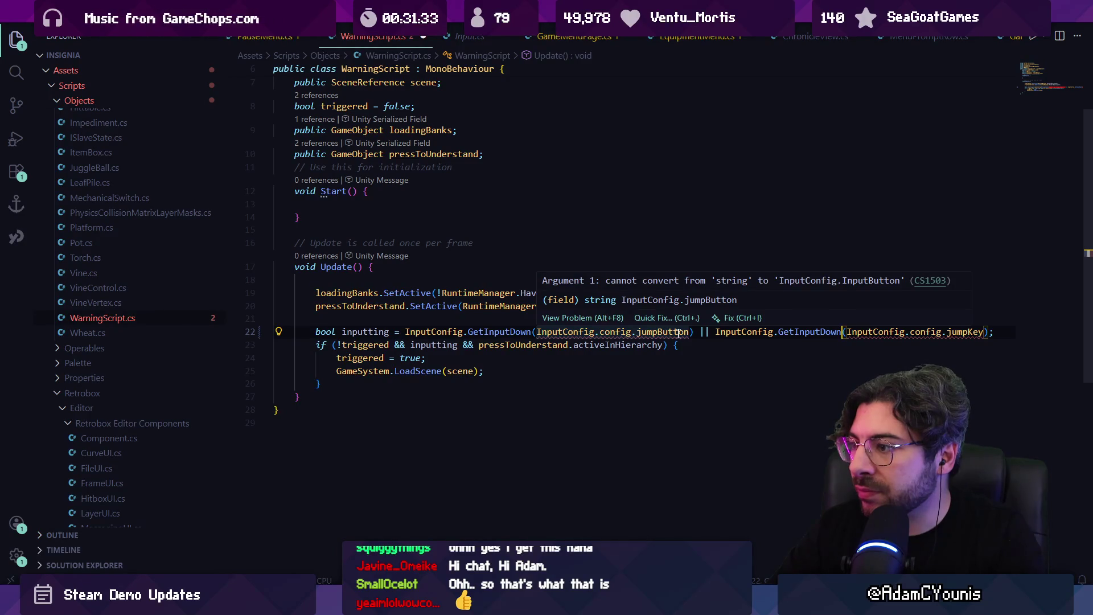
# Delete the second Input.GetKeyDown alternative from line 22's condition
pyautogui.click(660, 334)
pyautogui.moveTo(695, 332); pyautogui.dragTo(906, 331)
pyautogui.hotkey('shift', 'End')
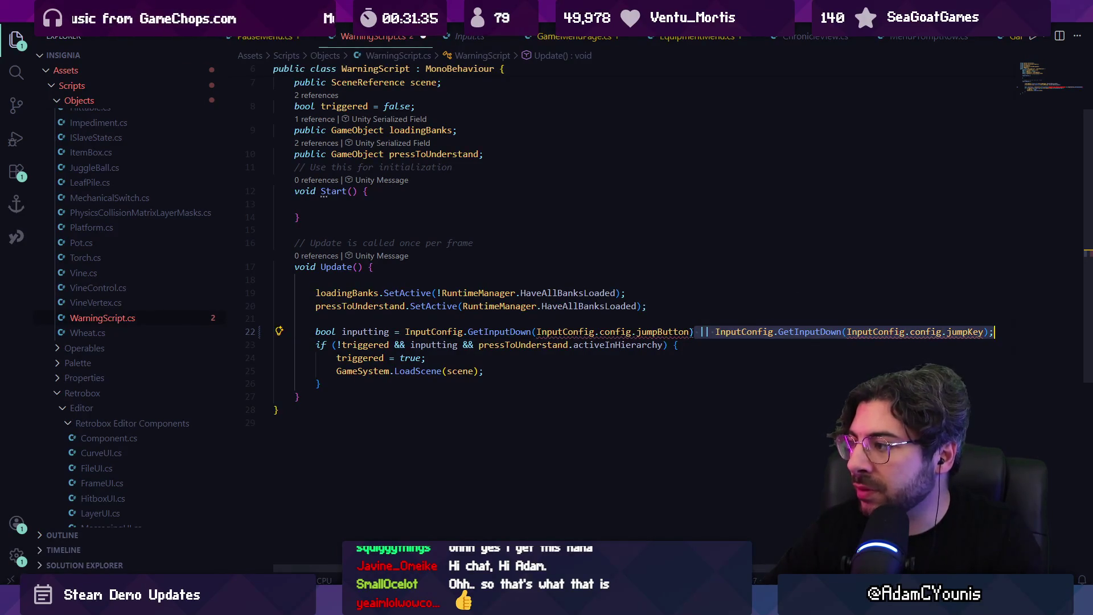
pyautogui.press('BackSpace')
# Retype the method name as GetInputDown using autocomplete
pyautogui.moveTo(656, 330)
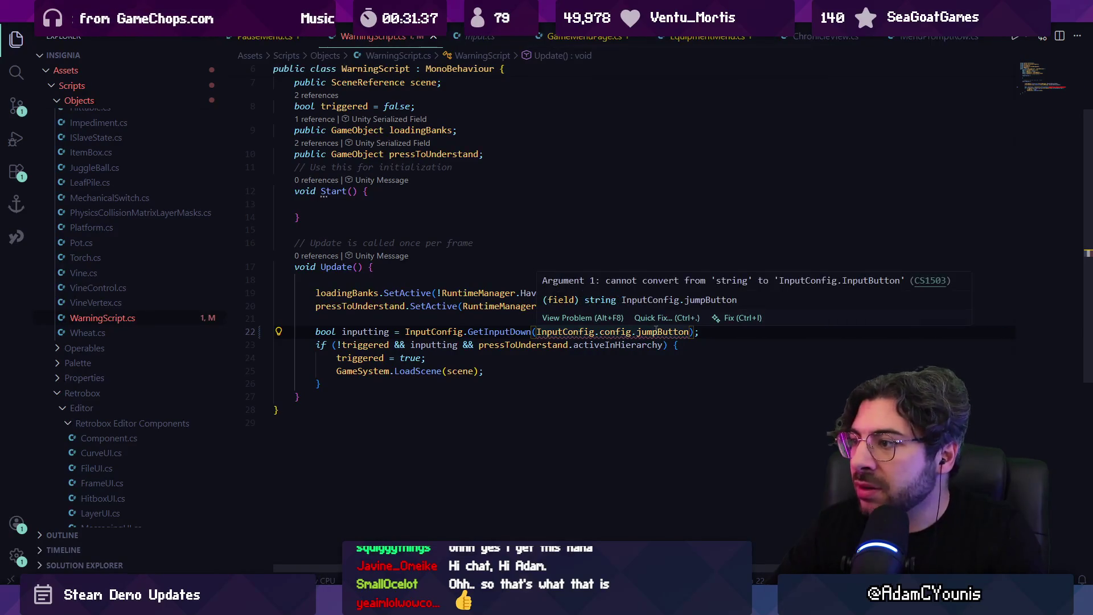
pyautogui.doubleClick(500, 331)
pyautogui.write('GetButt')
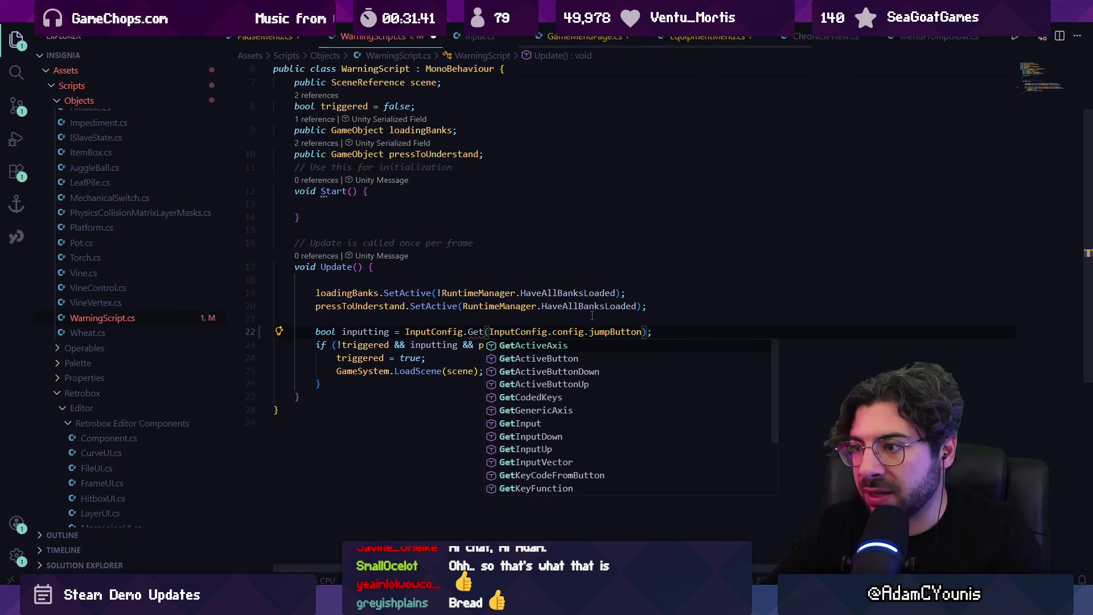
pyautogui.write('on')
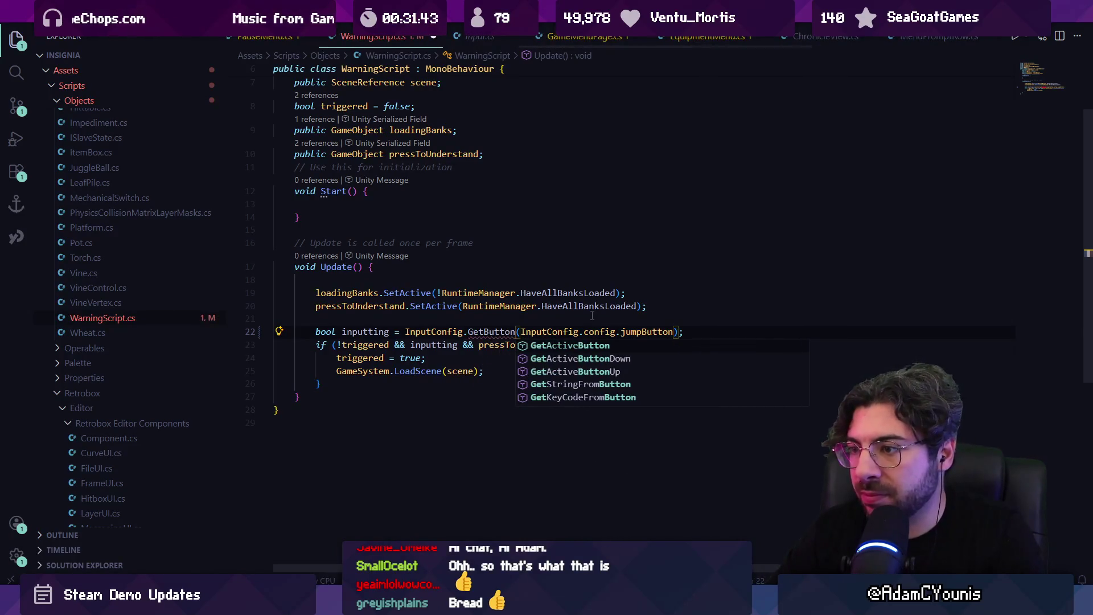
pyautogui.hotkey('ctrl', 'shift', 'Left')
pyautogui.write('GetInput')
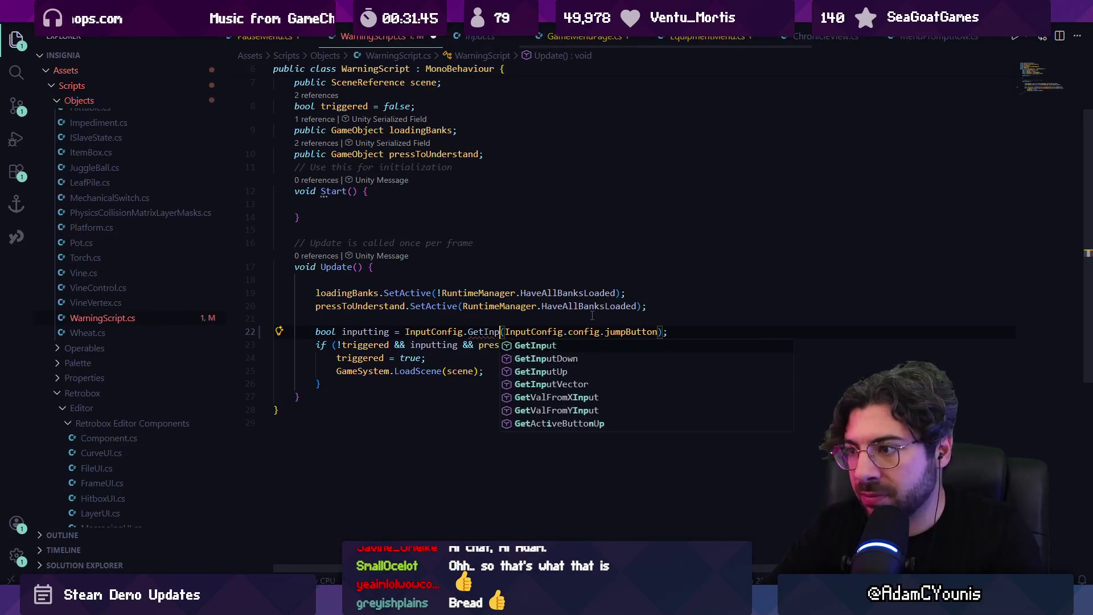
pyautogui.press('Left')
pyautogui.press('Up')
pyautogui.press('Tab')
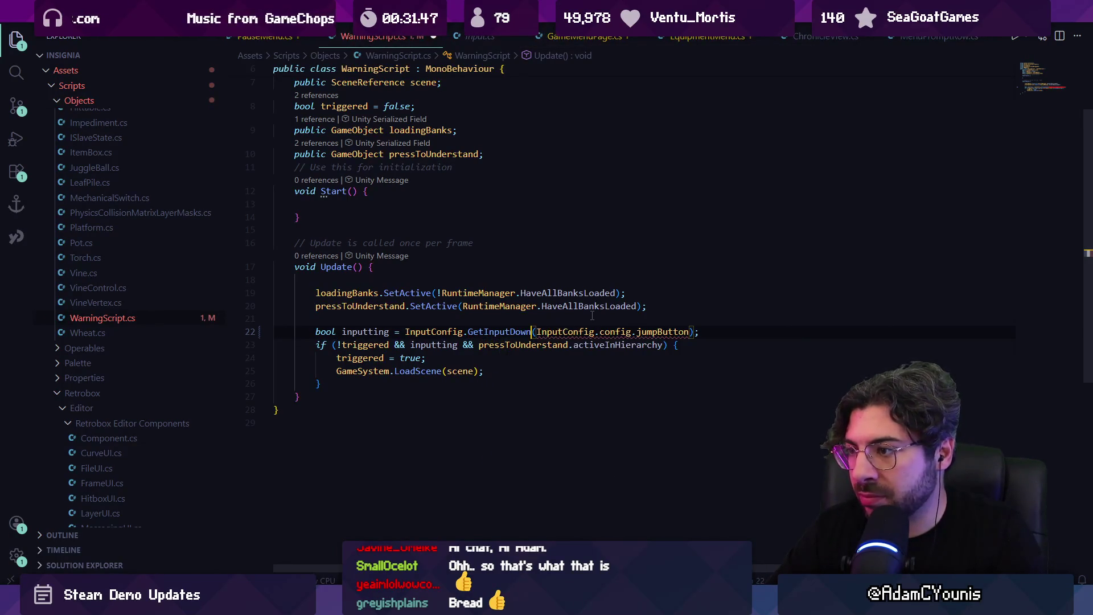
pyautogui.hotkey('ctrl', 'Right')
pyautogui.hotkey('ctrl', 'Right')
pyautogui.hotkey('ctrl', 'Right')
pyautogui.hotkey('ctrl', 'shift', 'Left')
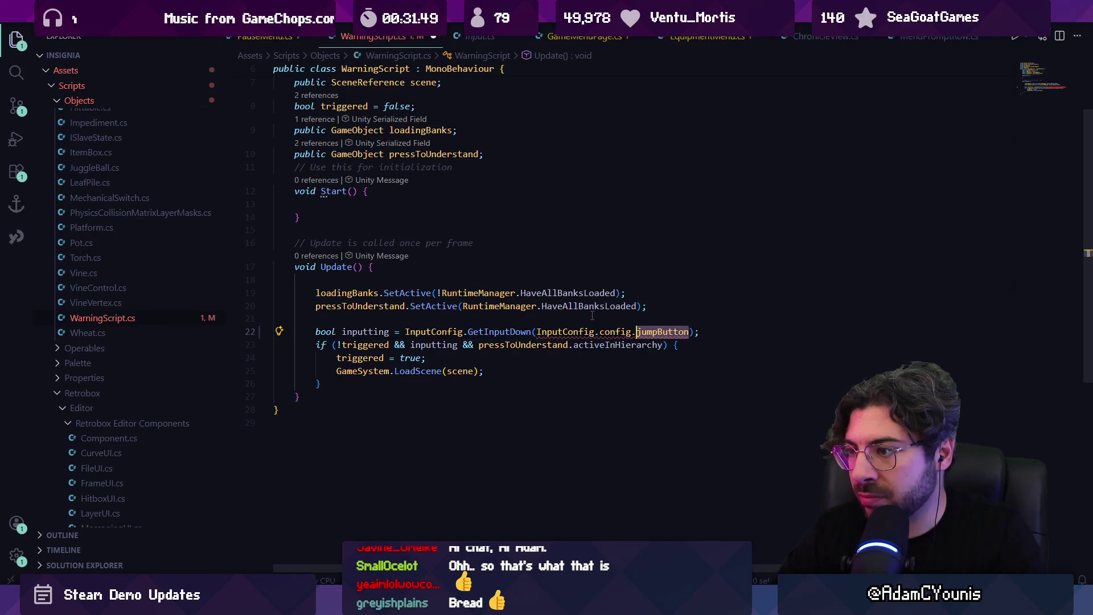
# Inspect the GetInputDown and jumpButton definitions in InputConfig, then return to WarningScript
pyautogui.keyDown('ctrl'); pyautogui.click(490, 330); pyautogui.keyUp('ctrl')
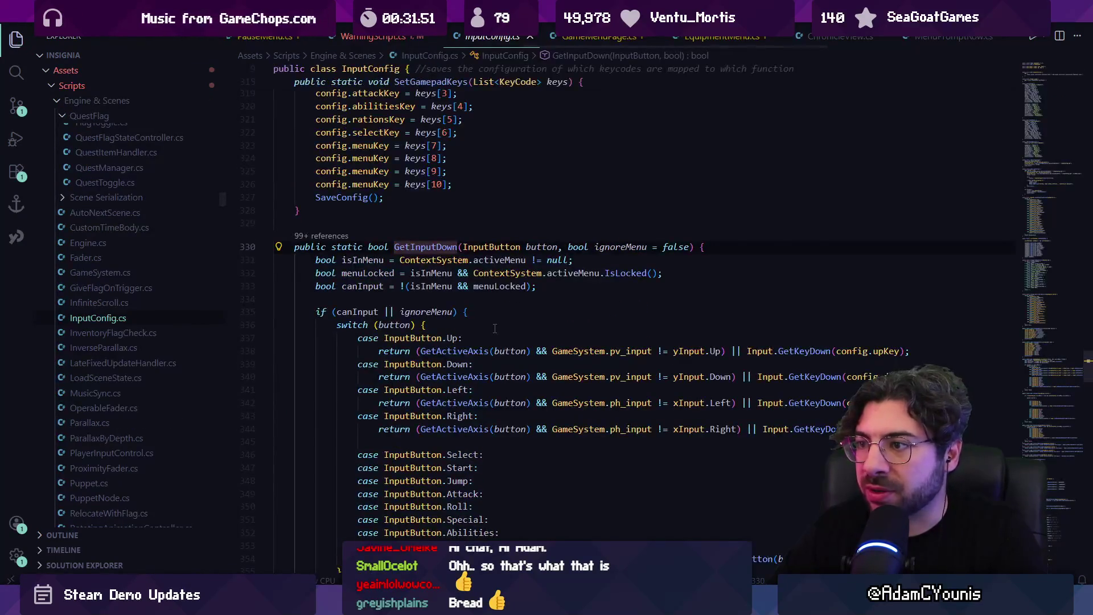
pyautogui.hotkey('alt', 'Left')
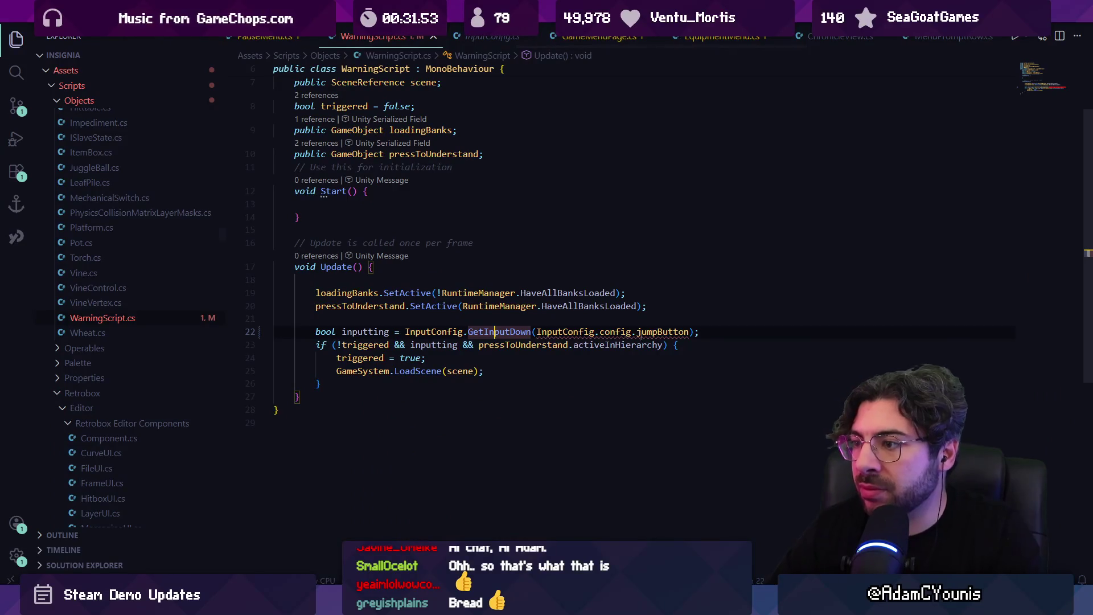
pyautogui.keyDown('ctrl'); pyautogui.click(658, 331); pyautogui.keyUp('ctrl')
pyautogui.hotkey('alt', 'Left')
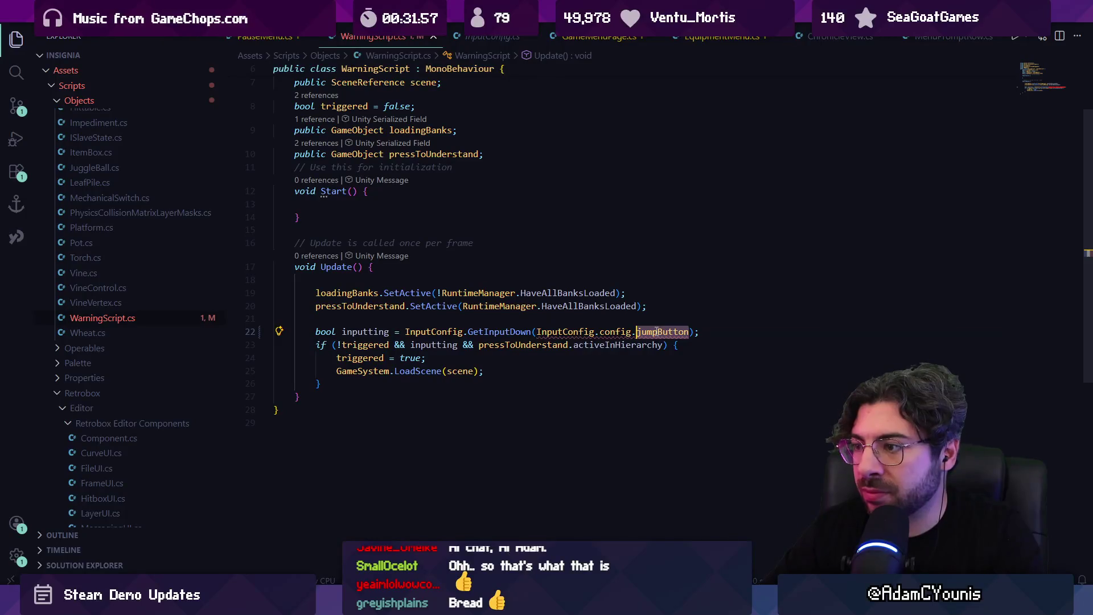
# Replace the config.jumpButton argument with InputConfig.InputButton.Jump and save WarningScript.cs
pyautogui.hotkey('ctrl', 'shift', 'Left')
pyautogui.hotkey('ctrl', 'shift', 'Left')
pyautogui.hotkey('ctrl', 'shift', 'Left')
pyautogui.press('BackSpace')
pyautogui.write('c')
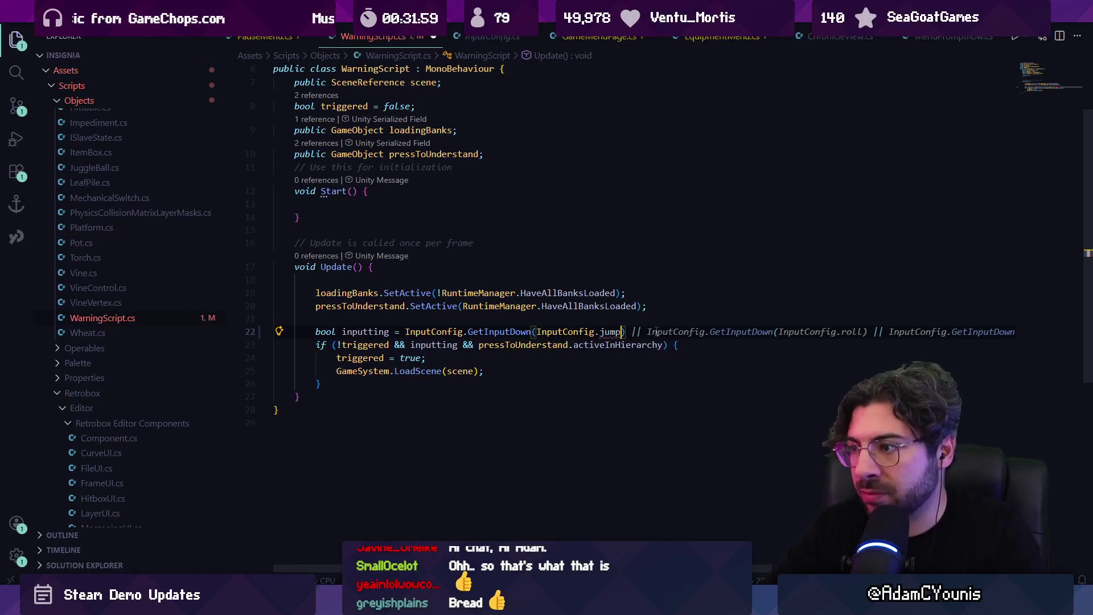
pyautogui.write('onfig')
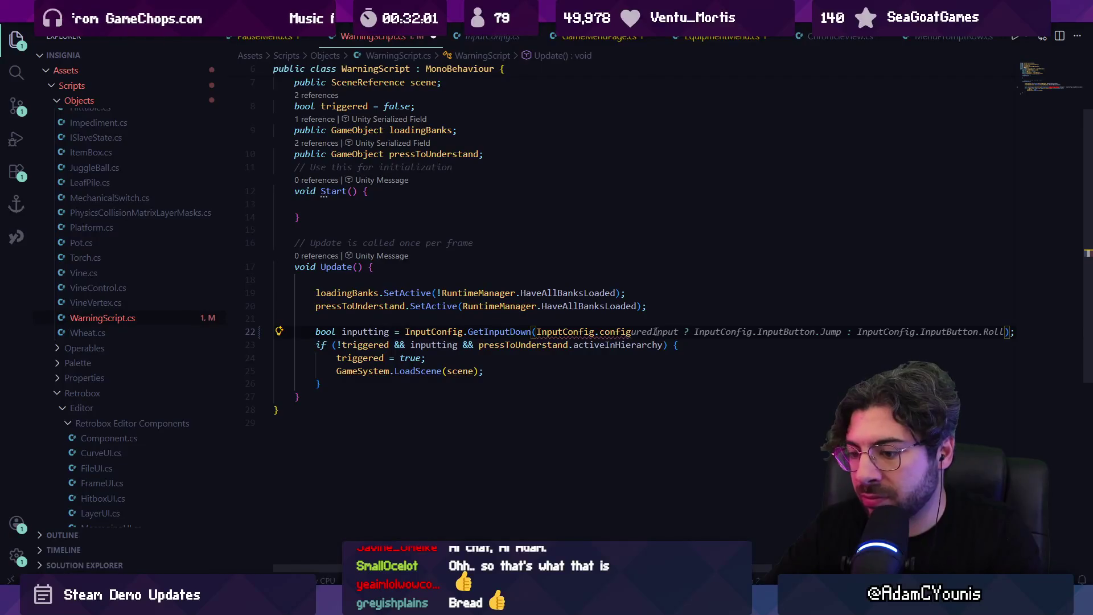
pyautogui.write('.jump')
pyautogui.press('F12')
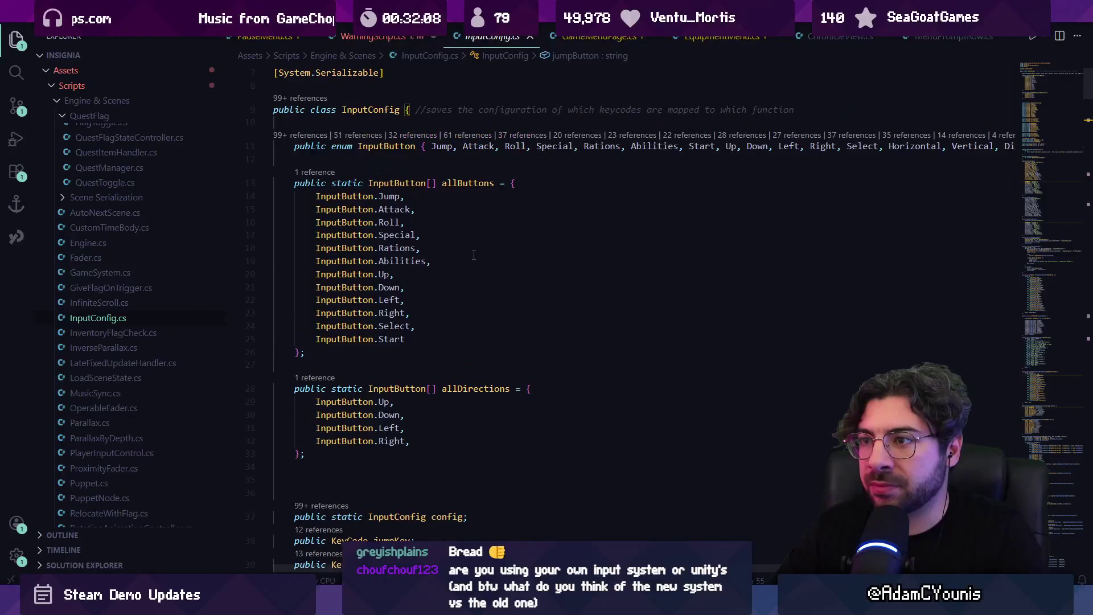
pyautogui.hotkey('alt', 'Left')
pyautogui.hotkey('ctrl', 'shift', 'Left')
pyautogui.hotkey('ctrl', 'shift', 'Left')
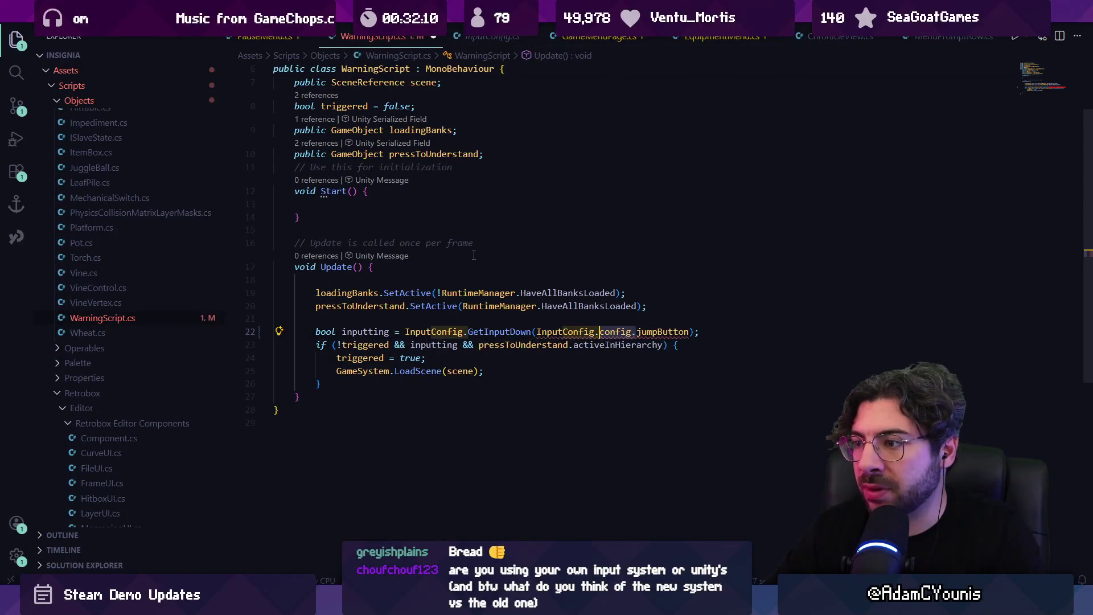
pyautogui.write('Input')
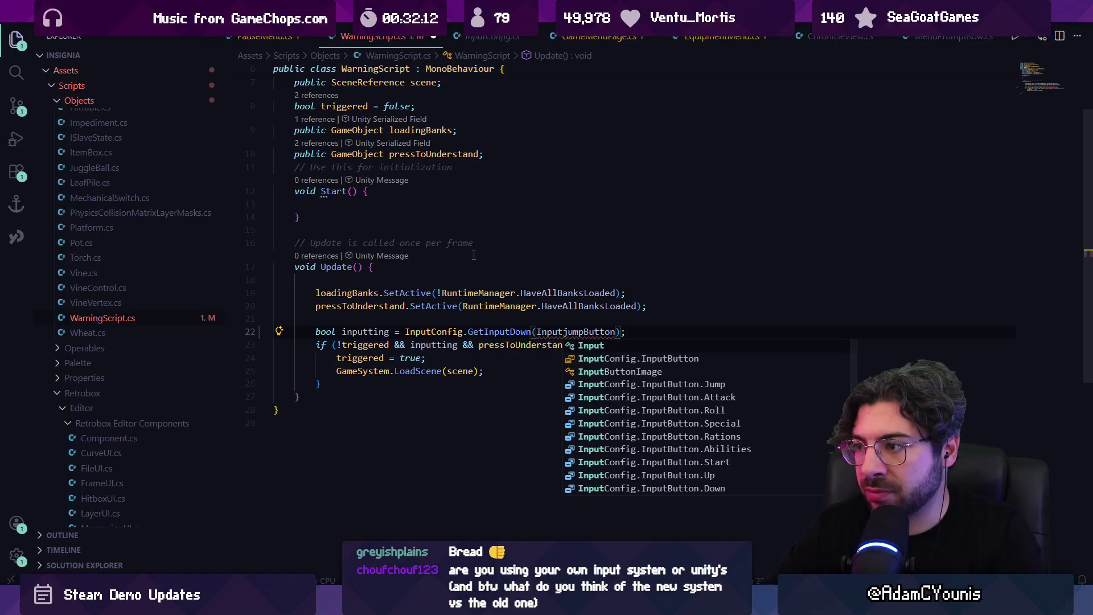
pyautogui.write('Config.InputButton.Jump.')
pyautogui.press('Escape')
pyautogui.hotkey('ctrl', 'BackSpace')
pyautogui.hotkey('ctrl', 'BackSpace')
pyautogui.hotkey('ctrl', 's')
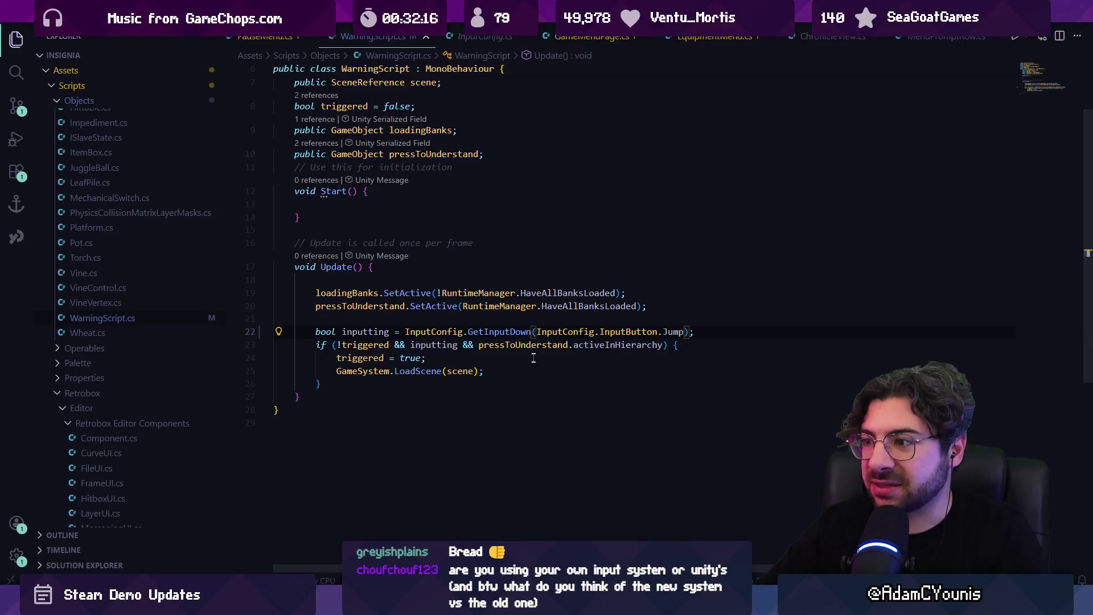
# Switch to Unity and enter Play mode to test the warning screen
pyautogui.click(477, 363)
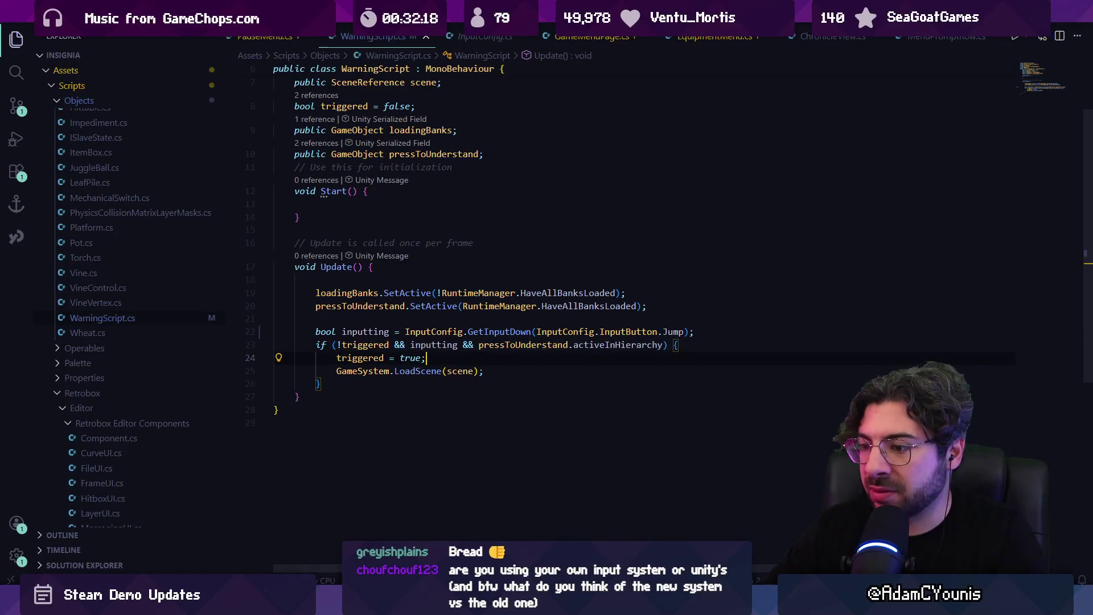
pyautogui.hotkey('alt', 'Tab')
pyautogui.click(523, 34)
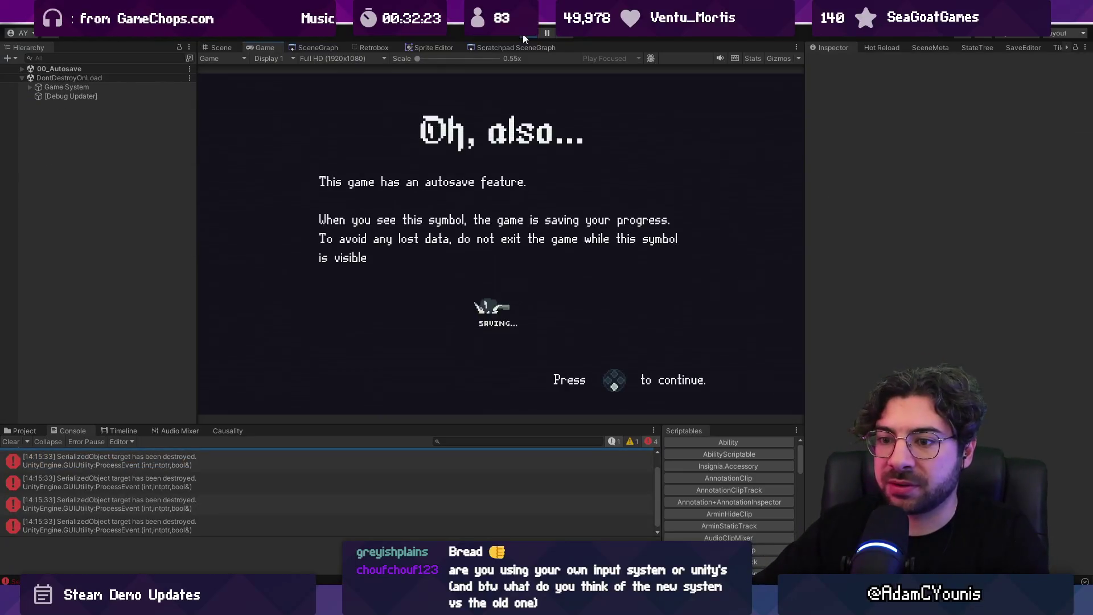
# Stop Play mode and return to WarningScript.cs in Visual Studio Code
pyautogui.click(525, 36)
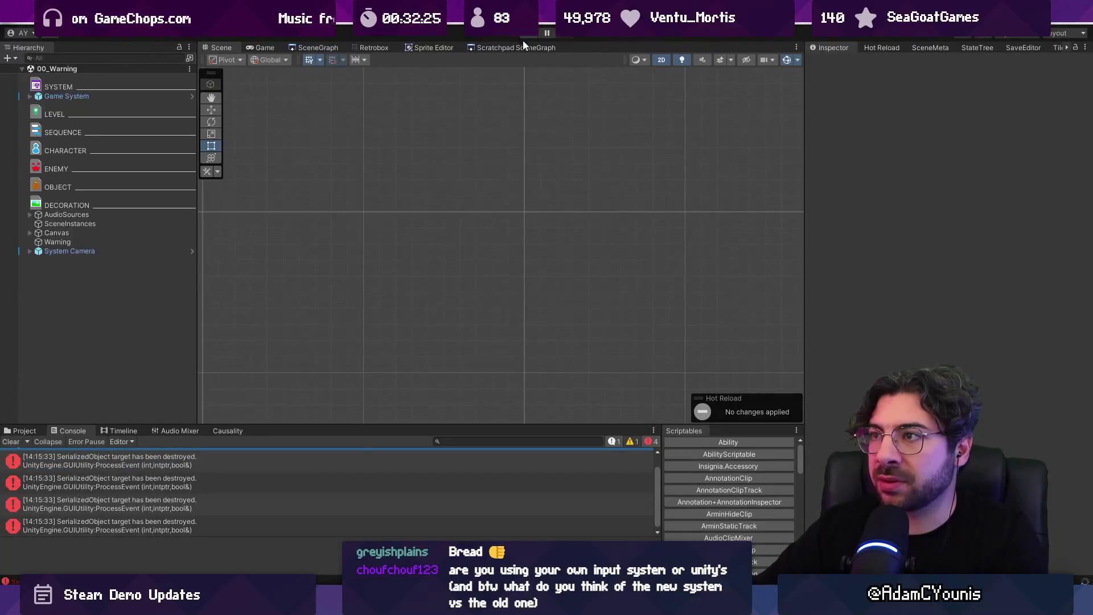
pyautogui.hotkey('alt', 'Tab')
pyautogui.click(441, 423)
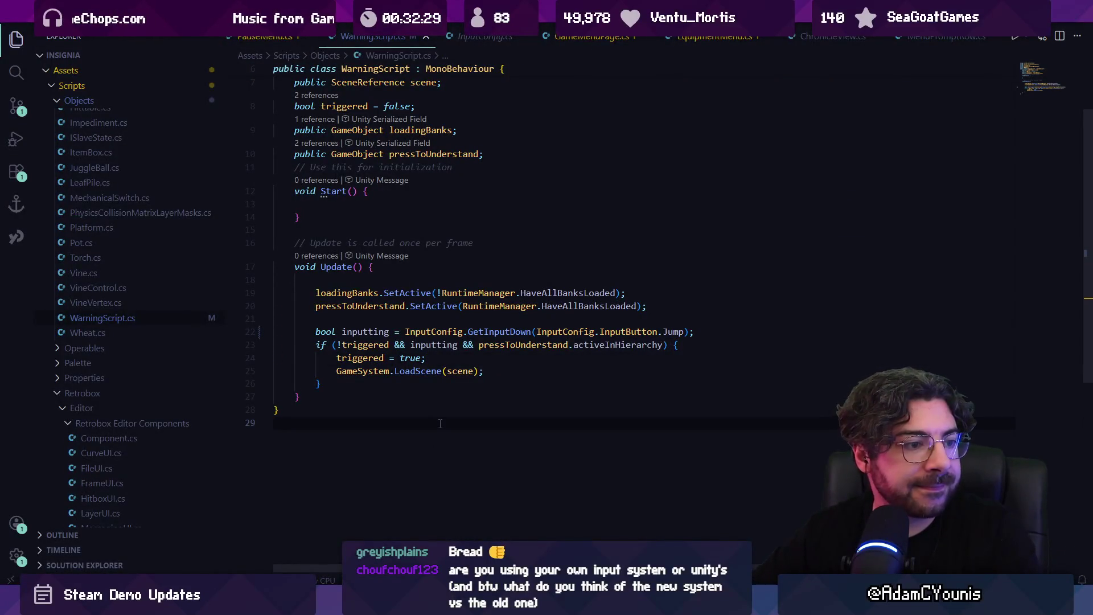
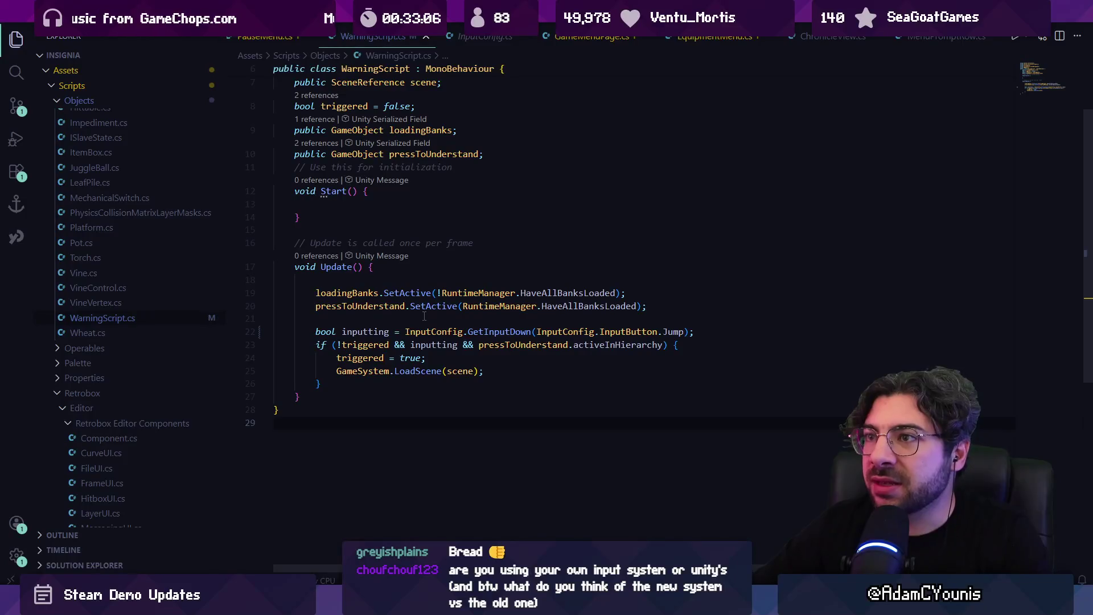
# Load the 00_Autosave scene and open the Warning object's script in VS Code
pyautogui.hotkey('ctrl', 'p')
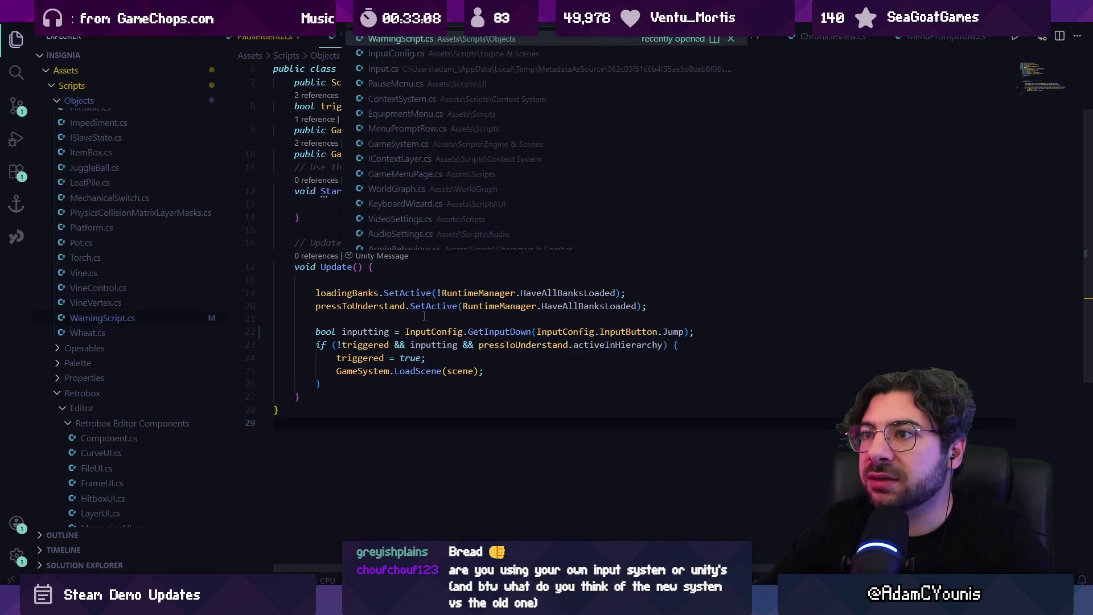
pyautogui.press('Escape')
pyautogui.hotkey('alt', 'Tab')
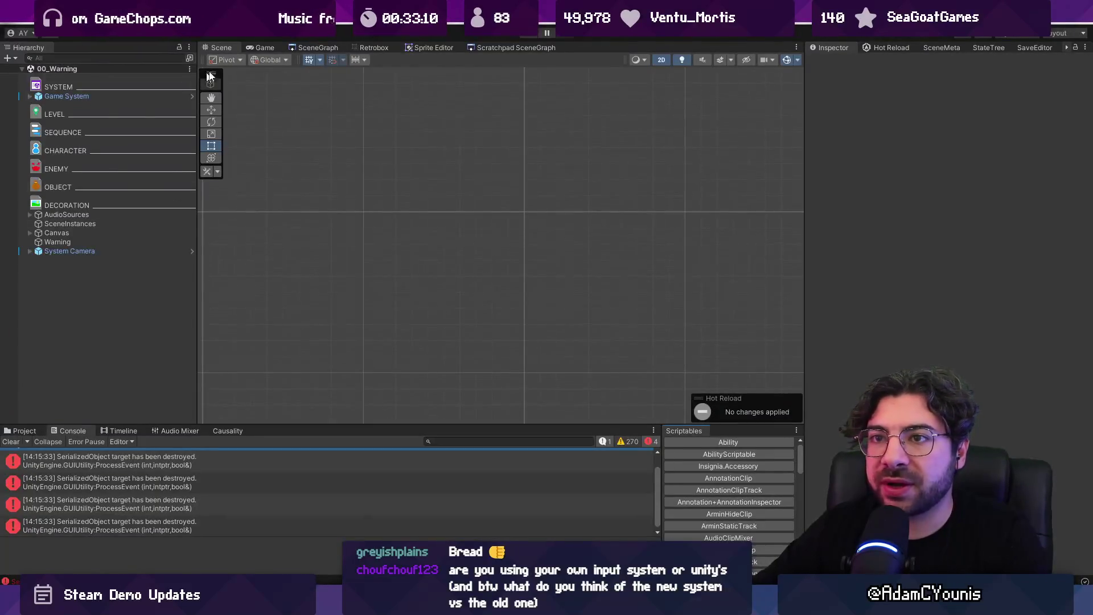
pyautogui.click(302, 48)
pyautogui.doubleClick(655, 239)
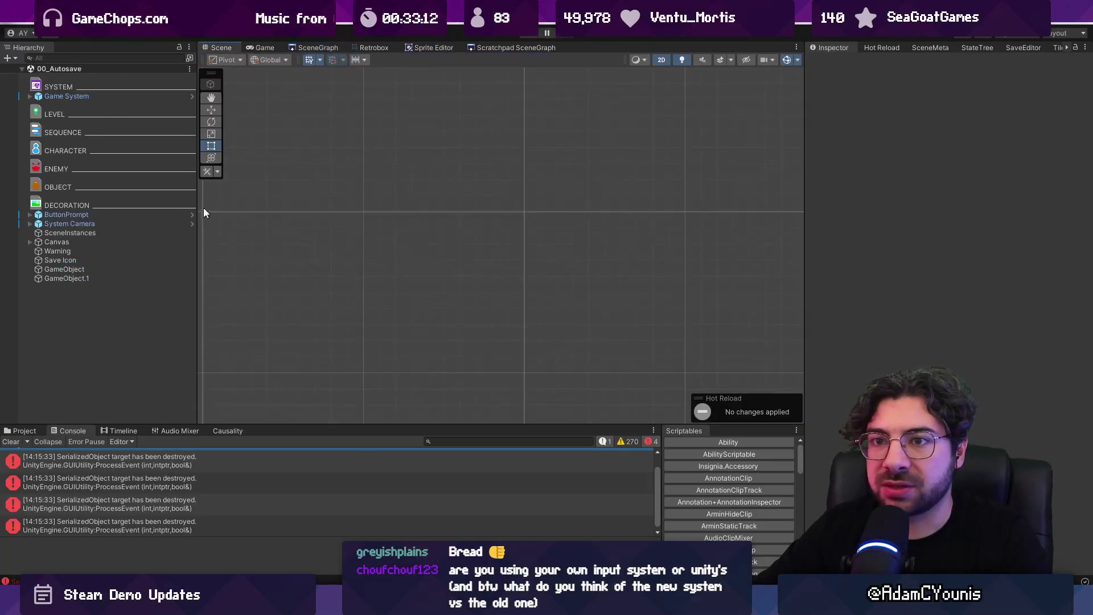
pyautogui.click(125, 251)
pyautogui.doubleClick(934, 159)
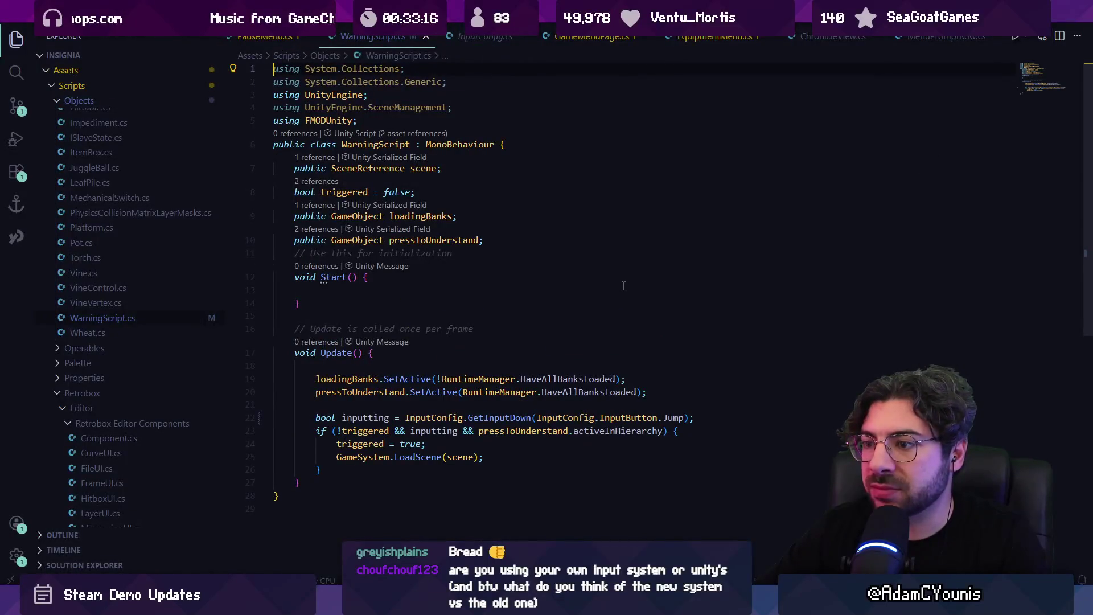
# Clear the console errors and frame the autosave canvas in the scene
pyautogui.hotkey('alt', 'Tab')
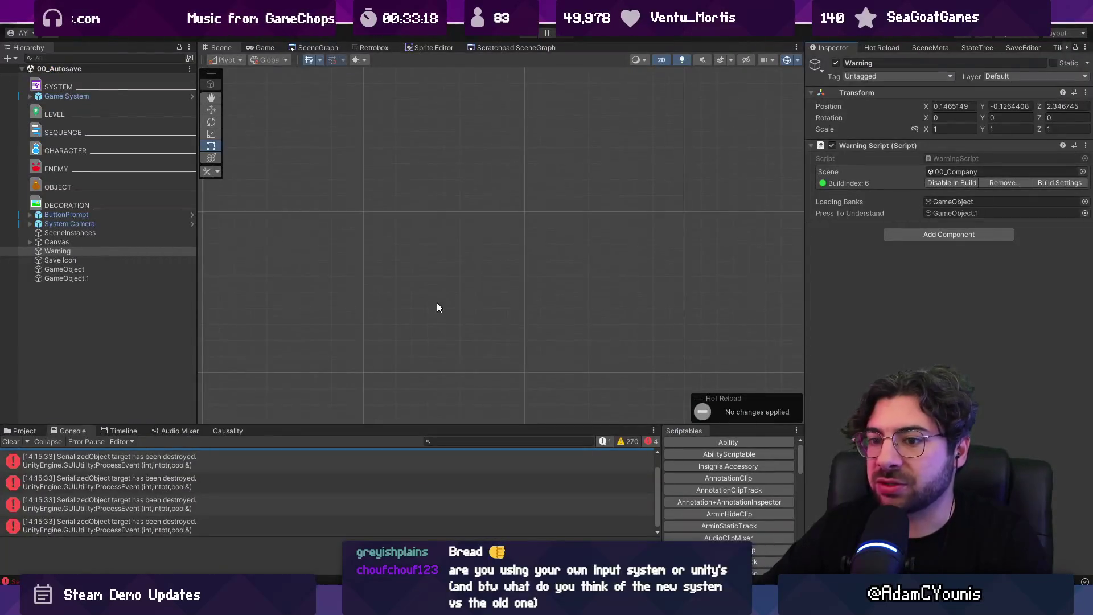
pyautogui.click(11, 443)
pyautogui.doubleClick(166, 241)
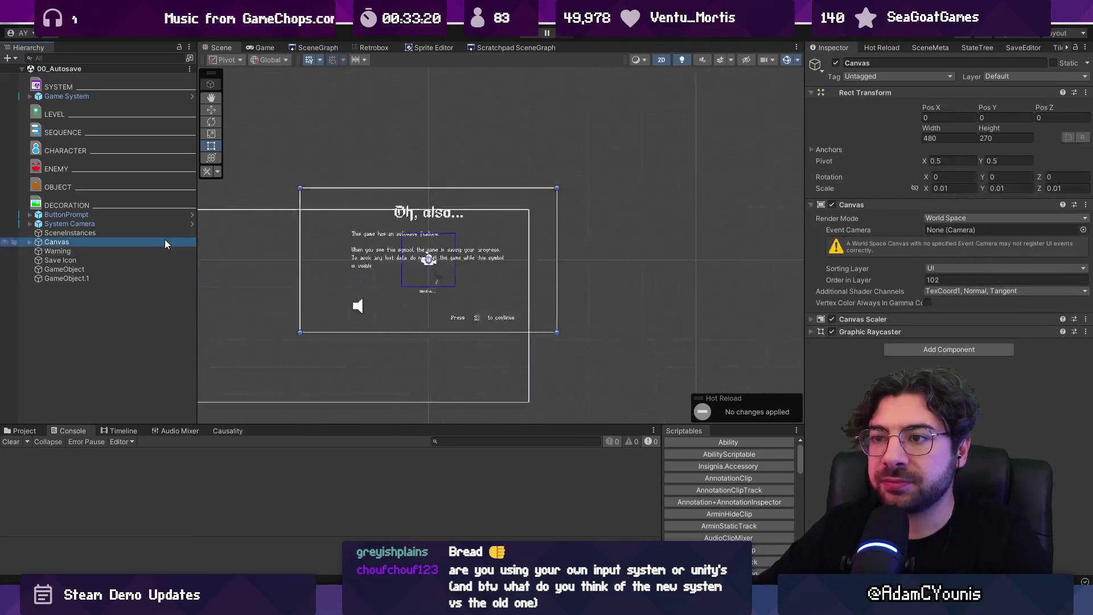
pyautogui.scroll(2, 541, 291)
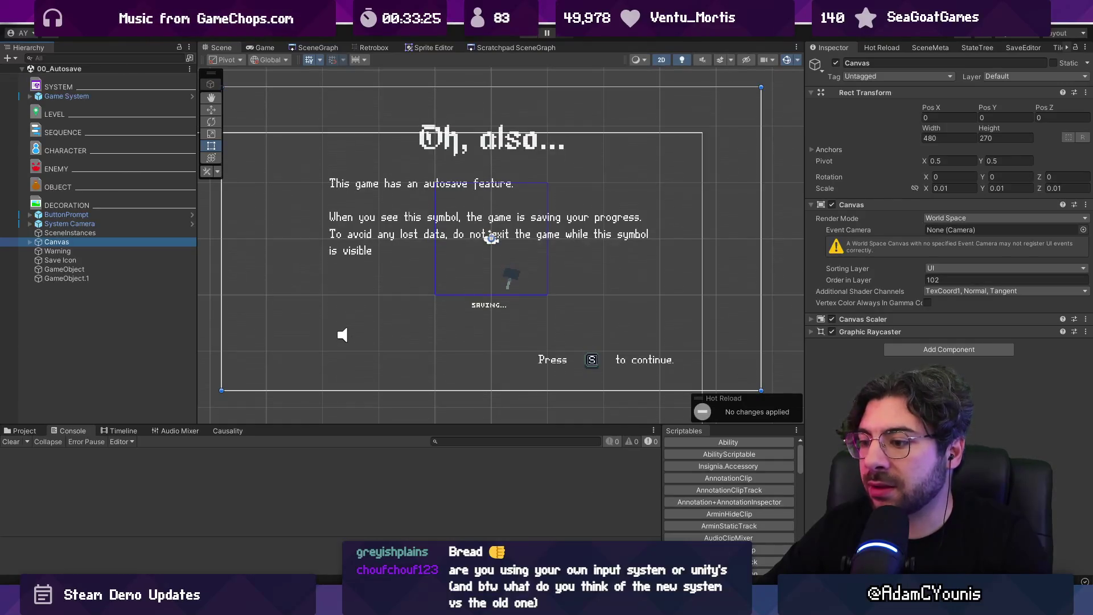
# Delete the blank line after Update()'s opening brace in WarningScript.cs
pyautogui.hotkey('alt', 'Tab')
pyautogui.click(443, 356)
pyautogui.press('BackSpace')
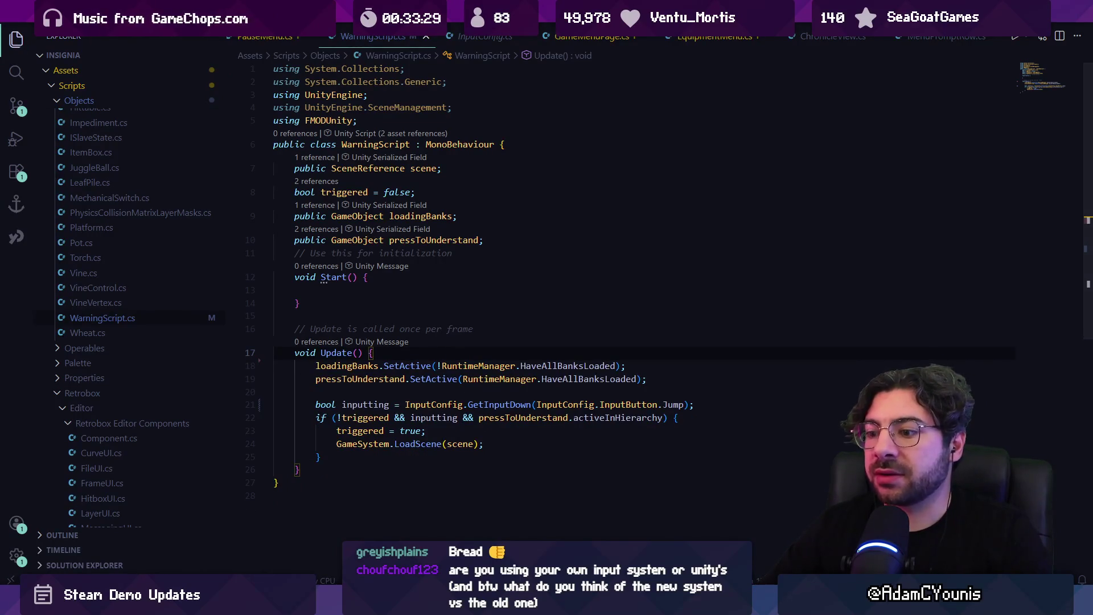
pyautogui.hotkey('alt', 'Tab')
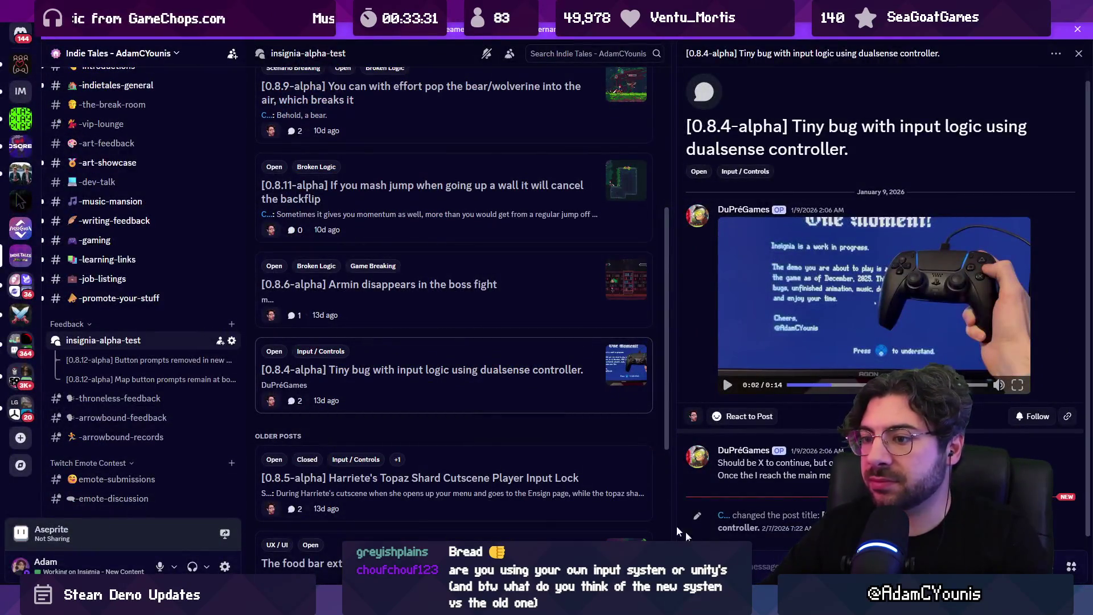
# Retag the 0.8.4-alpha dualsense post from Open to Monitoring, then open the 0.8.5-alpha Topaz Shard report
pyautogui.rightClick(598, 360)
pyautogui.moveTo(570, 427)
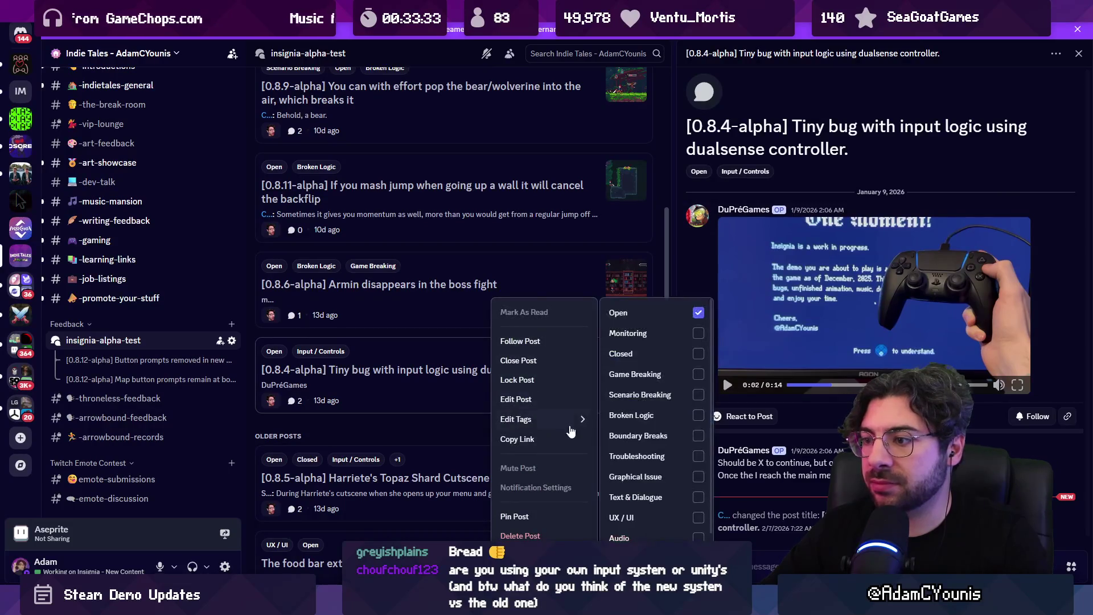
pyautogui.click(682, 314)
pyautogui.click(683, 334)
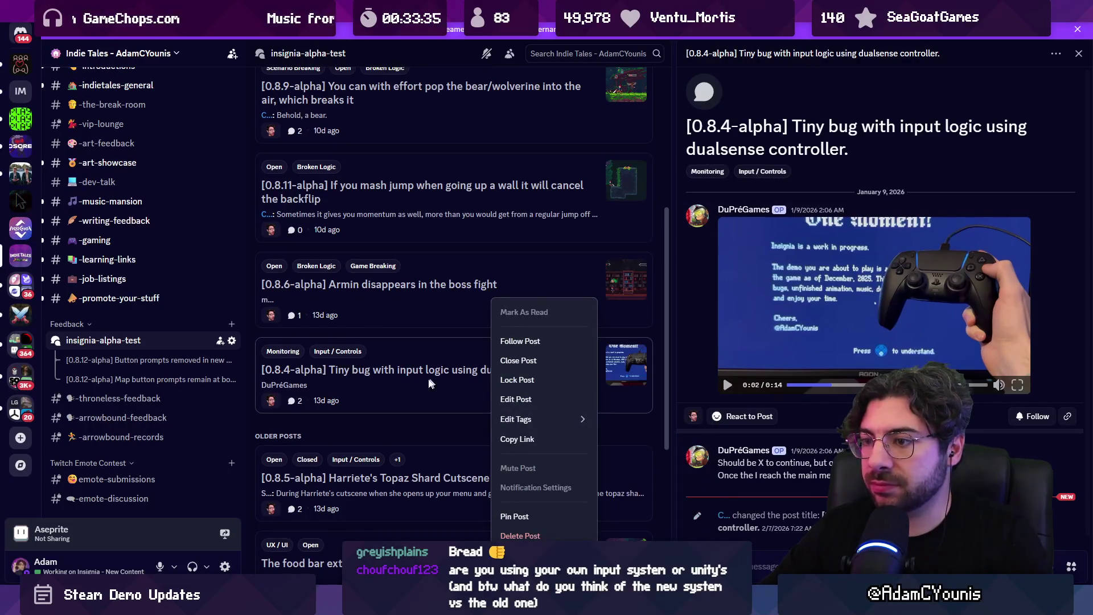
pyautogui.click(402, 425)
pyautogui.scroll(-2, 413, 399)
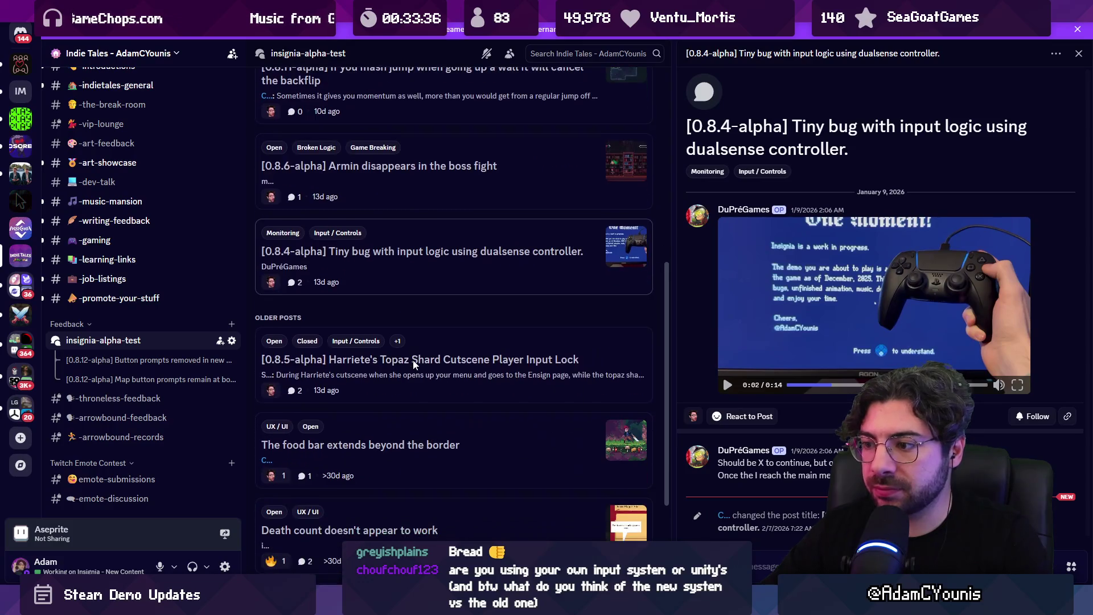
pyautogui.click(463, 349)
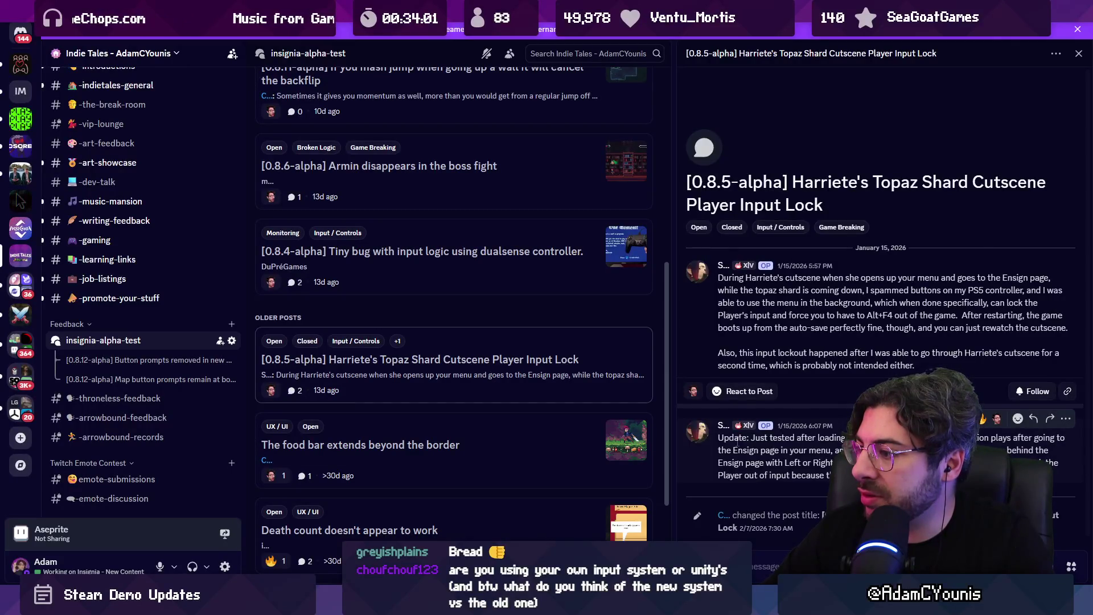
# Search the project's files in Quick Open for 'harrietg' and 'to'
pyautogui.hotkey('alt', 'Tab')
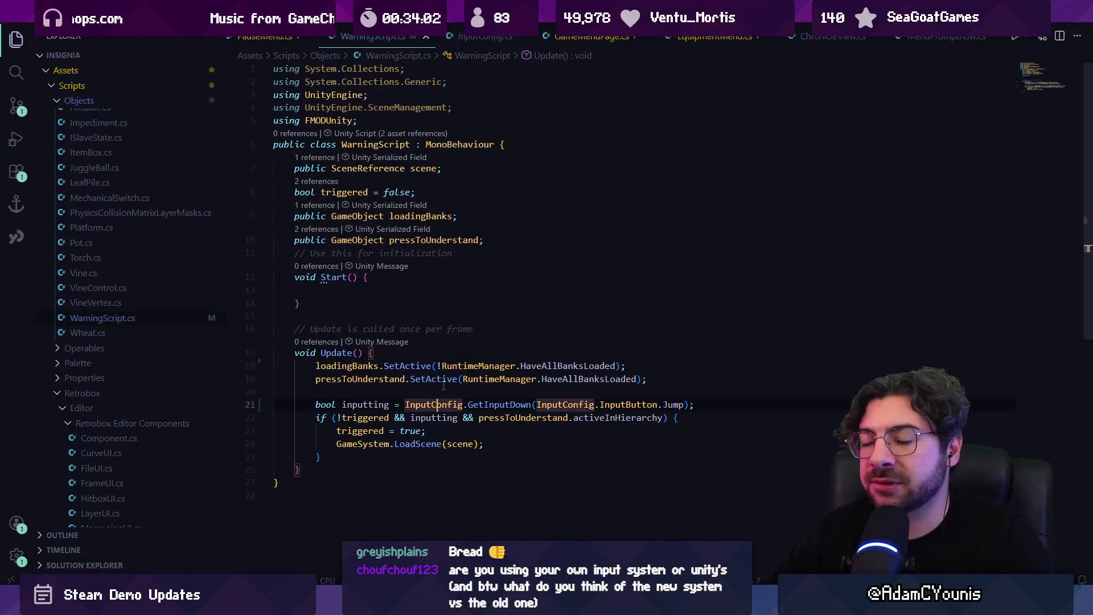
pyautogui.hotkey('ctrl', 'p')
pyautogui.write('harrietg')
pyautogui.press('Escape')
pyautogui.hotkey('ctrl', 'p')
pyautogui.write('to')
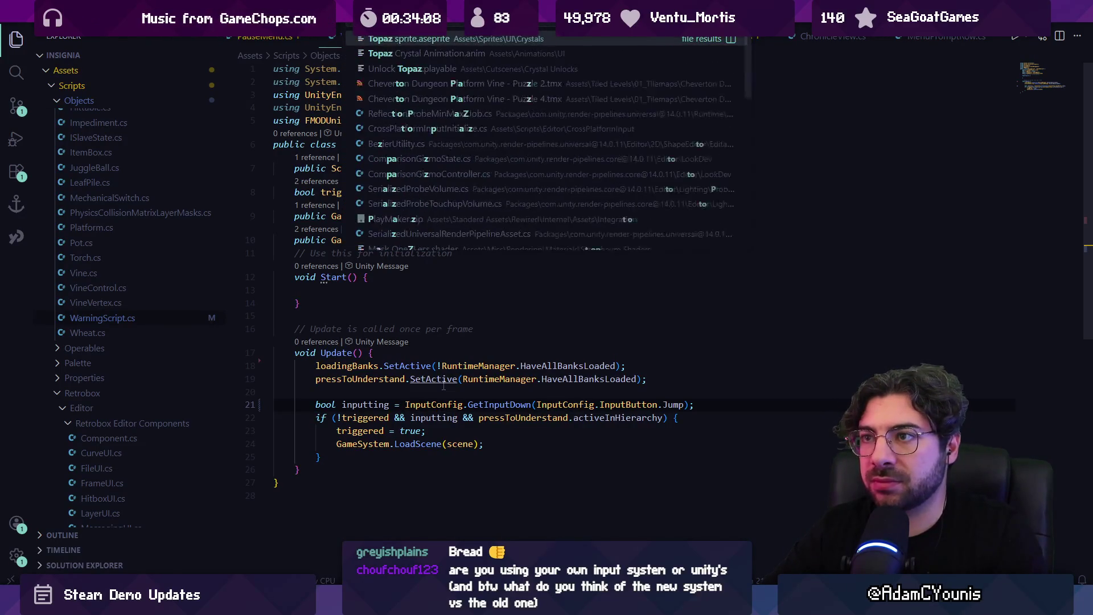
pyautogui.press('Escape')
# Open the top 'cutscene toma' match, close it, and look up 'automation' files
pyautogui.hotkey('ctrl', 'p')
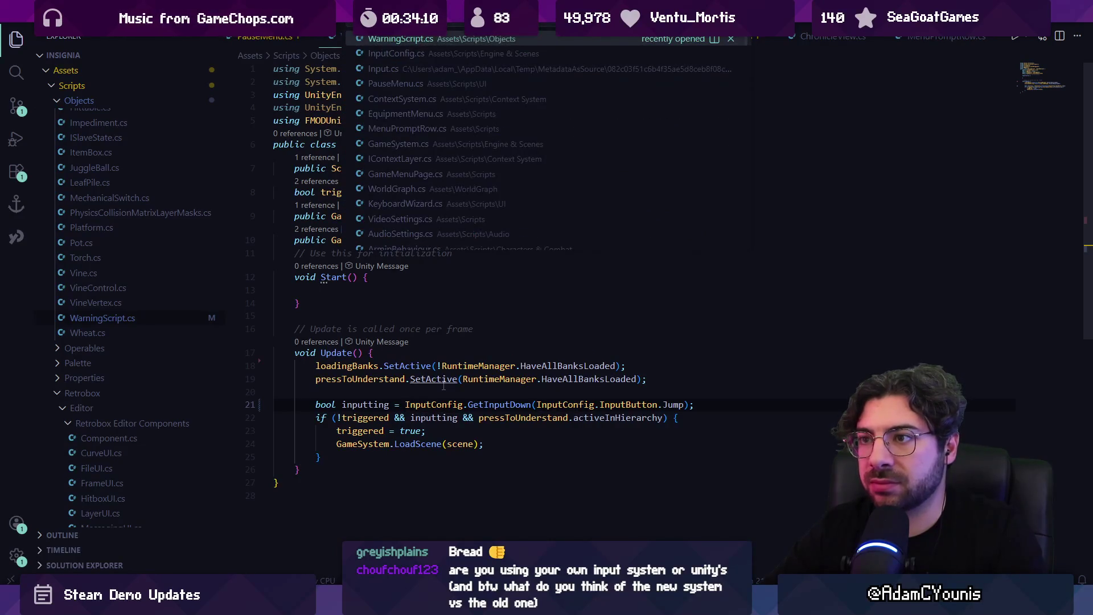
pyautogui.write('cutscene toma')
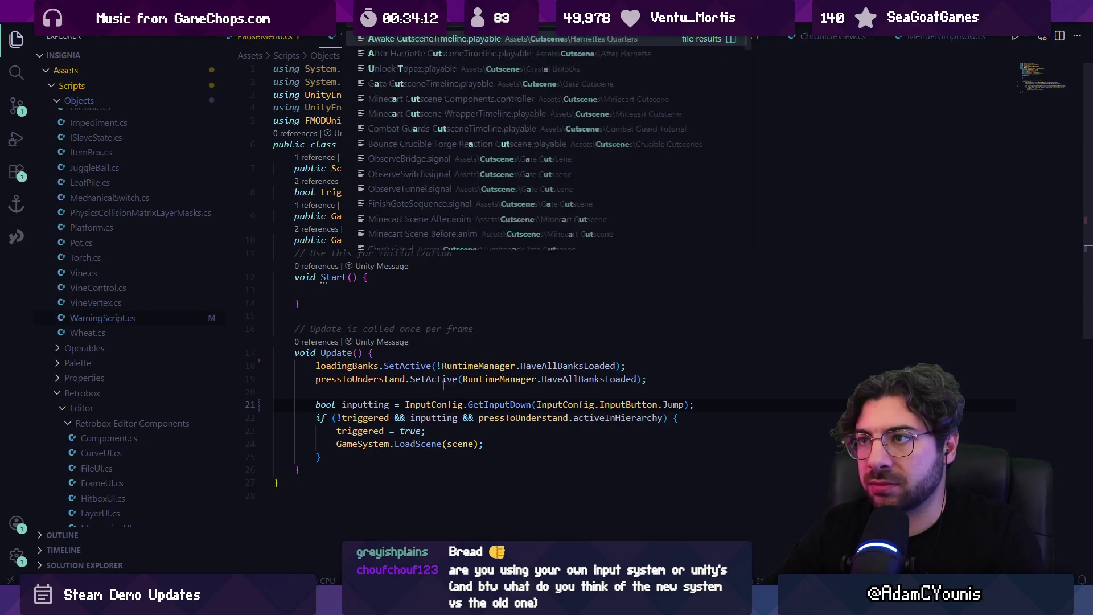
pyautogui.press('Return')
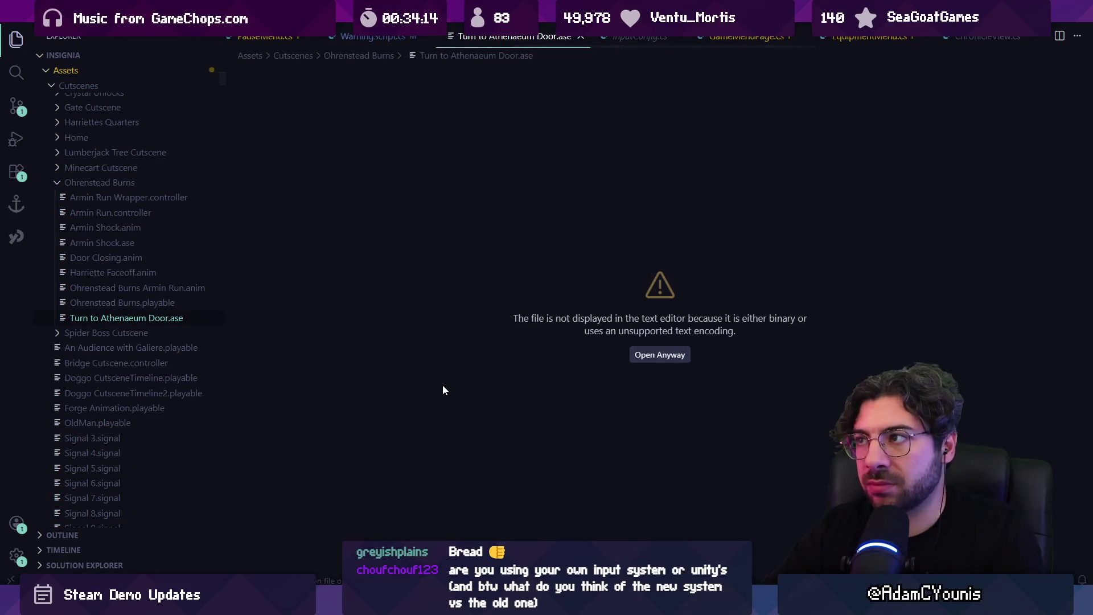
pyautogui.hotkey('ctrl', 'w')
pyautogui.hotkey('ctrl', 'p')
pyautogui.write('automation')
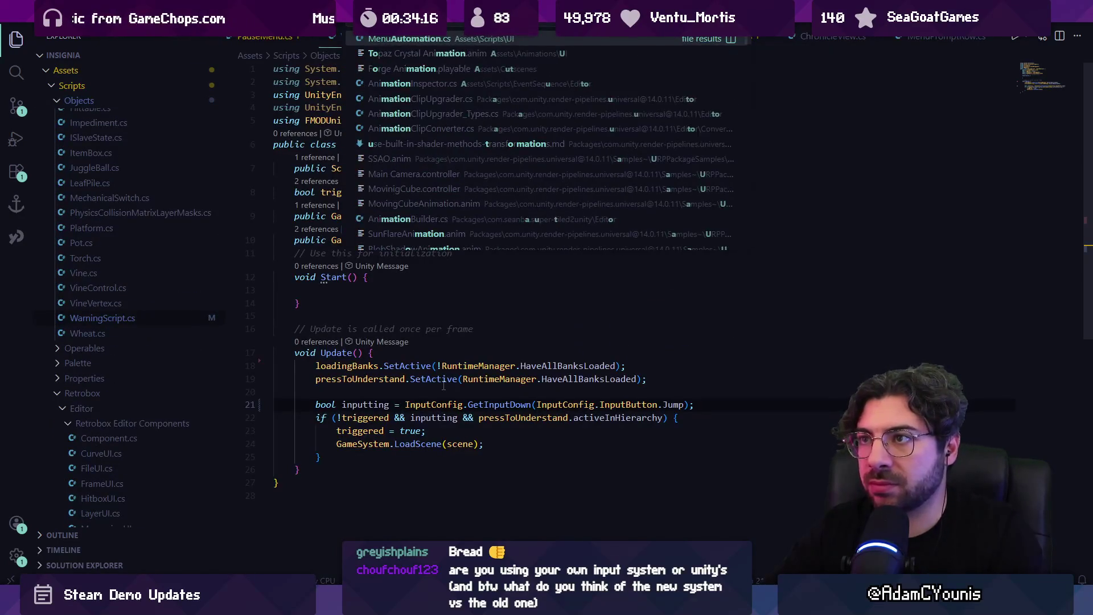
pyautogui.press('Escape')
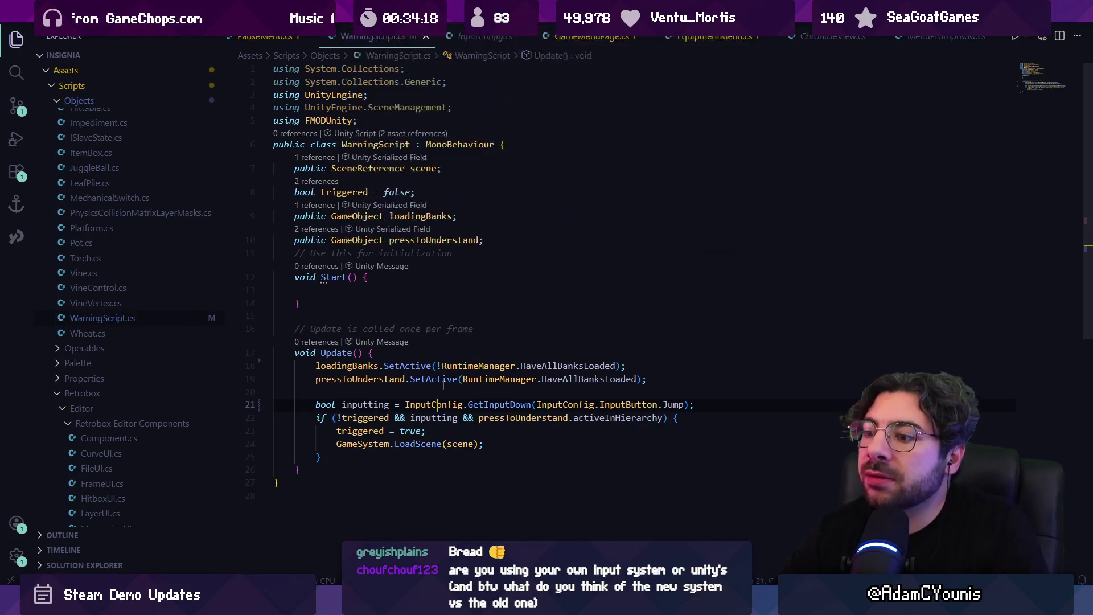
pyautogui.hotkey('alt', 'Tab')
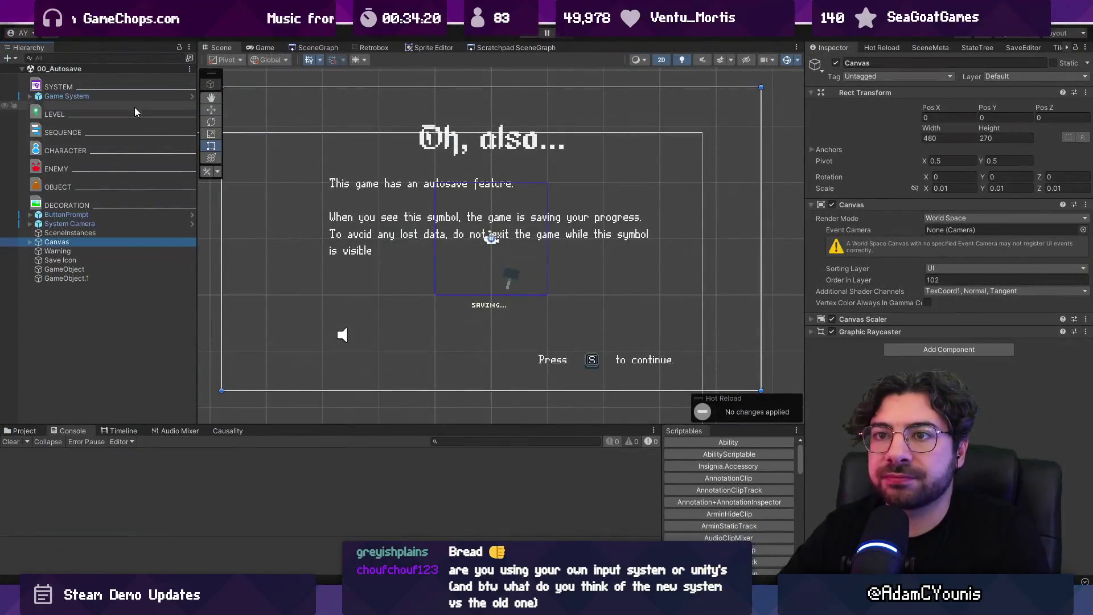
# Load the Harriettes_Quarters scene from the scene graph
pyautogui.click(319, 46)
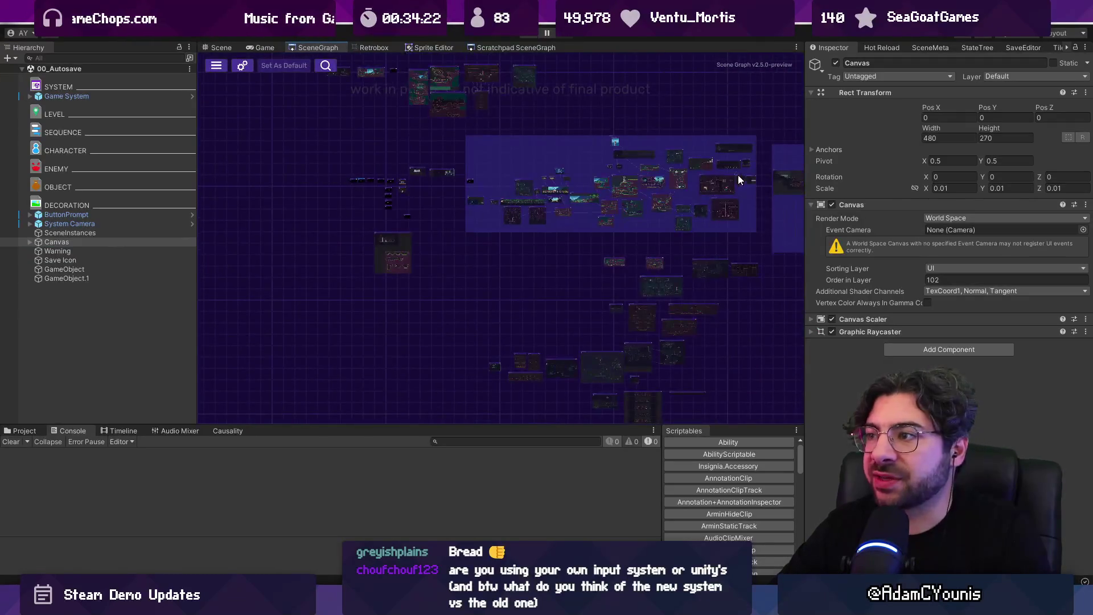
pyautogui.scroll(5, 495, 165)
pyautogui.scroll(-3, 501, 185)
pyautogui.scroll(4, 518, 194)
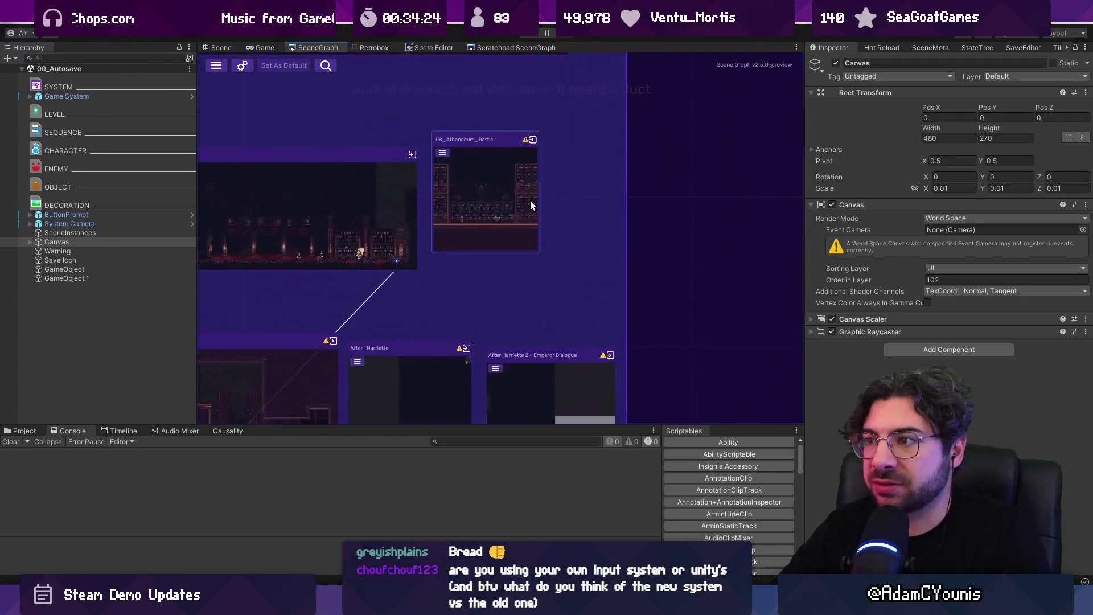
pyautogui.scroll(5, 570, 227)
pyautogui.scroll(-2, 659, 257)
pyautogui.scroll(5, 418, 265)
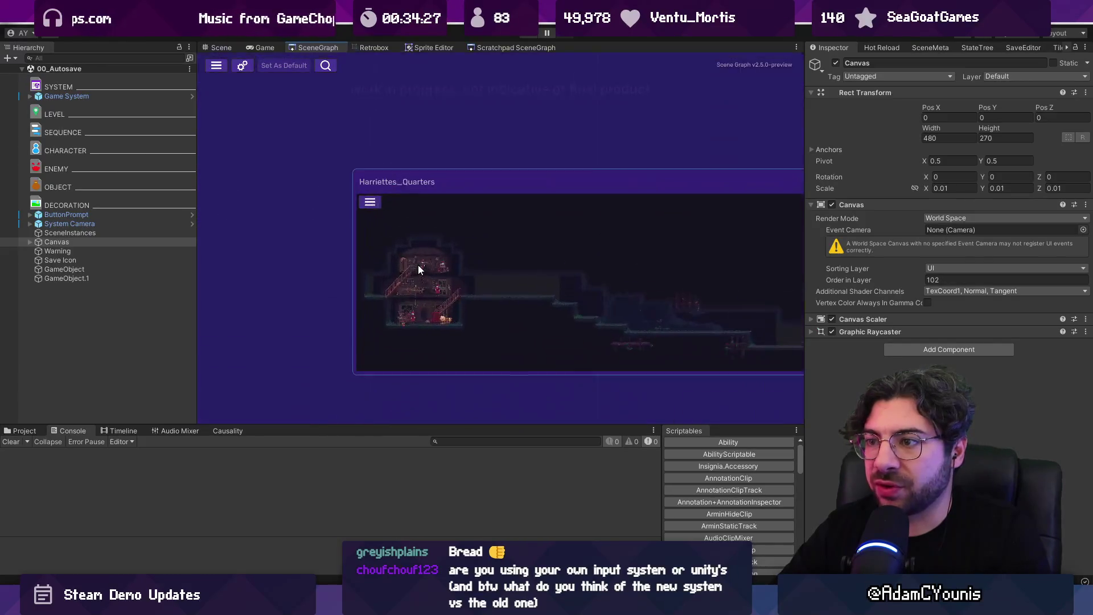
pyautogui.scroll(-3, 580, 239)
pyautogui.doubleClick(579, 239)
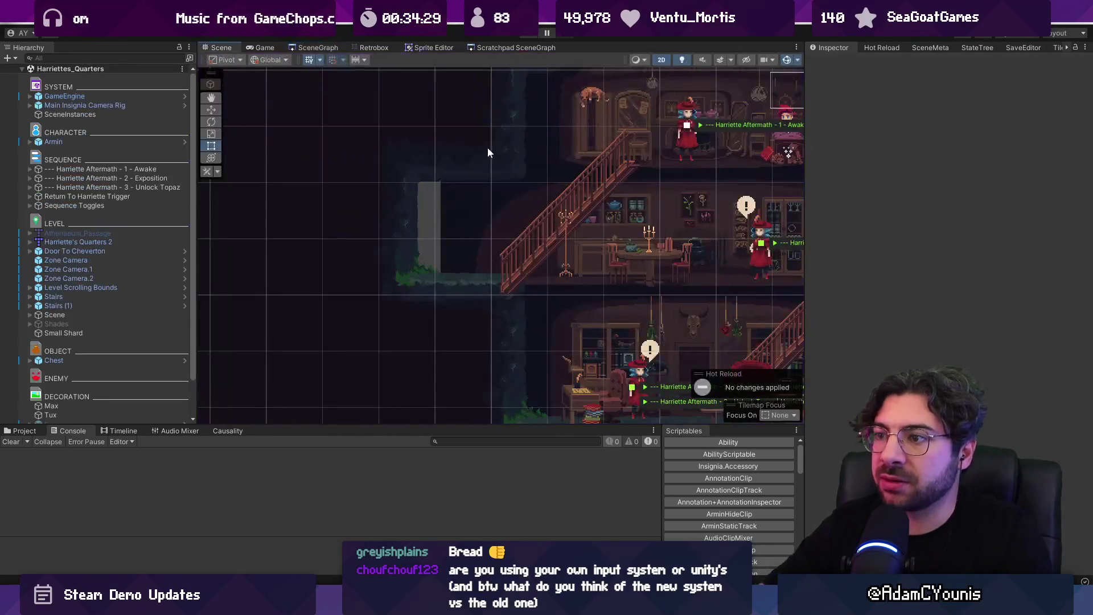
# Open the Harriette Aftermath - 3 - Unlock Topaz timeline and expand its OpenMenu clip
pyautogui.click(121, 187)
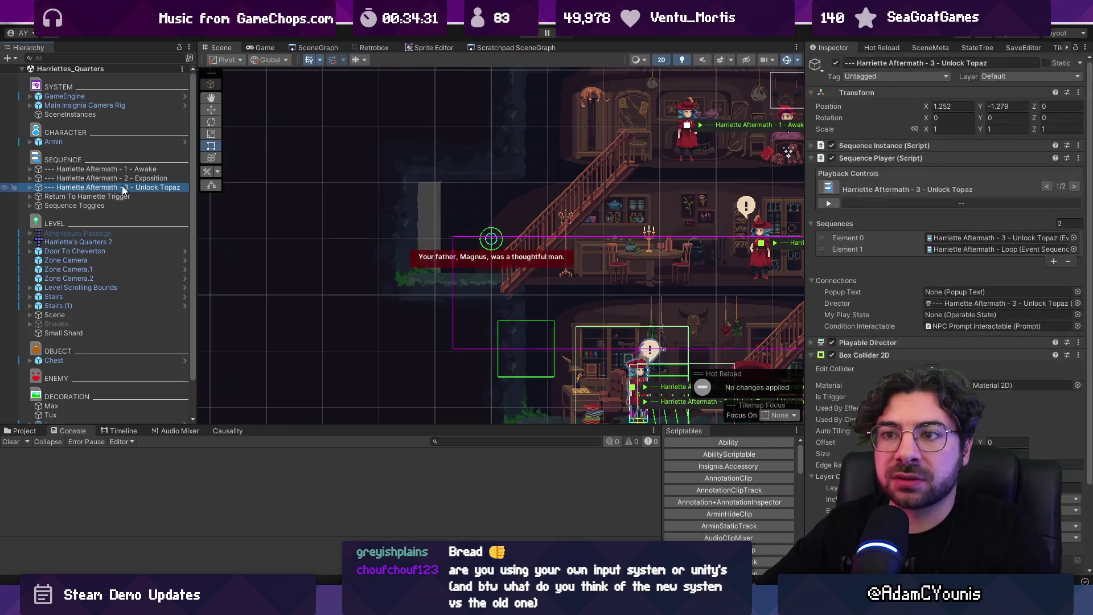
pyautogui.click(132, 430)
pyautogui.moveTo(289, 426); pyautogui.dragTo(288, 292)
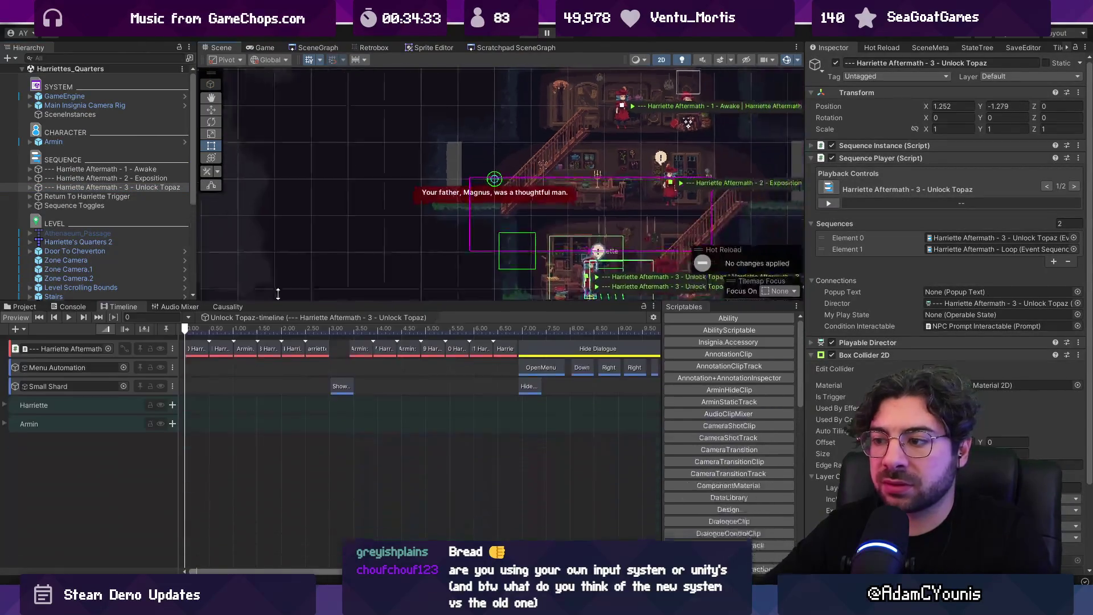
pyautogui.hscroll(5, 342, 370)
pyautogui.scroll(3, 378, 362)
pyautogui.click(357, 353)
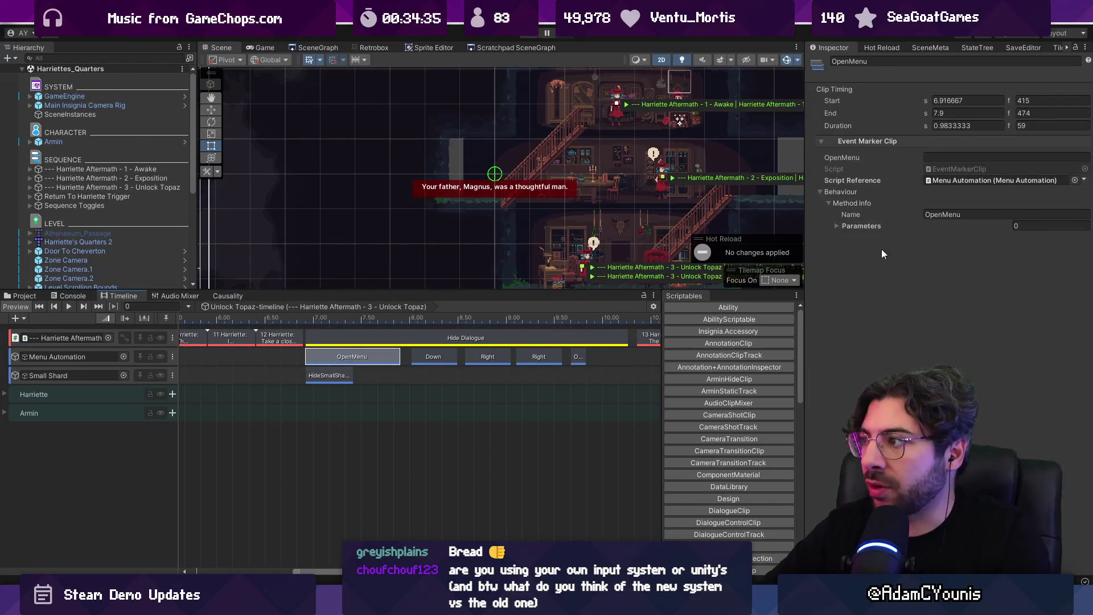
pyautogui.click(841, 225)
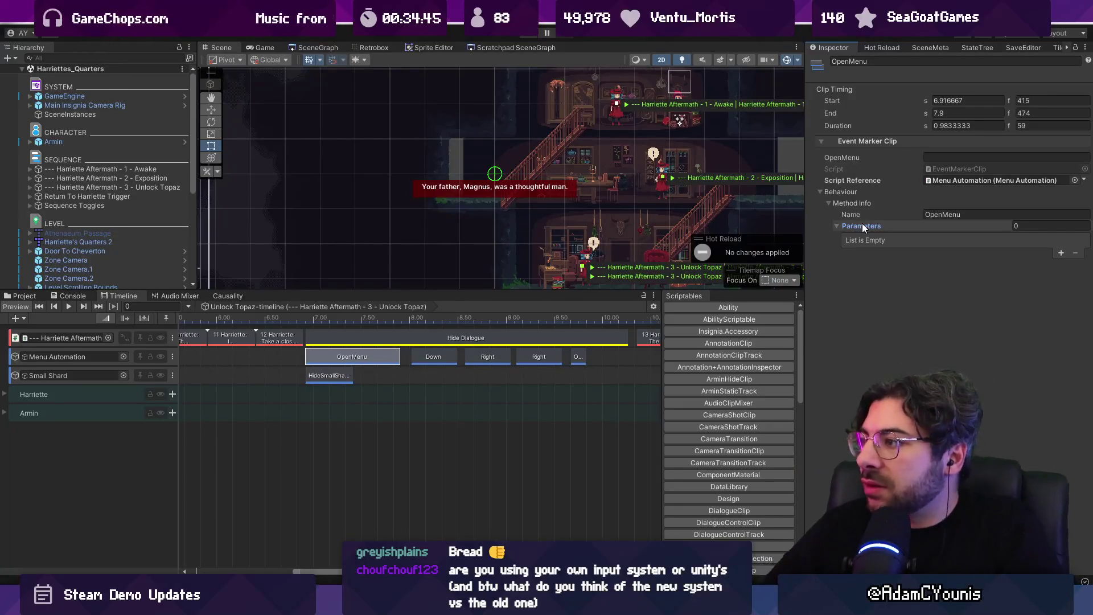
# Open the Menu Automation script in VS Code and search it for OpenMenu
pyautogui.doubleClick(960, 180)
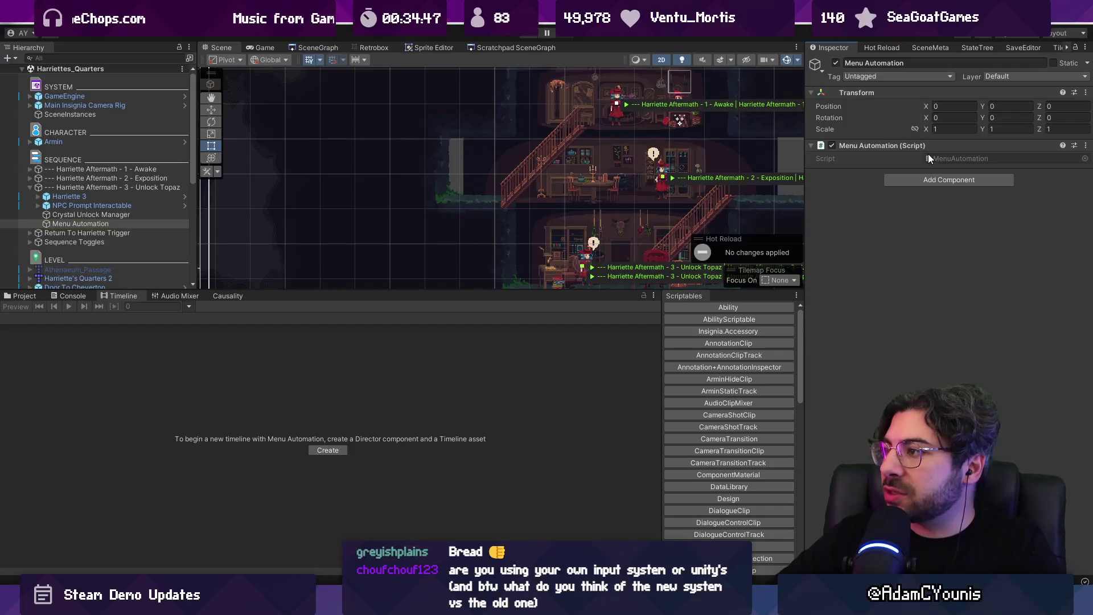
pyautogui.doubleClick(929, 154)
pyautogui.hotkey('ctrl', 'f')
pyautogui.write('openmenu(')
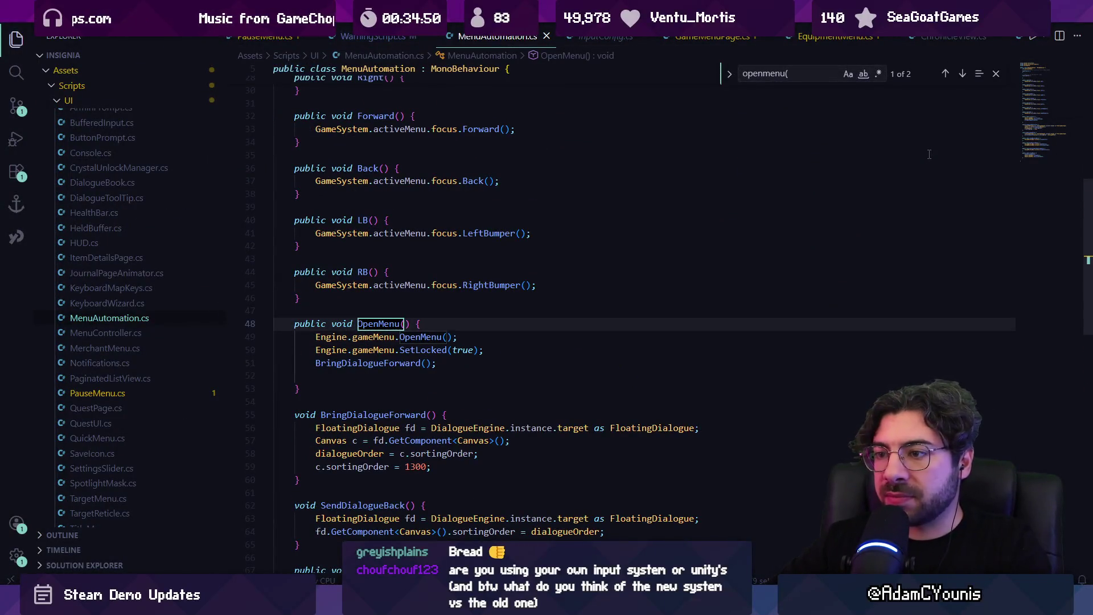
# Inspect the SetLocked call inside the OpenMenu method
pyautogui.press('Escape')
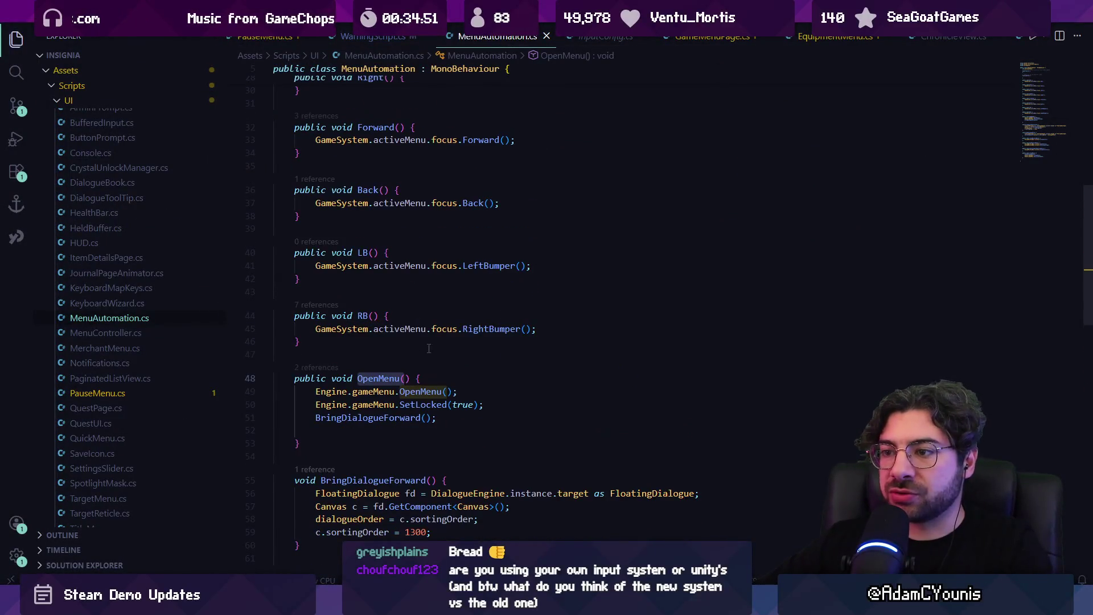
pyautogui.doubleClick(428, 404)
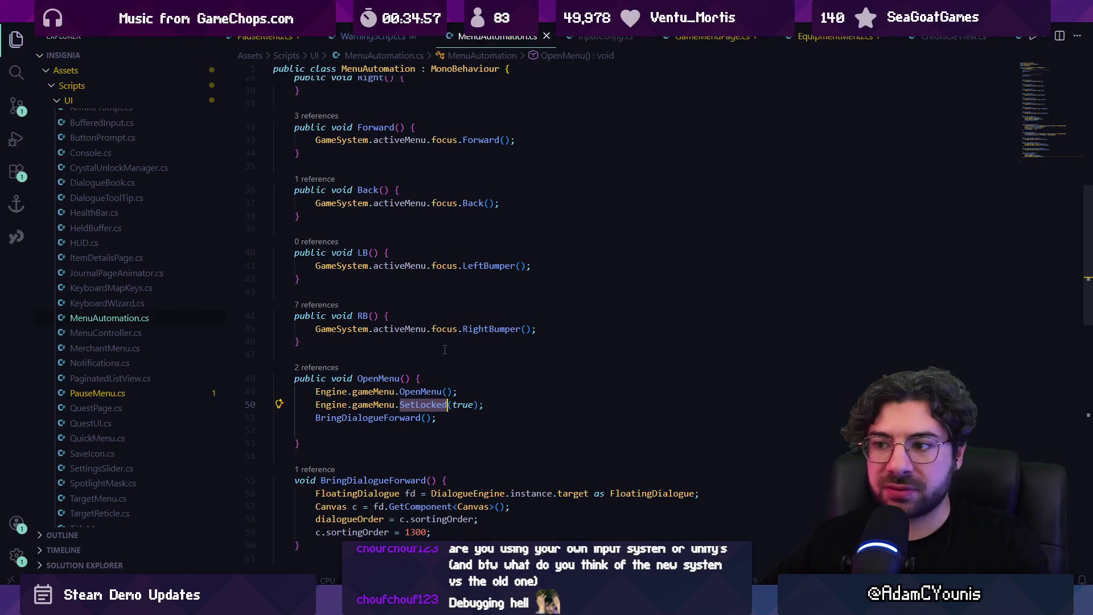
pyautogui.click(438, 404)
# Read the 'Death count doesn't appear to work' Discord post, then return to Unity
pyautogui.hotkey('alt', 'Tab')
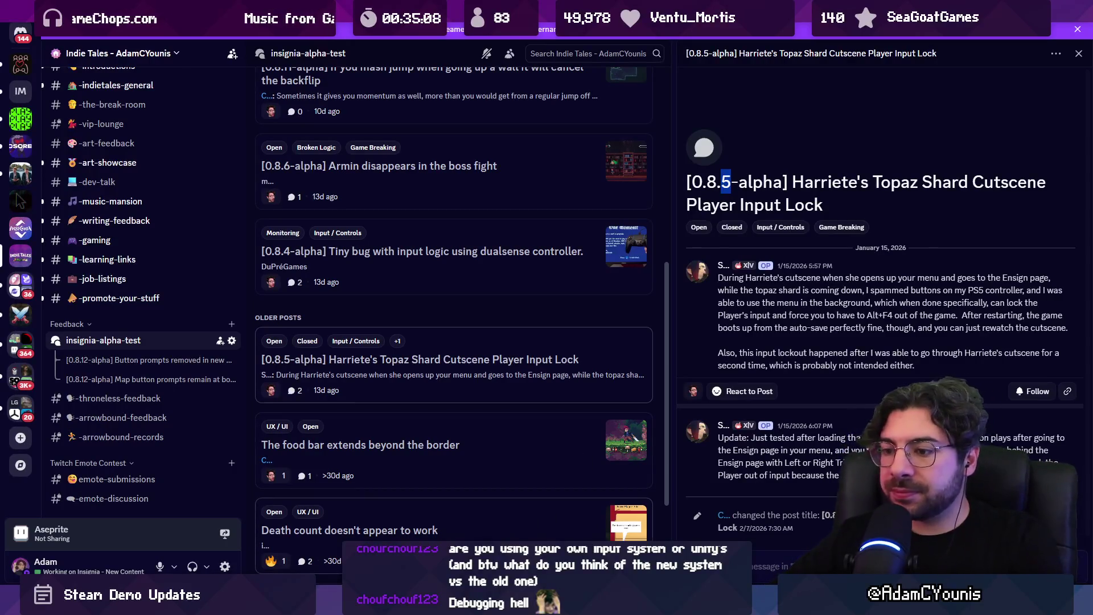
pyautogui.click(349, 531)
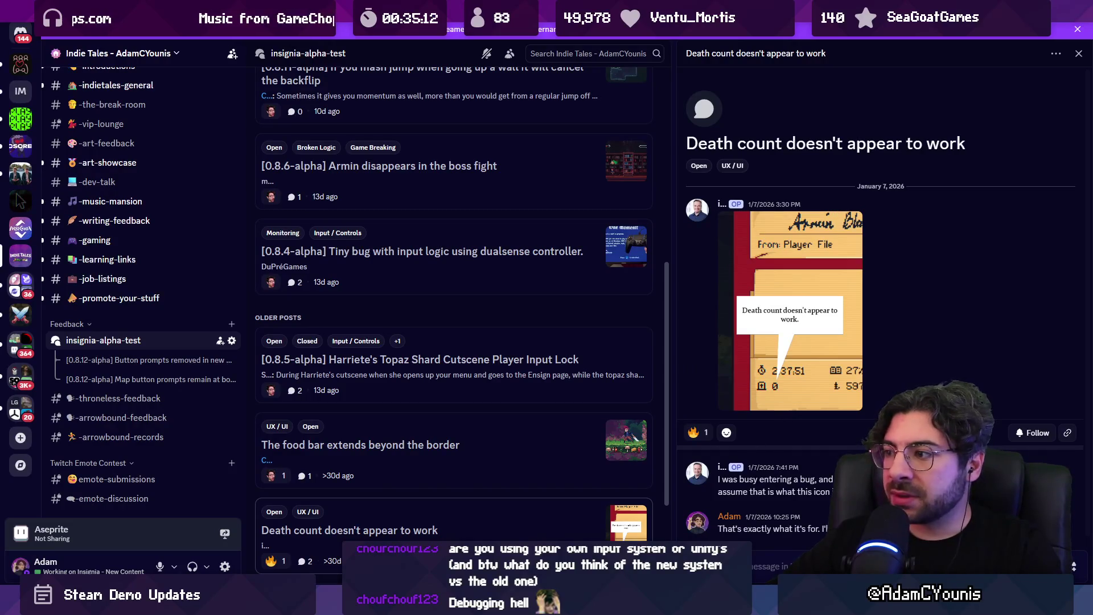
pyautogui.moveTo(384, 601)
pyautogui.click(384, 526)
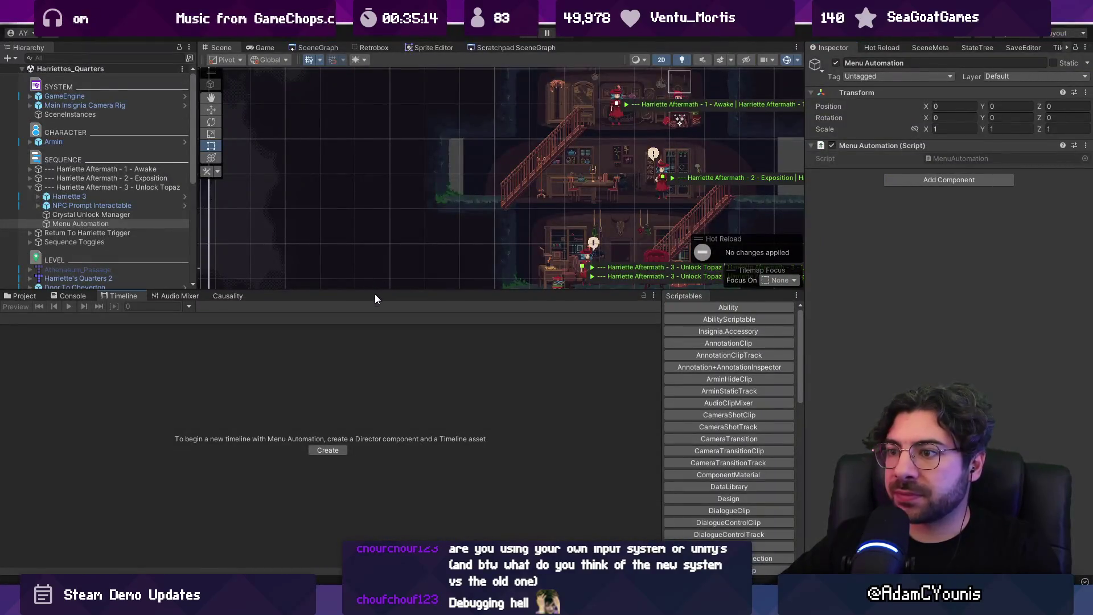
# Load the Neighbourhood level from the SceneGraph and enter play mode
pyautogui.scroll(-3, 342, 302)
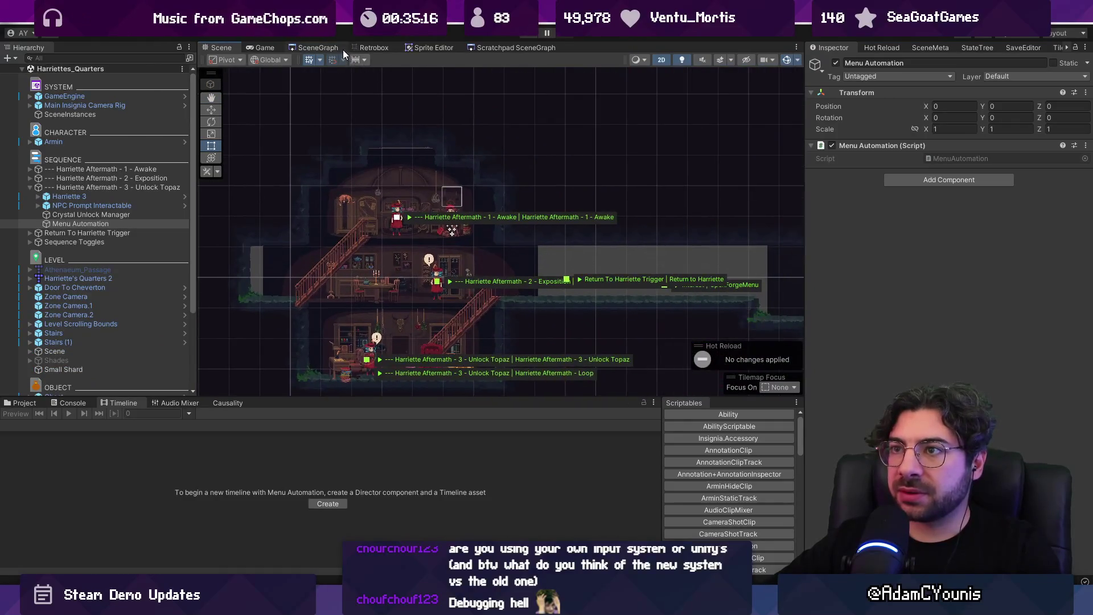
pyautogui.click(342, 49)
pyautogui.scroll(6, 446, 278)
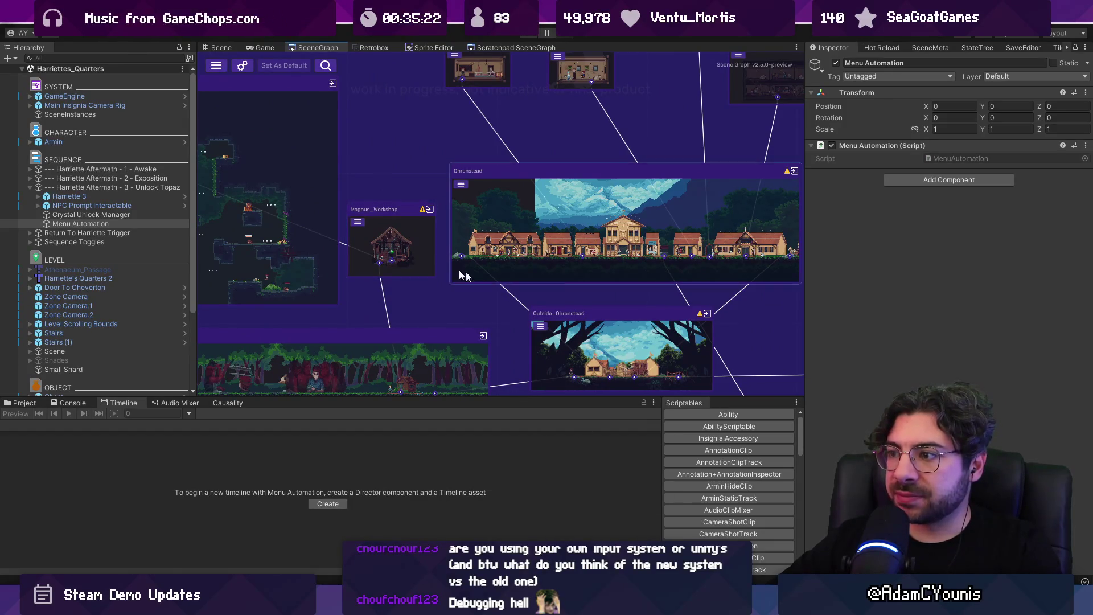
pyautogui.scroll(-2, 466, 272)
pyautogui.scroll(2, 428, 311)
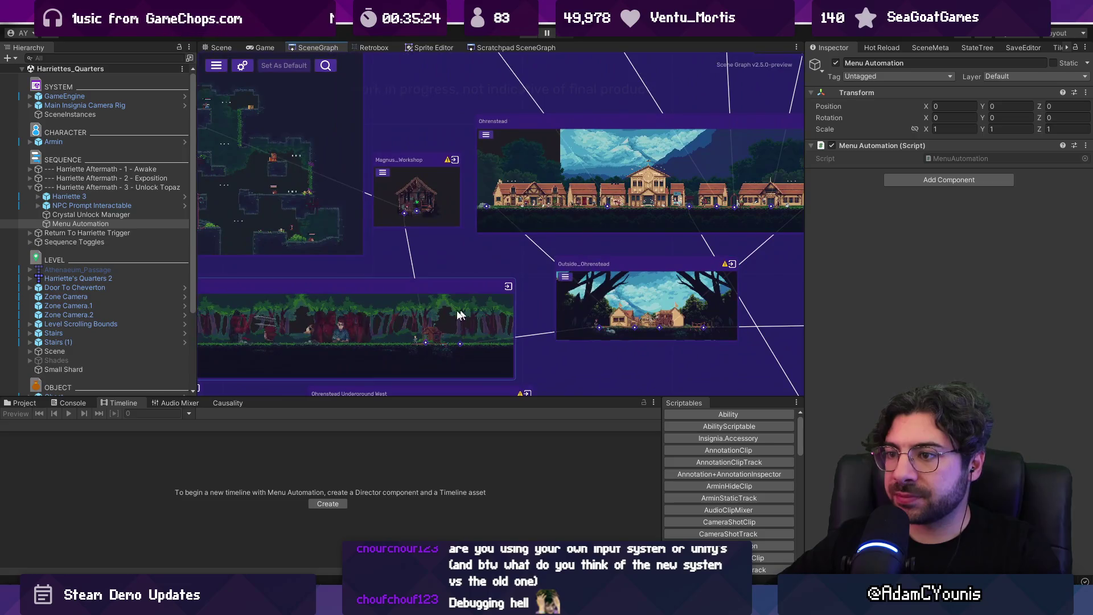
pyautogui.doubleClick(429, 311)
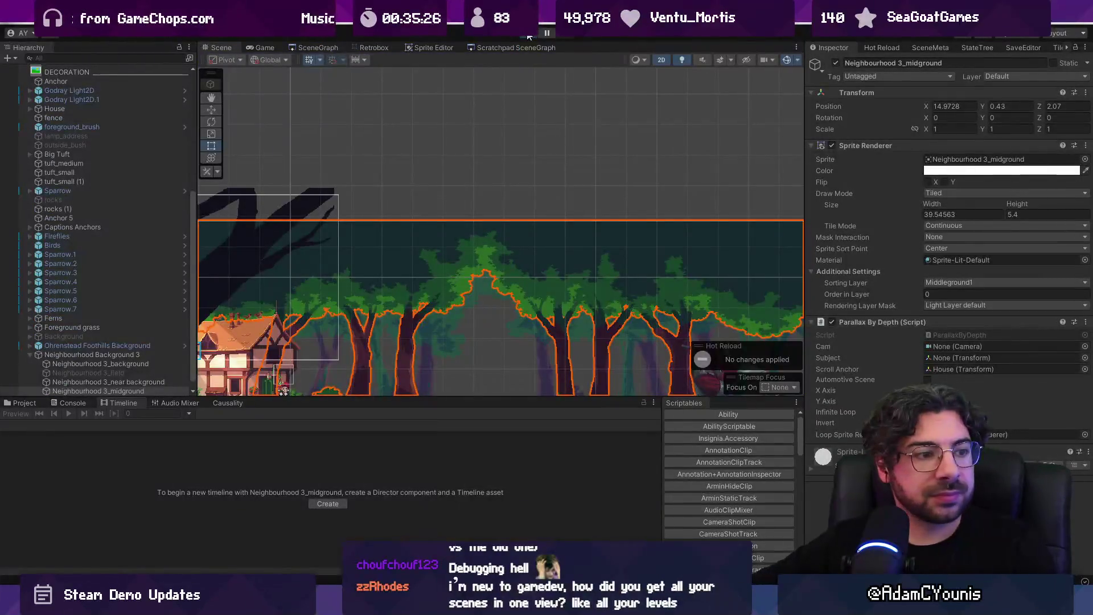
pyautogui.click(528, 35)
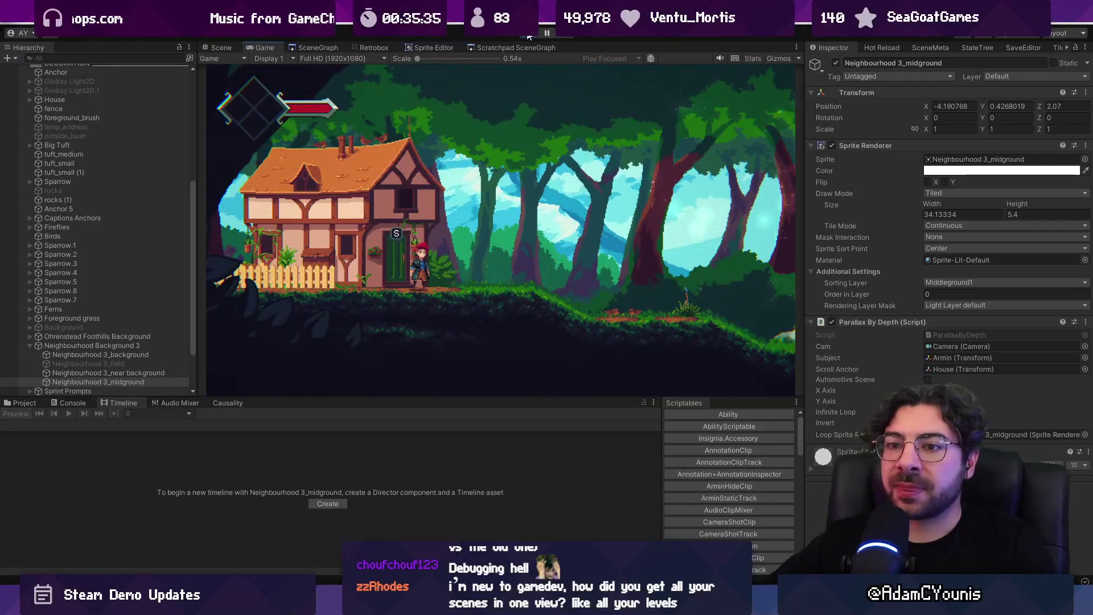
# Select Armin, kill him with the debug key, check the Journal's death count, then stop playing
pyautogui.scroll(10, 96, 171)
pyautogui.click(95, 107)
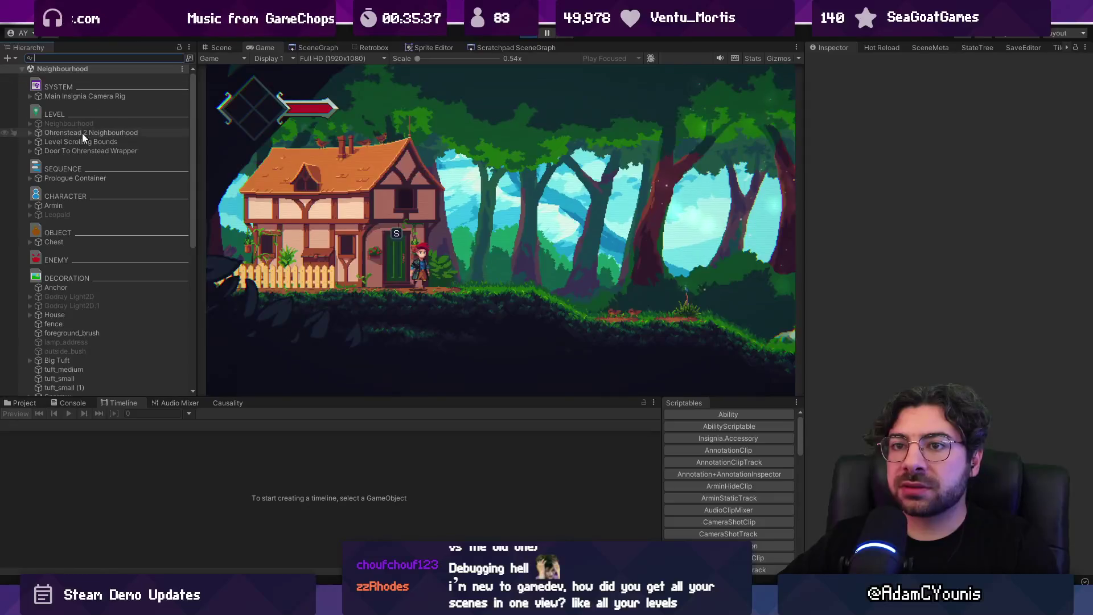
pyautogui.click(53, 205)
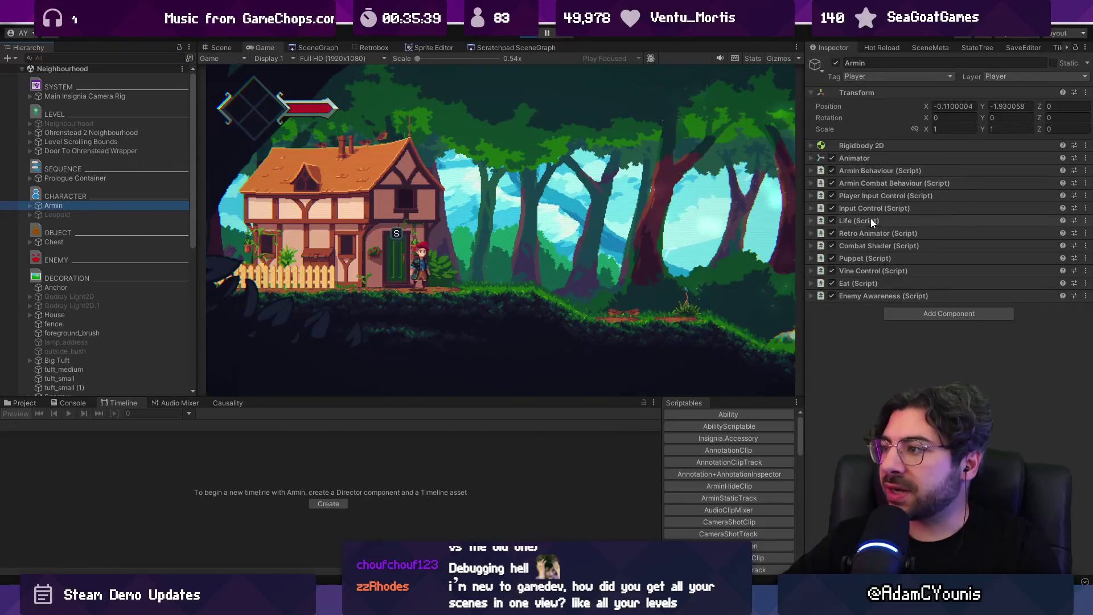
pyautogui.click(871, 221)
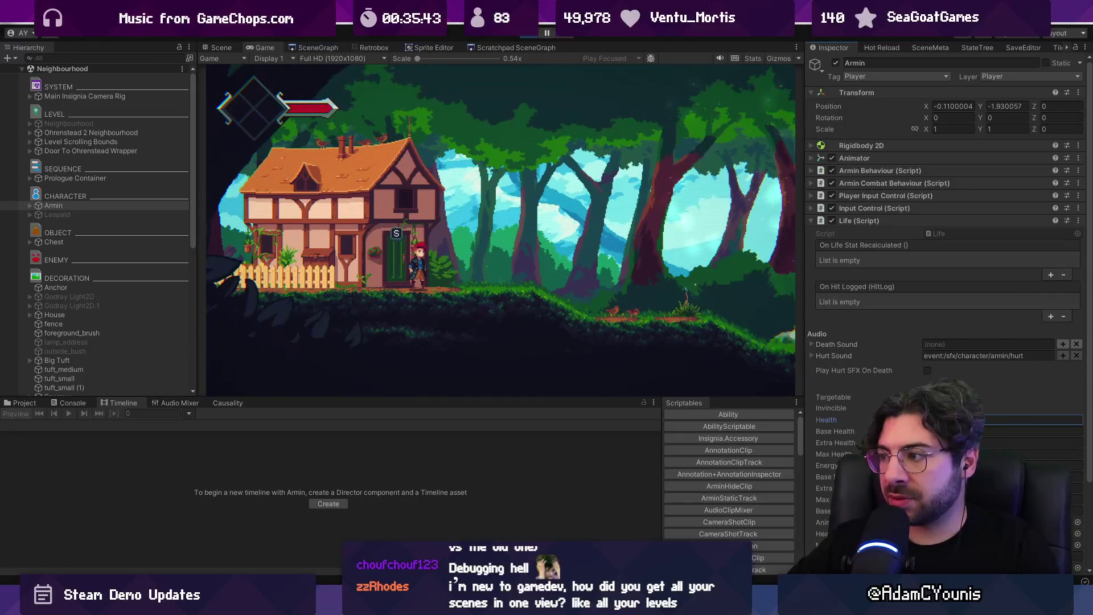
pyautogui.press('Return')
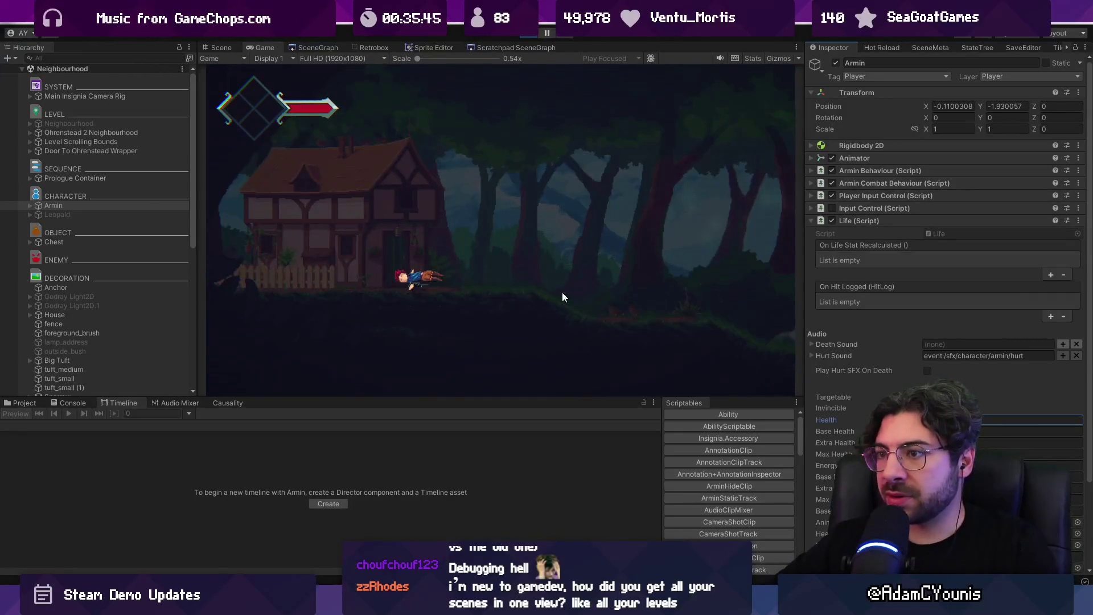
pyautogui.press('z')
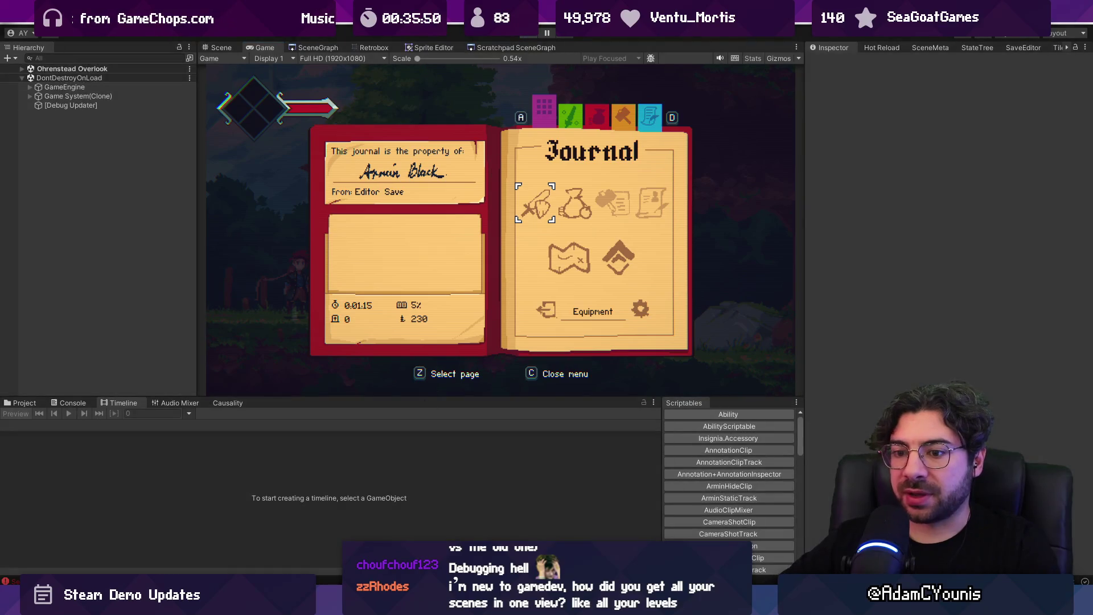
pyautogui.click(529, 32)
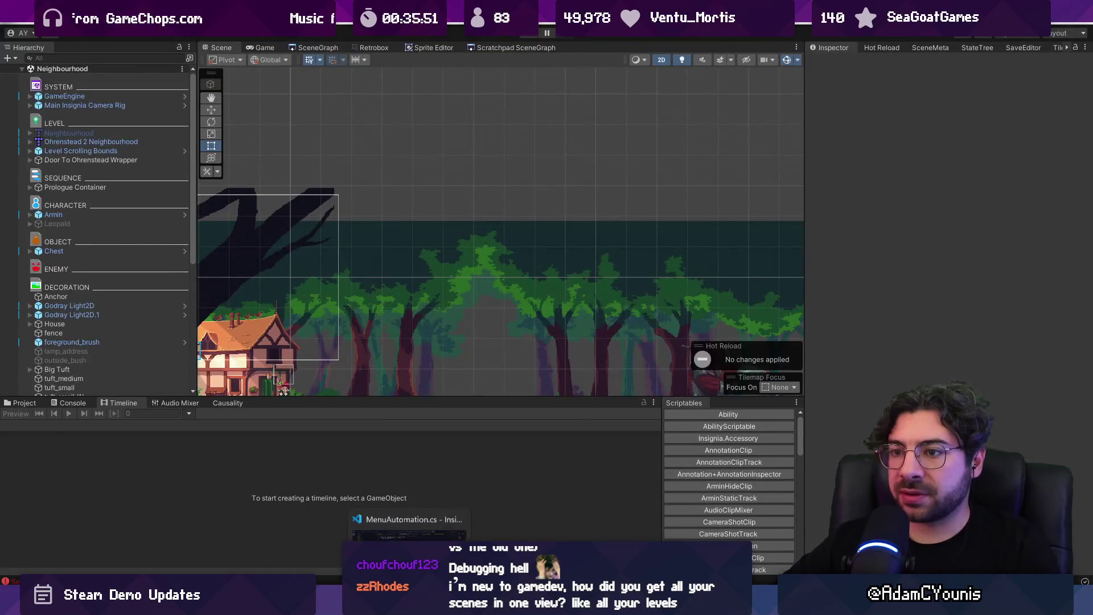
# Open PauseMenu.cs and search it for 'death'
pyautogui.hotkey('alt', 'Tab')
pyautogui.click(397, 391)
pyautogui.hotkey('ctrl', 'p')
pyautogui.write('pause')
pyautogui.press('Return')
pyautogui.hotkey('ctrl', 'f')
pyautogui.write('deaths')
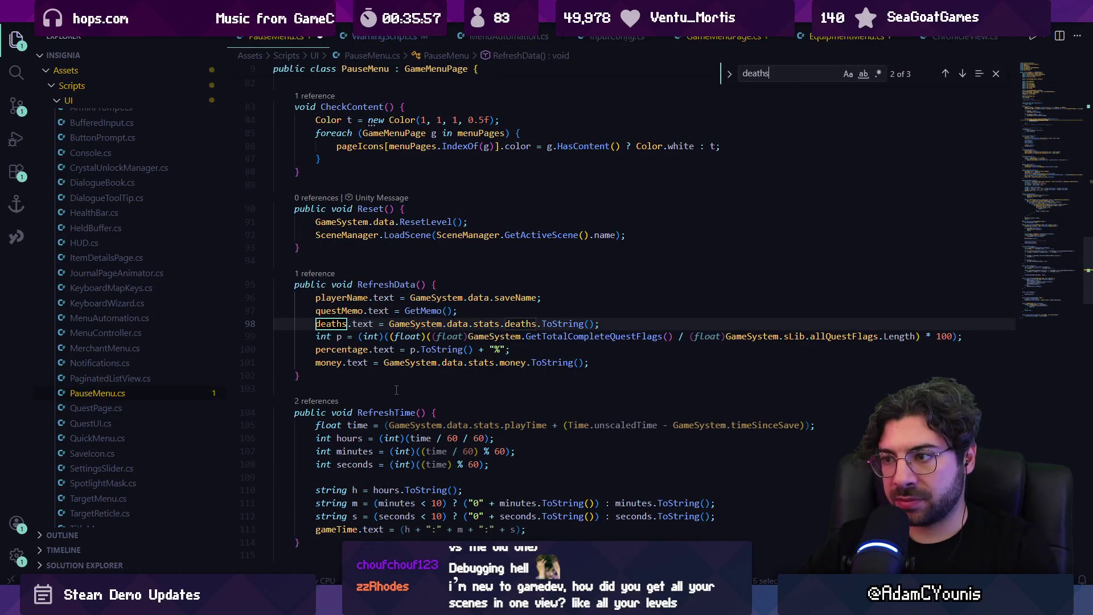
pyautogui.press('Escape')
# Jump to the deaths definition in StatsData.cs and open its ArminBehaviour.cs deaths++ reference
pyautogui.click(520, 324)
pyautogui.press('F12')
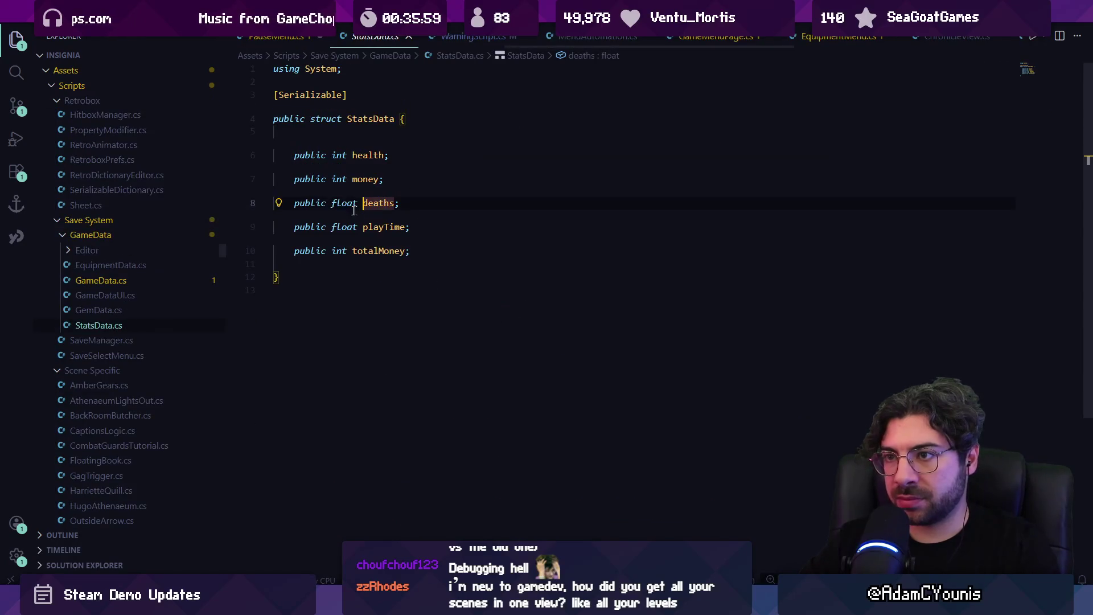
pyautogui.click(308, 193)
pyautogui.click(649, 239)
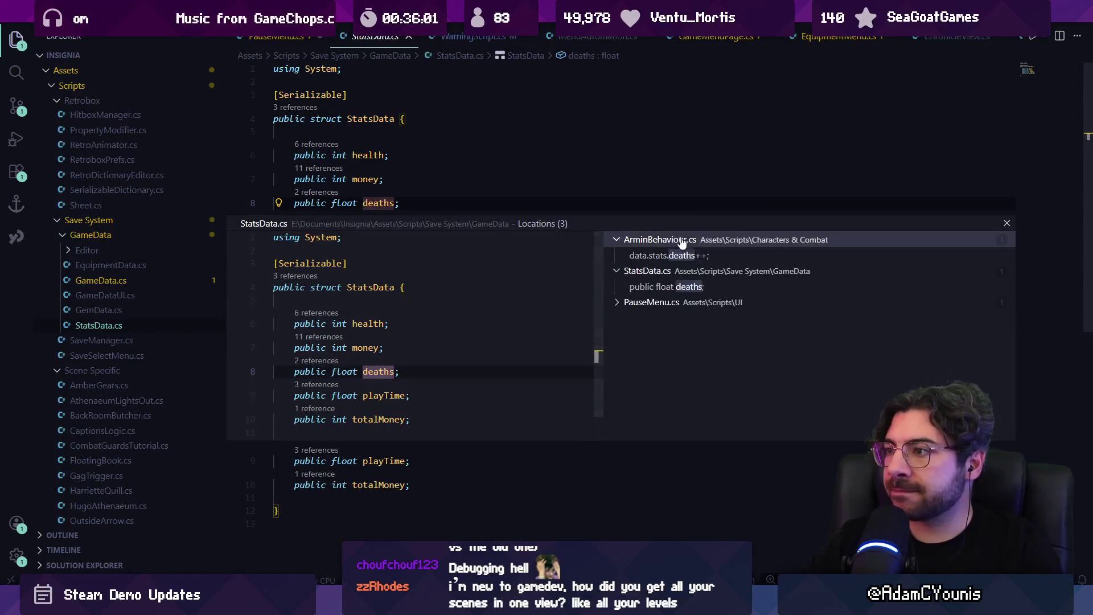
pyautogui.click(670, 255)
pyautogui.doubleClick(512, 342)
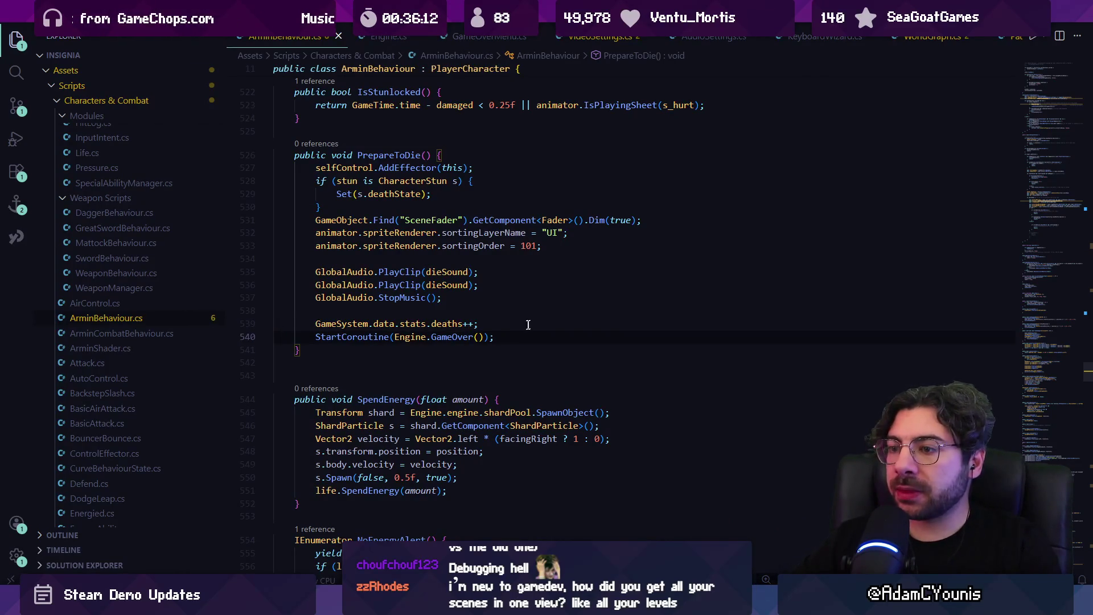
# Delete the deaths++ line in PrepareToDie, undo the deletion, and reselect line 539
pyautogui.hotkey('ctrl', 'l')
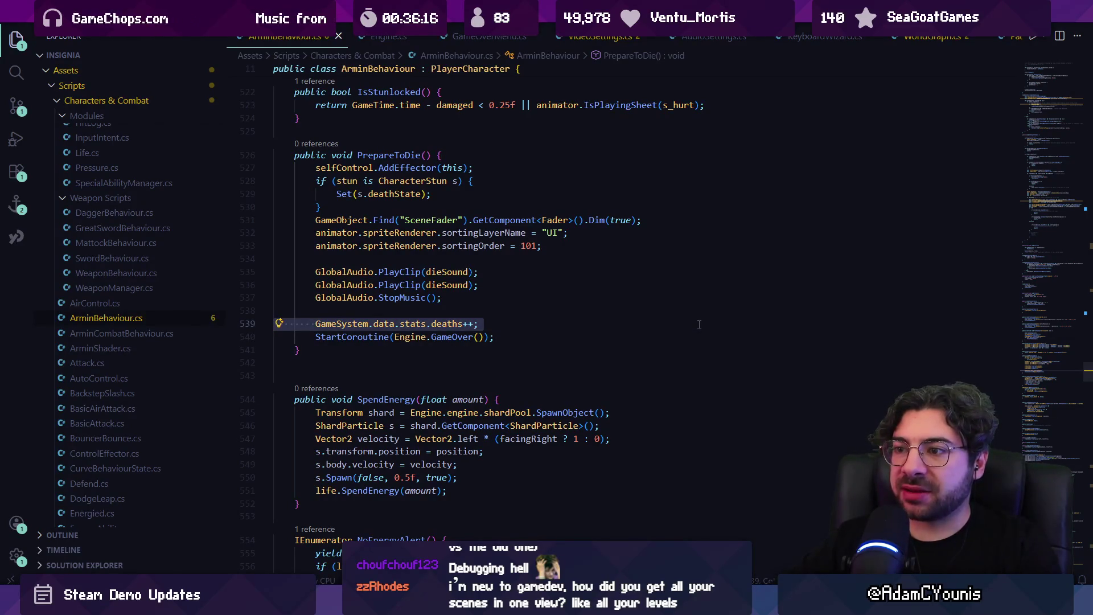
pyautogui.press('BackSpace')
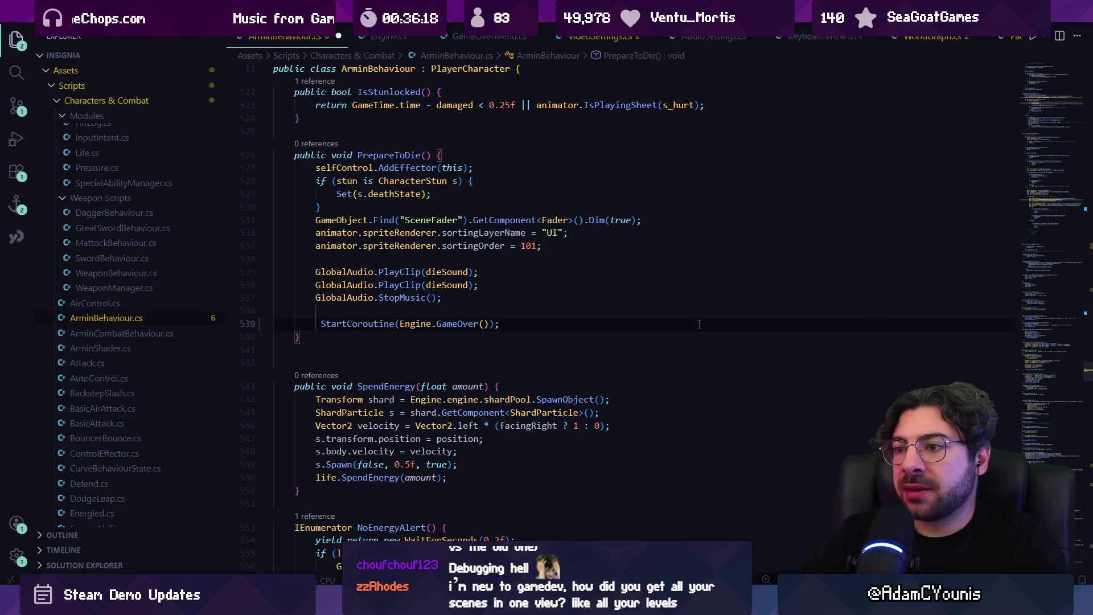
pyautogui.hotkey('ctrl', 'z')
pyautogui.click(358, 324)
pyautogui.hotkey('ctrl', 'l')
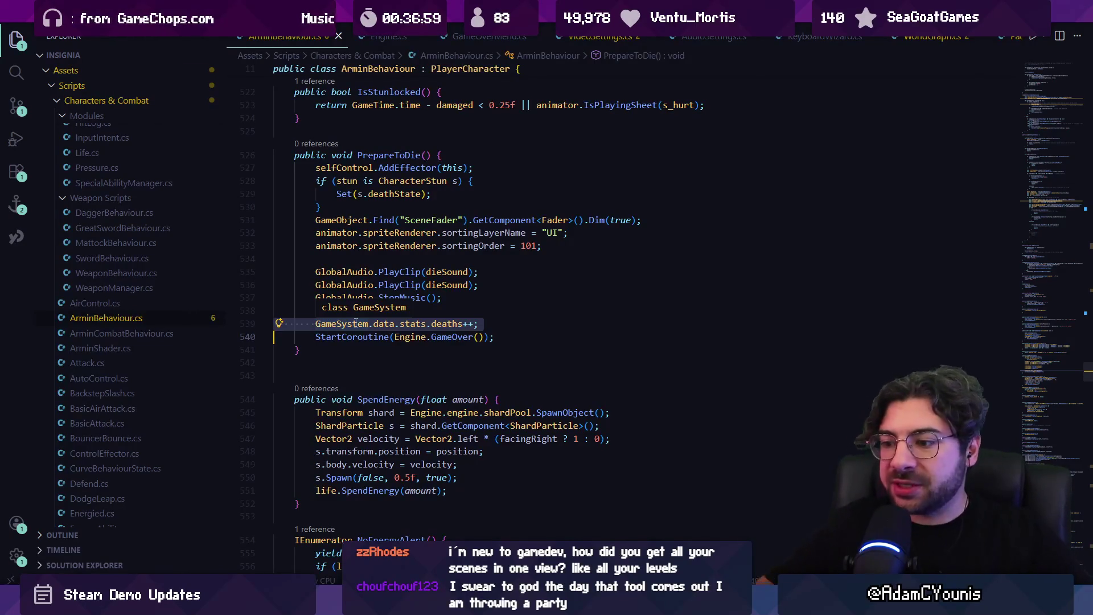
pyautogui.hotkey('alt', 'Tab')
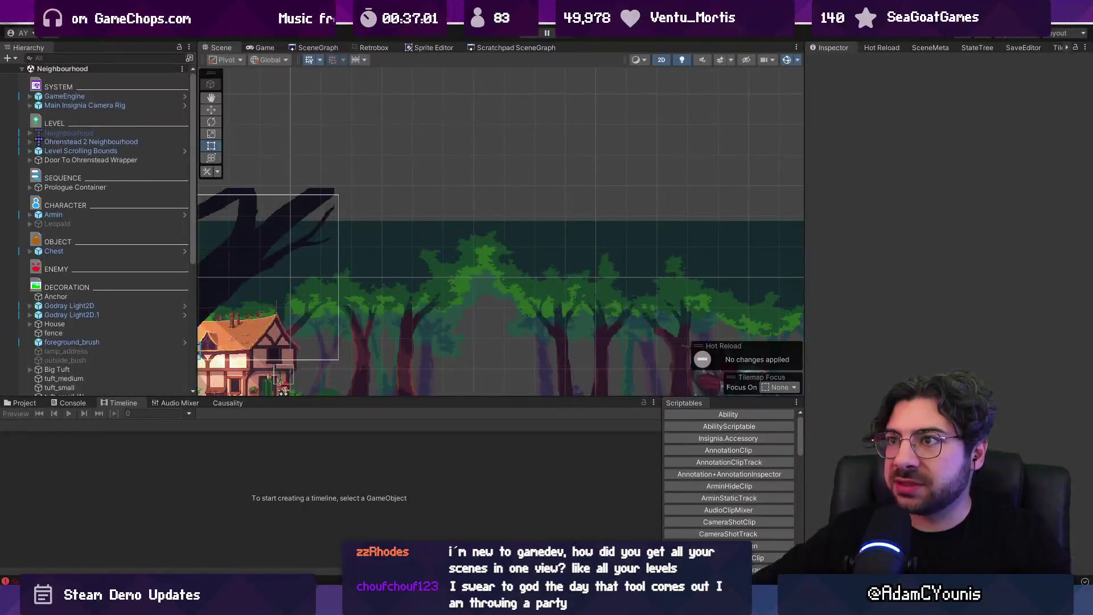
# Enlarge and maximize the SceneGraph panel, zoomed on Neighbourhood and Armins House
pyautogui.click(318, 47)
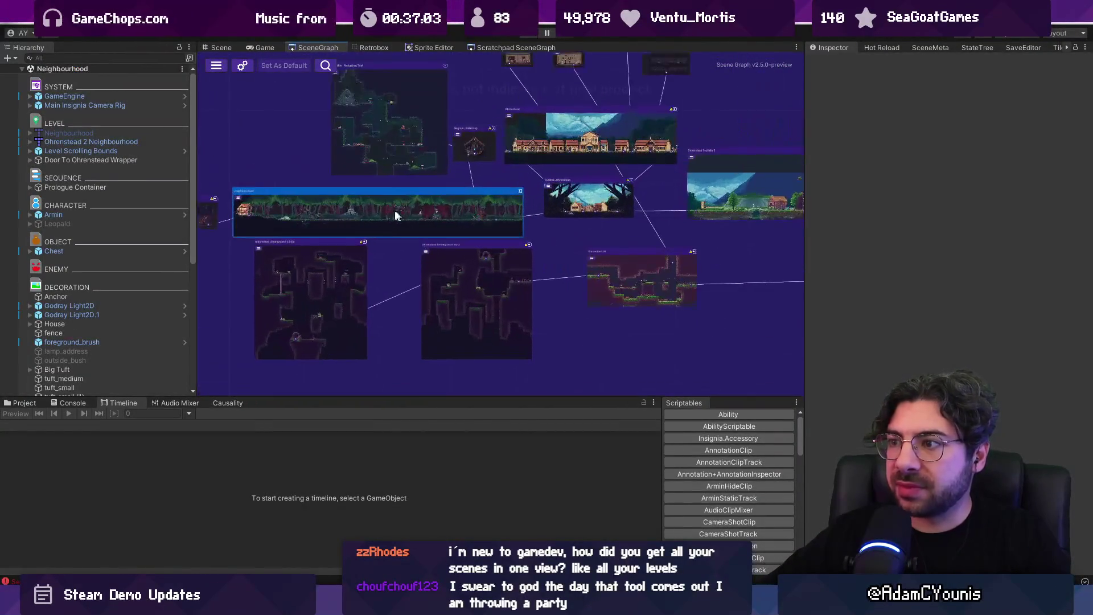
pyautogui.moveTo(425, 396); pyautogui.dragTo(424, 444)
pyautogui.moveTo(805, 322); pyautogui.dragTo(955, 323)
pyautogui.scroll(5, 312, 311)
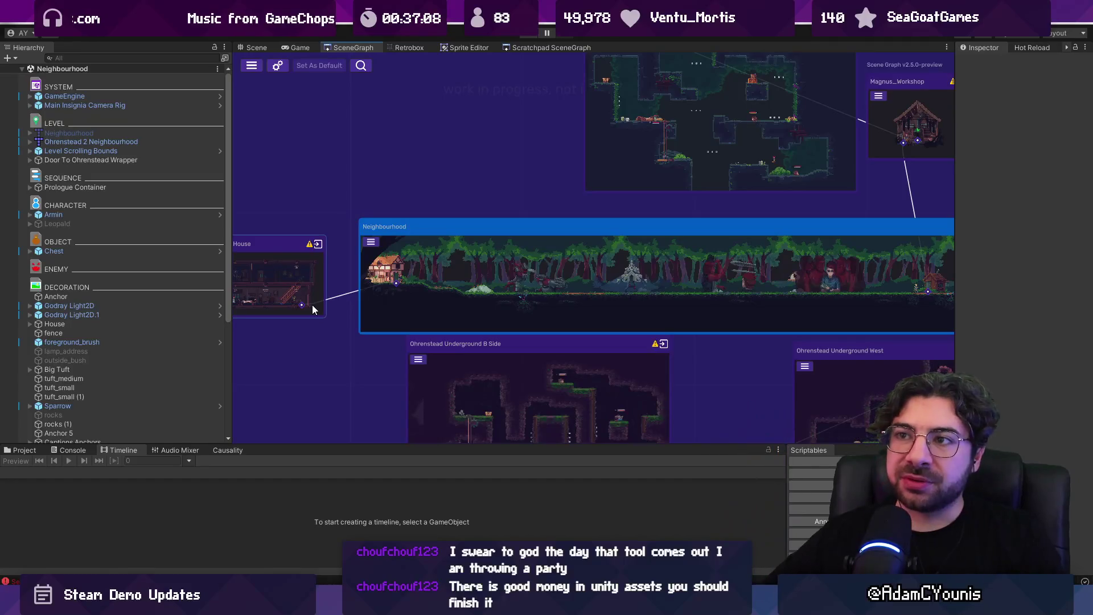
pyautogui.doubleClick(354, 47)
pyautogui.scroll(3, 453, 238)
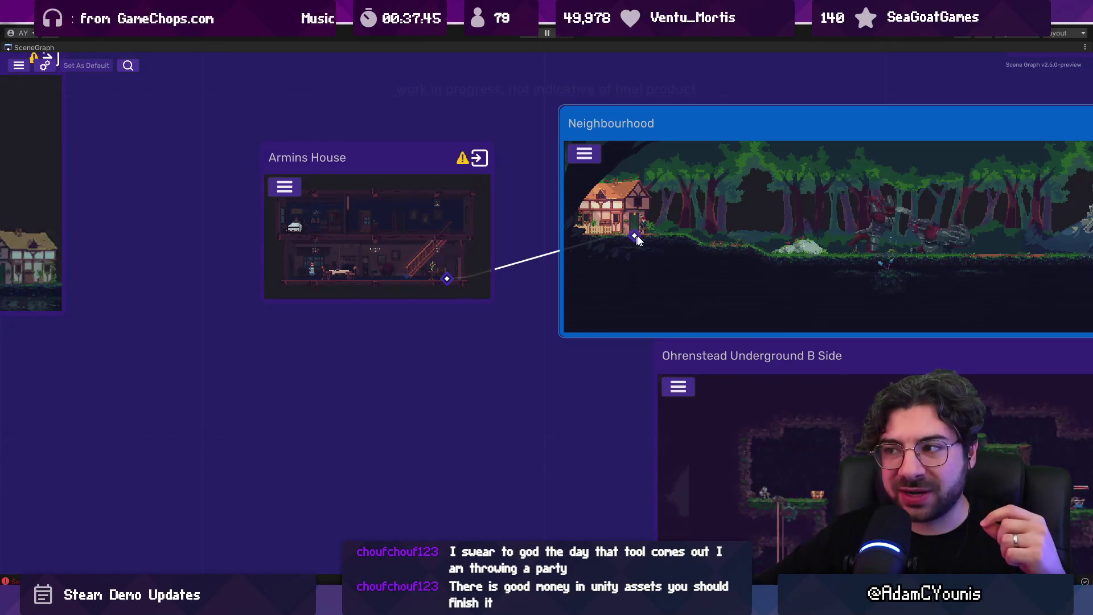
# Restore the maximized SceneGraph panel to the full editor layout and look over the level nodes
pyautogui.moveTo(639, 234)
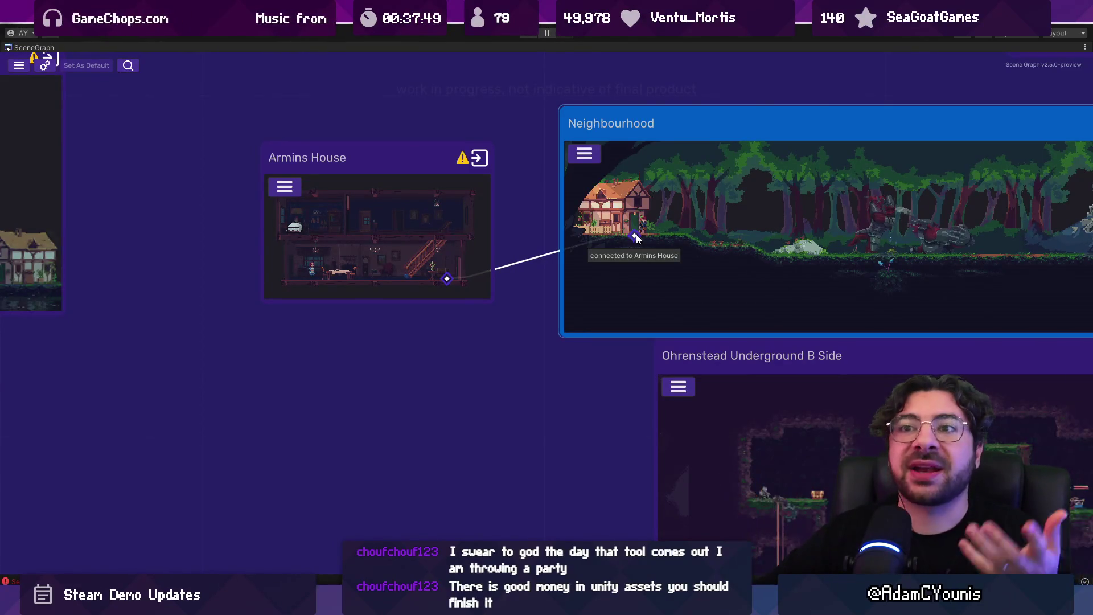
pyautogui.scroll(-5, 464, 333)
pyautogui.scroll(-5, 465, 337)
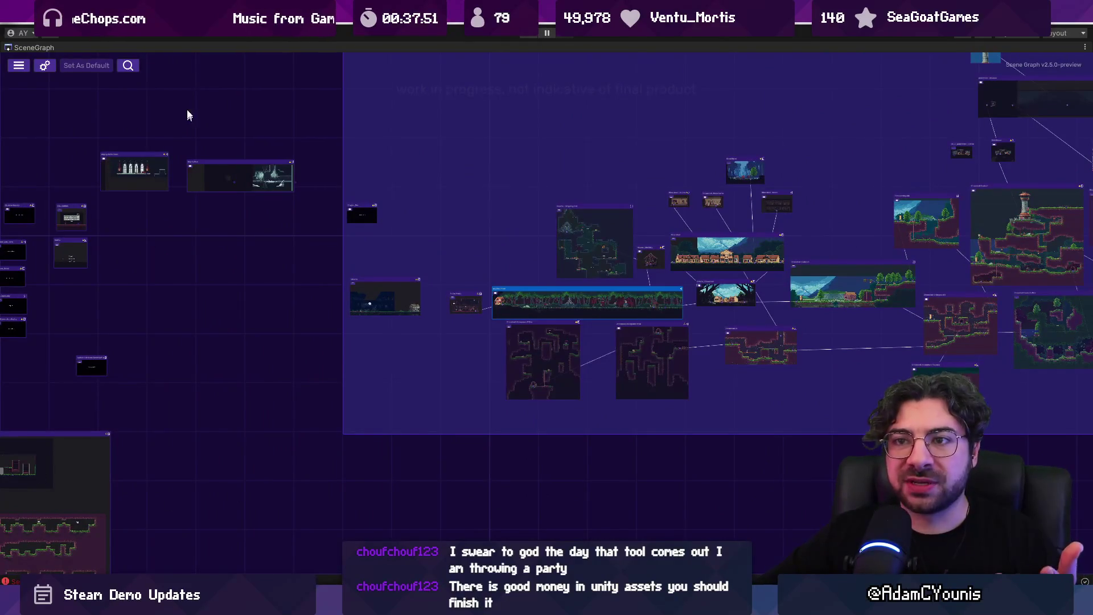
pyautogui.scroll(10, 467, 307)
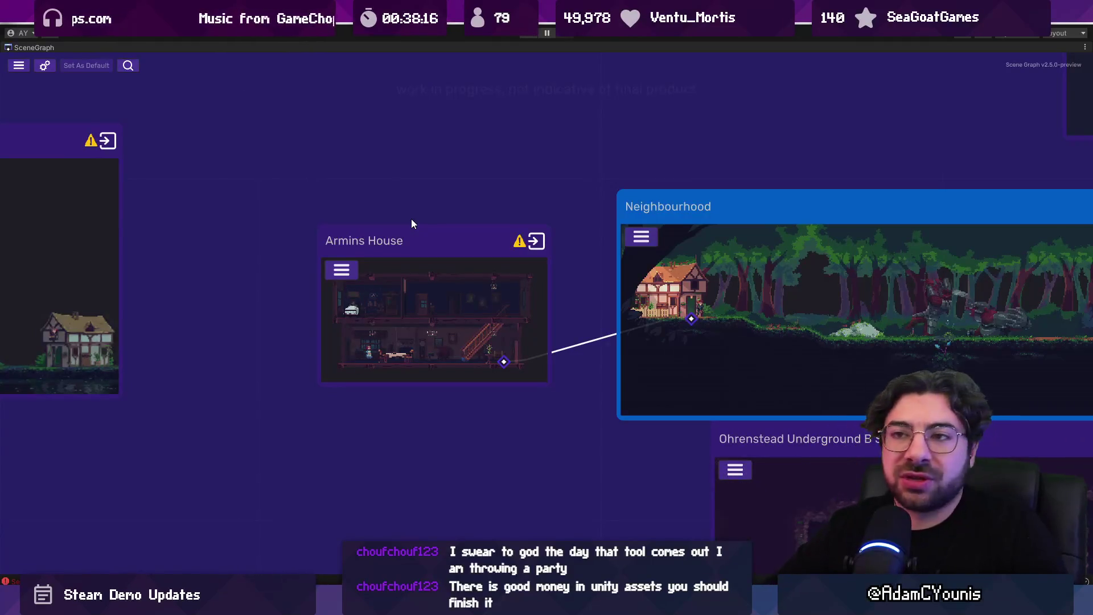
pyautogui.doubleClick(37, 49)
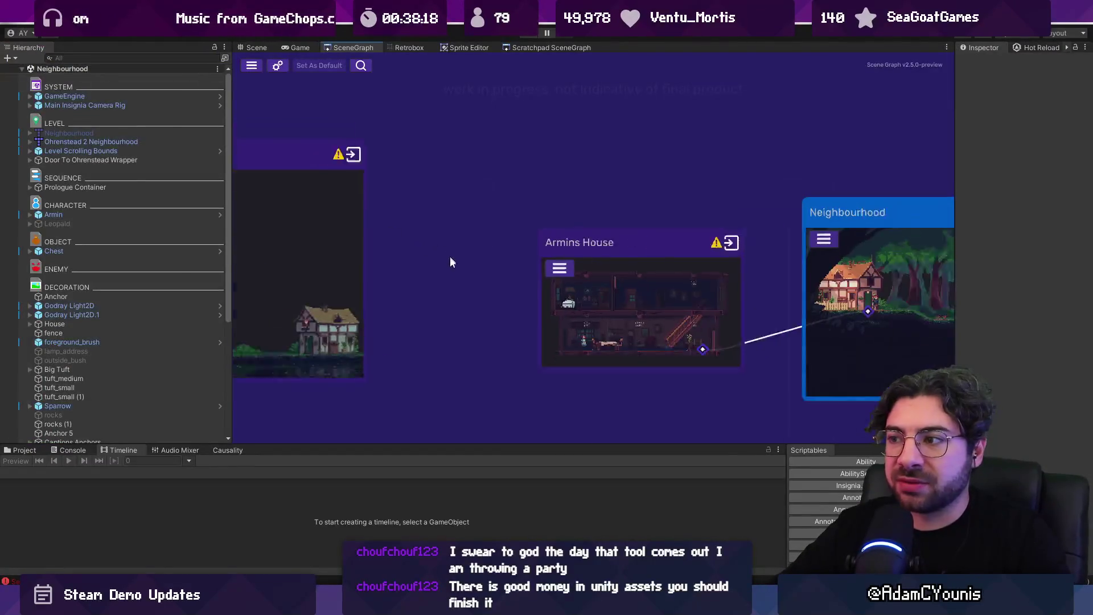
pyautogui.scroll(-3, 472, 266)
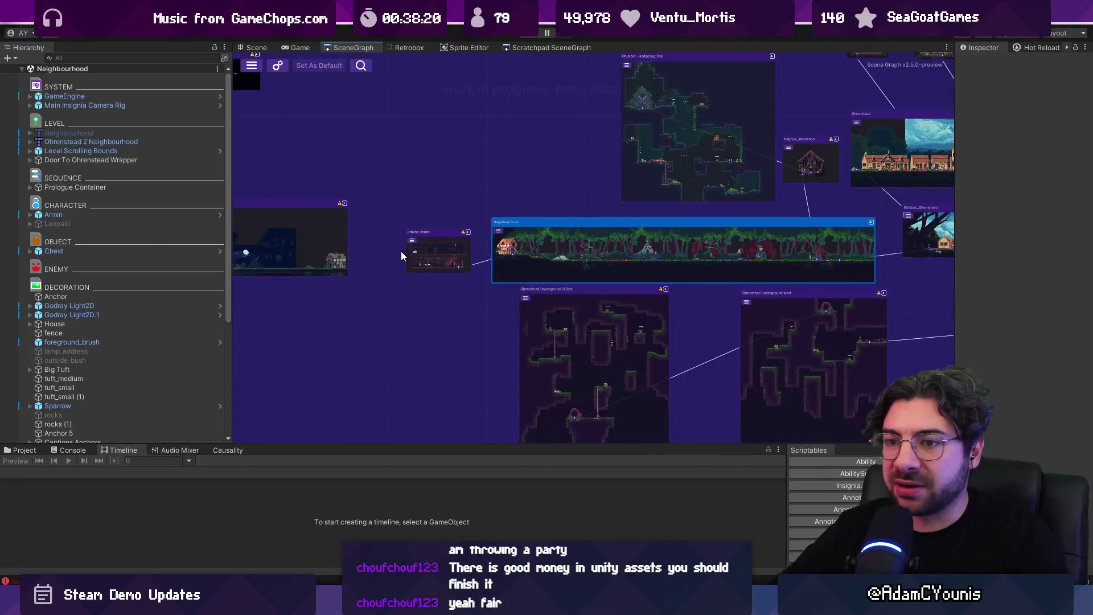
pyautogui.scroll(1, 401, 256)
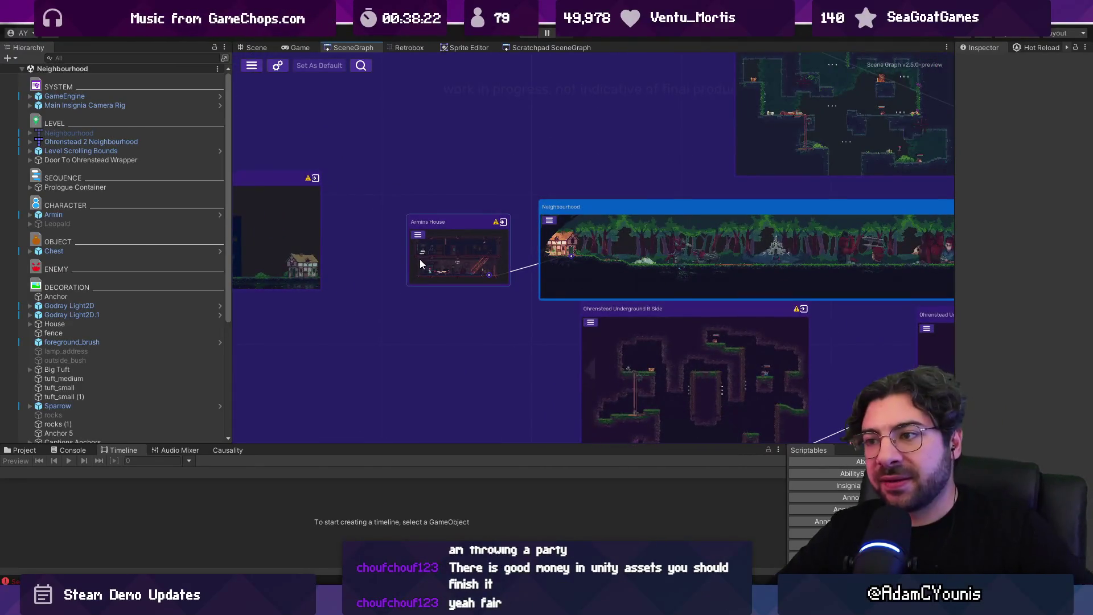
pyautogui.scroll(3, 470, 275)
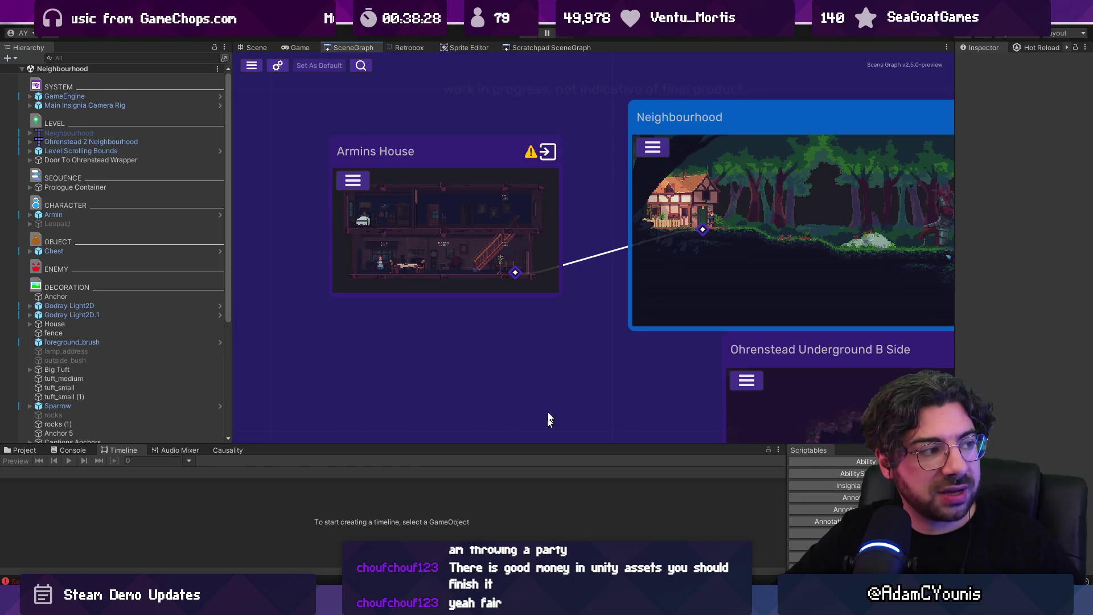
pyautogui.scroll(-5, 419, 337)
# Glance at the insignia-alpha-test Discord forum, then return to ArminBehaviour.cs in VS Code
pyautogui.moveTo(610, 607)
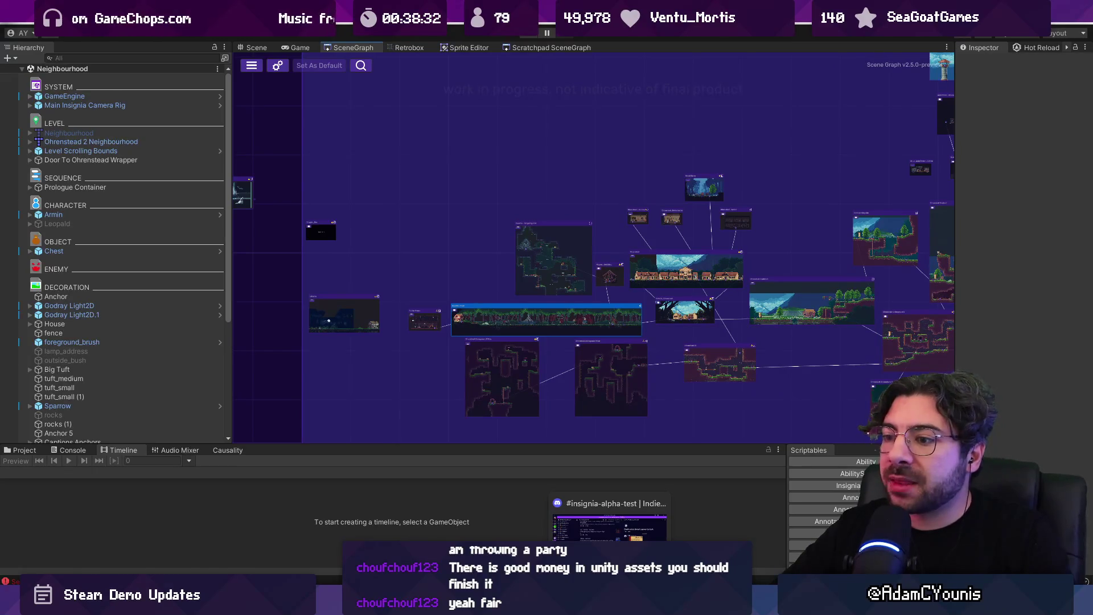
pyautogui.click(609, 527)
pyautogui.hotkey('alt', 'Tab')
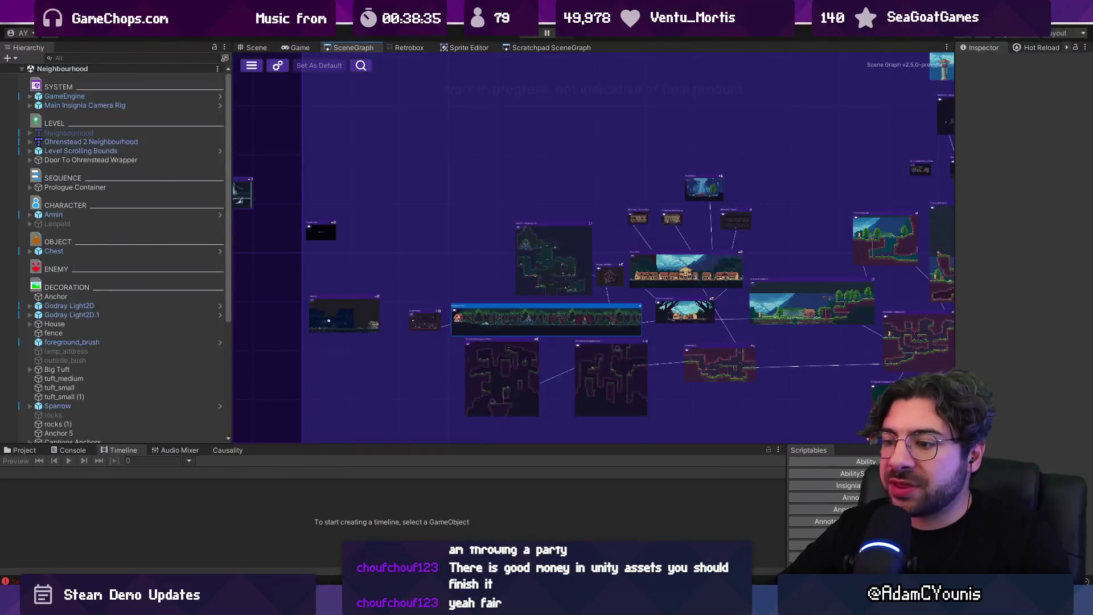
pyautogui.hotkey('alt', 'Tab')
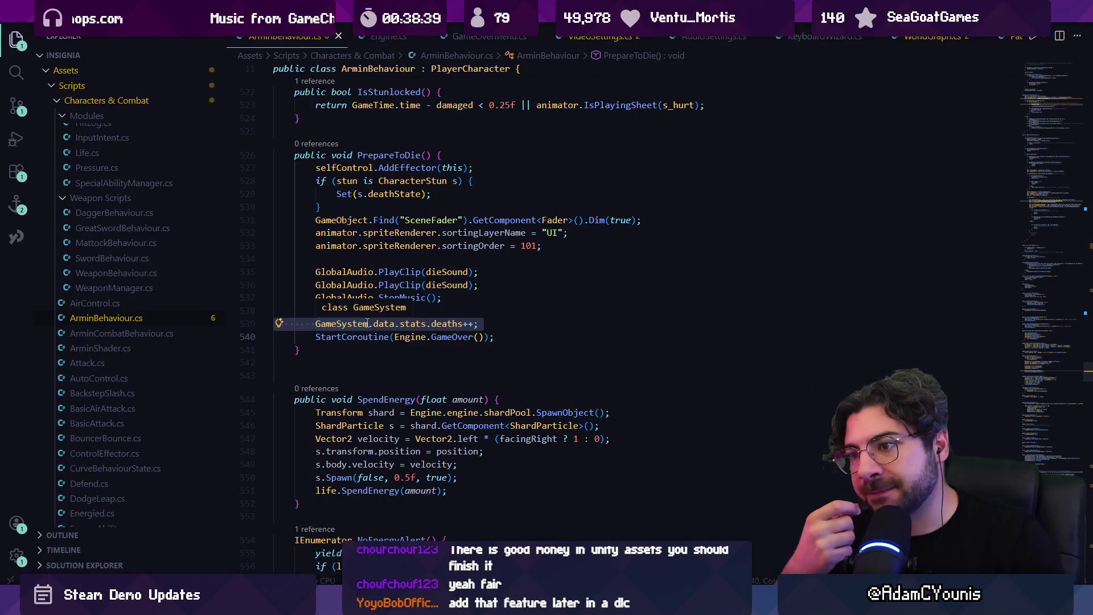
# Locate the d.stats.deaths++ line in GameOverMenu.cs's LoadFromDeath, checking the LoadGame definition
pyautogui.press('ctrl')
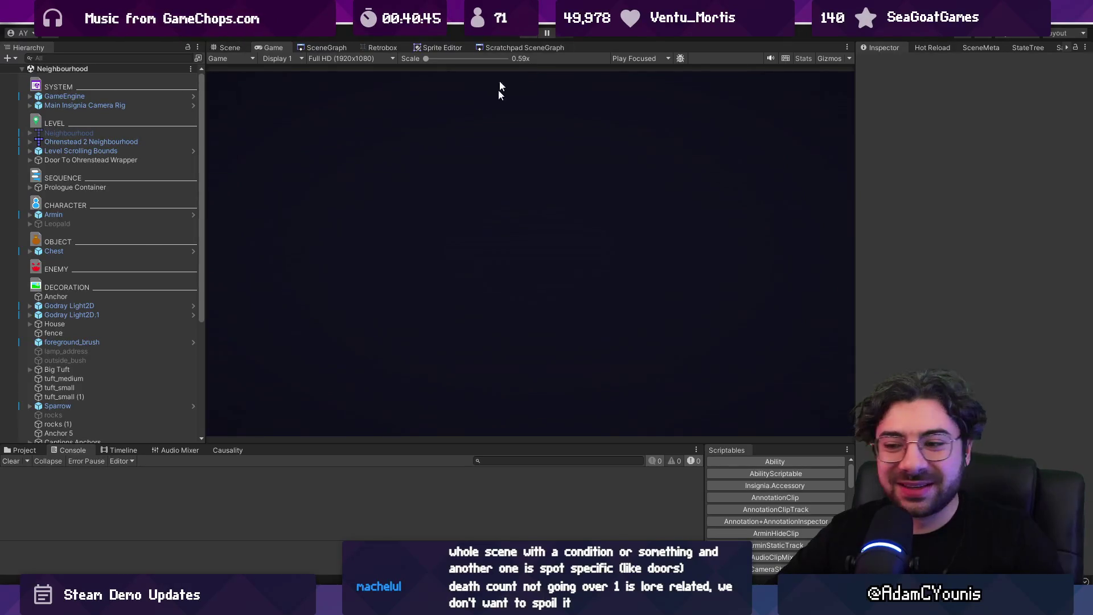
pyautogui.hotkey('alt', 'Tab')
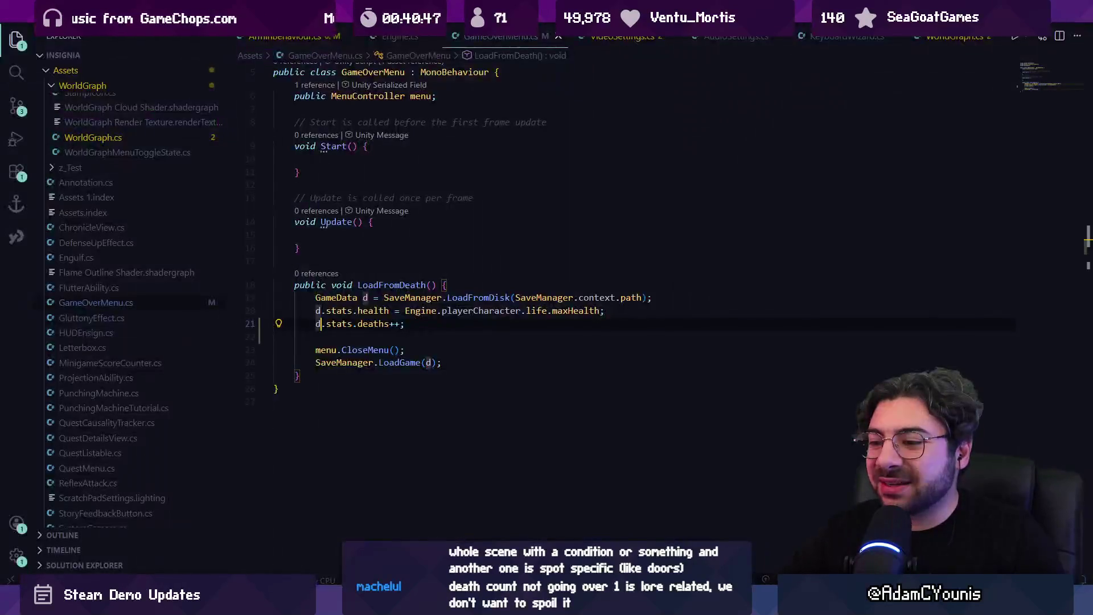
pyautogui.press('Right')
pyautogui.press('Right')
pyautogui.press('Right')
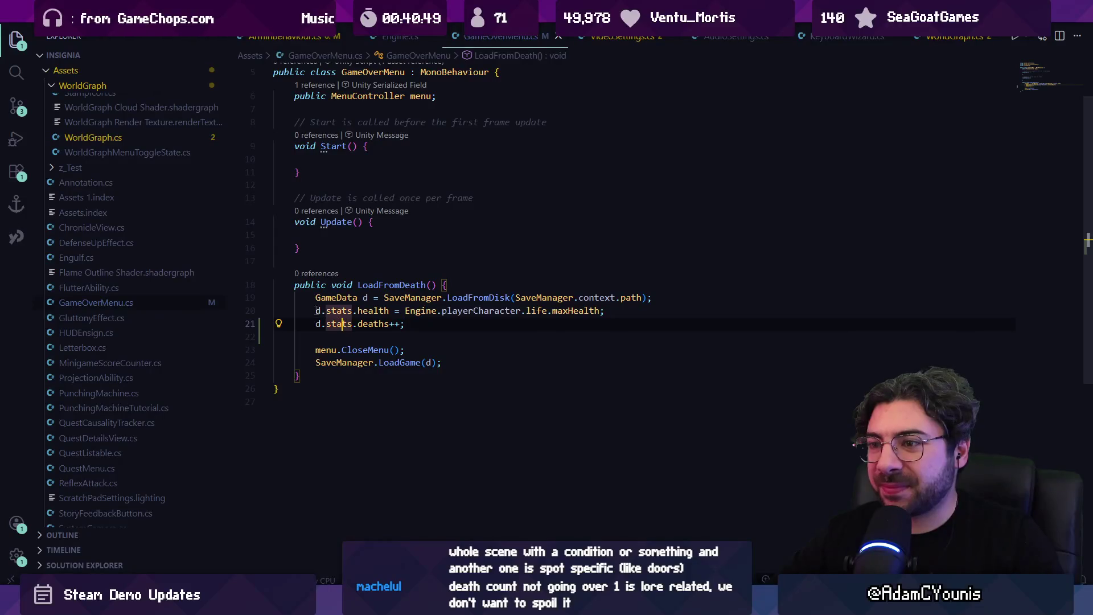
pyautogui.moveTo(316, 311); pyautogui.dragTo(478, 329)
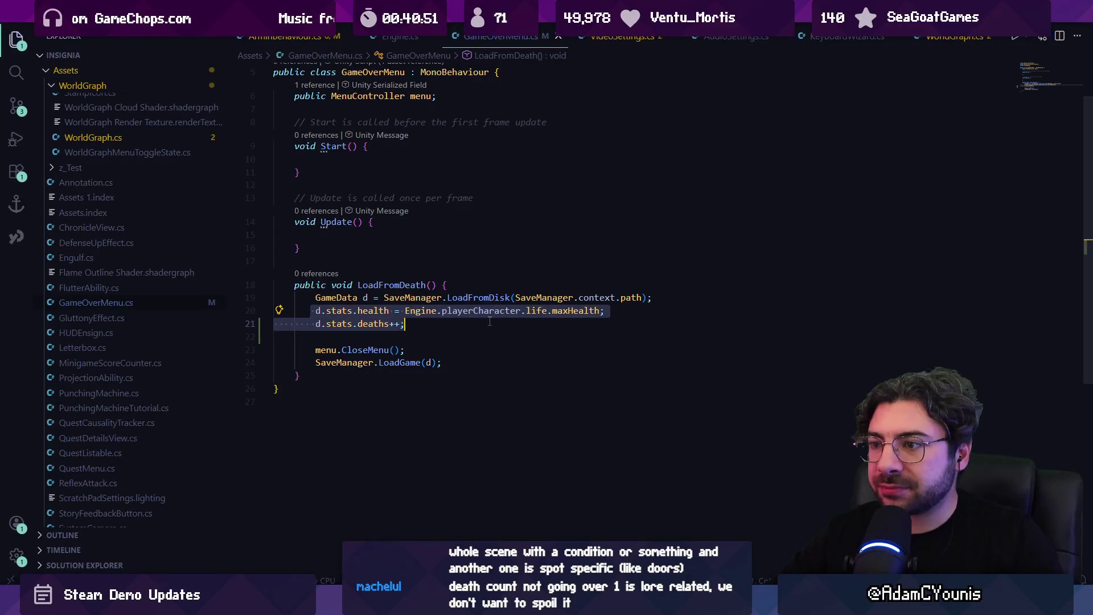
pyautogui.click(412, 323)
pyautogui.tripleClick(413, 323)
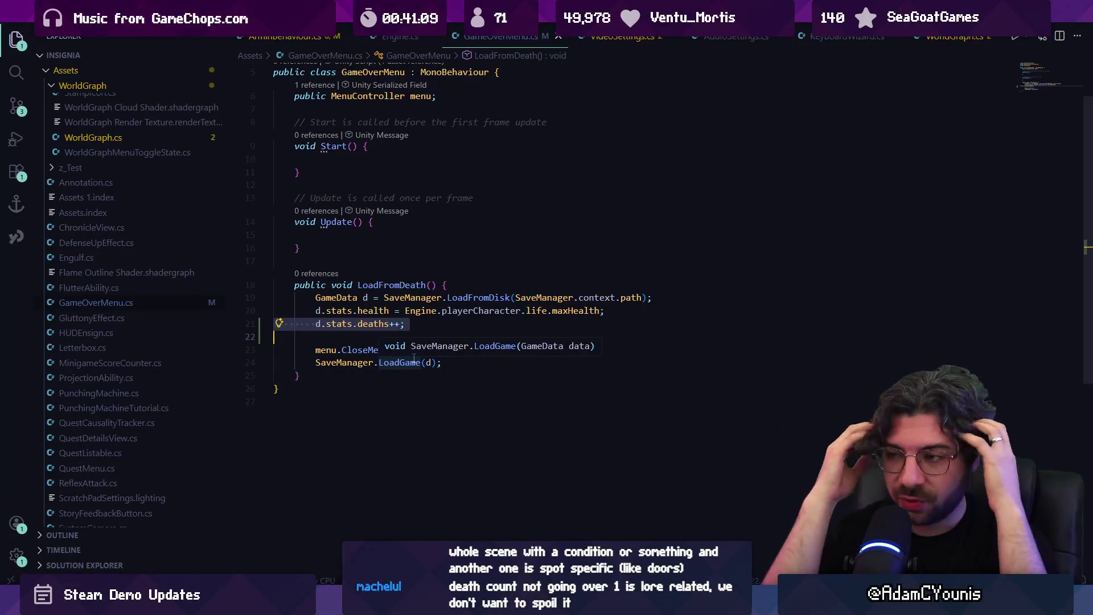
pyautogui.keyDown('ctrl'); pyautogui.click(405, 363); pyautogui.keyUp('ctrl')
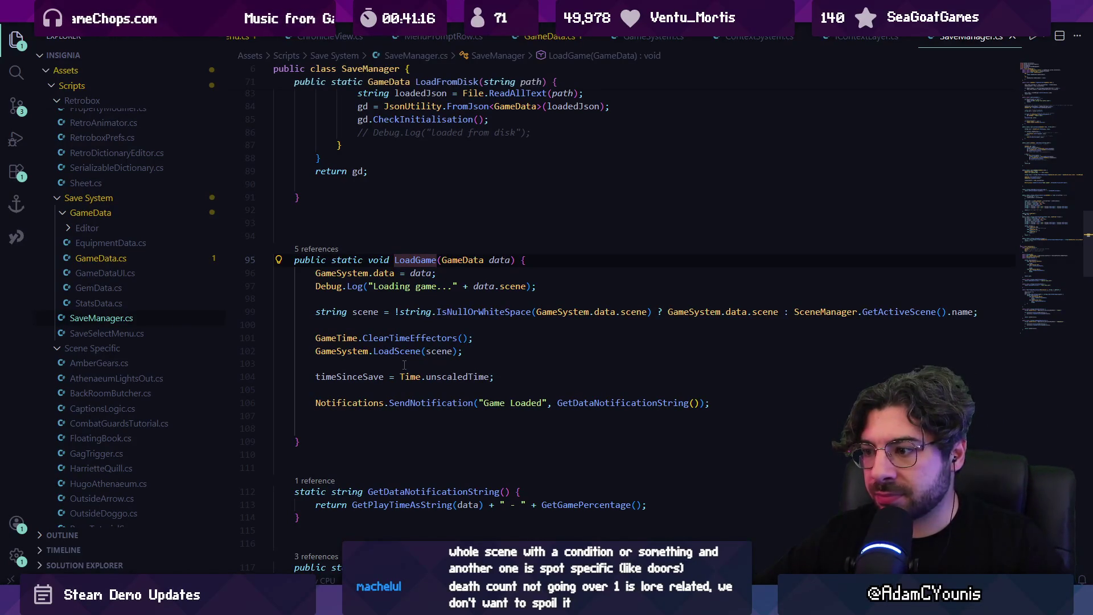
# Delete the d.stats.deaths++ line (line 21) from LoadFromDeath
pyautogui.hotkey('alt', 'Left')
pyautogui.press('Up')
pyautogui.press('Up')
pyautogui.press('Up')
pyautogui.hotkey('shift', 'Up')
pyautogui.hotkey('shift', 'Up')
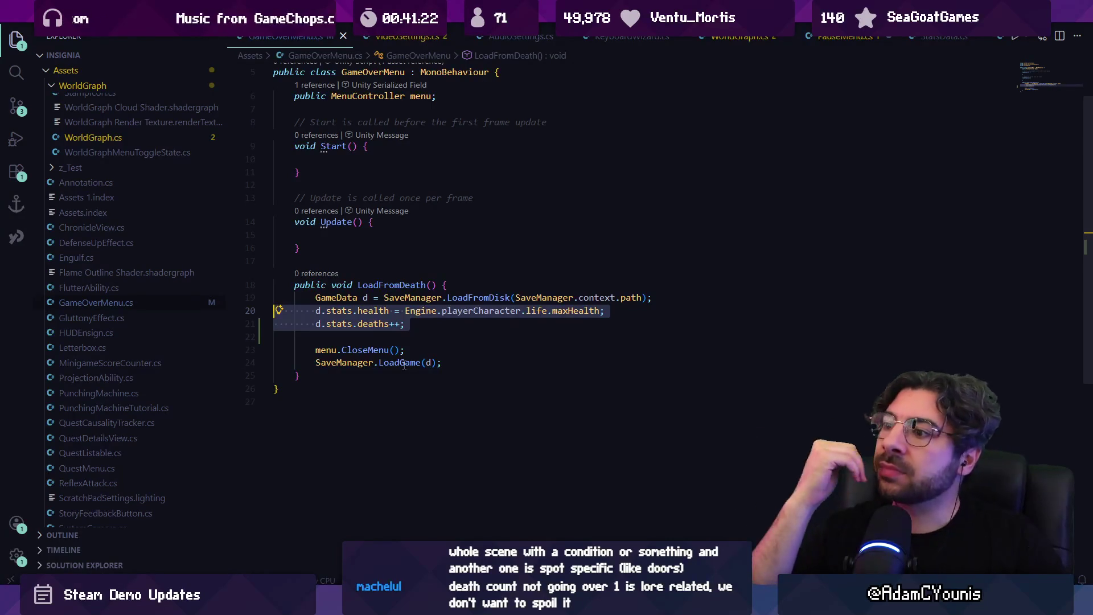
pyautogui.press('Right')
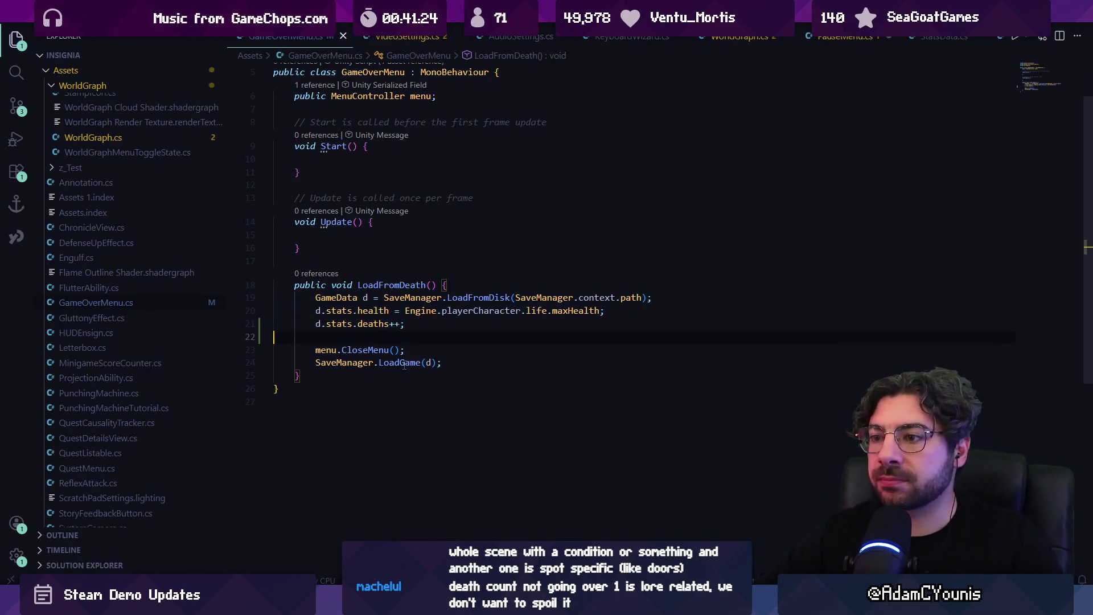
pyautogui.hotkey('shift', 'Down')
pyautogui.press('BackSpace')
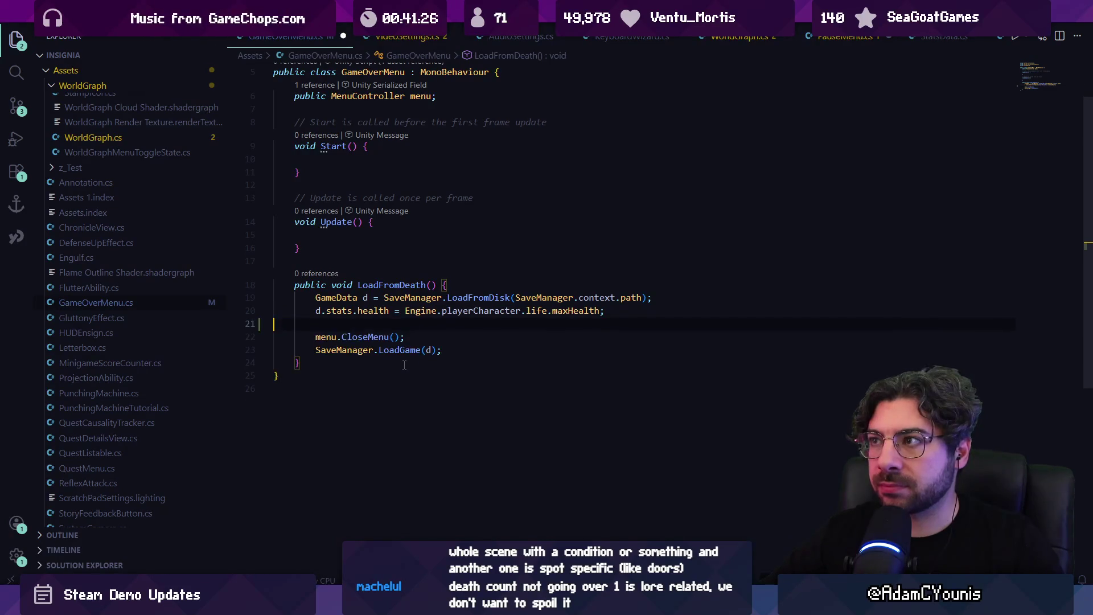
# Check the deaths field in StatsData.cs and where PauseMenu.cs displays it
pyautogui.hotkey('alt', 'Left')
pyautogui.hotkey('alt', 'Left')
pyautogui.hotkey('alt', 'Left')
pyautogui.hotkey('alt', 'Left')
pyautogui.hotkey('alt', 'Left')
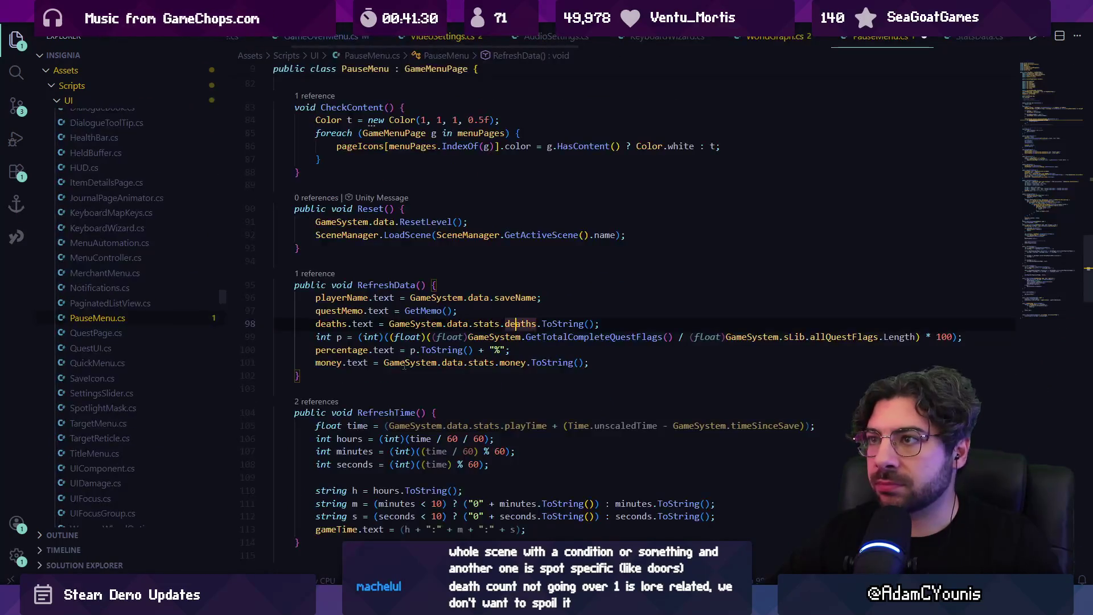
pyautogui.hotkey('alt', 'Left')
pyautogui.hotkey('alt', 'Right')
pyautogui.hotkey('alt', 'Left')
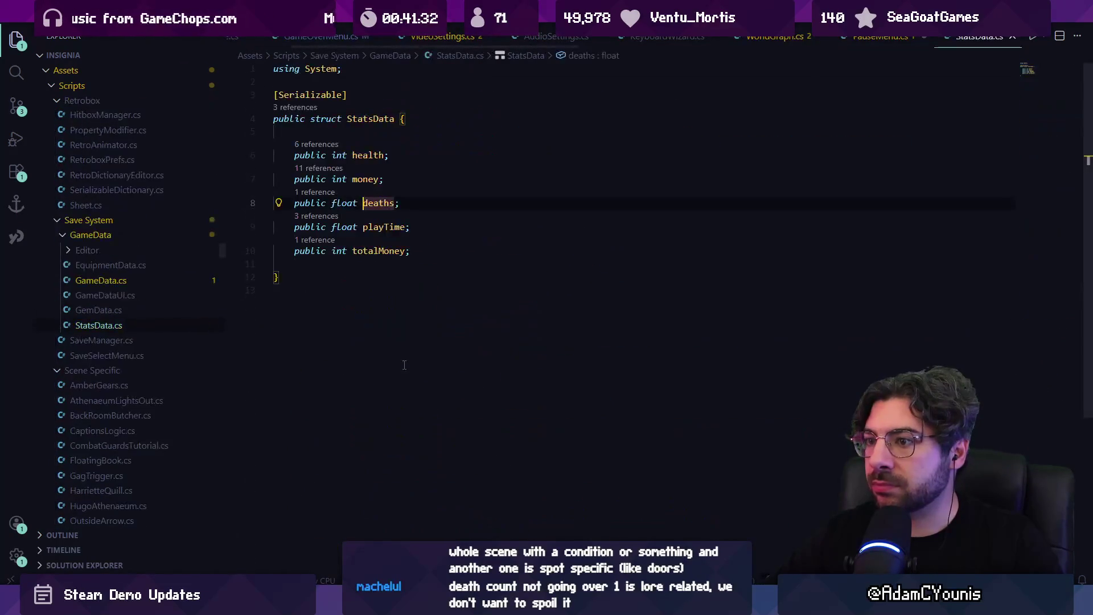
pyautogui.hotkey('alt', 'Left')
pyautogui.hotkey('alt', 'Left')
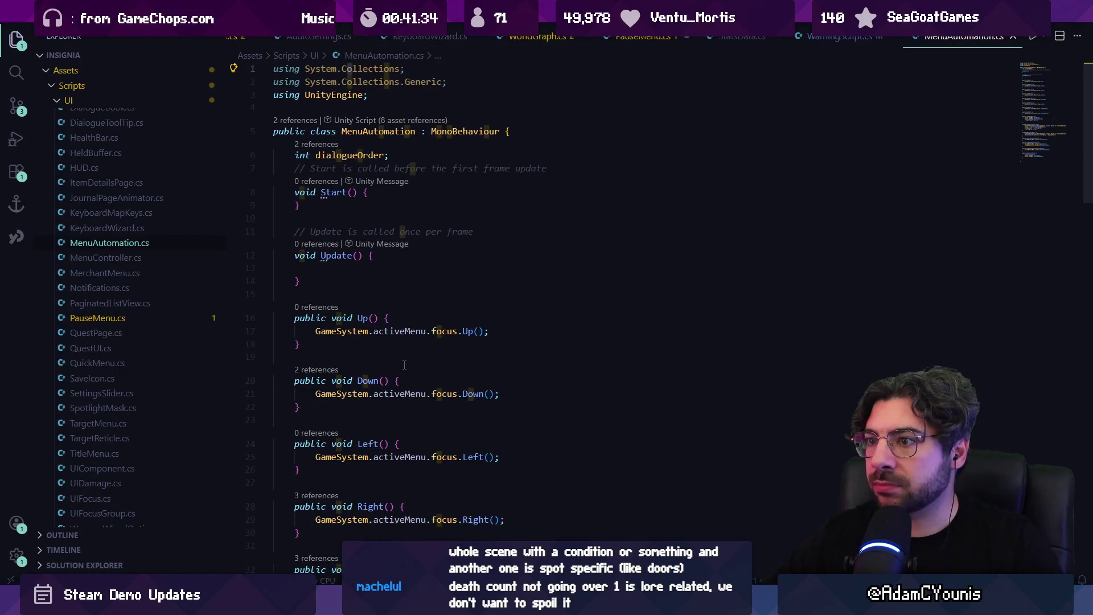
pyautogui.hotkey('alt', 'Tab')
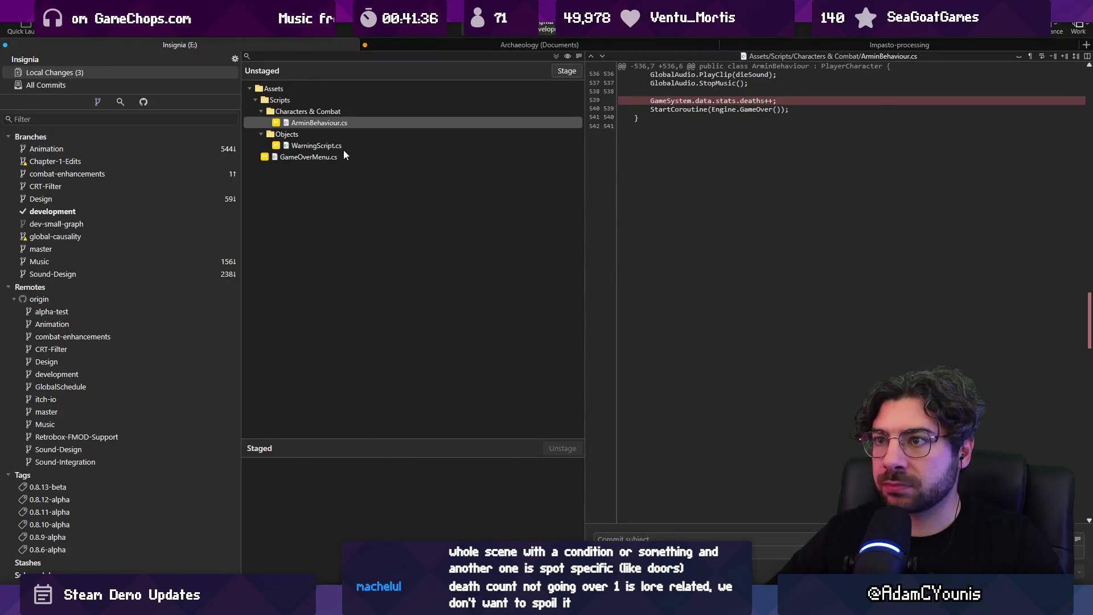
# Review the changed files and stage the WarningScript.cs change
pyautogui.click(343, 150)
pyautogui.click(355, 156)
pyautogui.click(354, 145)
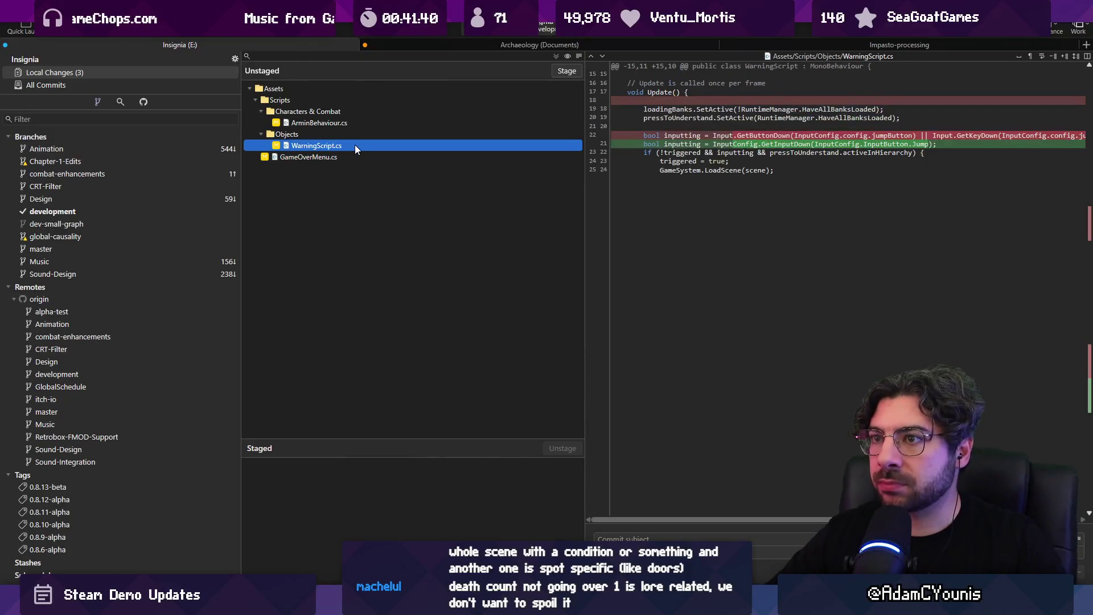
pyautogui.click(564, 72)
# Commit the staged WarningScript.cs change with a subject about the pre-title scenes update
pyautogui.click(627, 538)
pyautogui.write('Updates w')
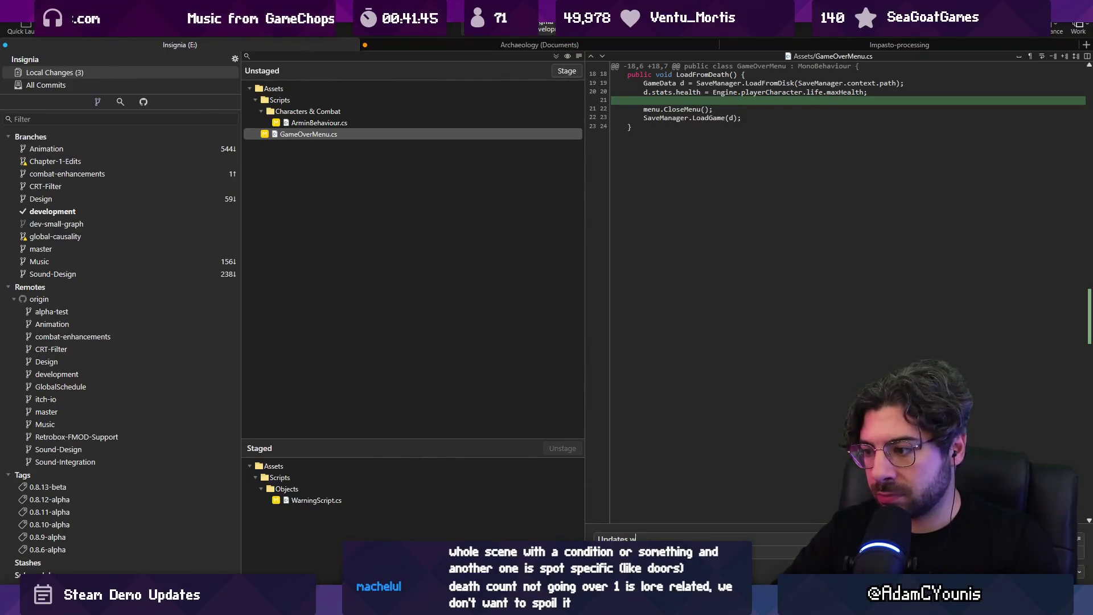
pyautogui.press('BackSpace')
pyautogui.press('BackSpace')
pyautogui.press('BackSpace')
pyautogui.write('intr')
pyautogui.write('nes')
pyautogui.hotkey('ctrl', 'Left')
pyautogui.hotkey('ctrl', 'BackSpace')
pyautogui.write('pre title')
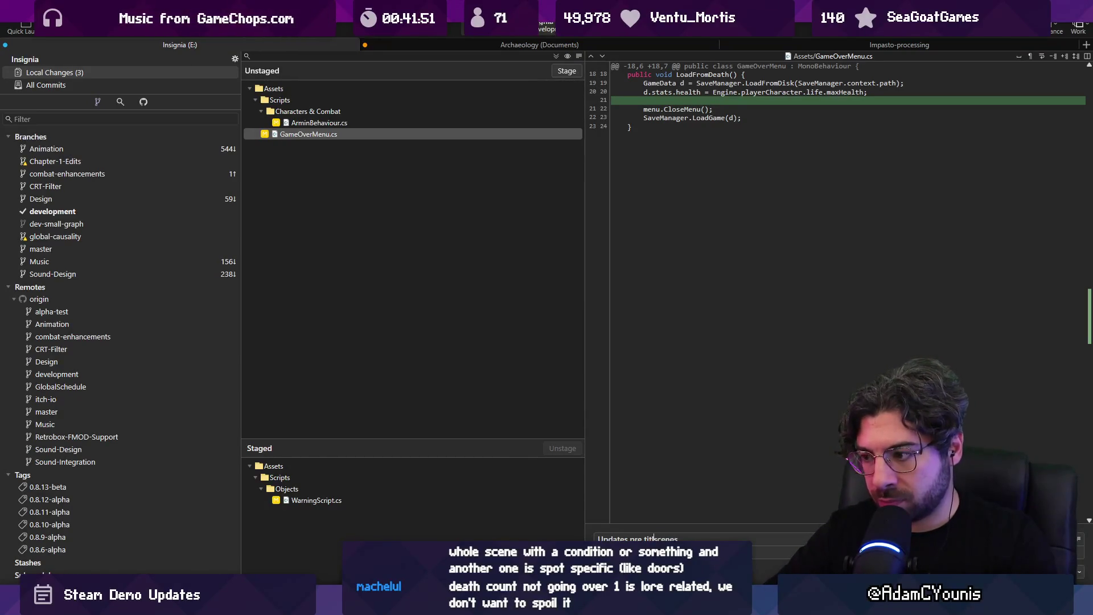
pyautogui.press('End')
pyautogui.write('to')
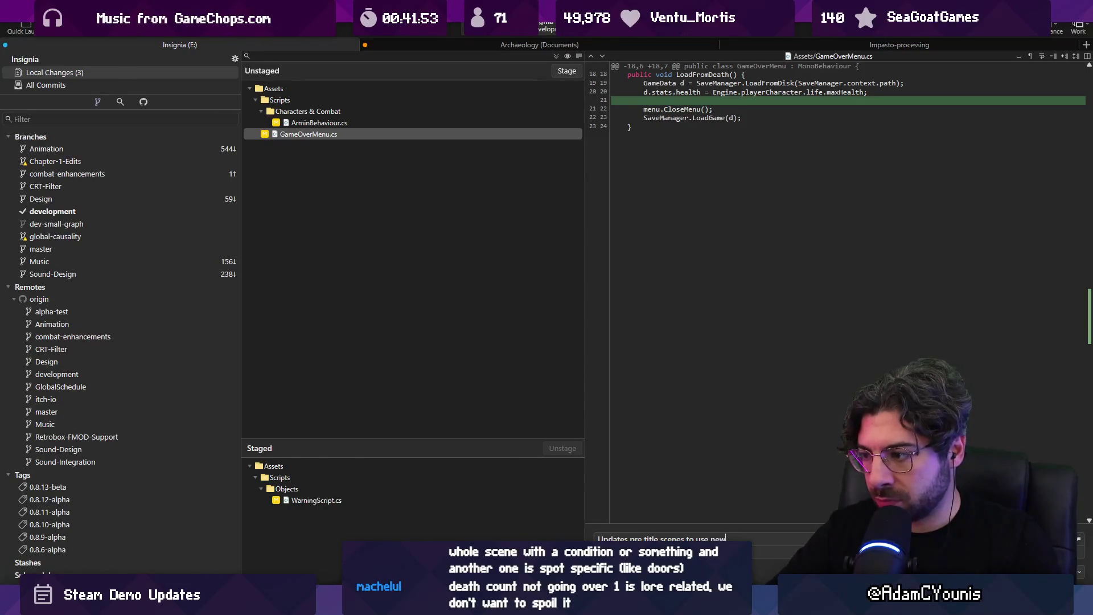
pyautogui.write('y')
pyautogui.press('BackSpace')
pyautogui.press('BackSpace')
pyautogui.press('BackSpace')
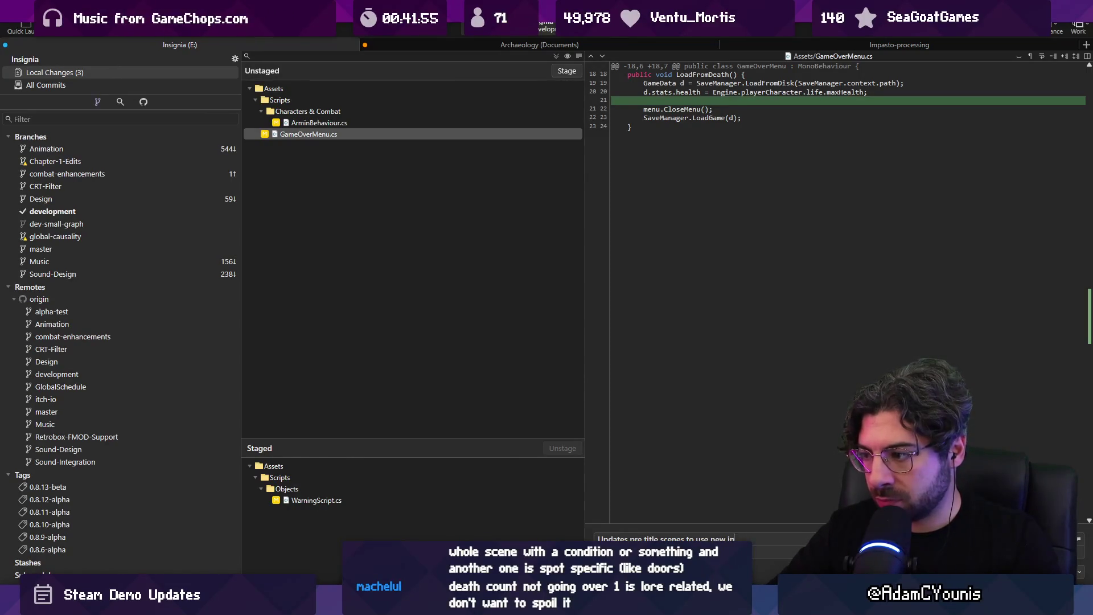
pyautogui.write('re')
pyautogui.write('qui')
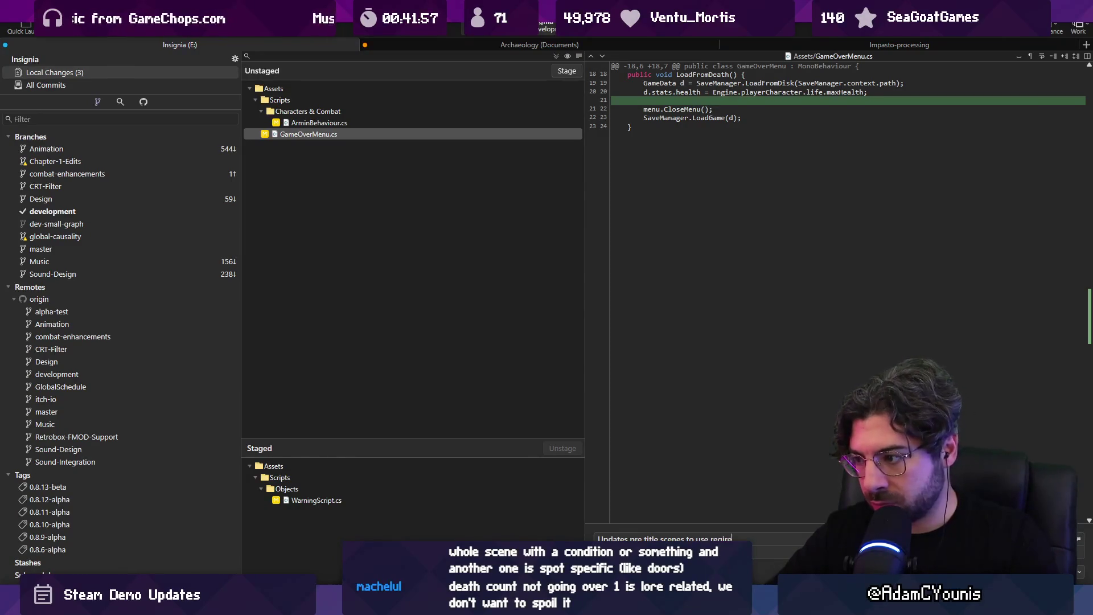
pyautogui.write('ired ')
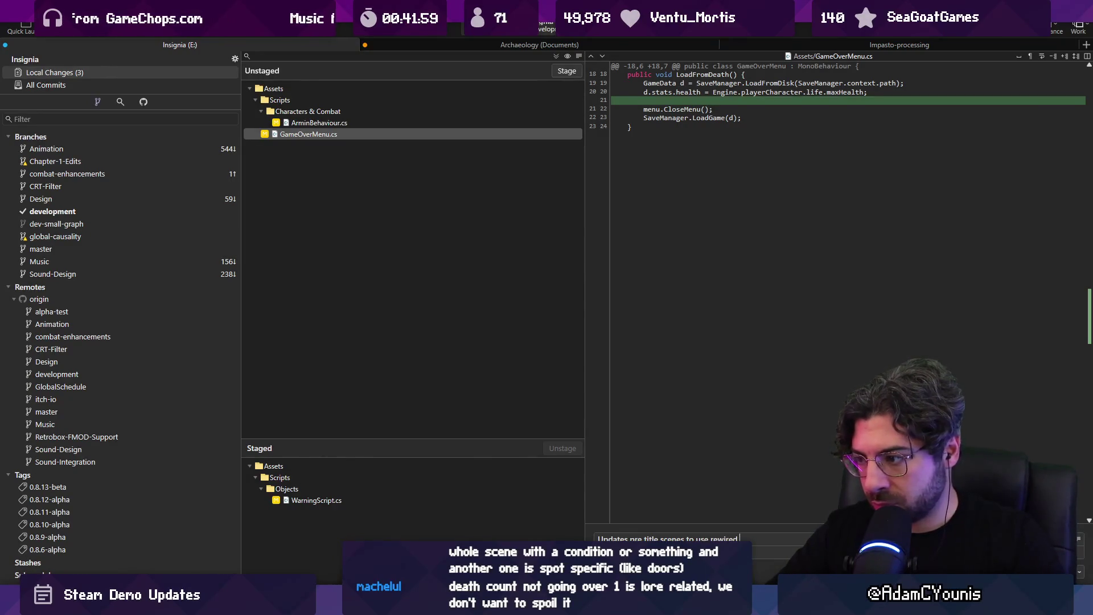
pyautogui.write('input inst')
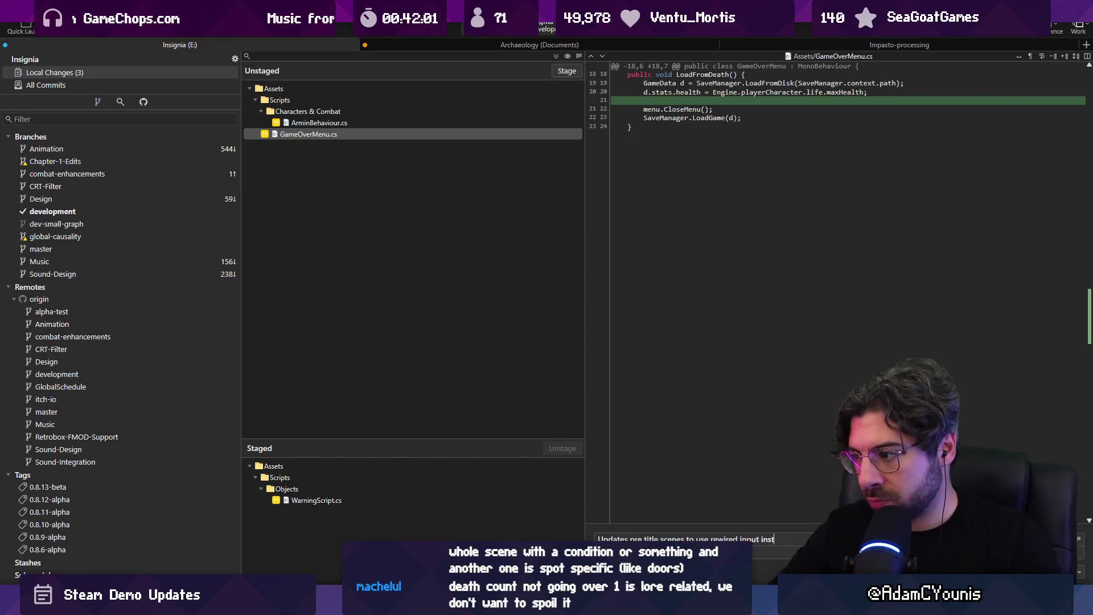
pyautogui.write('ead of cla')
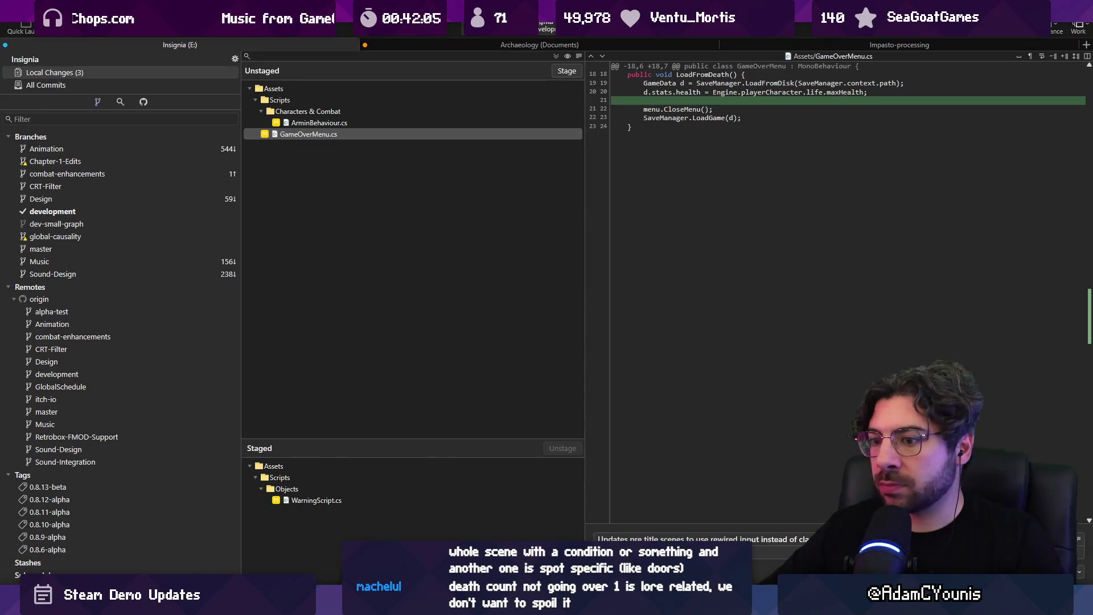
pyautogui.hotkey('ctrl', 'Return')
# Discard the leftover ArminBehaviour.cs and GameOverMenu.cs hunks, confirming Discard Line for each
pyautogui.click(358, 123)
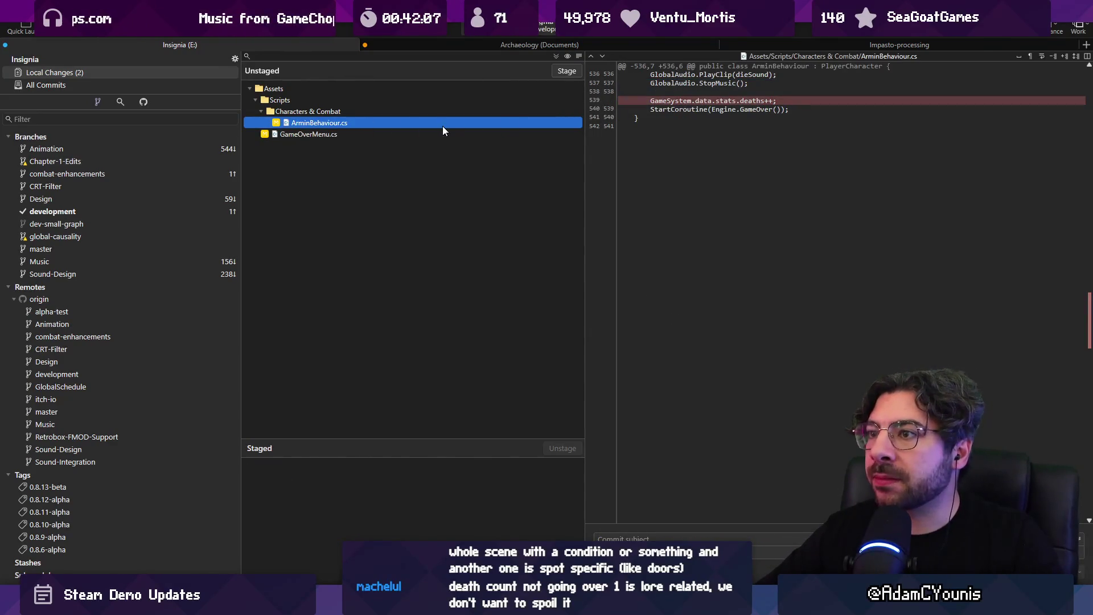
pyautogui.moveTo(990, 88)
pyautogui.click(1054, 96)
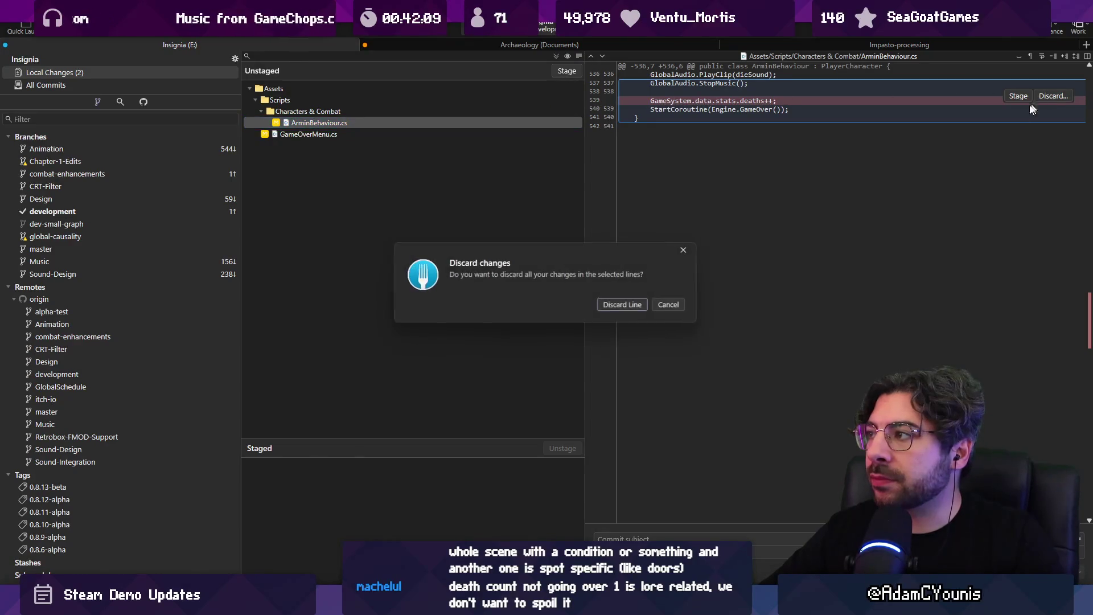
pyautogui.click(631, 307)
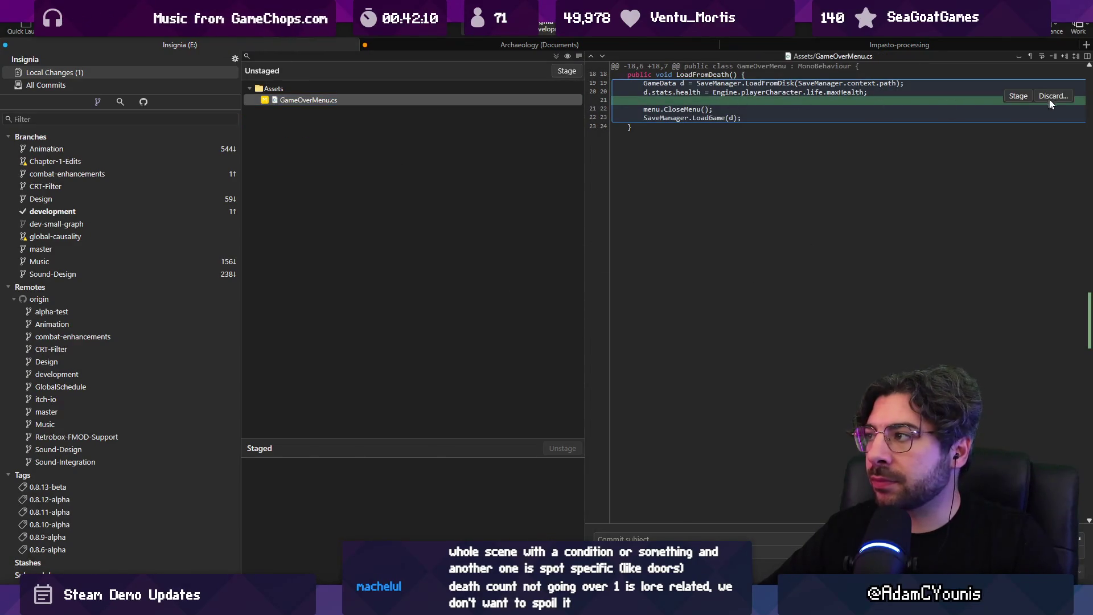
pyautogui.click(1051, 98)
pyautogui.click(631, 306)
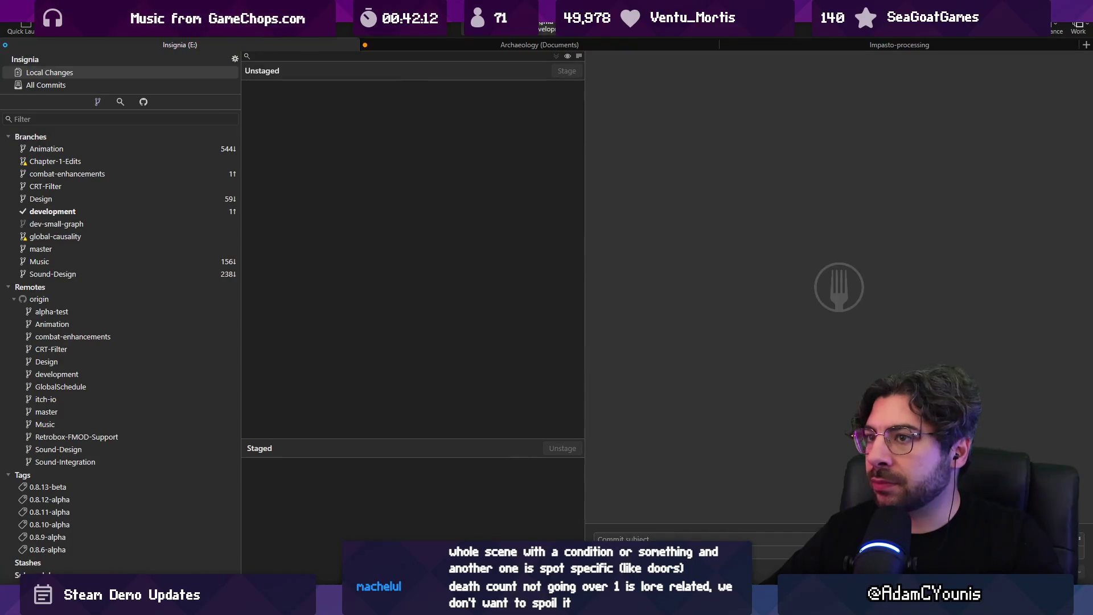
pyautogui.hotkey('alt', 'Tab')
pyautogui.hotkey('ctrl', 'p')
# Open ArminBehaviour.cs and search 'deaths++' to land on deaths++ at line 539 in PrepareToDie
pyautogui.write('ar')
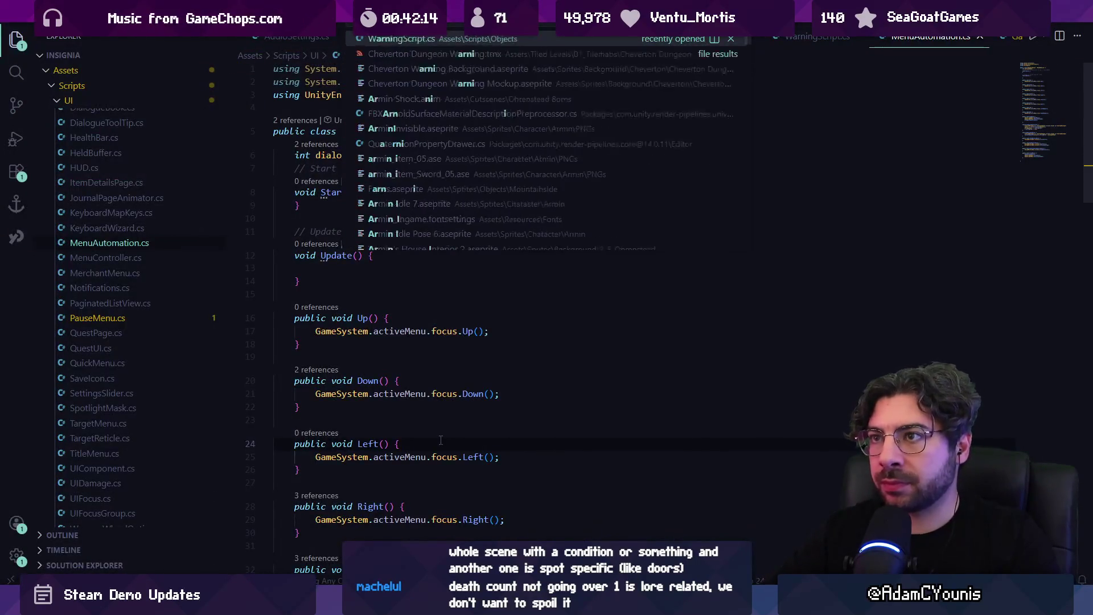
pyautogui.write('min')
pyautogui.press('Return')
pyautogui.hotkey('ctrl', 'f')
pyautogui.write('deaths++')
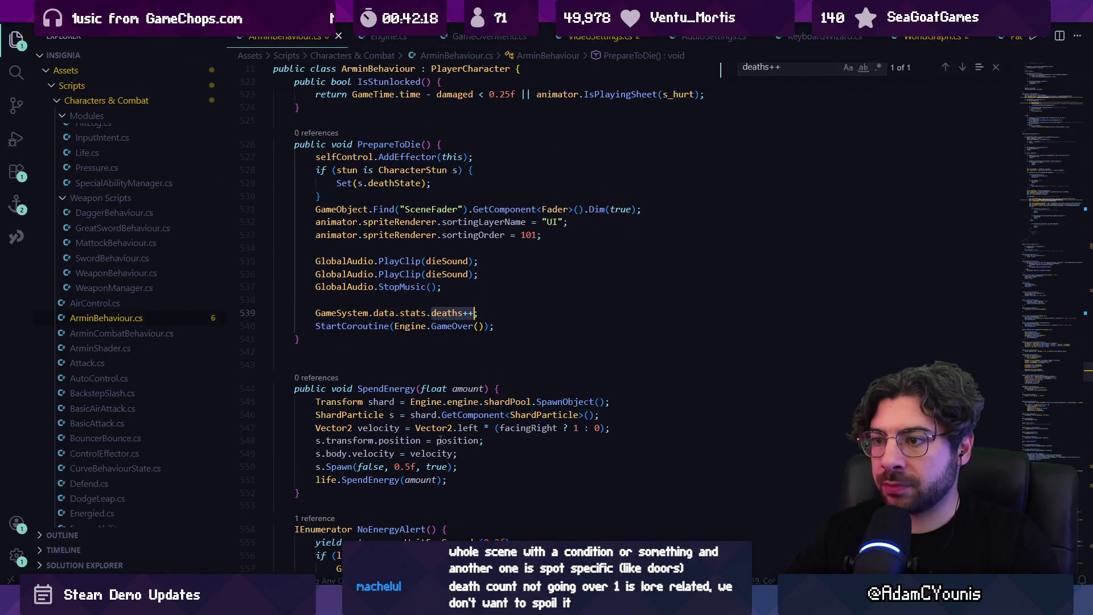
pyautogui.press('Escape')
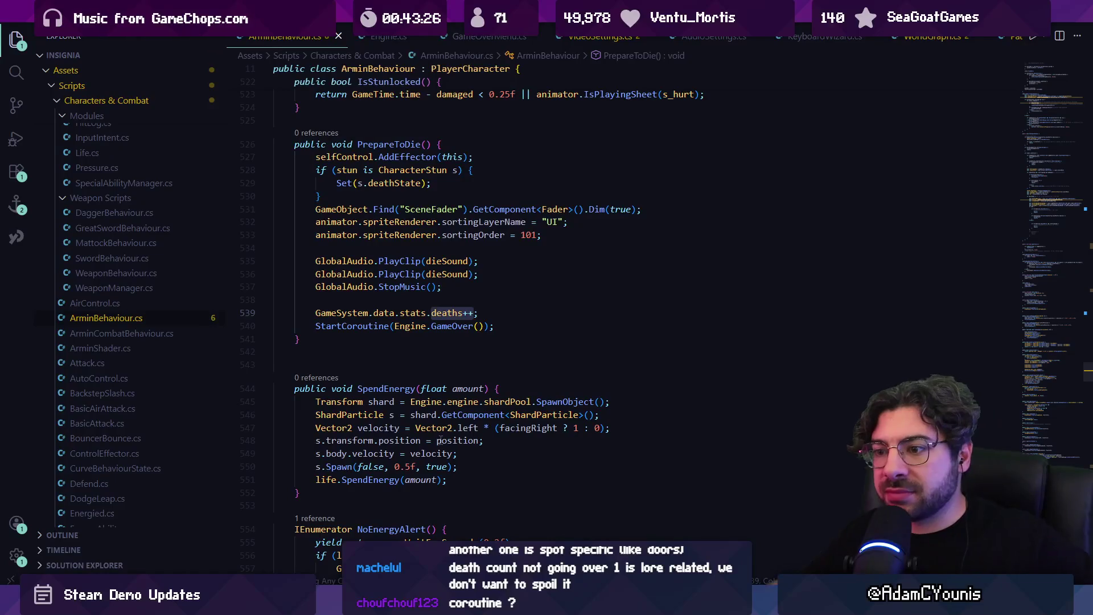
pyautogui.hotkey('ctrl', 'p')
# Open GameSystem.cs and find the SaveGame call in ResetGameInstance
pyautogui.write('gamesyst')
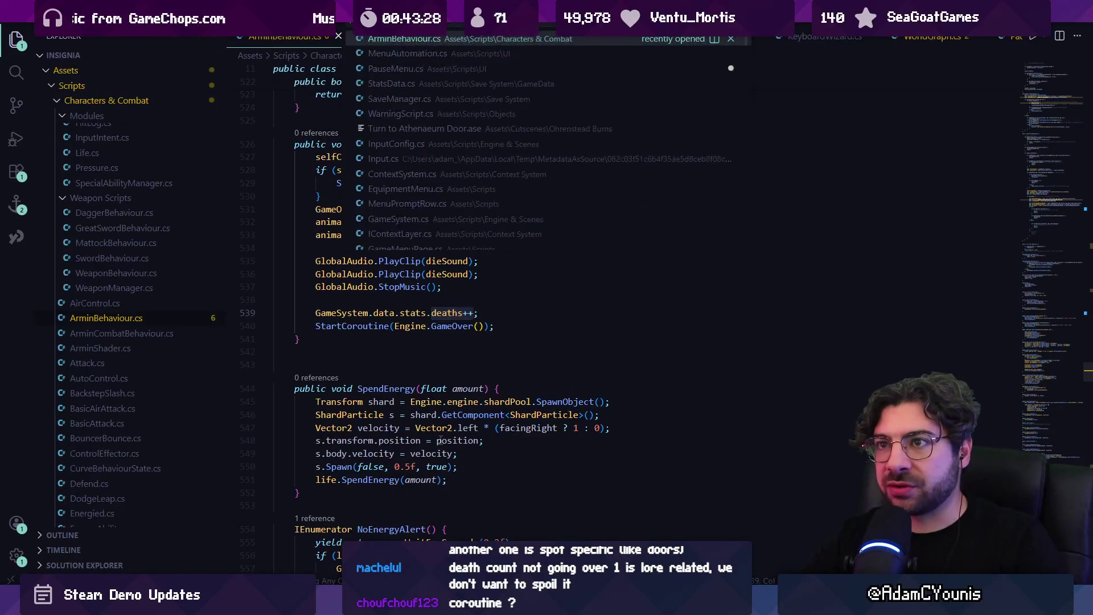
pyautogui.press('Return')
pyautogui.hotkey('ctrl', 'f')
pyautogui.write('savef')
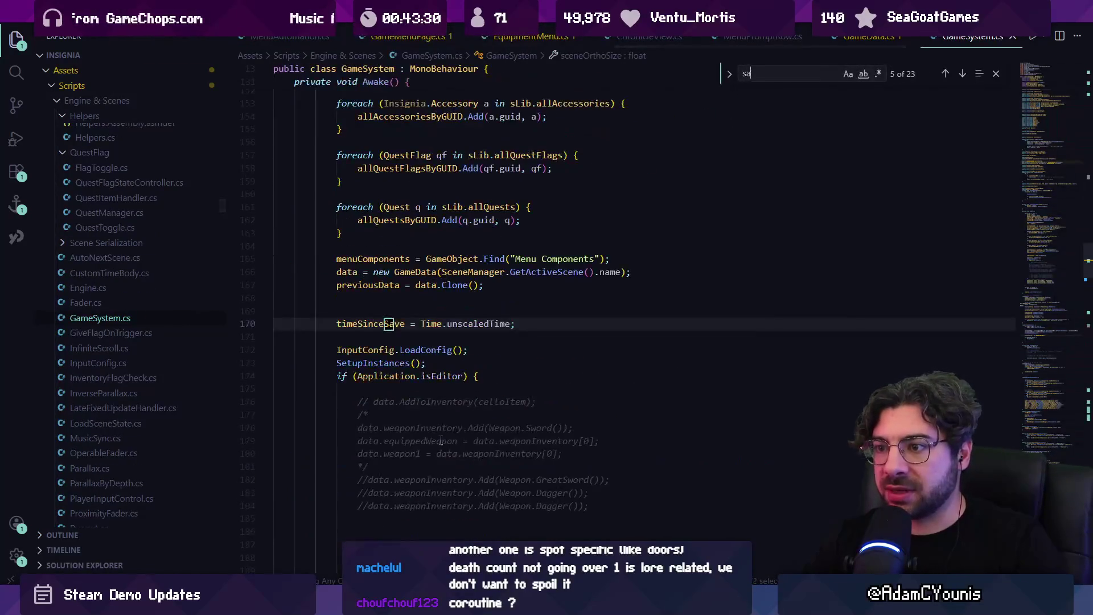
pyautogui.press('BackSpace')
pyautogui.press('BackSpace')
pyautogui.press('BackSpace')
pyautogui.write('game')
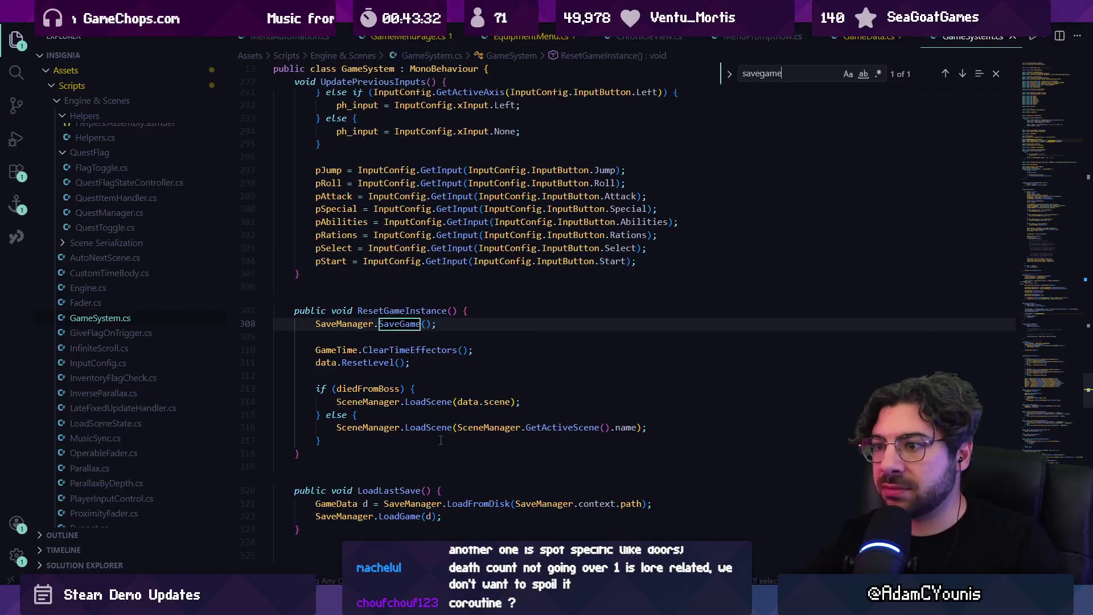
pyautogui.click(400, 313)
# Follow SaveGame and SaveToDisk to their SaveManager definitions, then navigate back to ResetGameInstance
pyautogui.keyDown('ctrl'); pyautogui.click(393, 323); pyautogui.keyUp('ctrl')
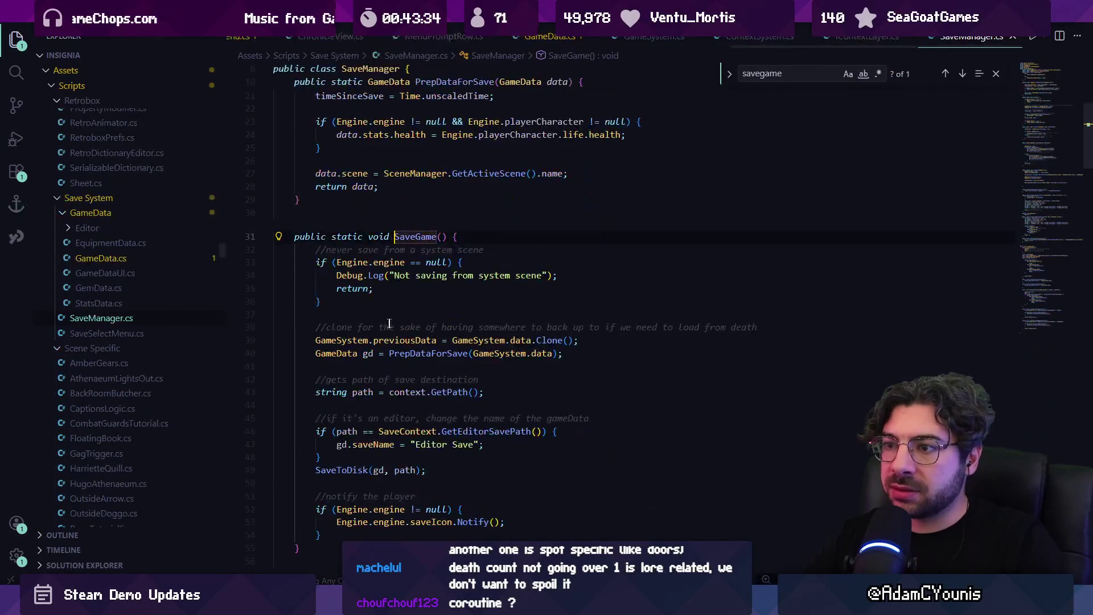
pyautogui.click(373, 263)
pyautogui.click(385, 279)
pyautogui.scroll(-2, 393, 293)
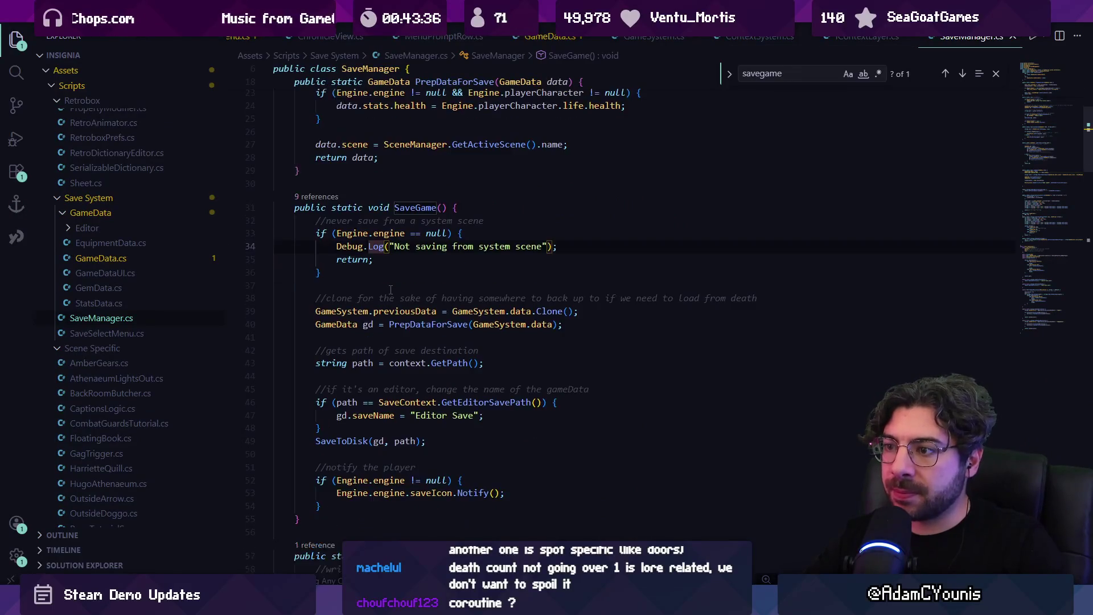
pyautogui.click(465, 335)
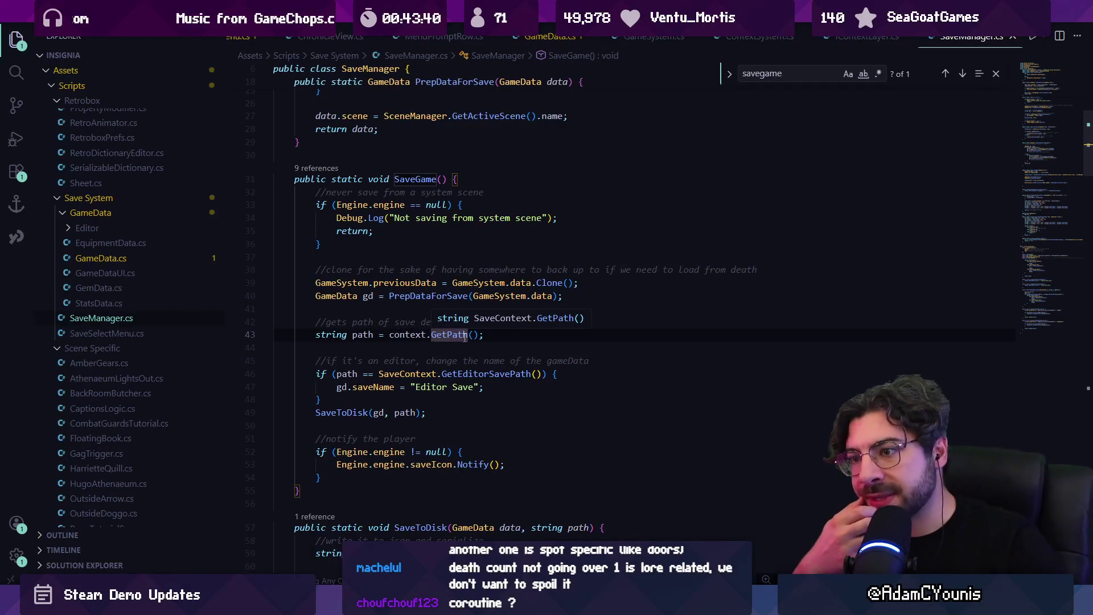
pyautogui.press('Escape')
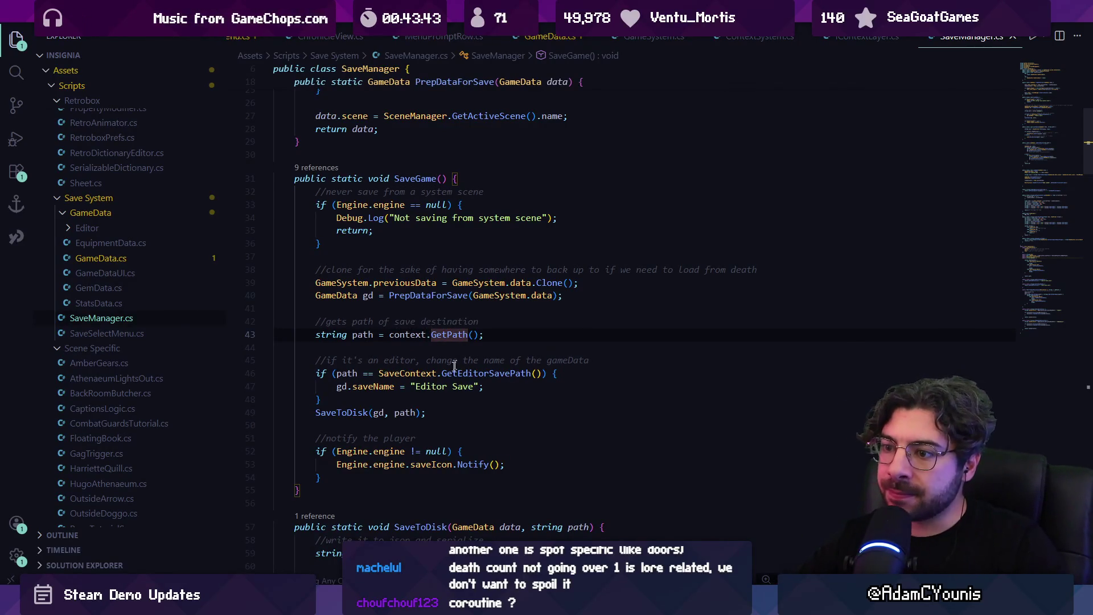
pyautogui.keyDown('ctrl'); pyautogui.click(347, 413); pyautogui.keyUp('ctrl')
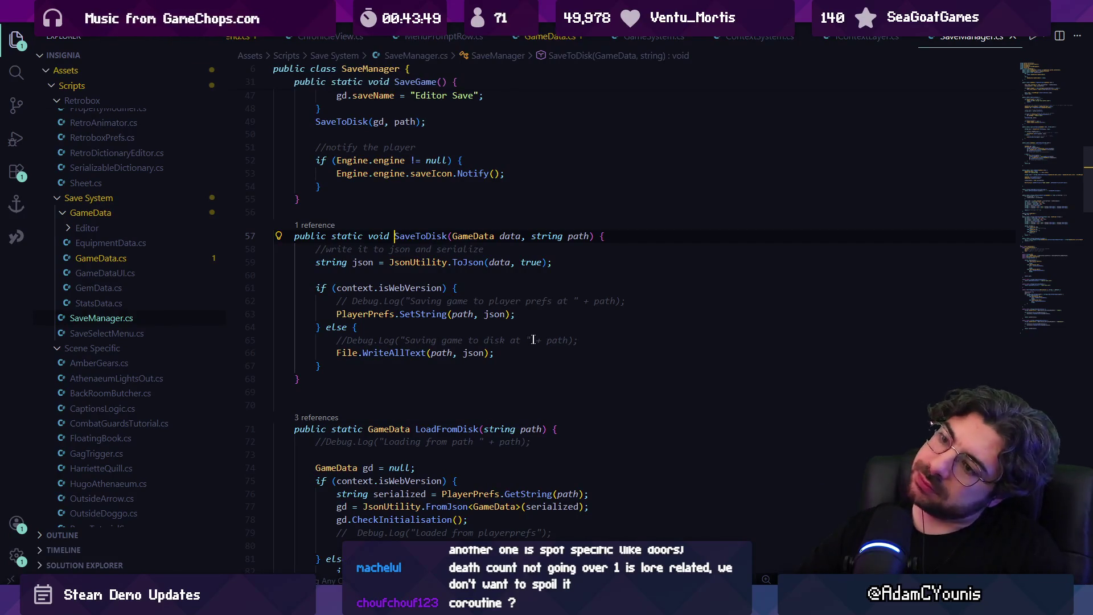
pyautogui.click(393, 353)
pyautogui.hotkey('alt', 'Left')
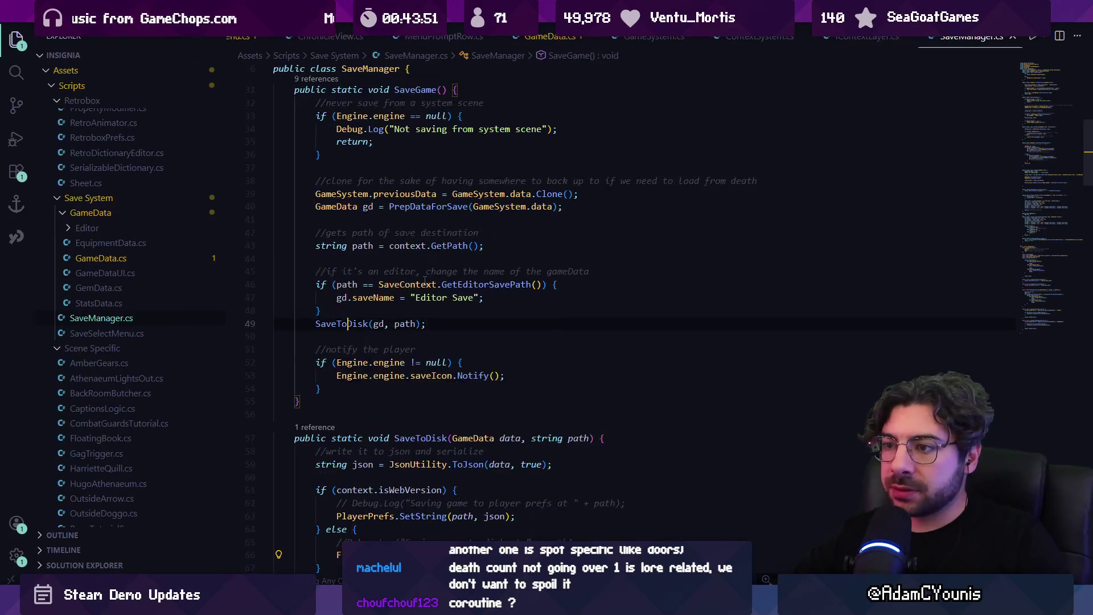
pyautogui.hotkey('alt', 'Left')
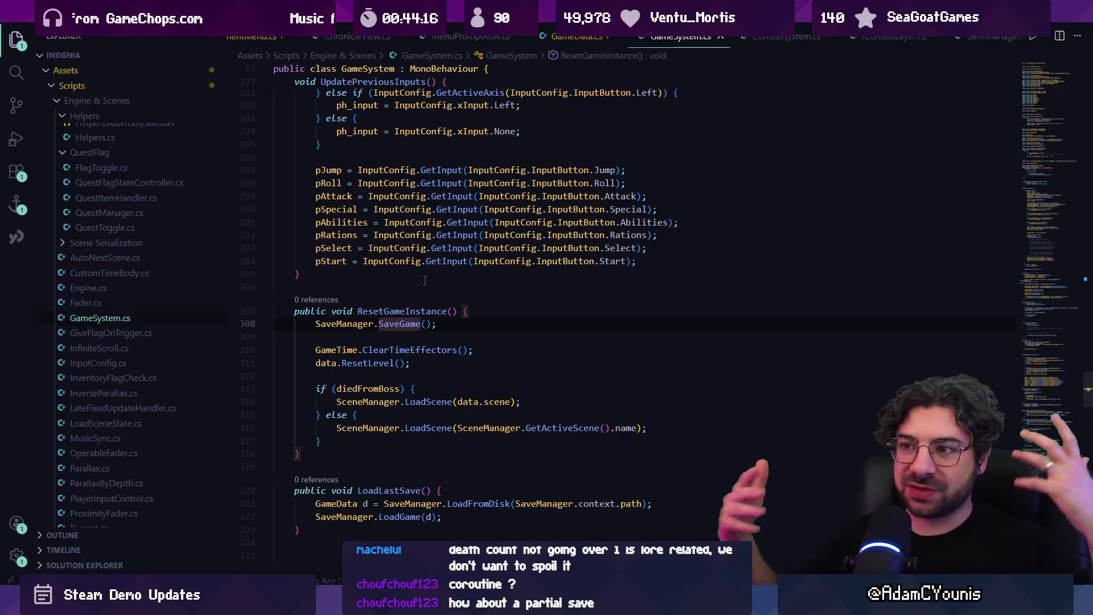
# Reopen ArminBehaviour.cs through the quick file search
pyautogui.click(426, 283)
pyautogui.scroll(3, 456, 277)
pyautogui.click(471, 271)
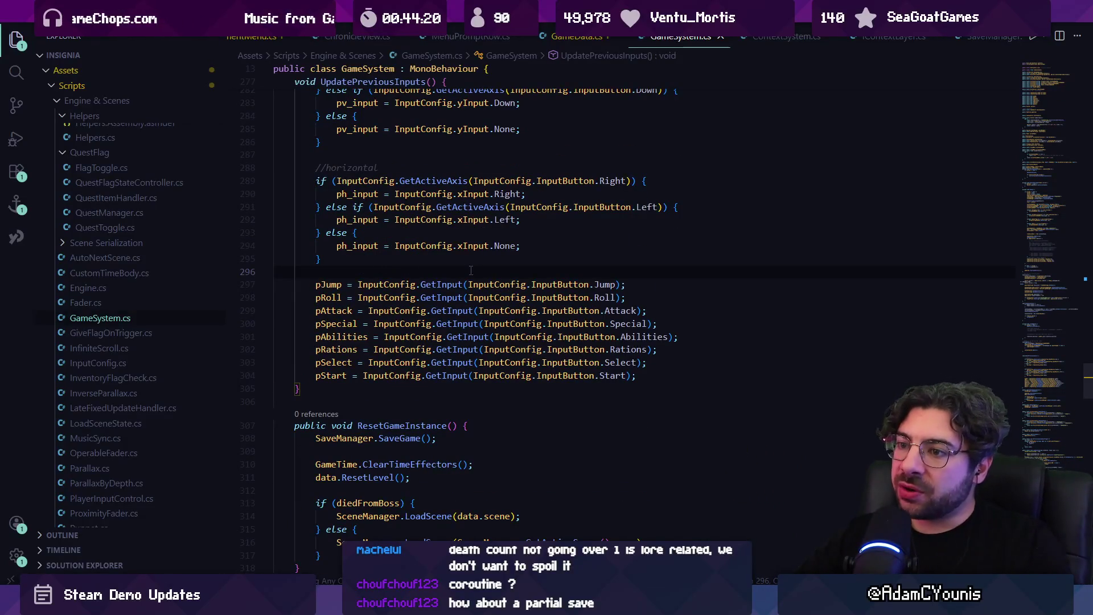
pyautogui.click(534, 261)
pyautogui.hotkey('ctrl', 'p')
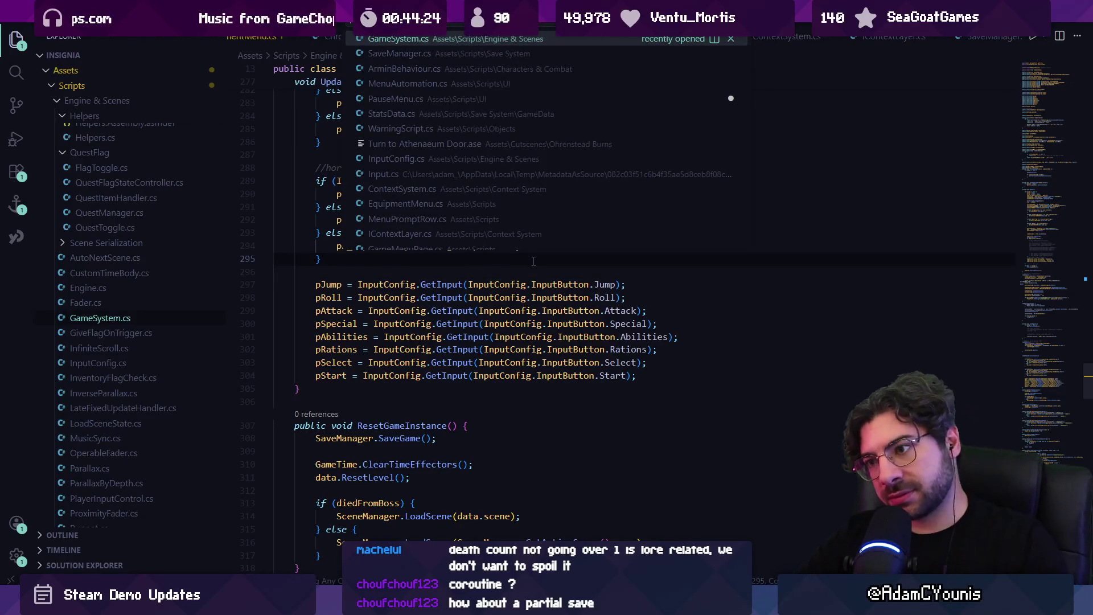
pyautogui.press('Escape')
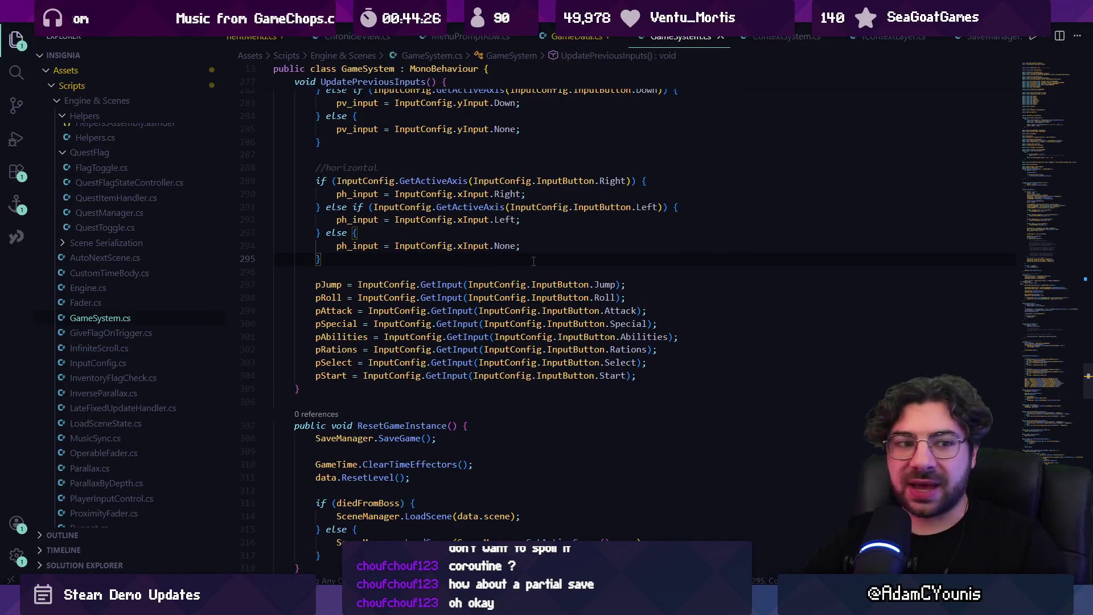
pyautogui.hotkey('ctrl', 'p')
pyautogui.write('armin')
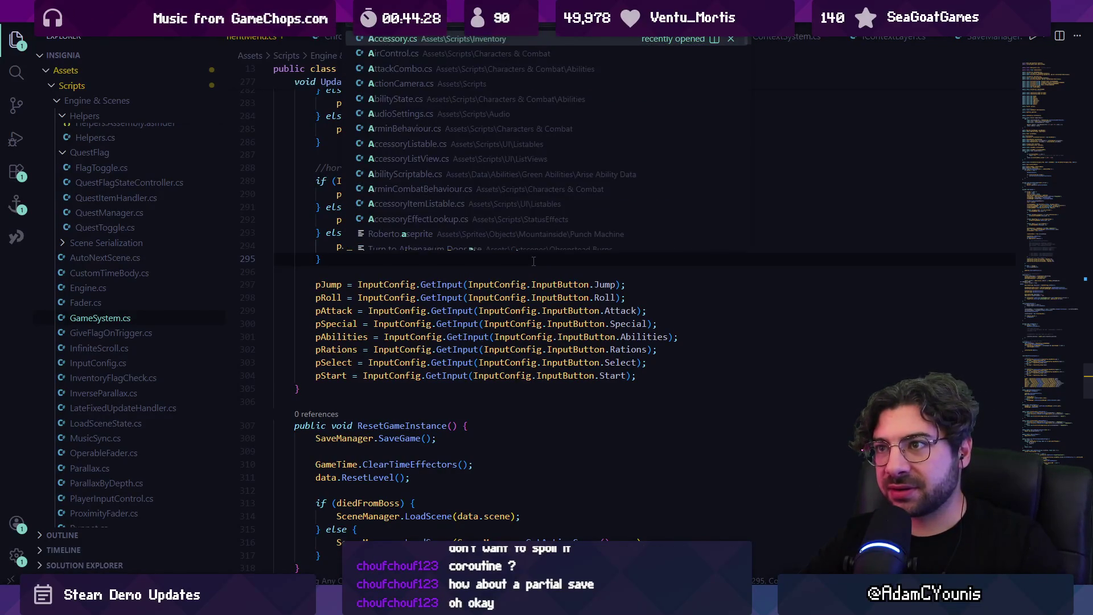
pyautogui.press('Return')
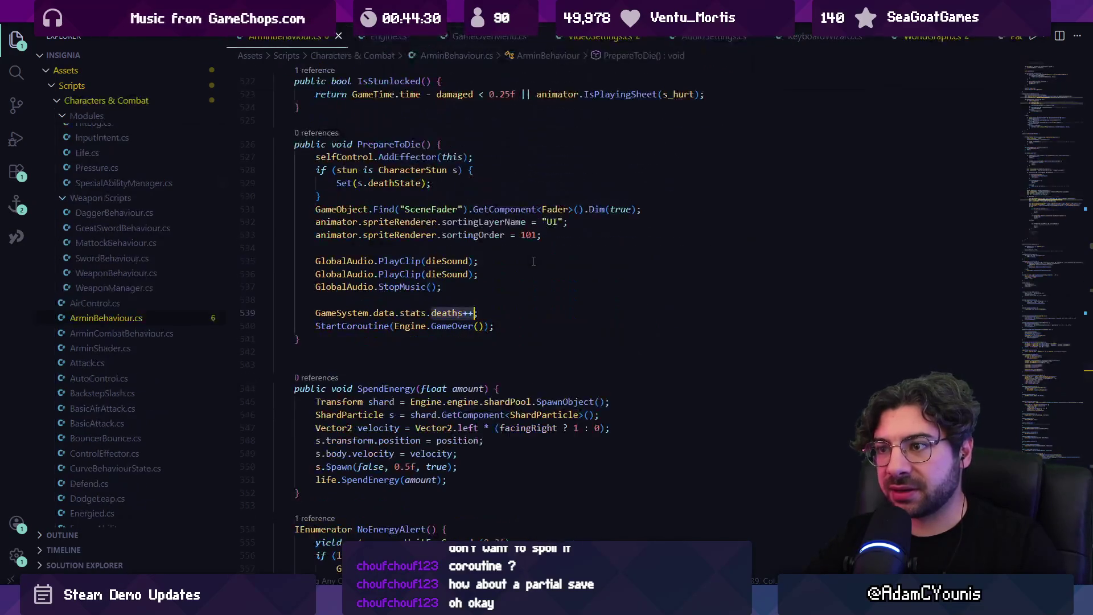
# Insert an empty line after deaths++ in PrepareToDie, dismissing the suggested SaveGame call
pyautogui.press('Down')
pyautogui.press('Down')
pyautogui.press('Down')
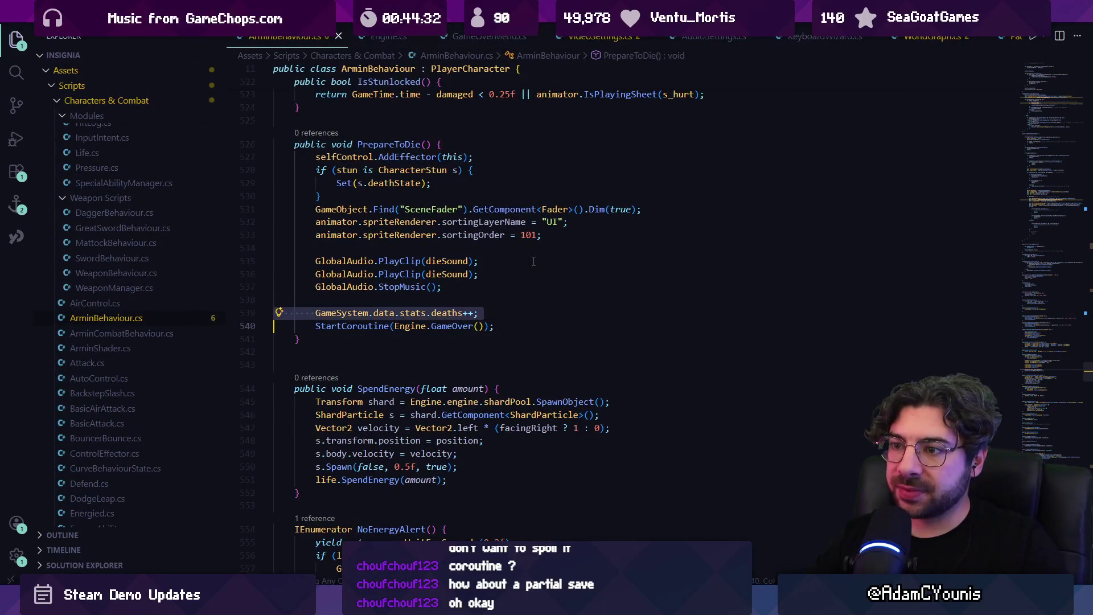
pyautogui.hotkey('ctrl', 'shift', 'Return')
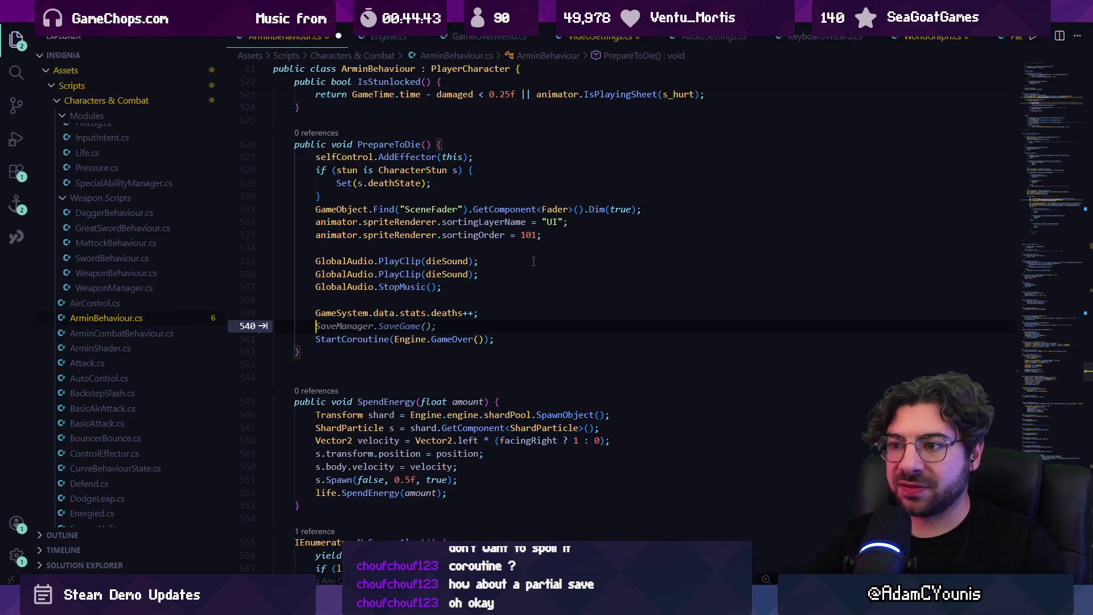
pyautogui.press('Escape')
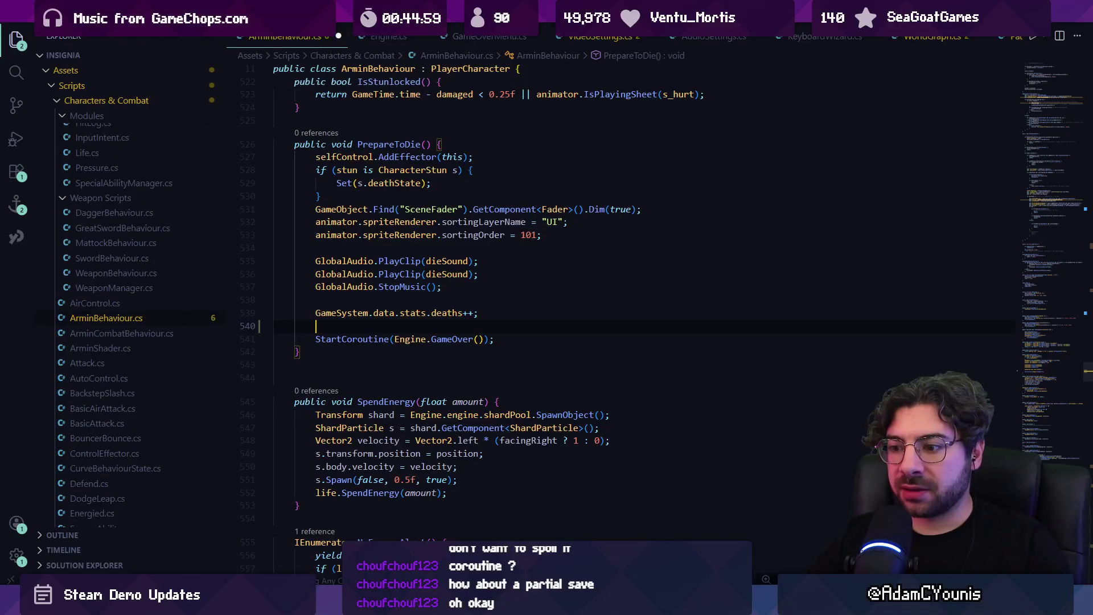
pyautogui.hotkey('alt', 'Tab')
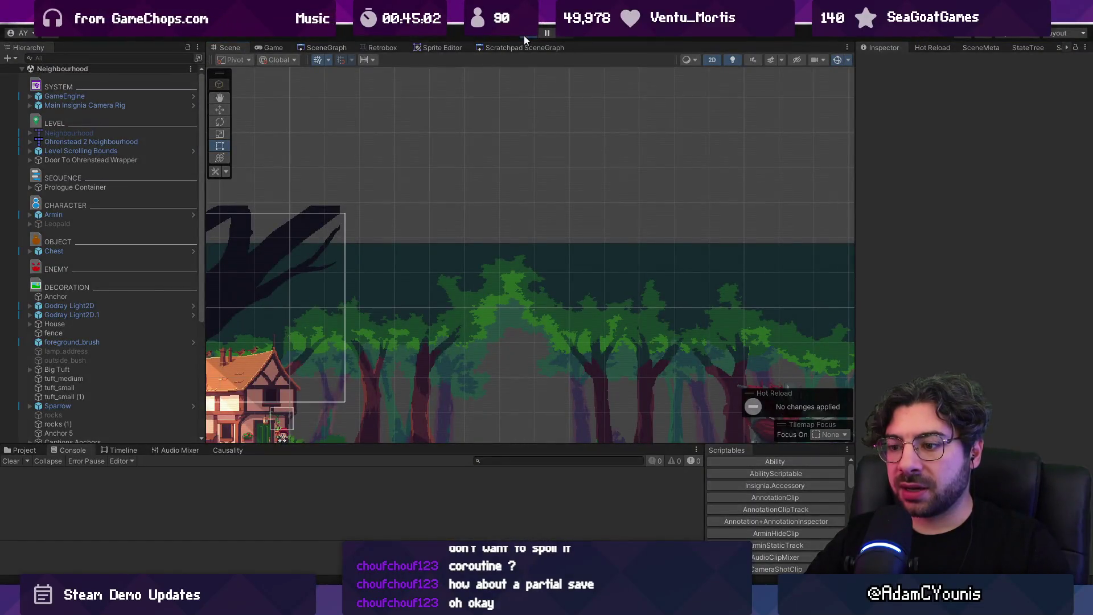
# Play the game, kill Armin from the Inspector, reload the checkpoint, and see the journal still shows 0 deaths
pyautogui.click(524, 35)
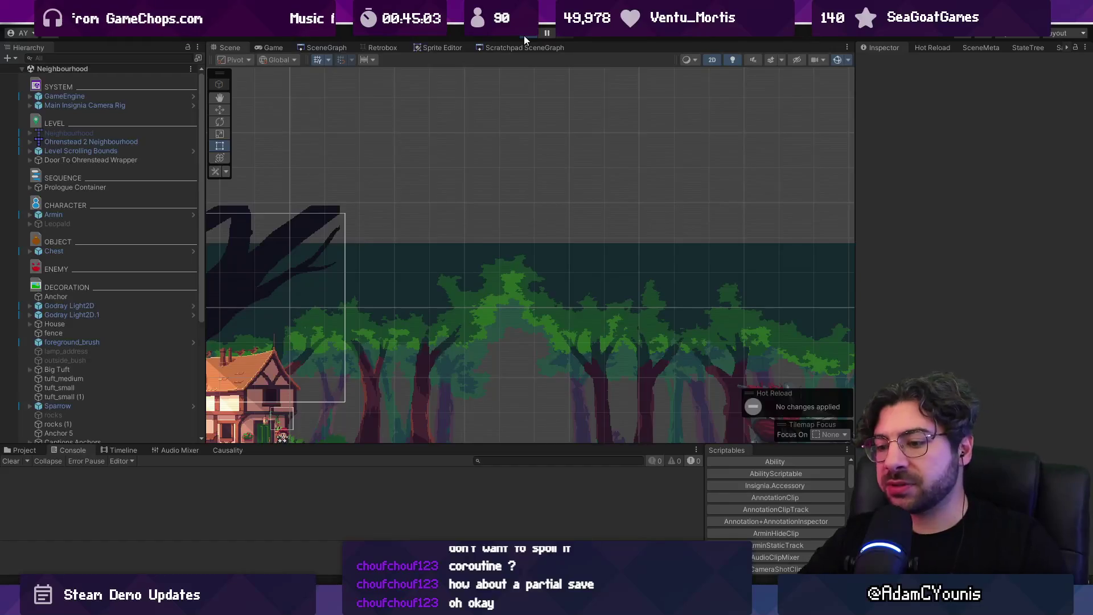
pyautogui.press('Escape')
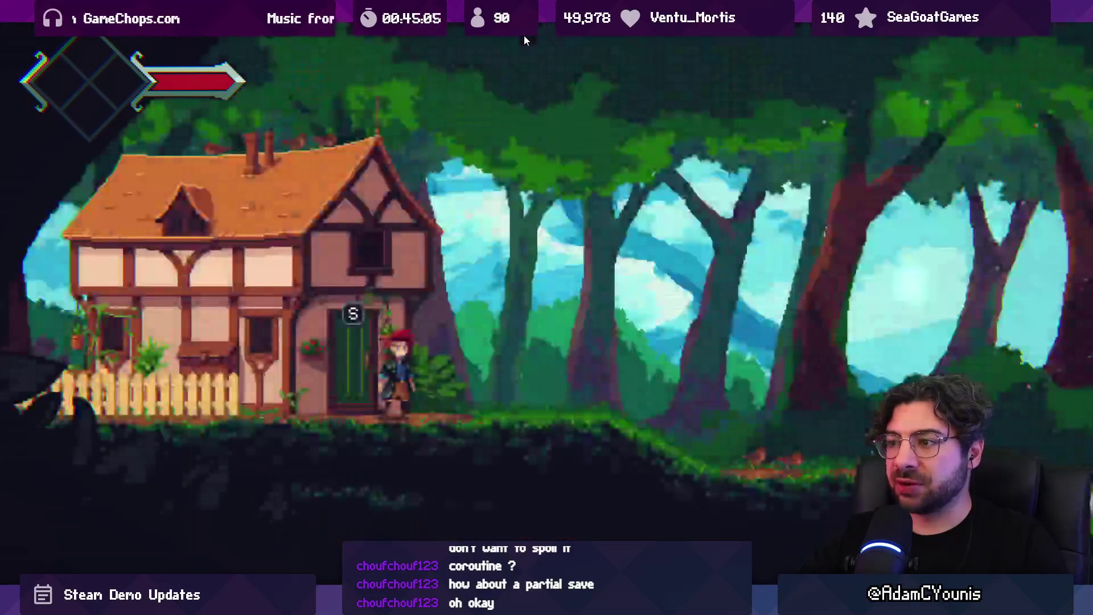
pyautogui.hotkey('shift', 'space')
pyautogui.click(143, 205)
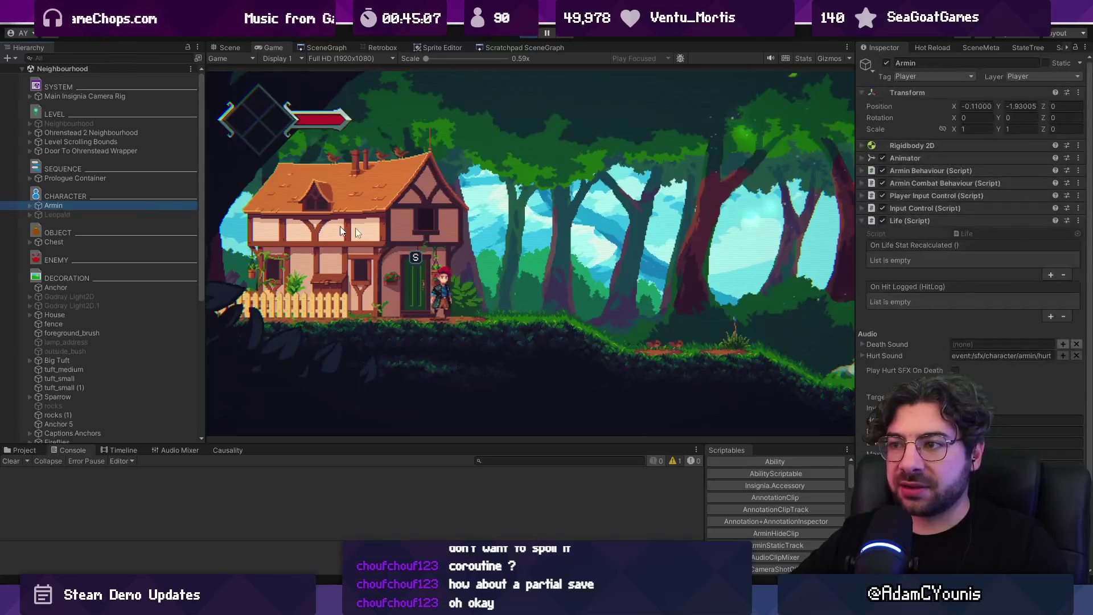
pyautogui.press('Return')
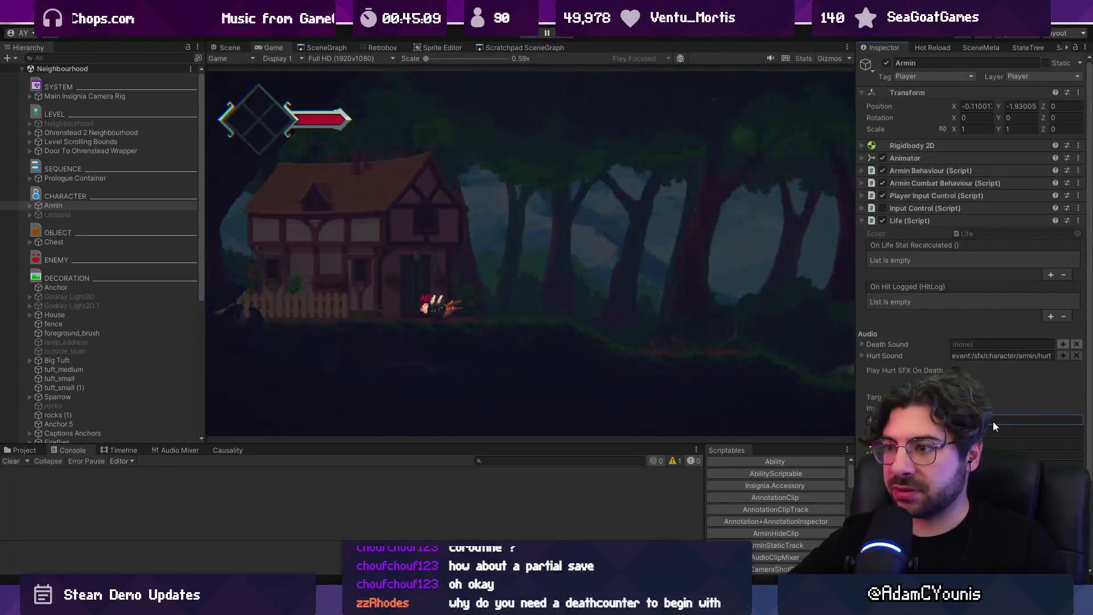
pyautogui.click(651, 262)
pyautogui.press('z')
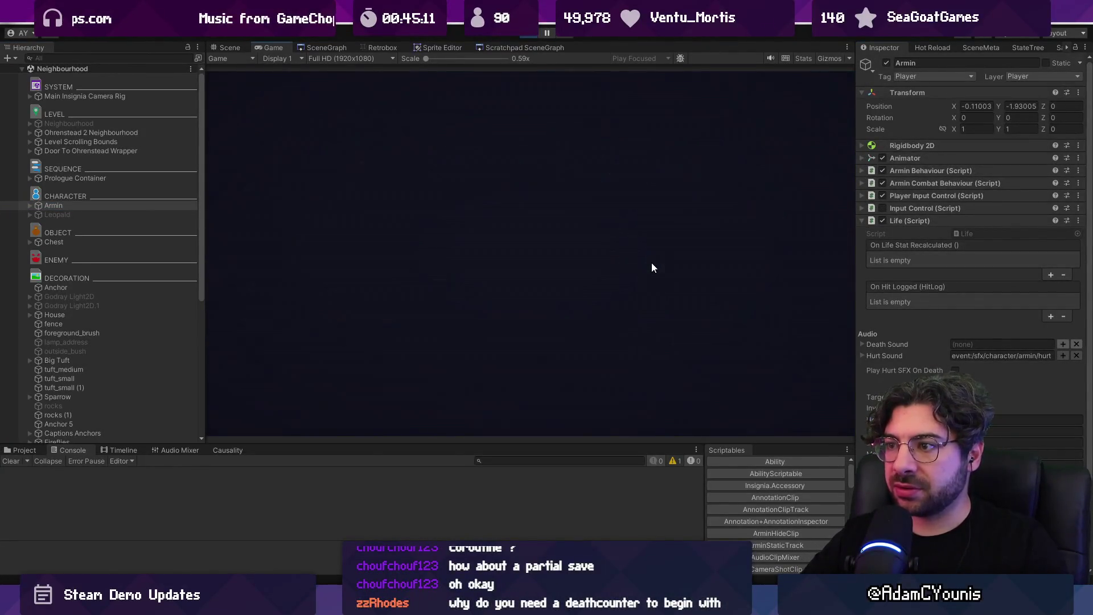
pyautogui.press('Escape')
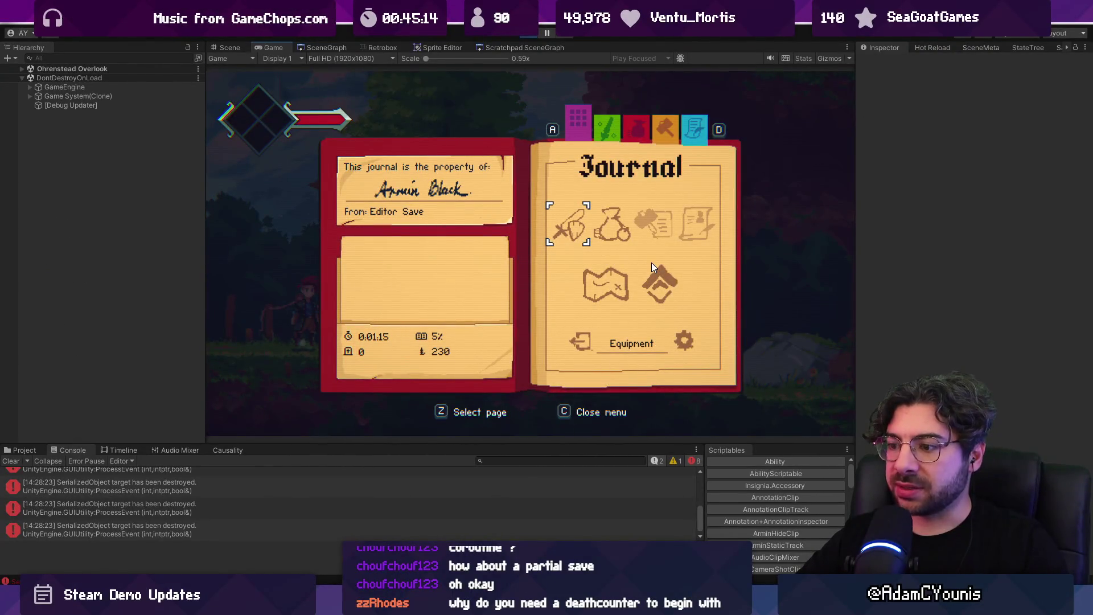
pyautogui.hotkey('alt', 'Tab')
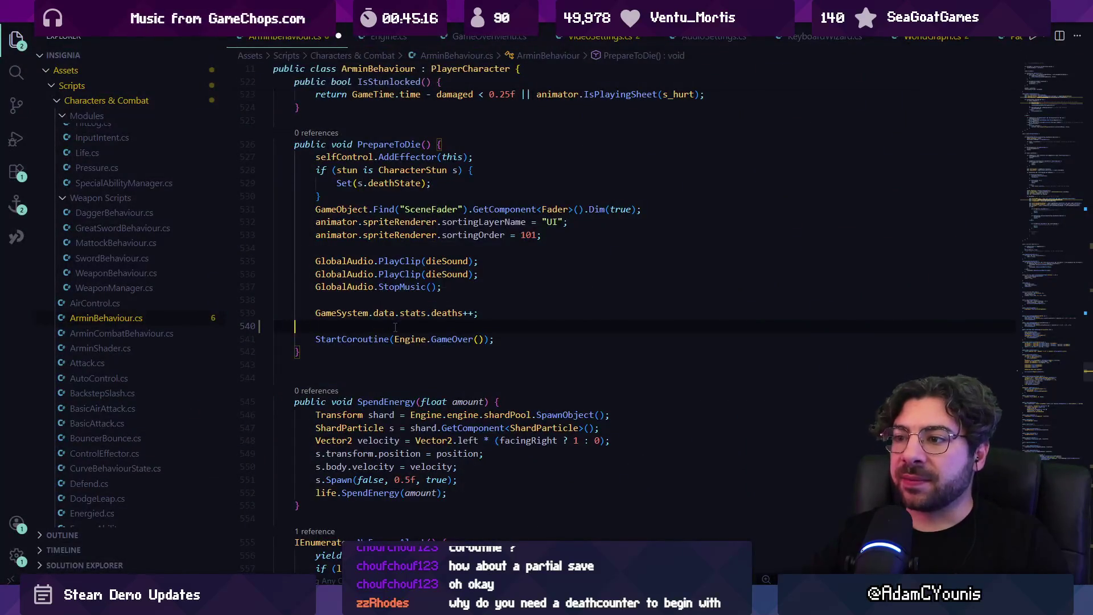
# Copy the deaths++ line 539 from ArminBehaviour.cs and open GameOverMenu.cs
pyautogui.tripleClick(386, 316)
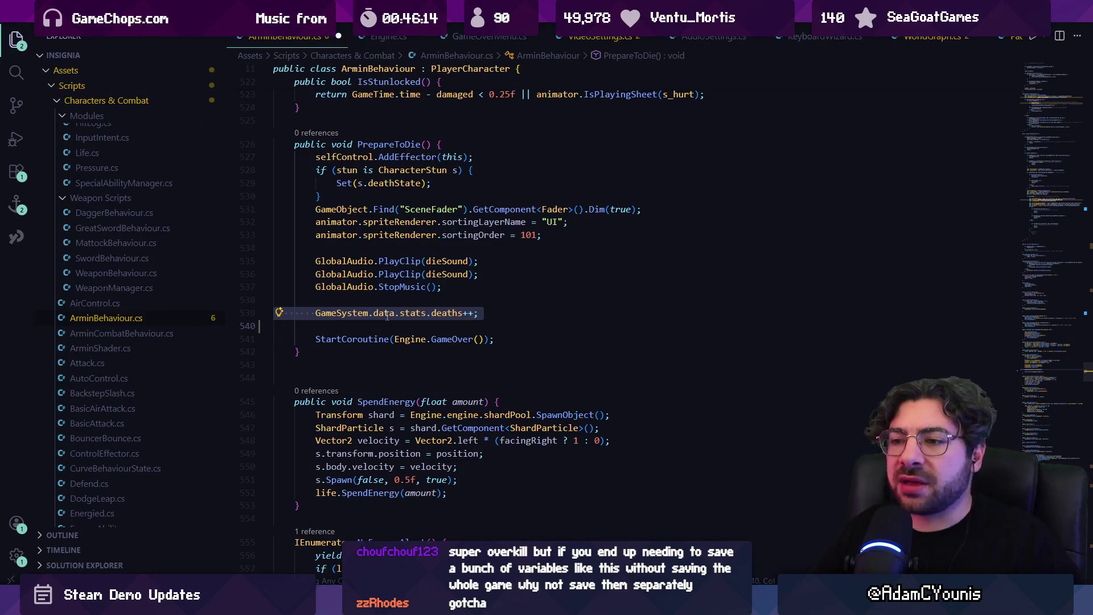
pyautogui.press('Escape')
pyautogui.hotkey('shift', 'Up')
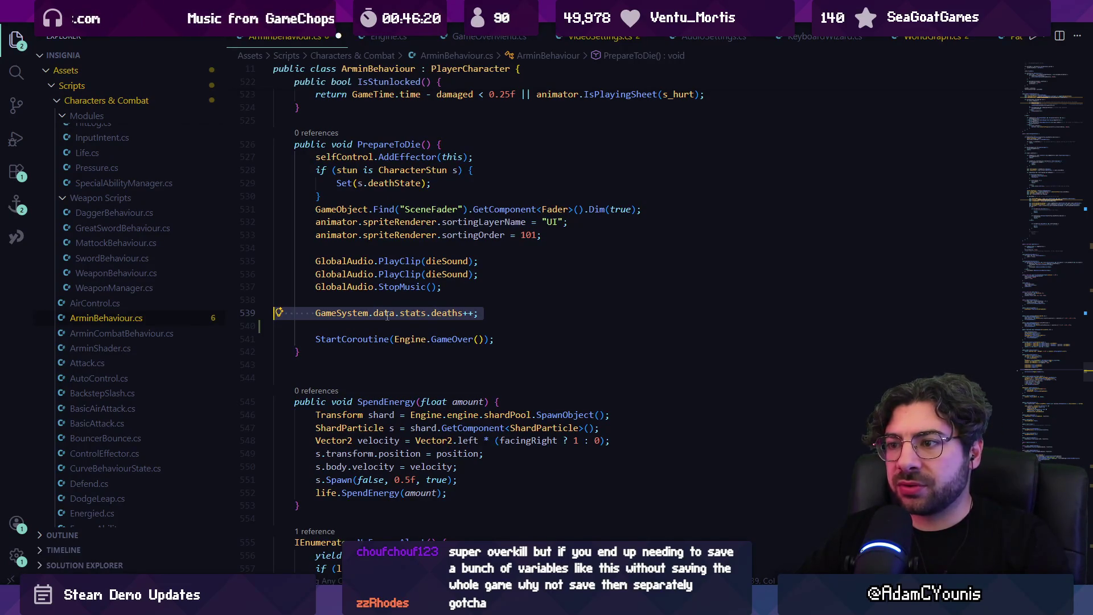
pyautogui.hotkey('ctrl', 'p')
pyautogui.write('gameover')
pyautogui.press('Return')
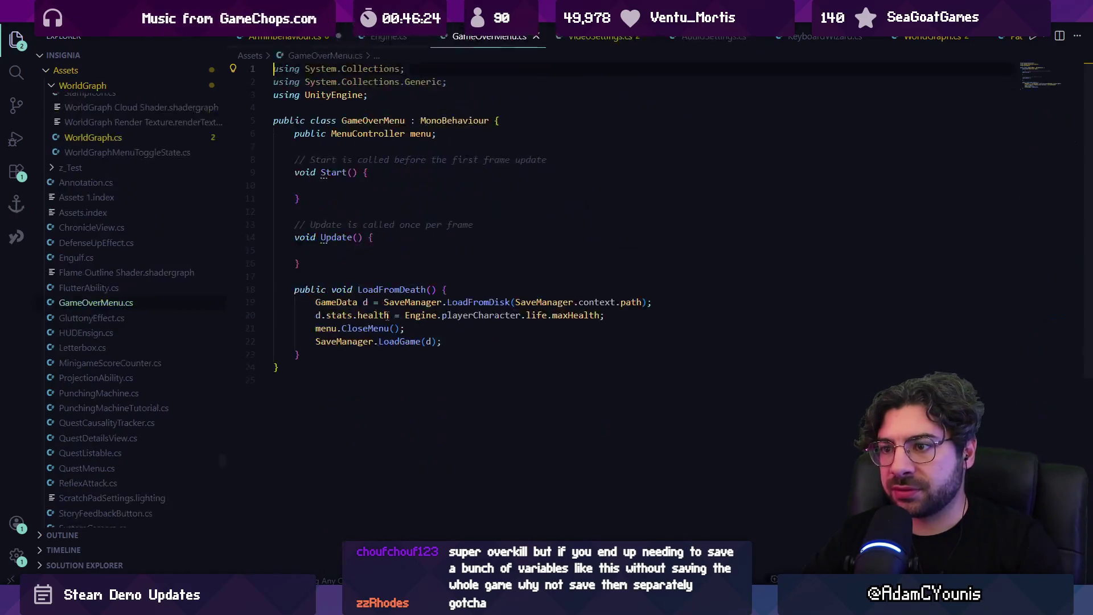
# Add deaths++ and SaveManager.SaveGame(); after LoadGame(d), save, and remove deaths++ from PrepareToDie
pyautogui.click(459, 371)
pyautogui.click(420, 386)
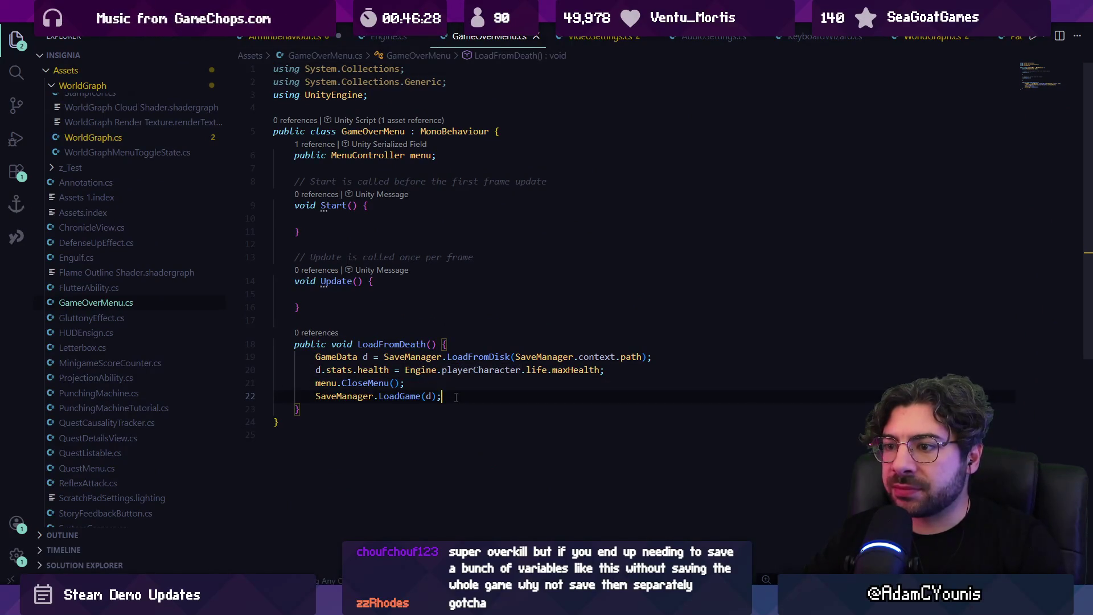
pyautogui.press('Return')
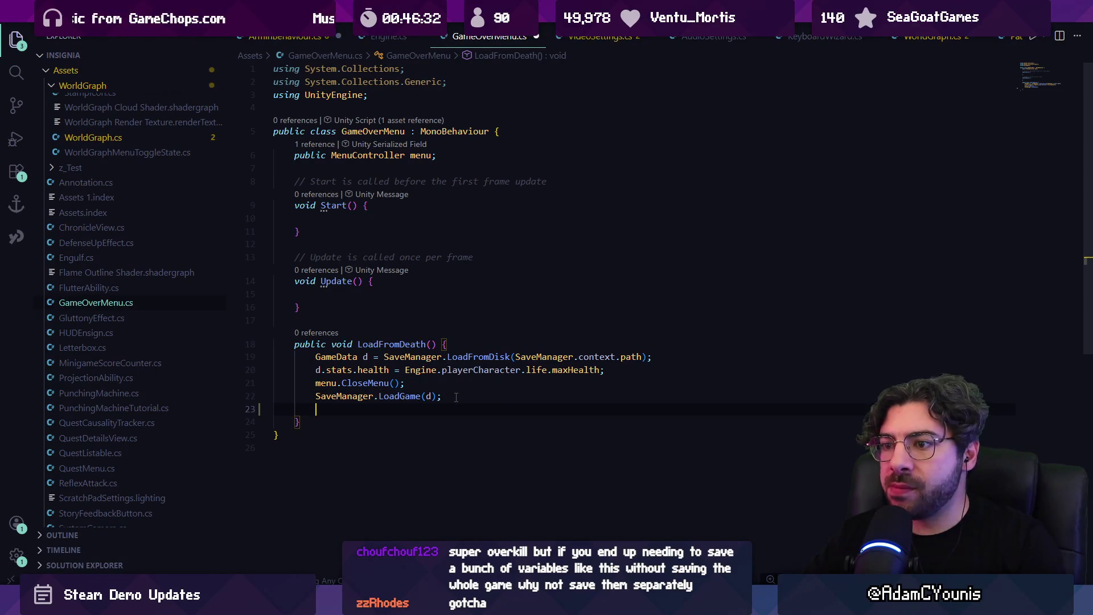
pyautogui.press('Tab')
pyautogui.press('Return')
pyautogui.write('SaveManager.SaveGame();')
pyautogui.hotkey('ctrl', 's')
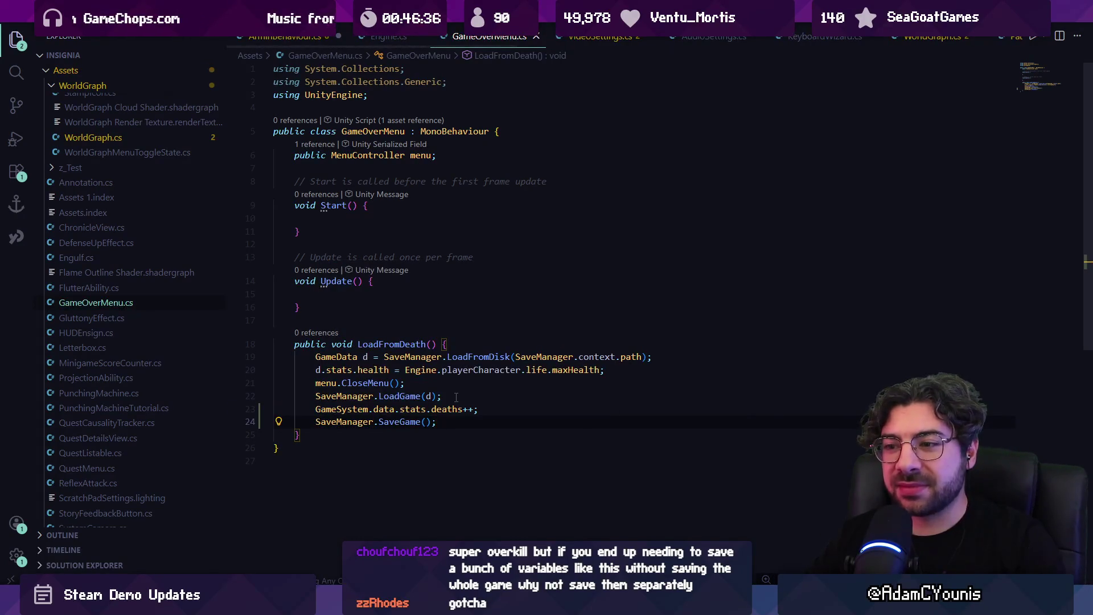
pyautogui.hotkey('ctrl', 'Tab')
pyautogui.hotkey('ctrl', 'z')
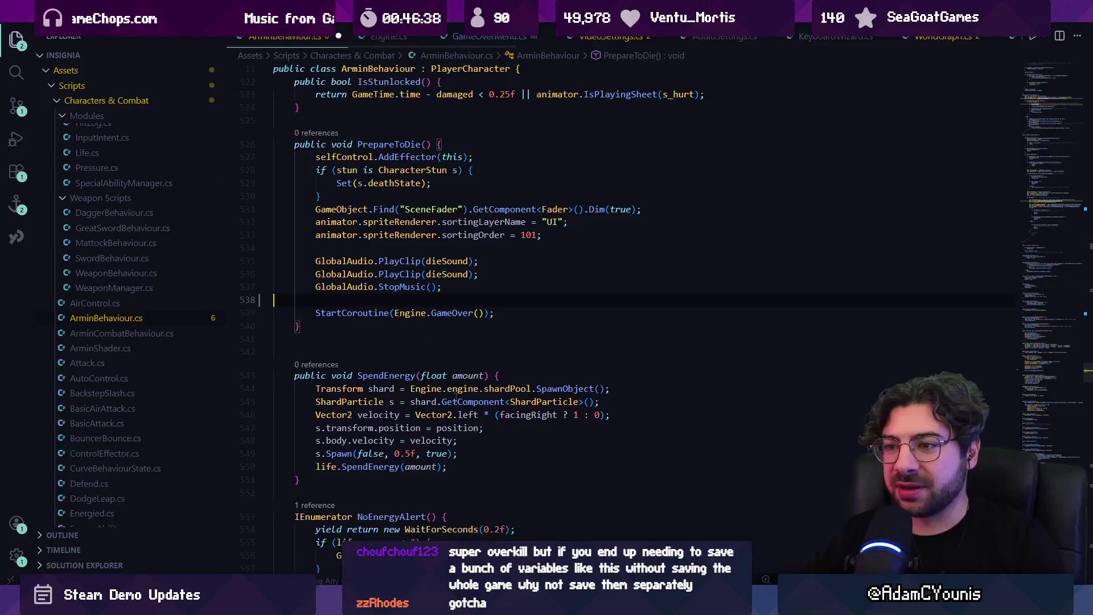
pyautogui.hotkey('alt', 'Tab')
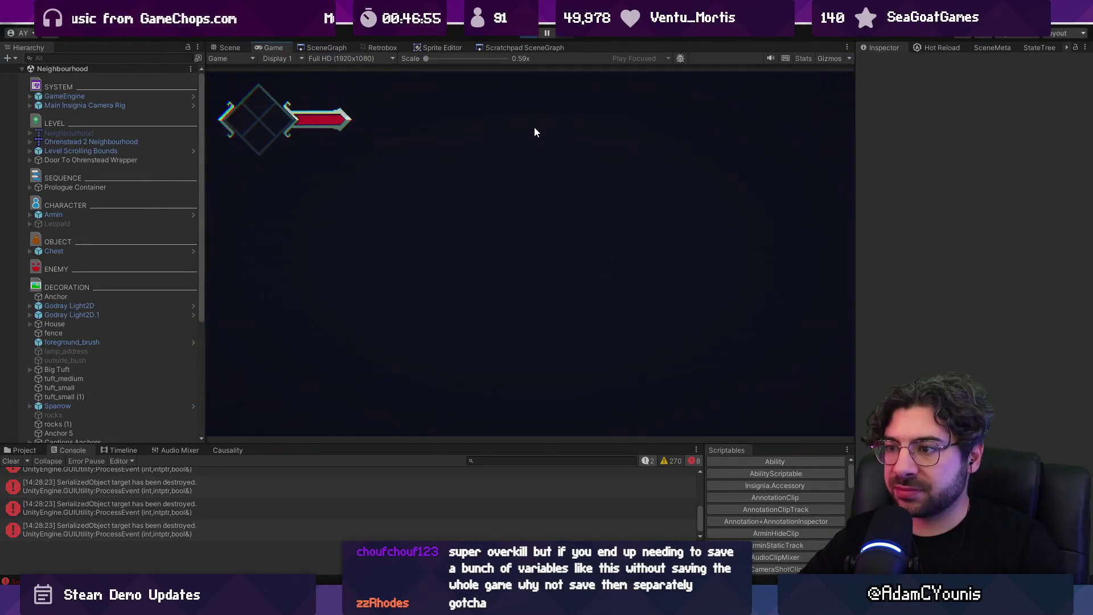
# Kill Armin from the Inspector, reload the checkpoint, and check the journal's death count
pyautogui.press('Left')
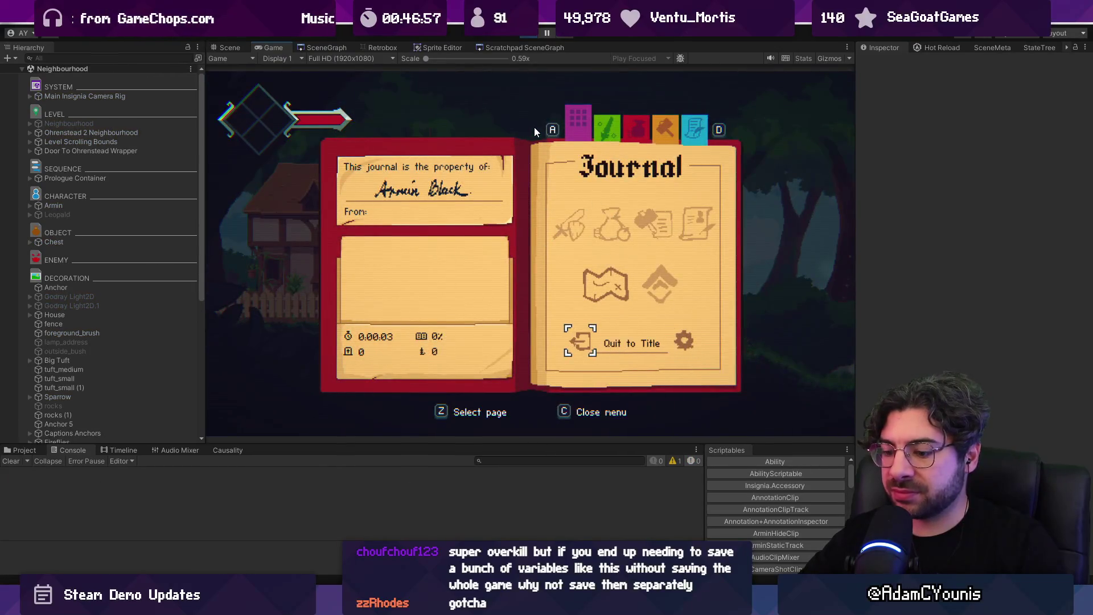
pyautogui.press('c')
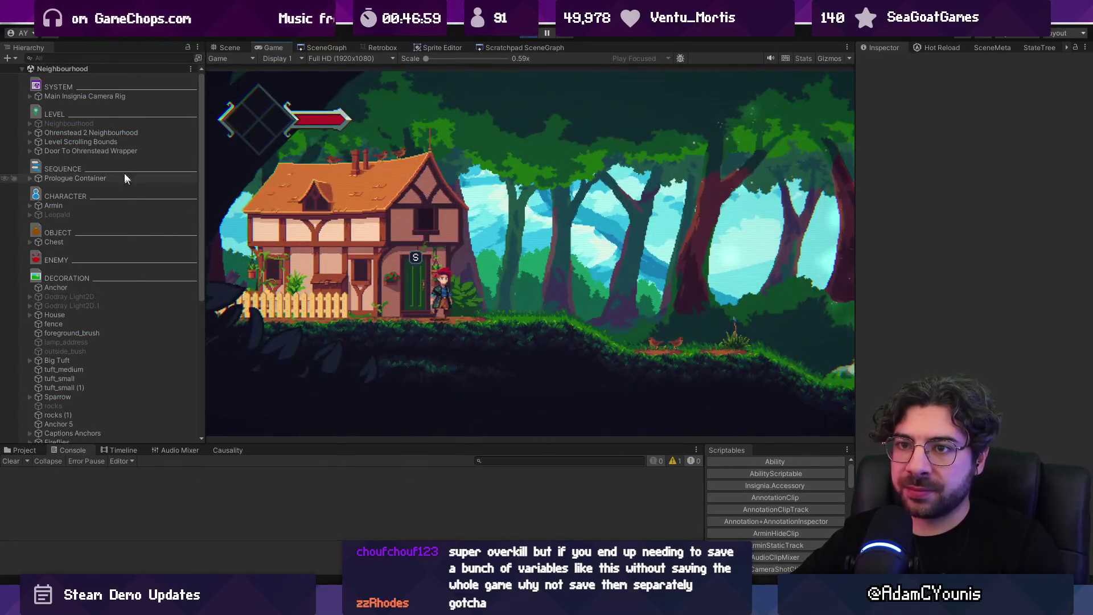
pyautogui.click(107, 205)
pyautogui.click(968, 420)
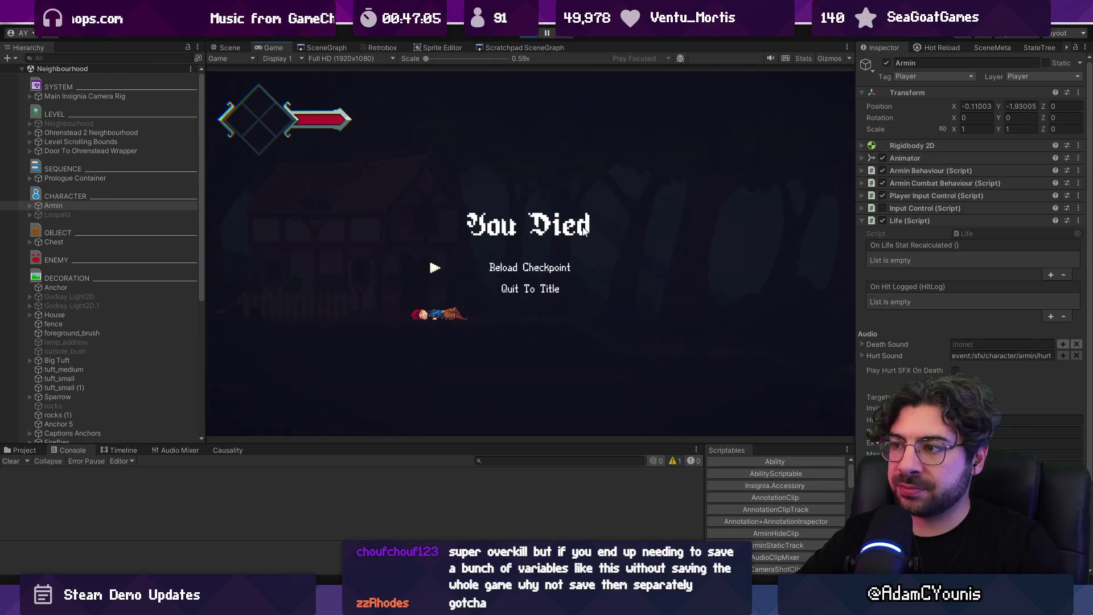
pyautogui.press('z')
pyautogui.press('Escape')
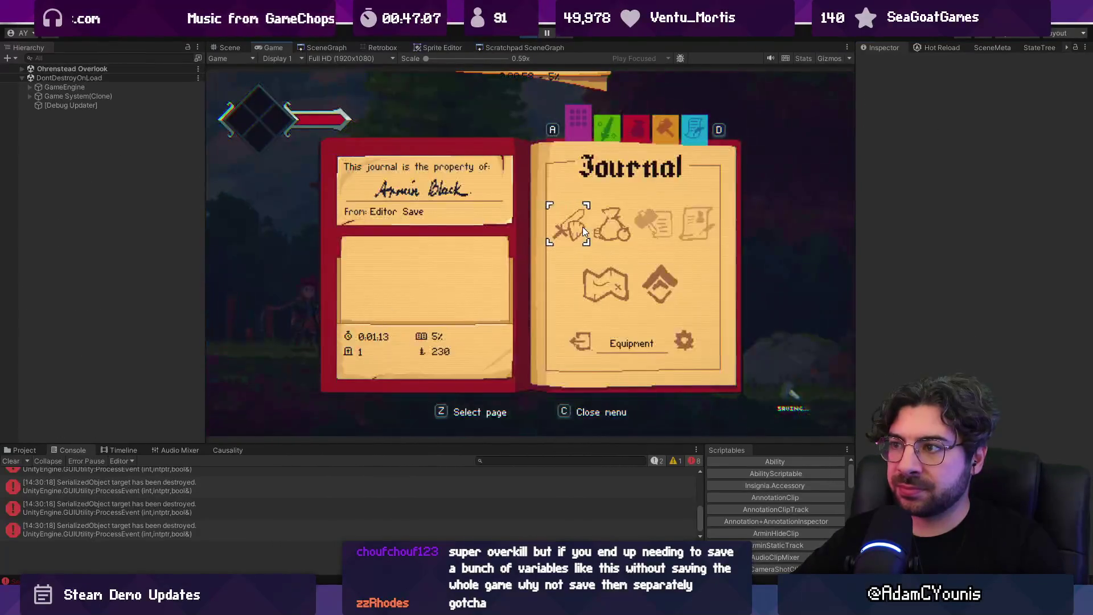
pyautogui.press('c')
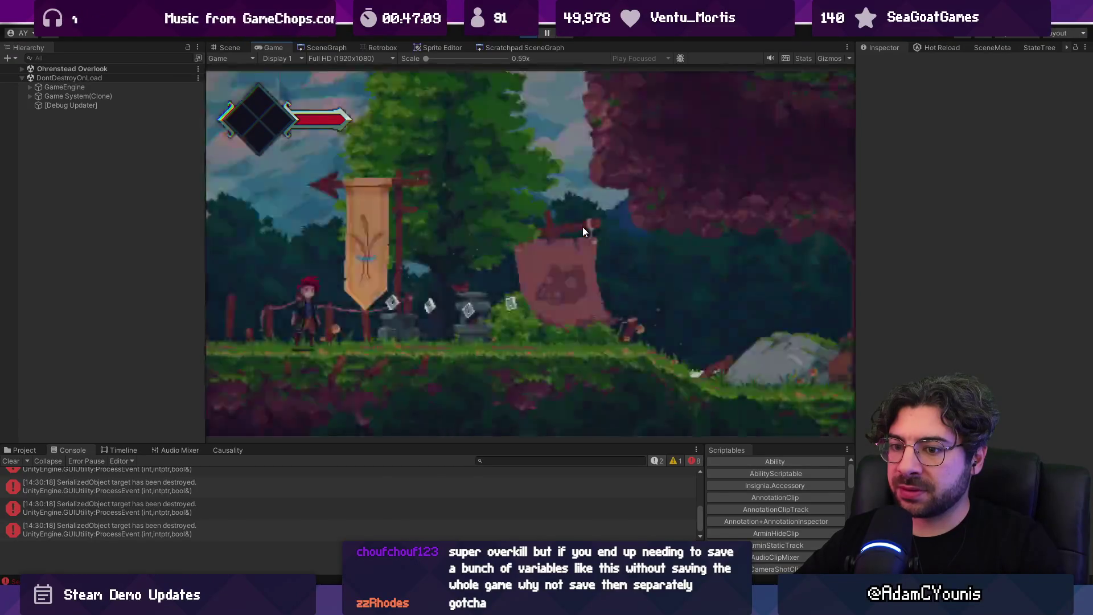
pyautogui.press('Escape')
pyautogui.press('c')
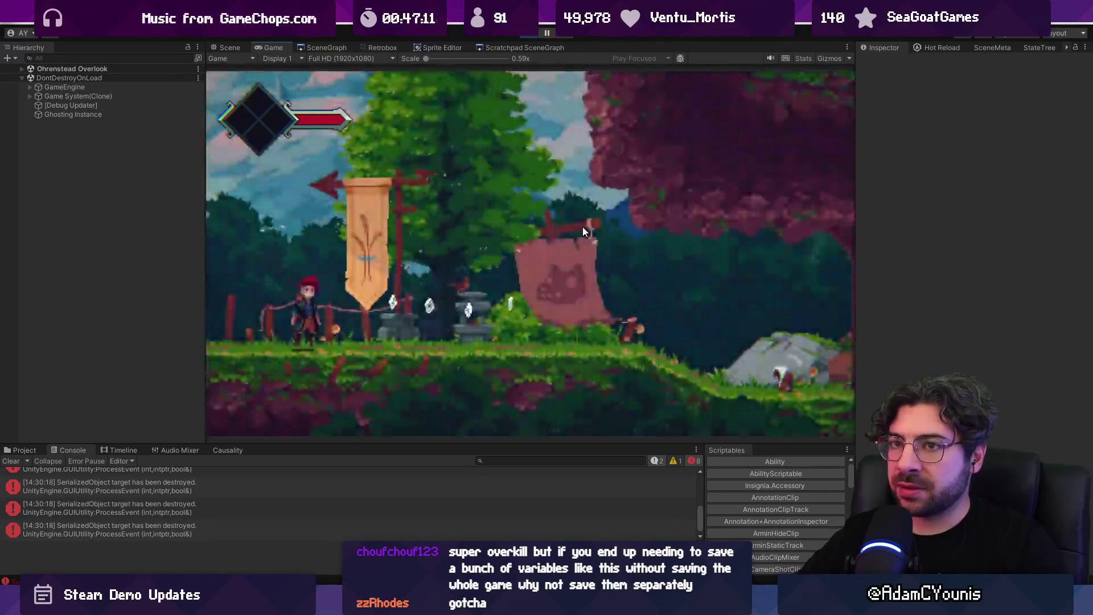
# Repeat the death test with Armin in the Ohrenstead Overlook scene and recheck the journal
pyautogui.click(22, 68)
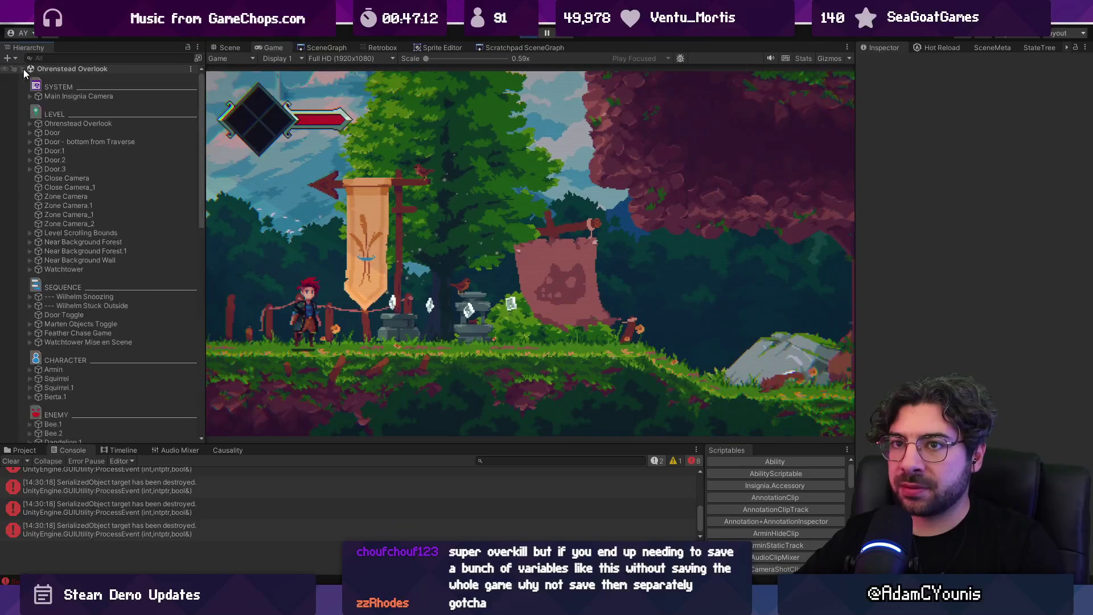
pyautogui.click(63, 370)
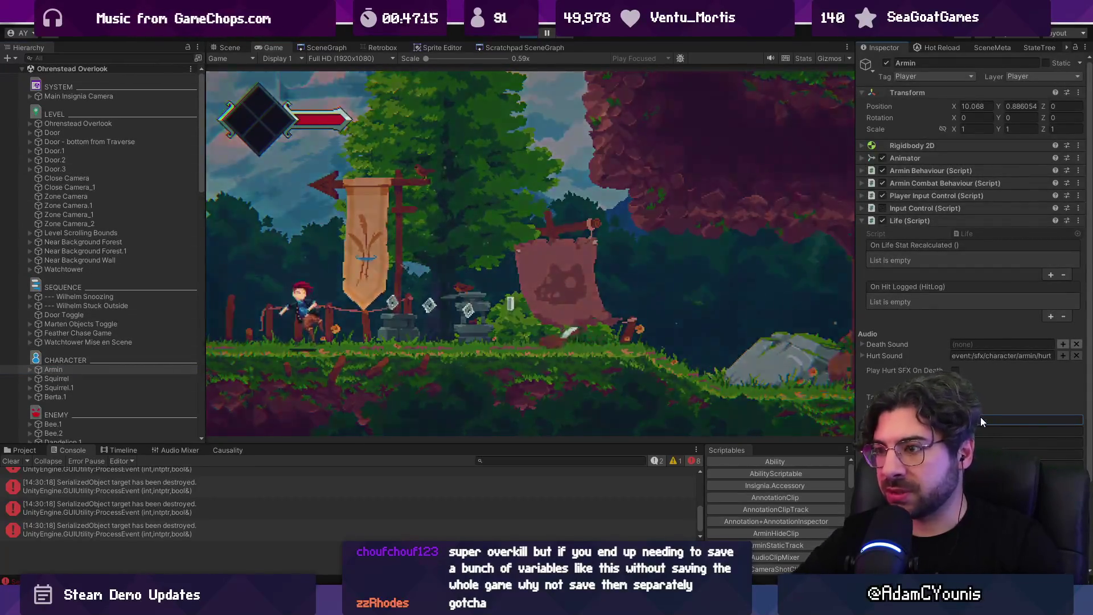
pyautogui.click(982, 421)
pyautogui.press('z')
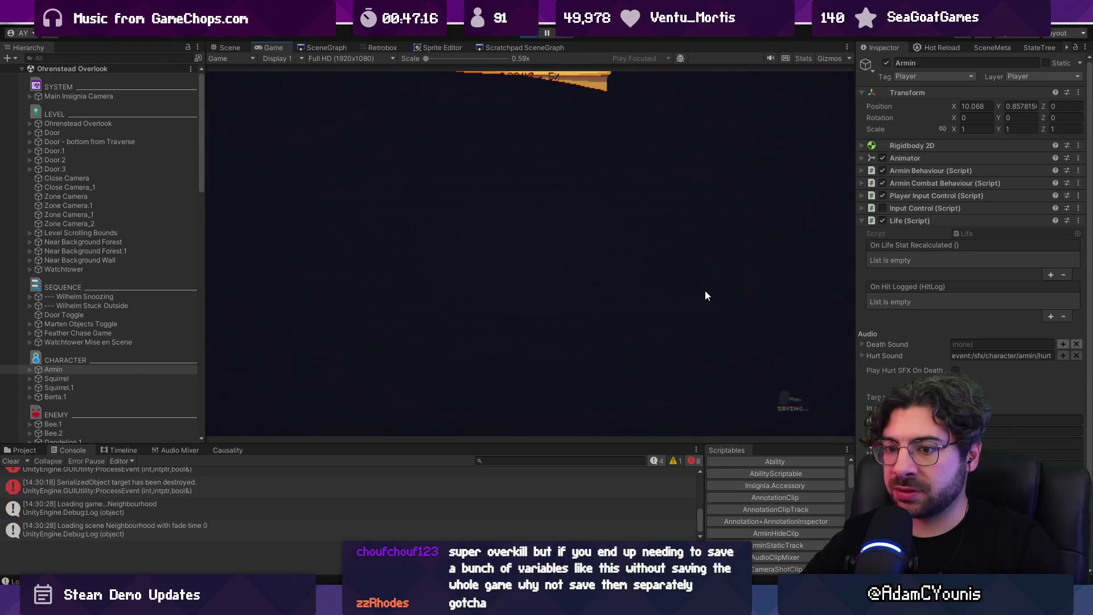
pyautogui.press('c')
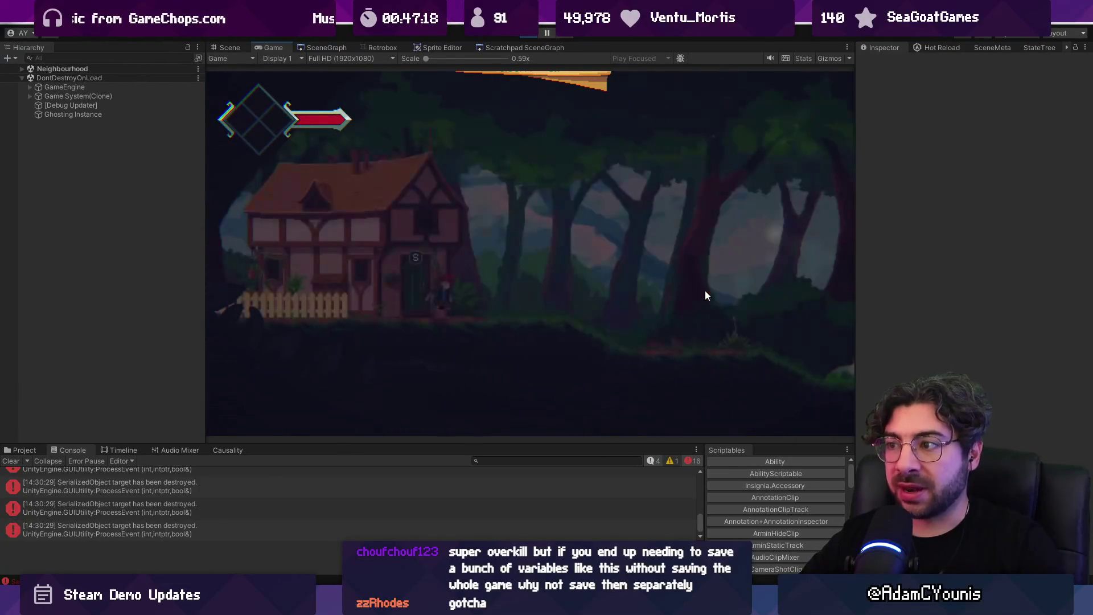
pyautogui.press('Escape')
pyautogui.press('c')
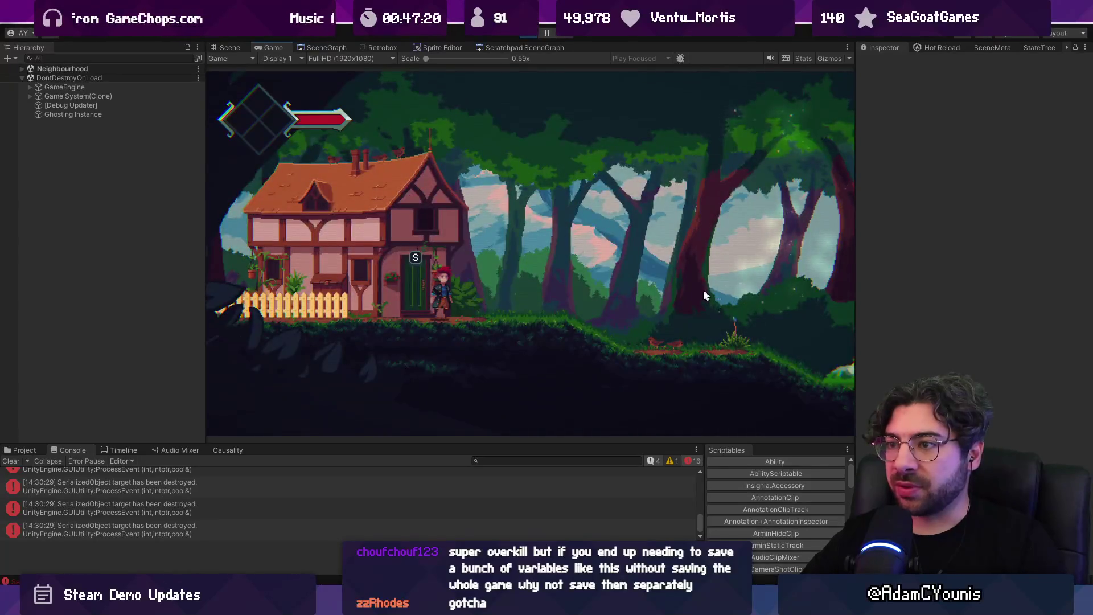
# Walk Armin into the house, kill and reload him in Armins House, then open the journal
pyautogui.press('s')
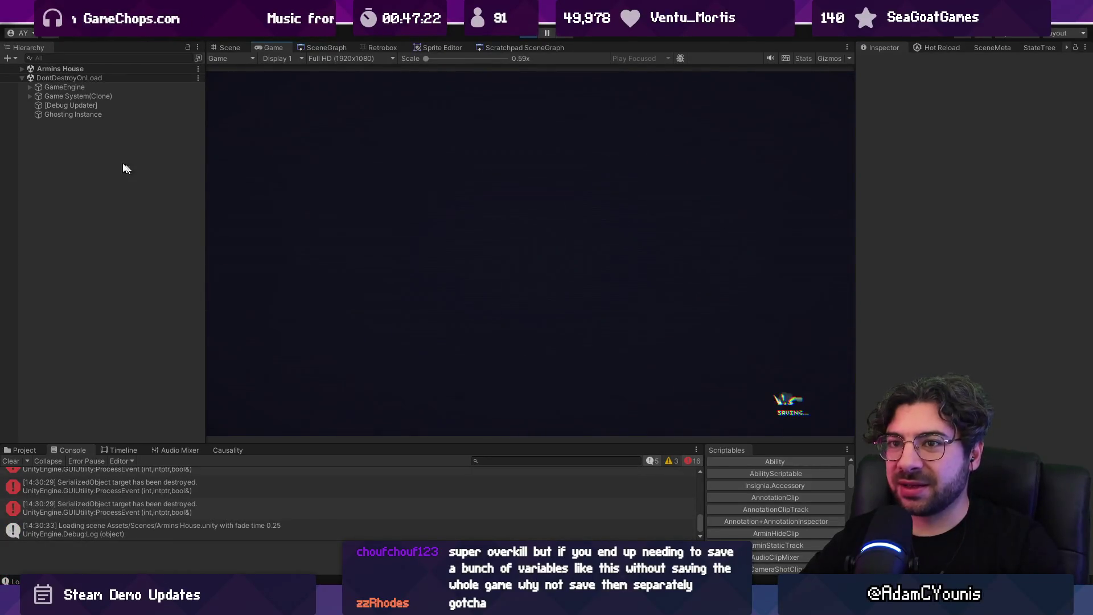
pyautogui.click(23, 69)
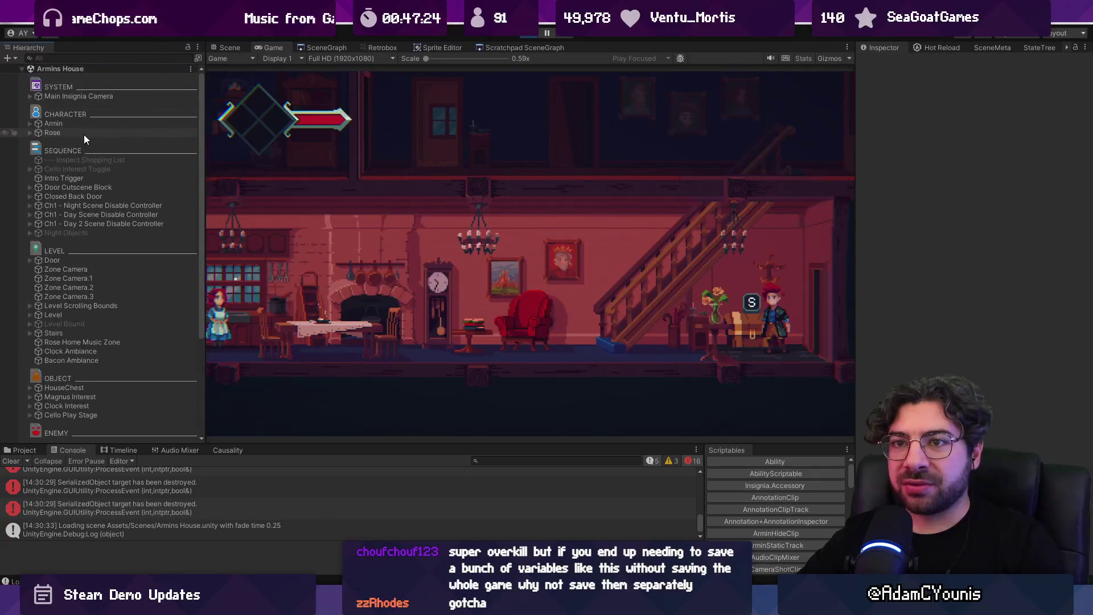
pyautogui.click(54, 124)
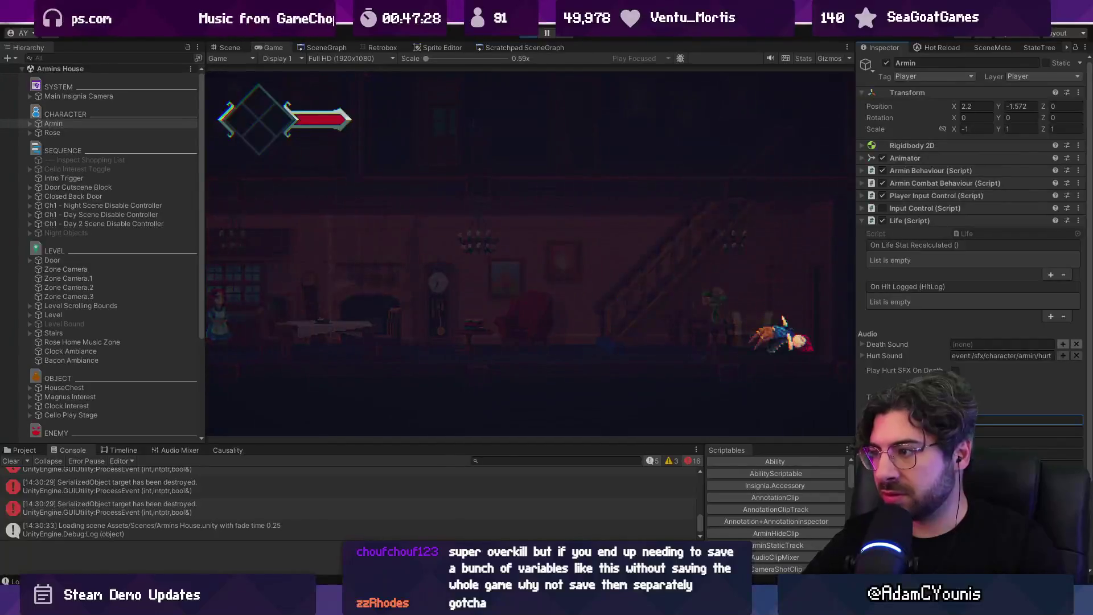
pyautogui.press('Return')
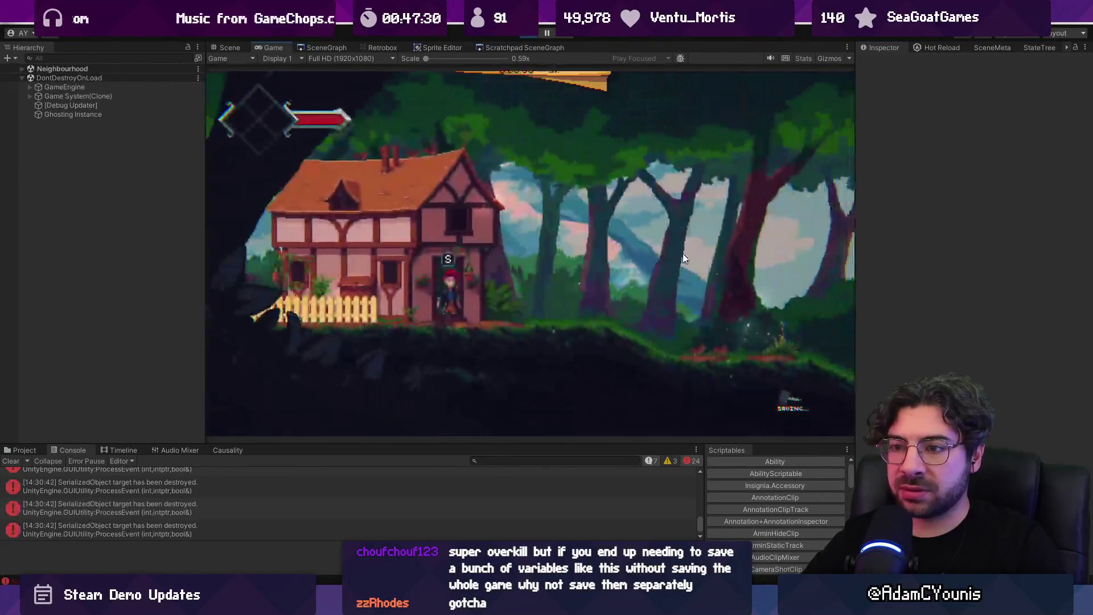
pyautogui.press('Escape')
pyautogui.press('Escape')
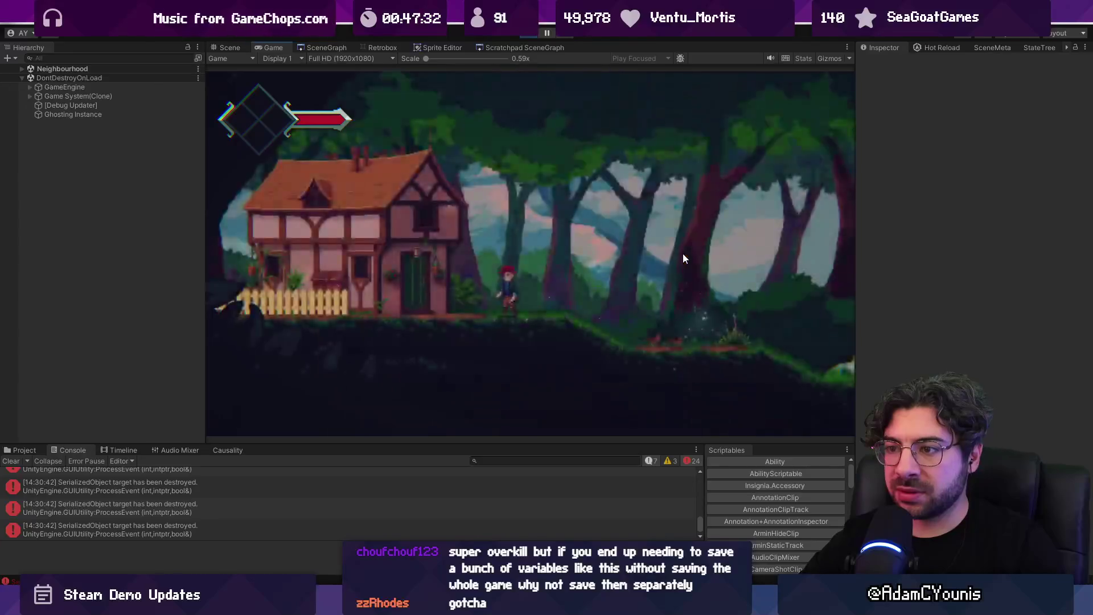
# Run the character between the cottage and the forest while toggling the maximized Game view
pyautogui.press('d')
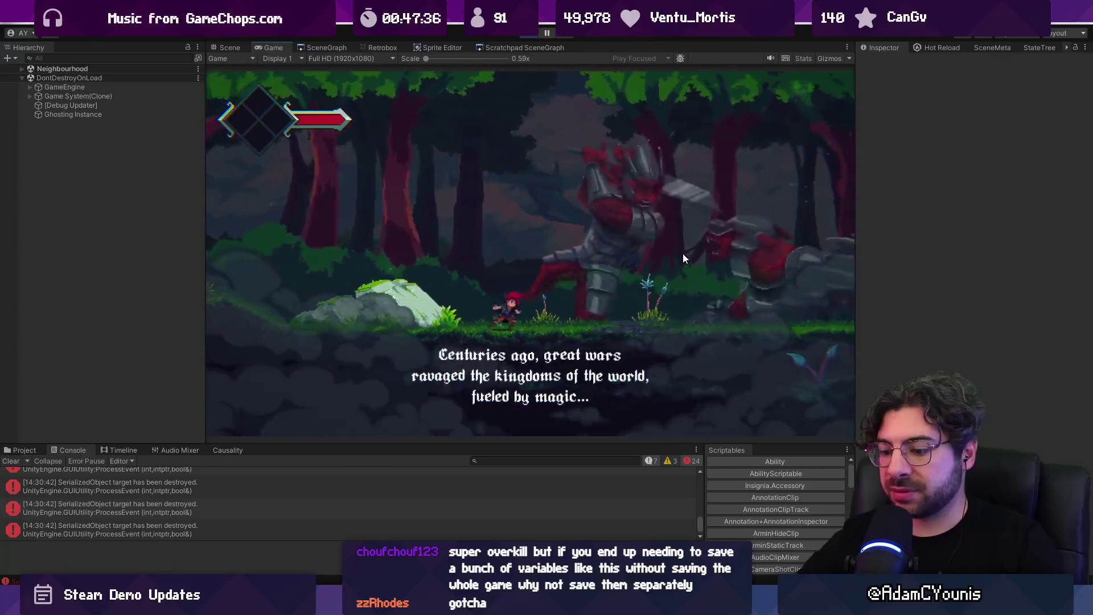
pyautogui.hotkey('shift', 'space')
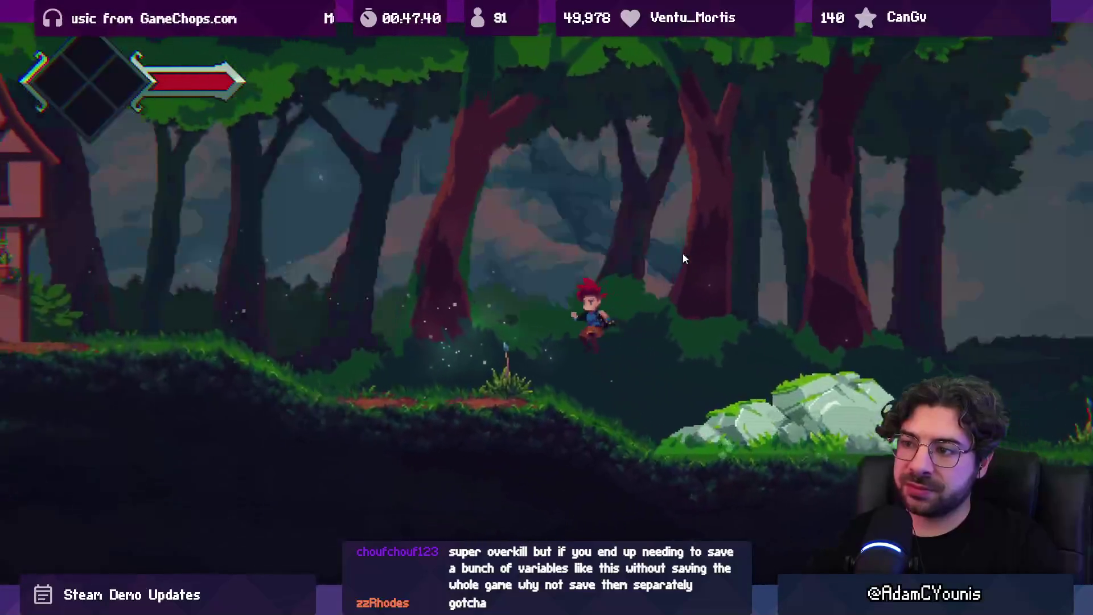
pyautogui.press('Left')
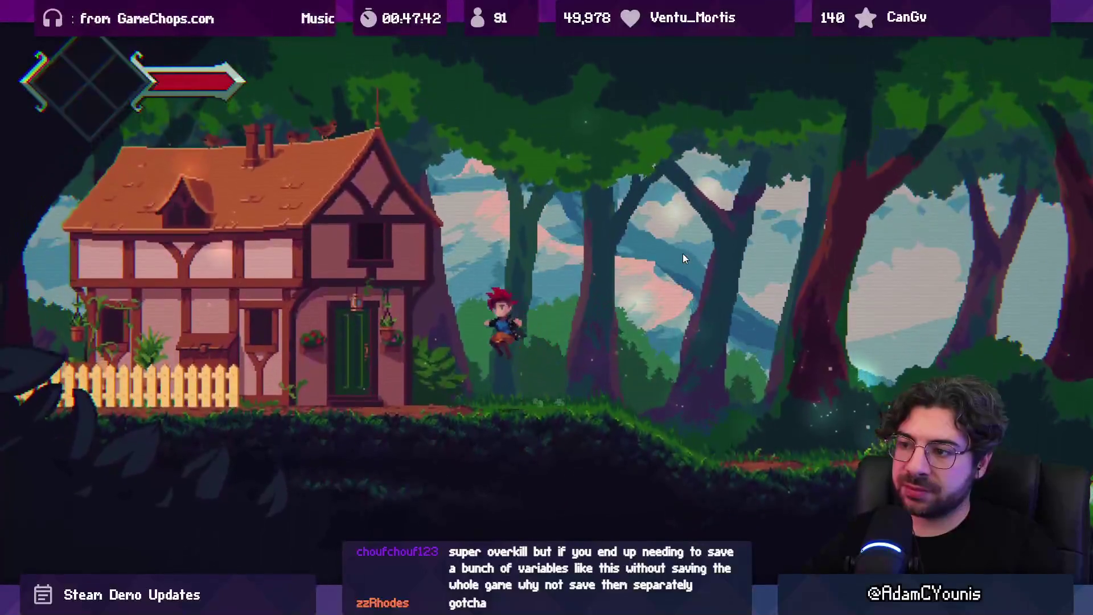
pyautogui.hotkey('shift', 'space')
pyautogui.press('Right')
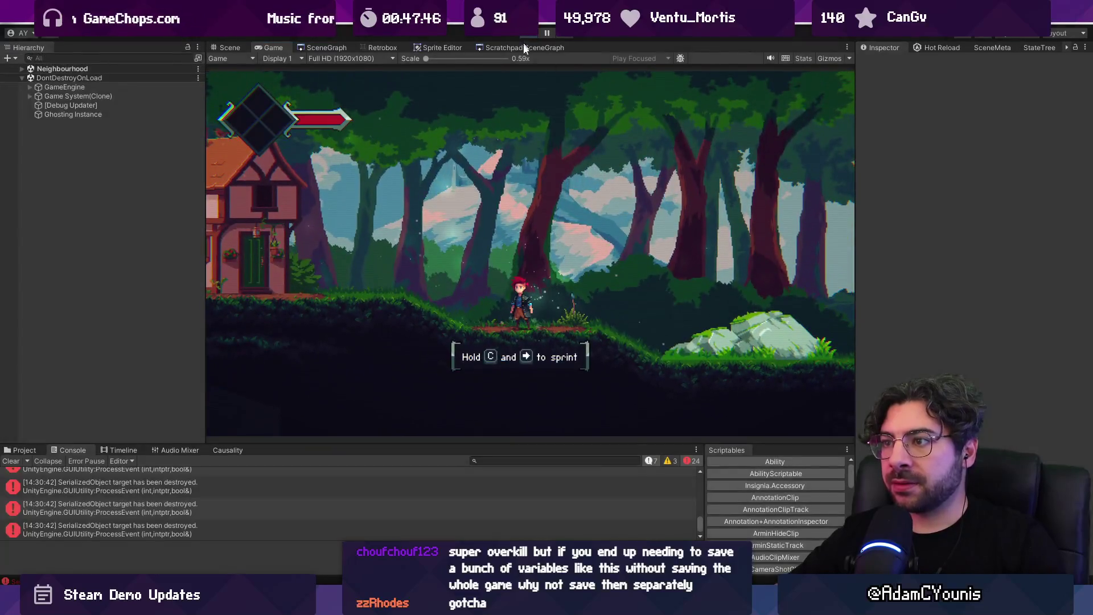
# Stop the playtest, read through the logged errors, and clear the Console
pyautogui.click(524, 43)
pyautogui.scroll(10, 237, 484)
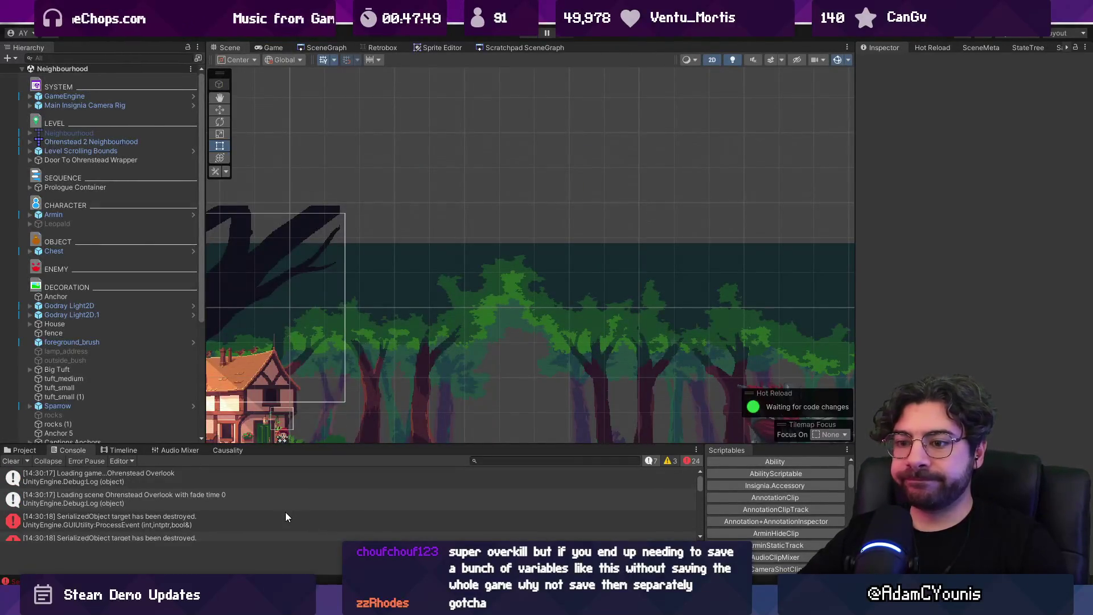
pyautogui.click(285, 511)
pyautogui.press('Down')
pyautogui.press('Down')
pyautogui.press('Down')
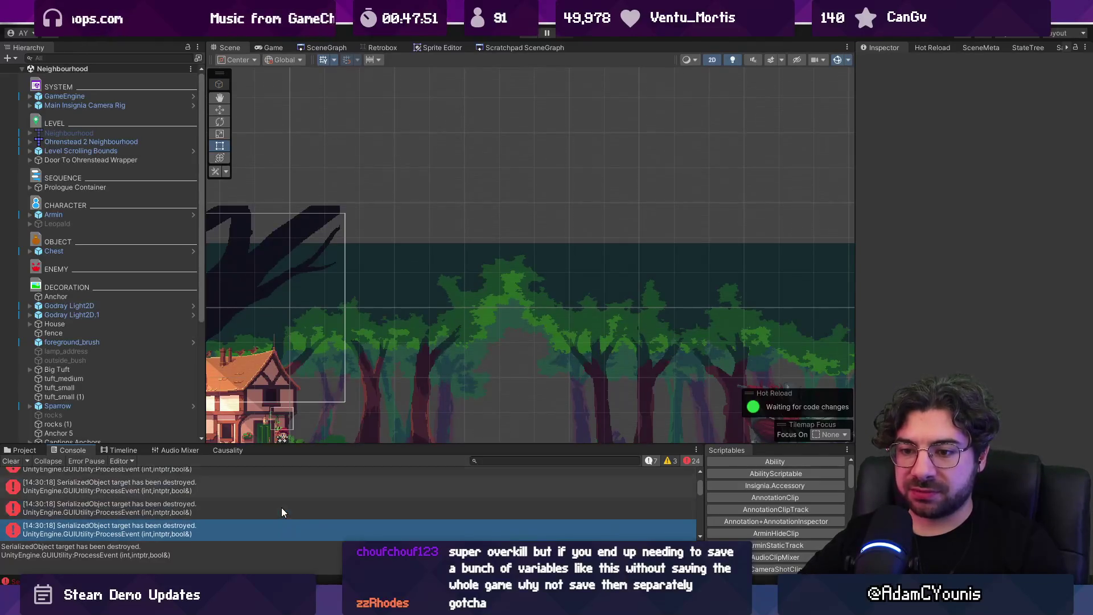
pyautogui.press('Down')
pyautogui.press('Down')
pyautogui.press('Down')
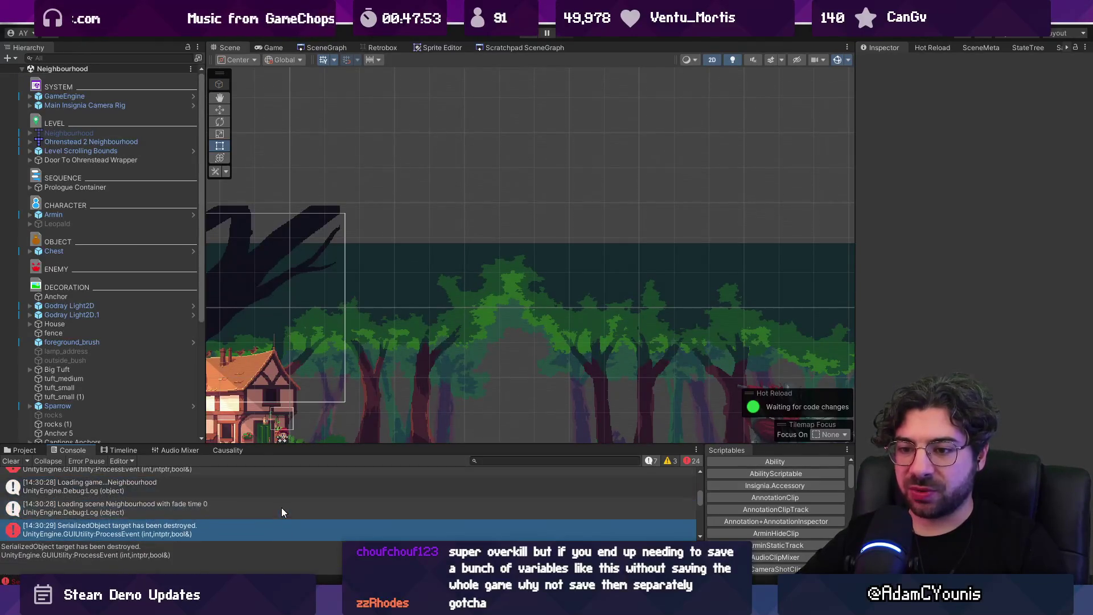
pyautogui.scroll(3, 282, 507)
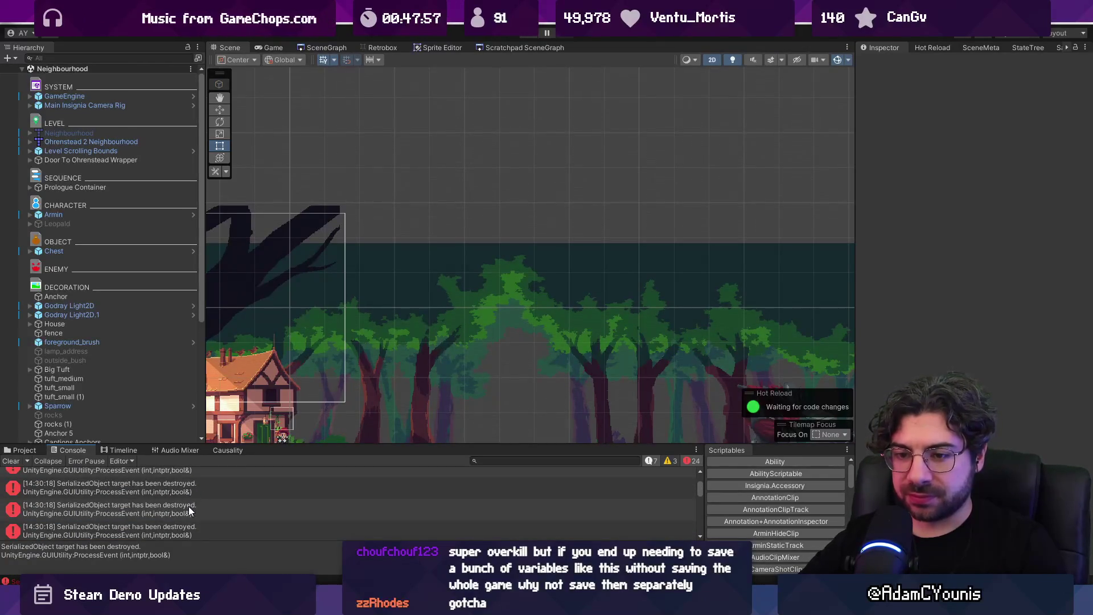
pyautogui.scroll(2, 190, 508)
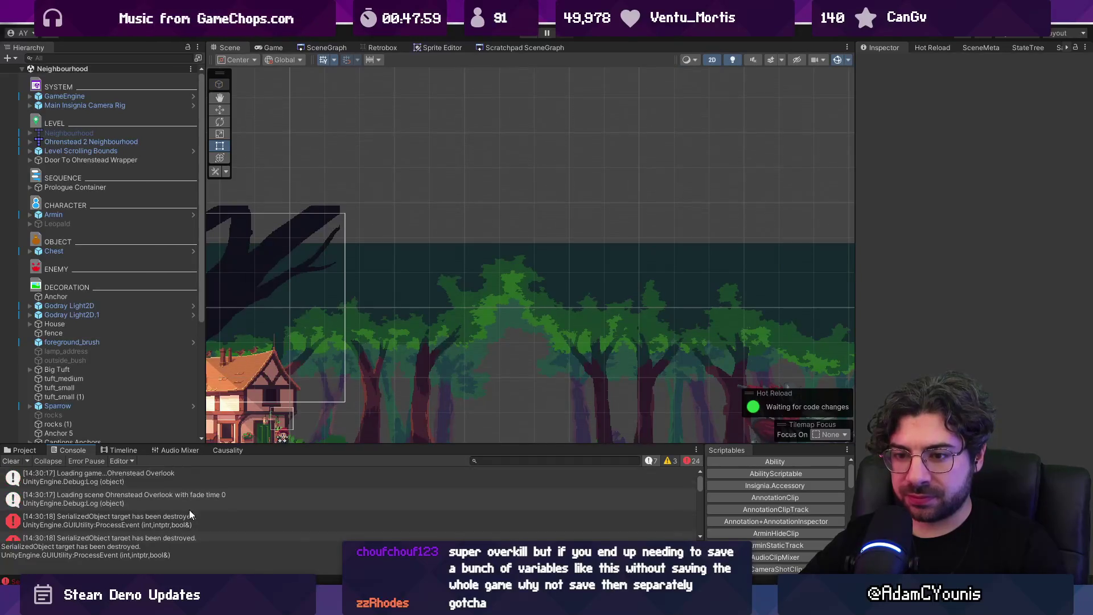
pyautogui.click(10, 461)
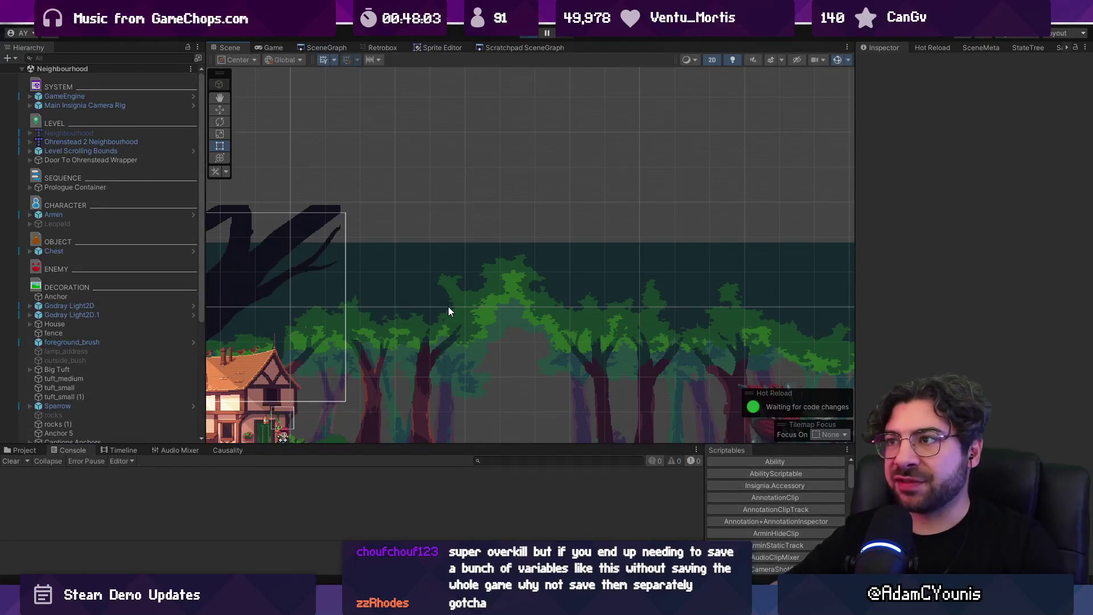
# Start the game maximized and choose Quit to Title from the journal
pyautogui.press('Escape')
pyautogui.press('Down')
pyautogui.press('Return')
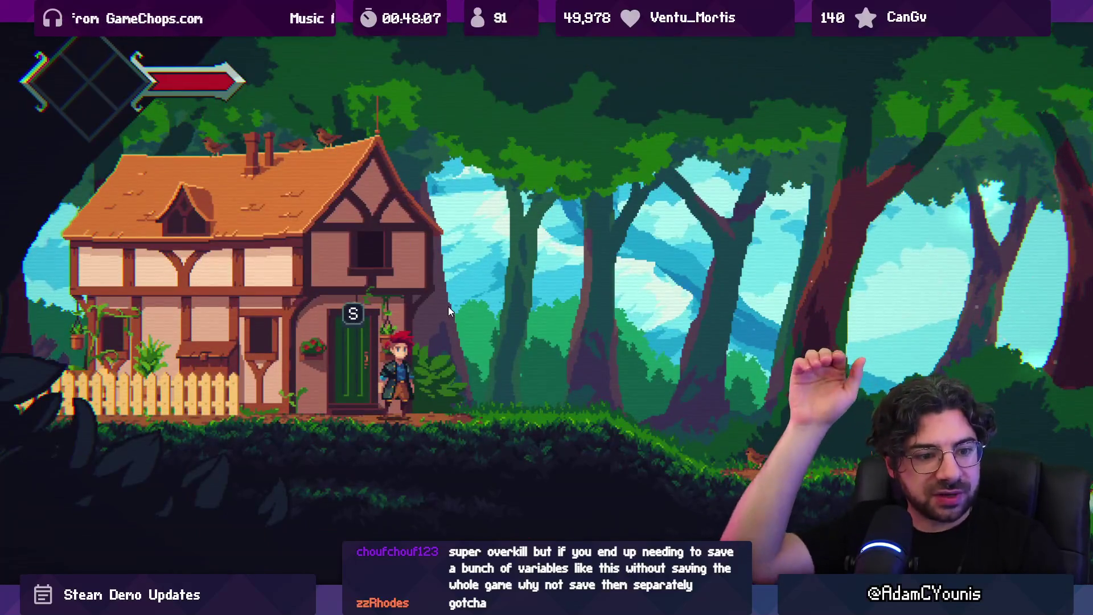
# Restore the editor layout, stop the playtest, and briefly check the code editor
pyautogui.hotkey('shift', 'space')
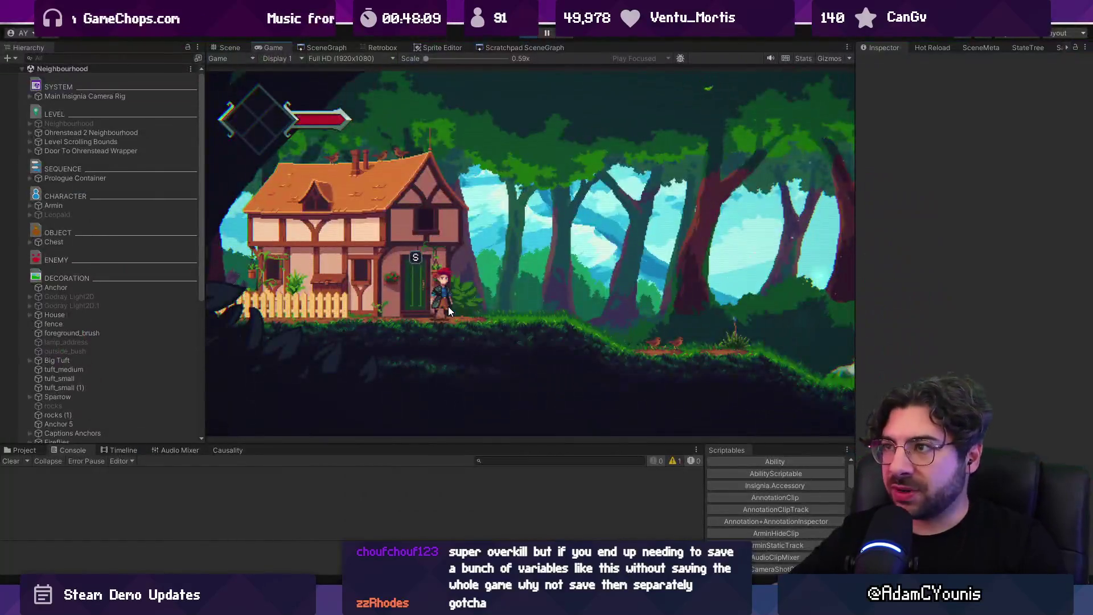
pyautogui.click(532, 32)
pyautogui.hotkey('alt', 'Tab')
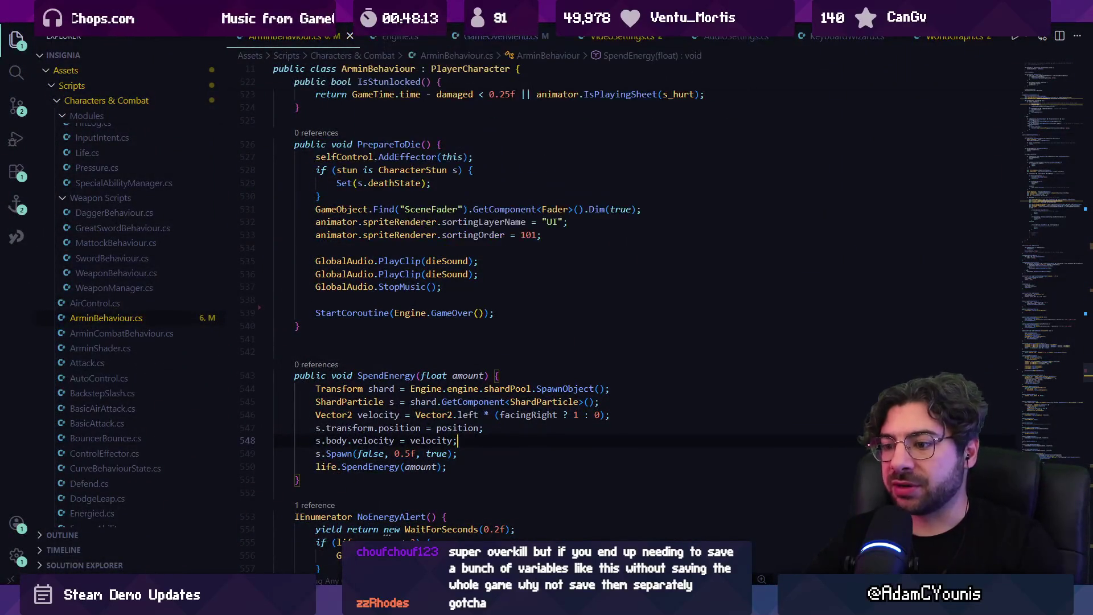
pyautogui.press('super')
pyautogui.hotkey('alt', 'Tab')
# Restart the playtest and quit to the title through the in-game journal
pyautogui.hotkey('ctrl', 'p')
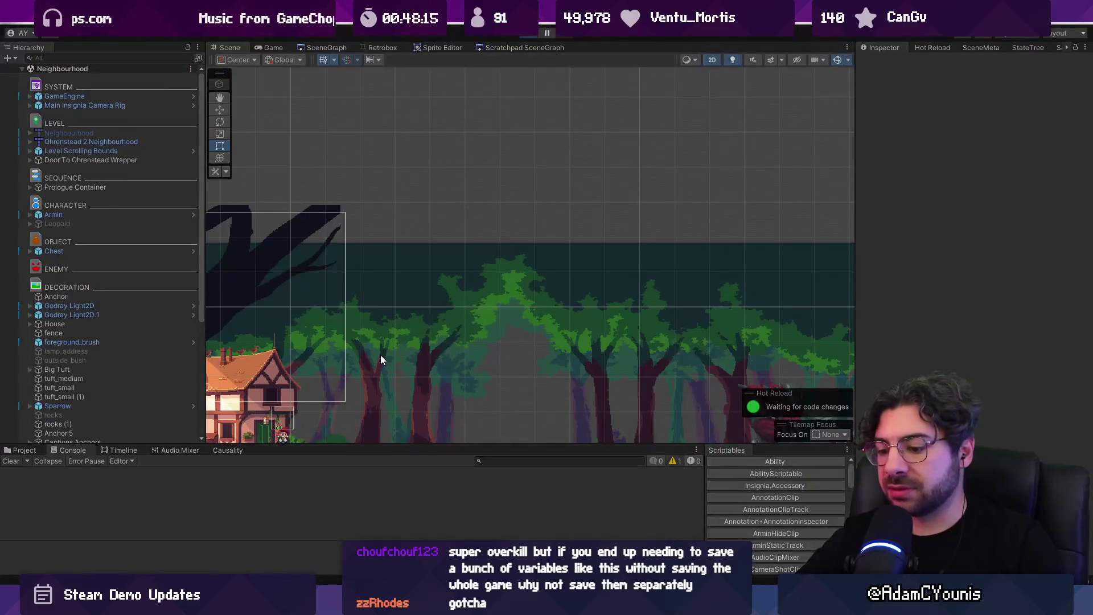
pyautogui.press('Escape')
pyautogui.press('Left')
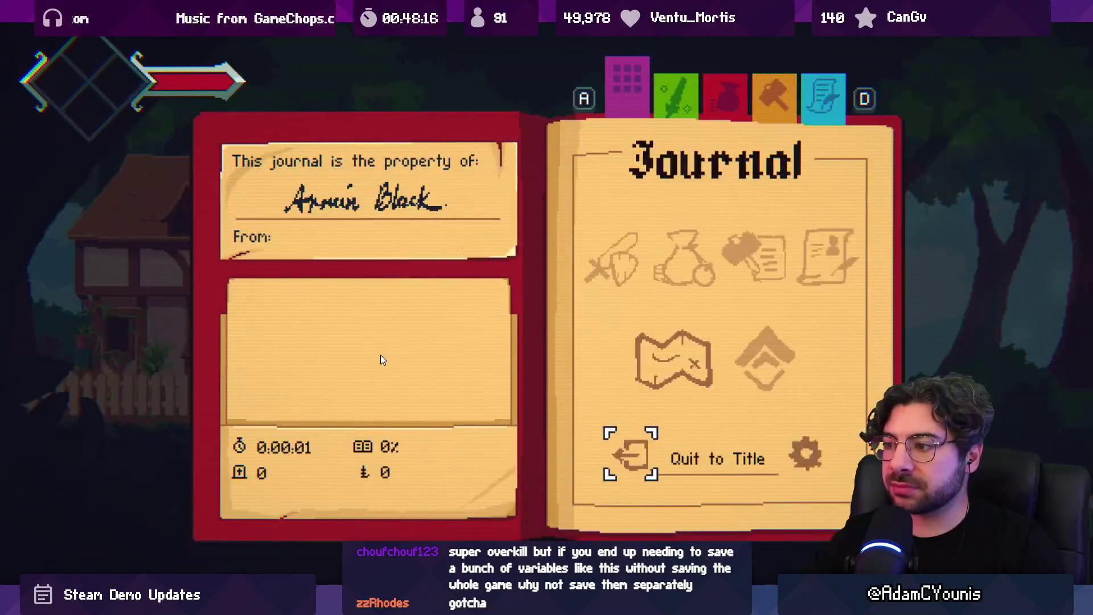
pyautogui.press('Escape')
pyautogui.hotkey('ctrl', 'p')
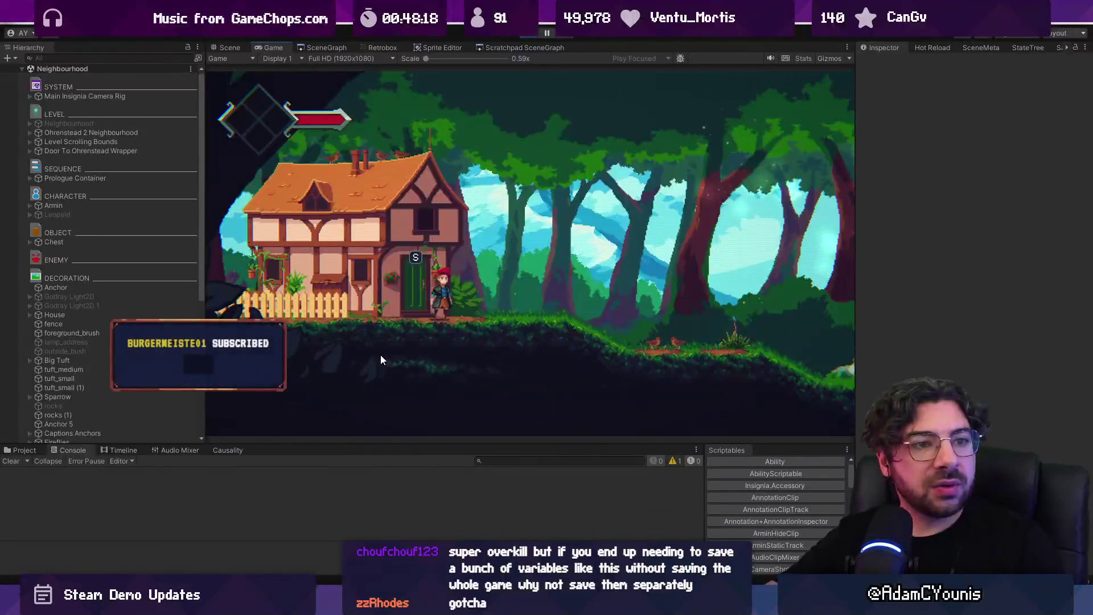
# Kill Armin from the Inspector, reload the checkpoint into Armin's House, and clear the Console
pyautogui.click(141, 205)
pyautogui.click(990, 420)
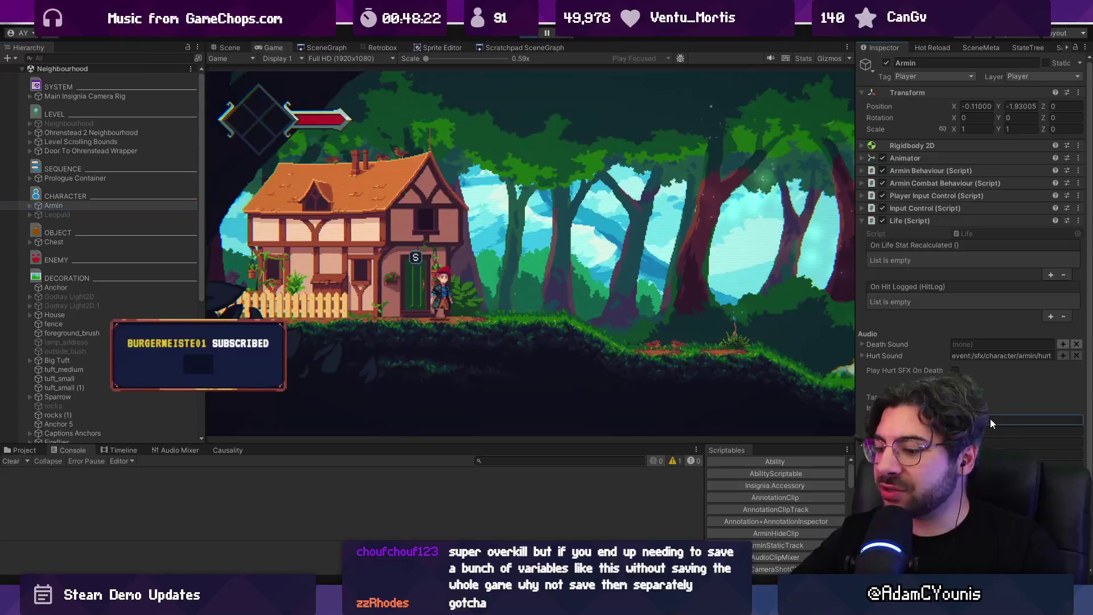
pyautogui.press('Up')
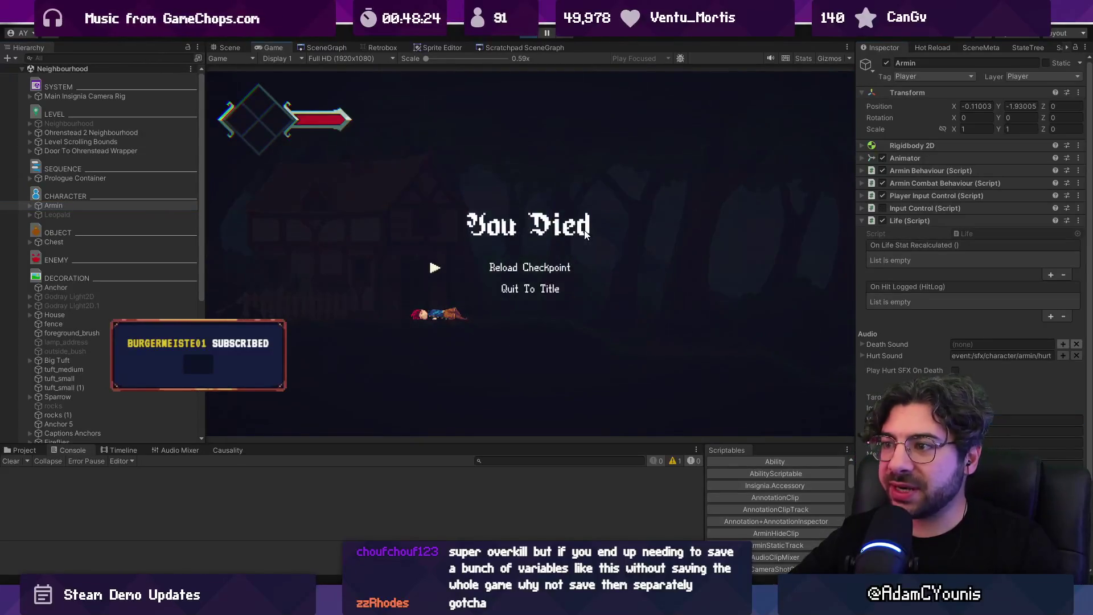
pyautogui.press('Return')
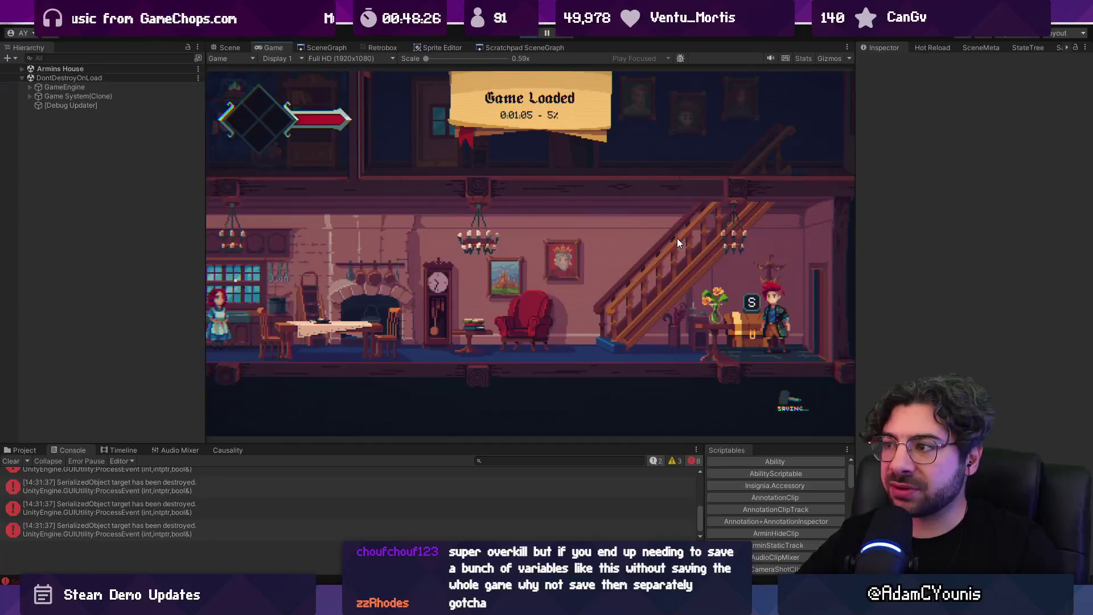
pyautogui.press('Left')
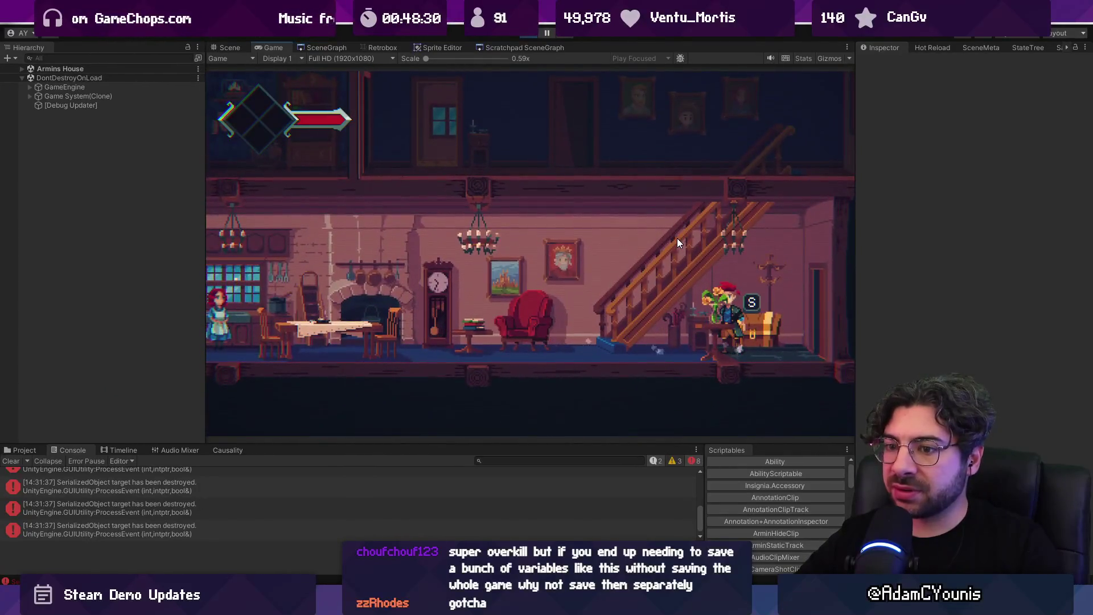
pyautogui.press('Tab')
pyautogui.press('Tab')
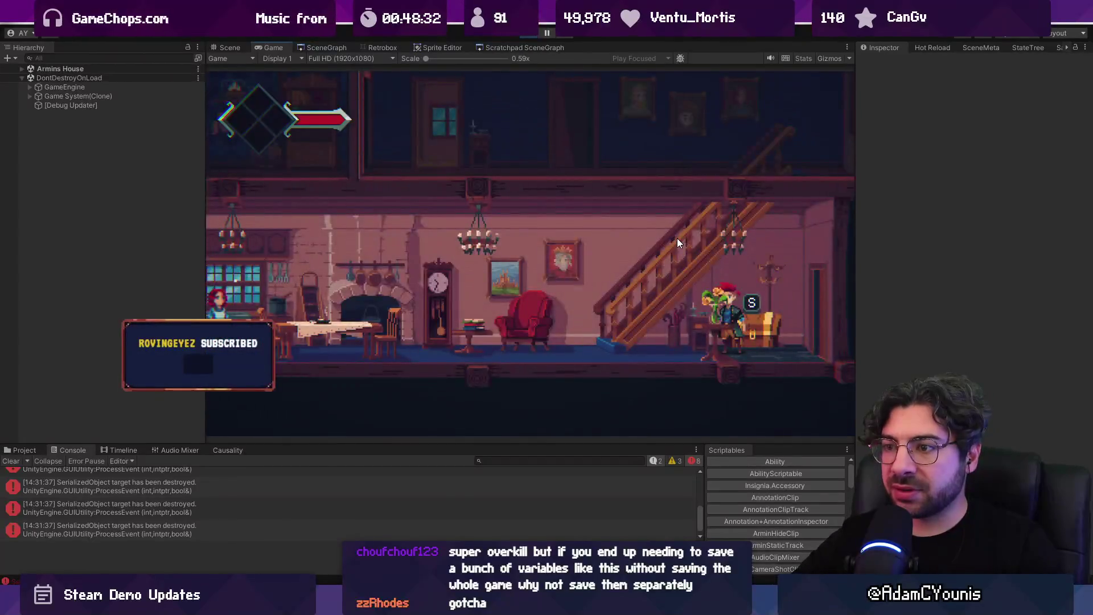
pyautogui.click(12, 458)
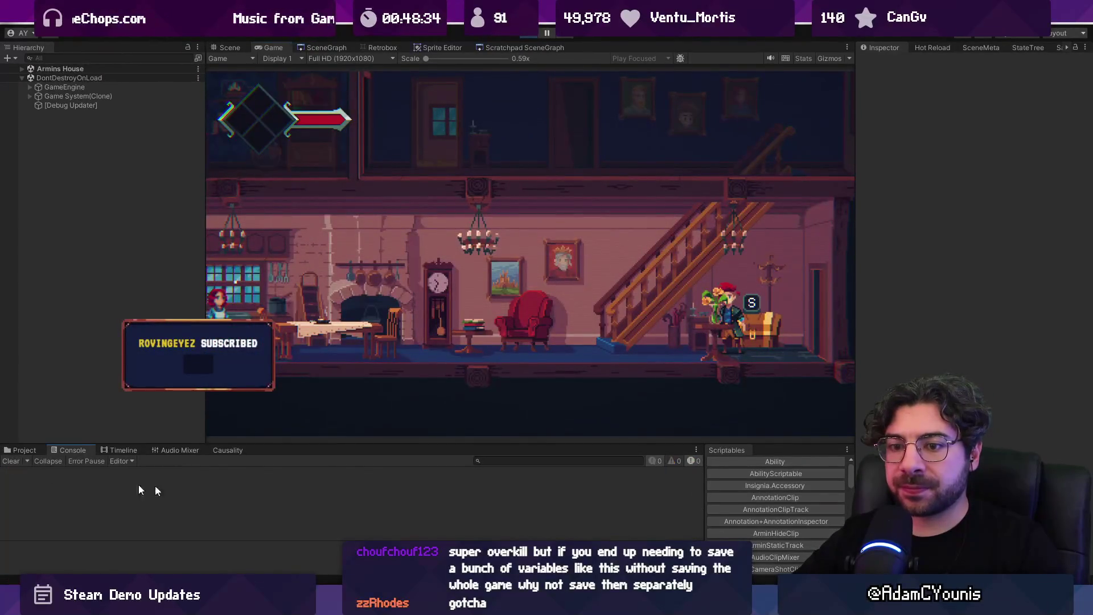
pyautogui.hotkey('alt', 'Tab')
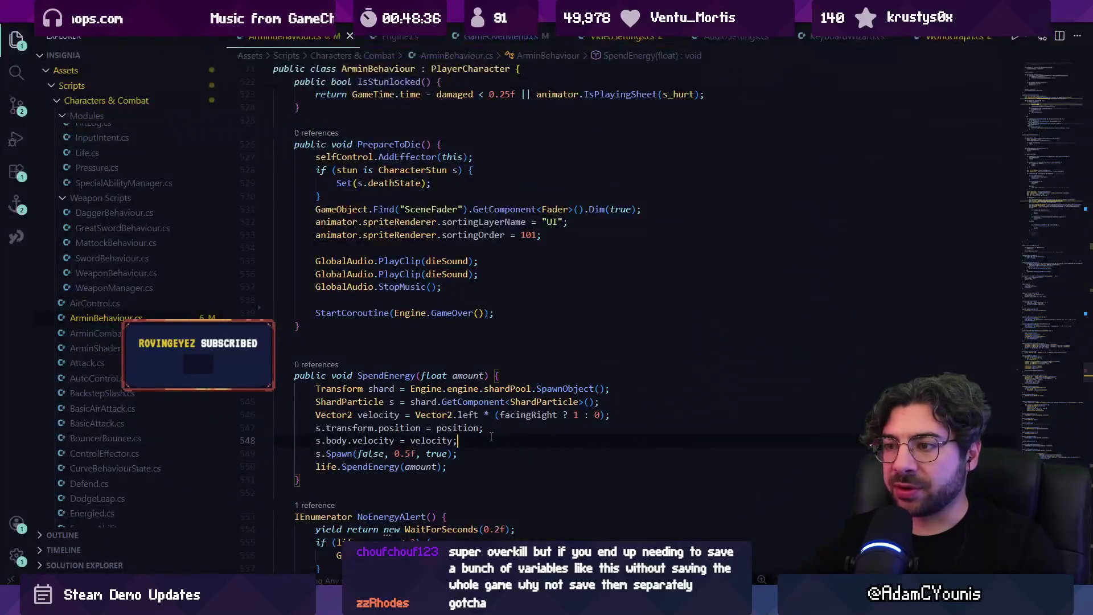
# Open Notifications.cs with Ctrl+P 'noti' and search the file for 'addlistener'
pyautogui.hotkey('ctrl', 'p')
pyautogui.write('noti')
pyautogui.press('Return')
pyautogui.write('on')
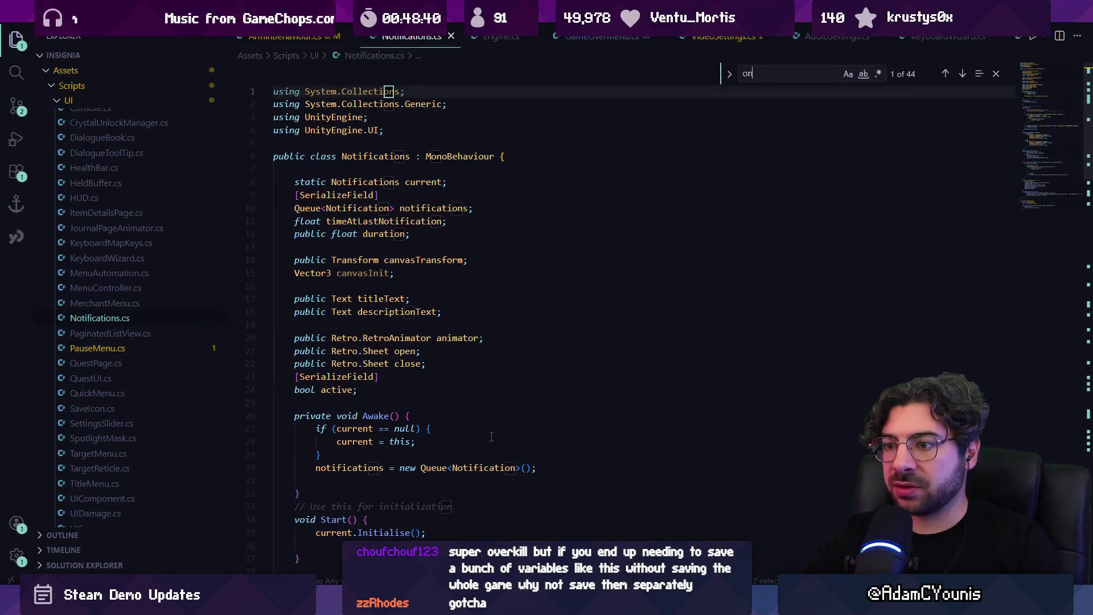
pyautogui.press('BackSpace')
pyautogui.press('BackSpace')
pyautogui.write('addlistener')
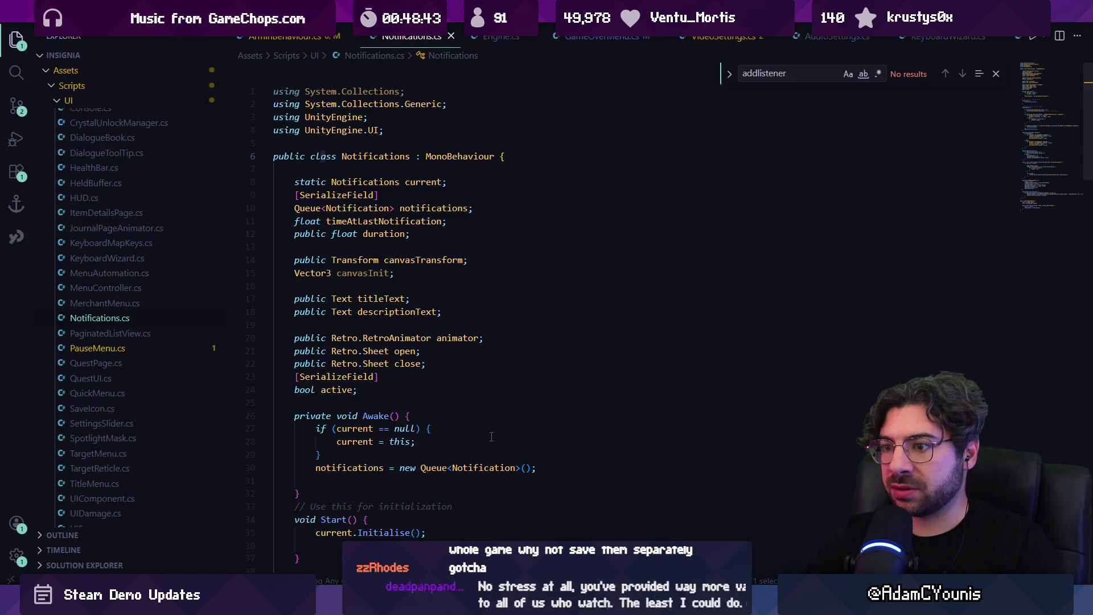
pyautogui.press('Escape')
pyautogui.scroll(-5, 466, 414)
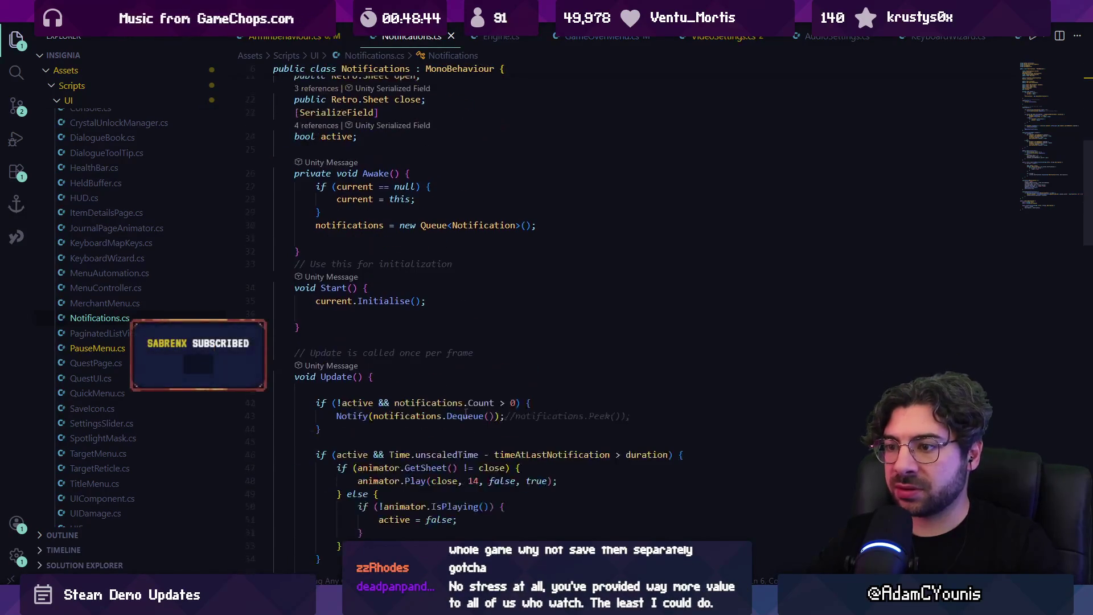
pyautogui.scroll(-8, 437, 395)
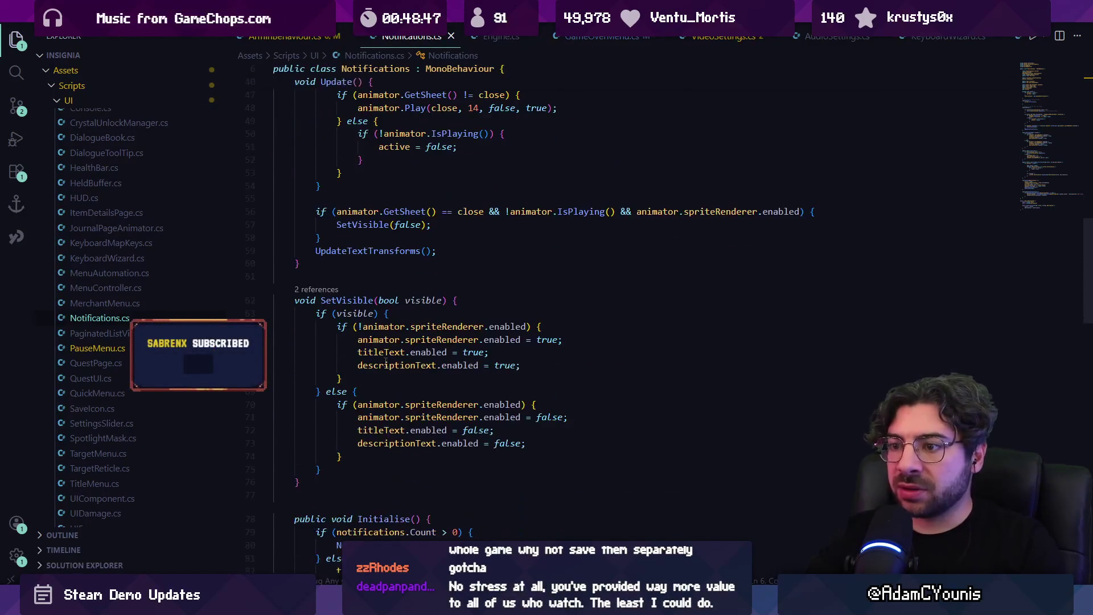
pyautogui.scroll(-11, 319, 308)
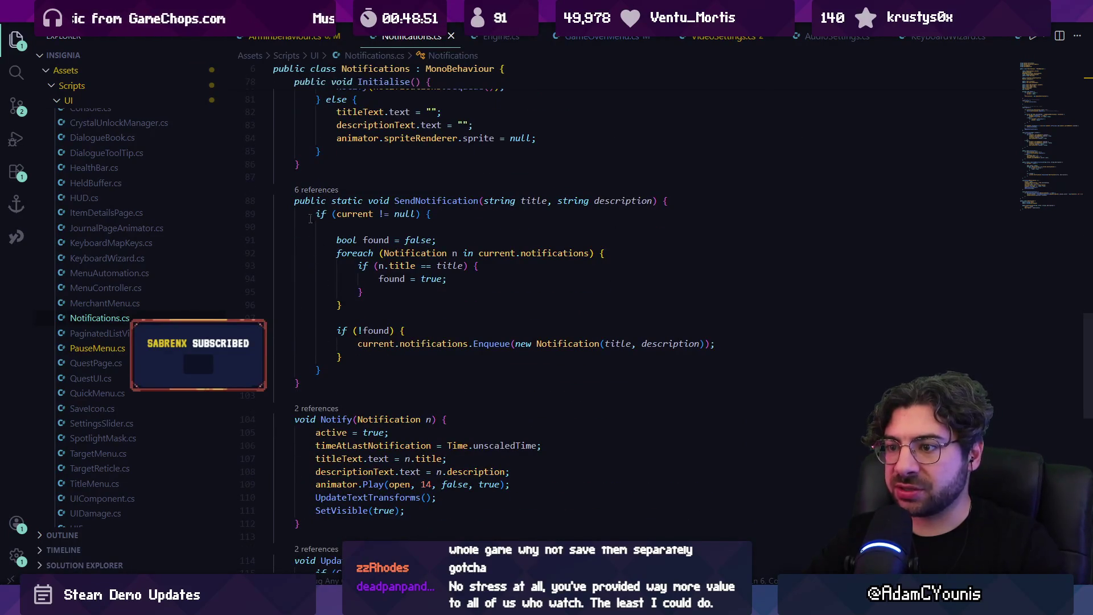
# Peek Notify references, then find SendNotification references and open the SaveManager.cs Game Loaded call
pyautogui.click(312, 409)
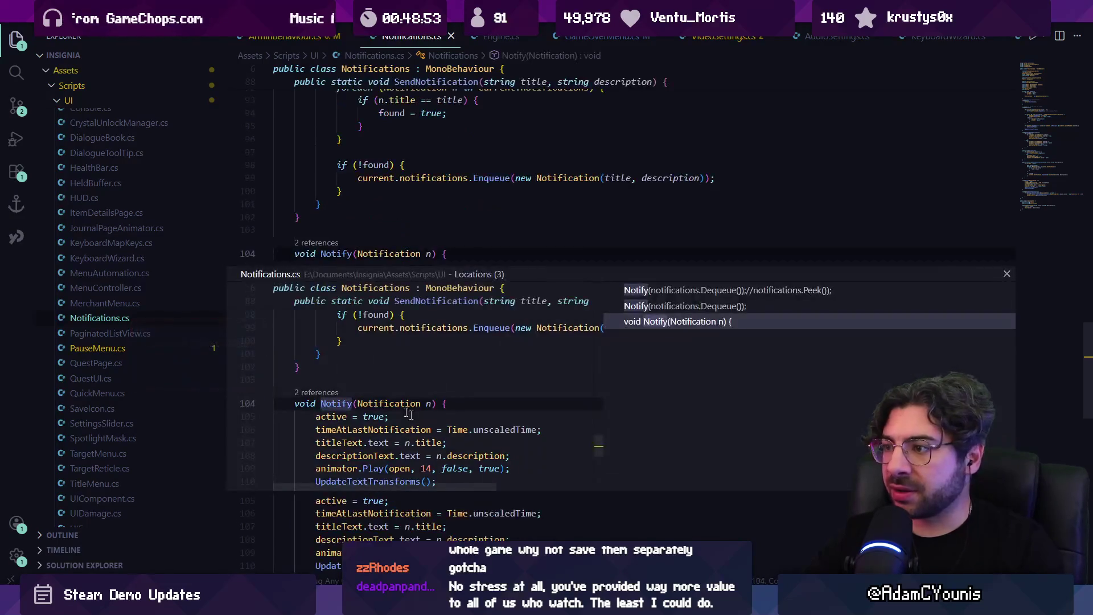
pyautogui.click(670, 290)
pyautogui.press('Escape')
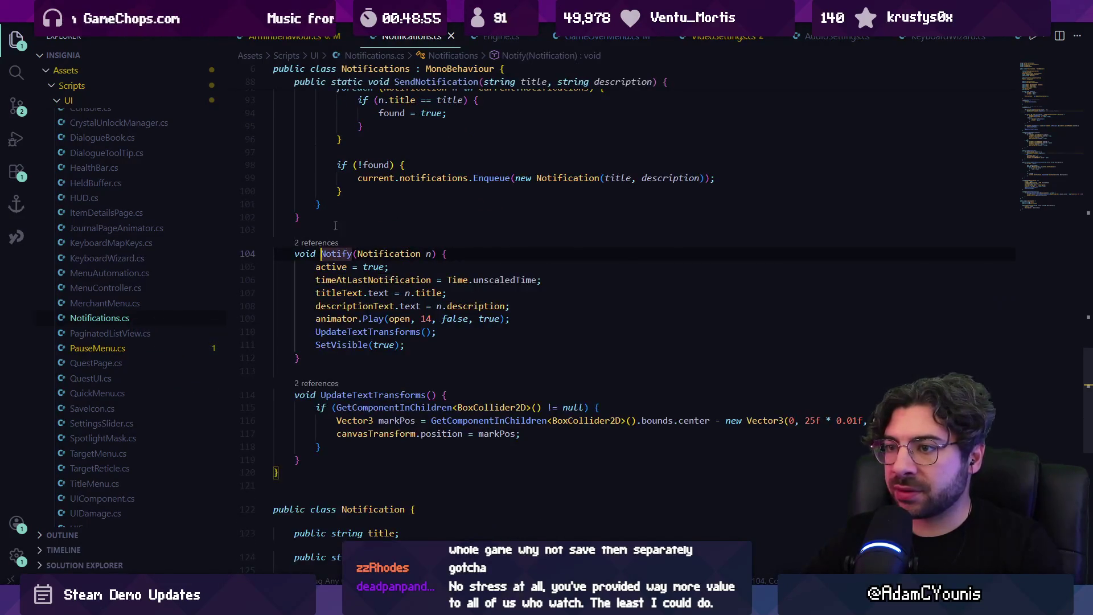
pyautogui.scroll(5, 351, 235)
pyautogui.click(326, 226)
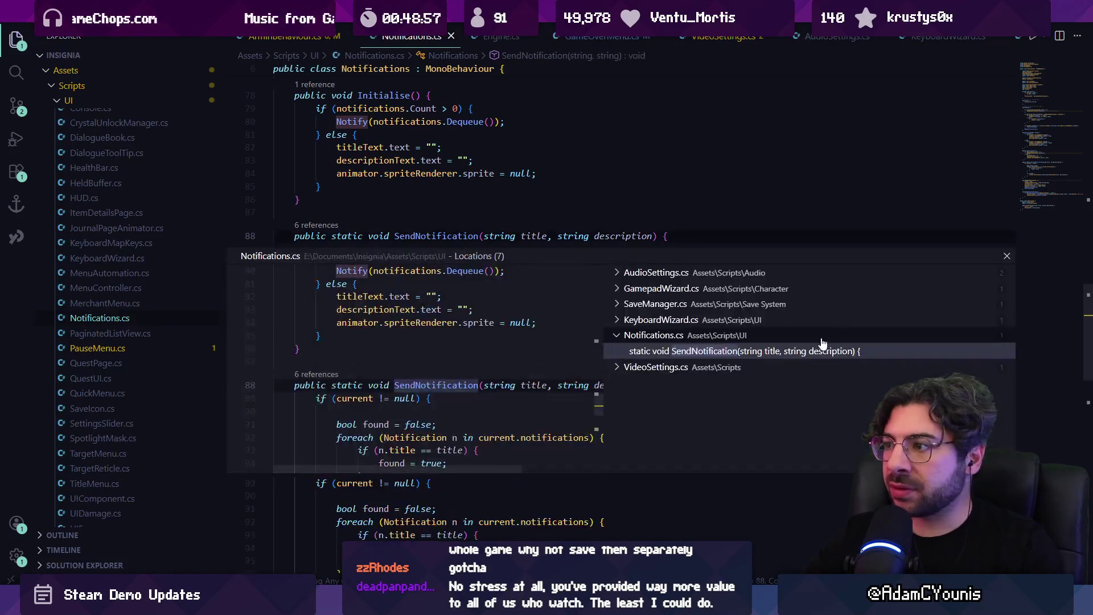
pyautogui.click(708, 304)
pyautogui.click(714, 321)
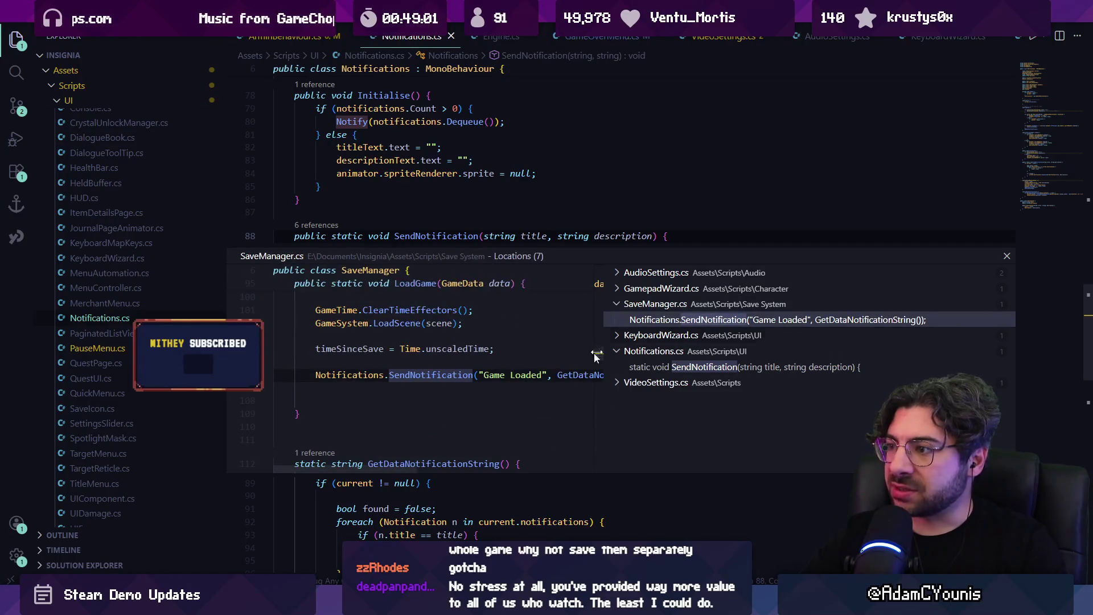
pyautogui.doubleClick(494, 372)
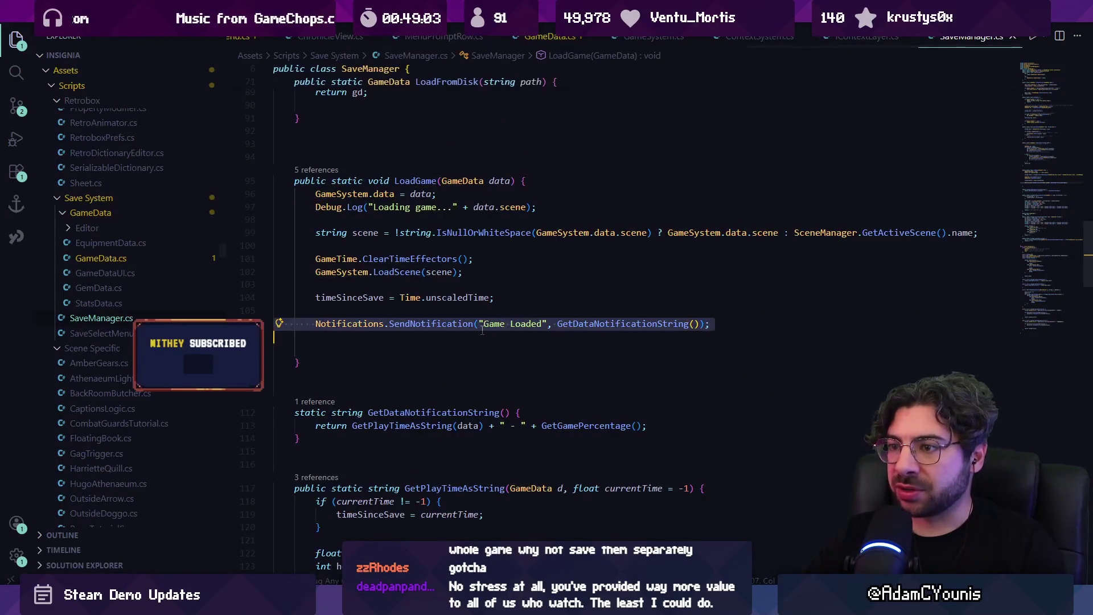
# Ctrl+click SendNotification on the Game Loaded line and select its if (!found) enqueue block
pyautogui.click(469, 306)
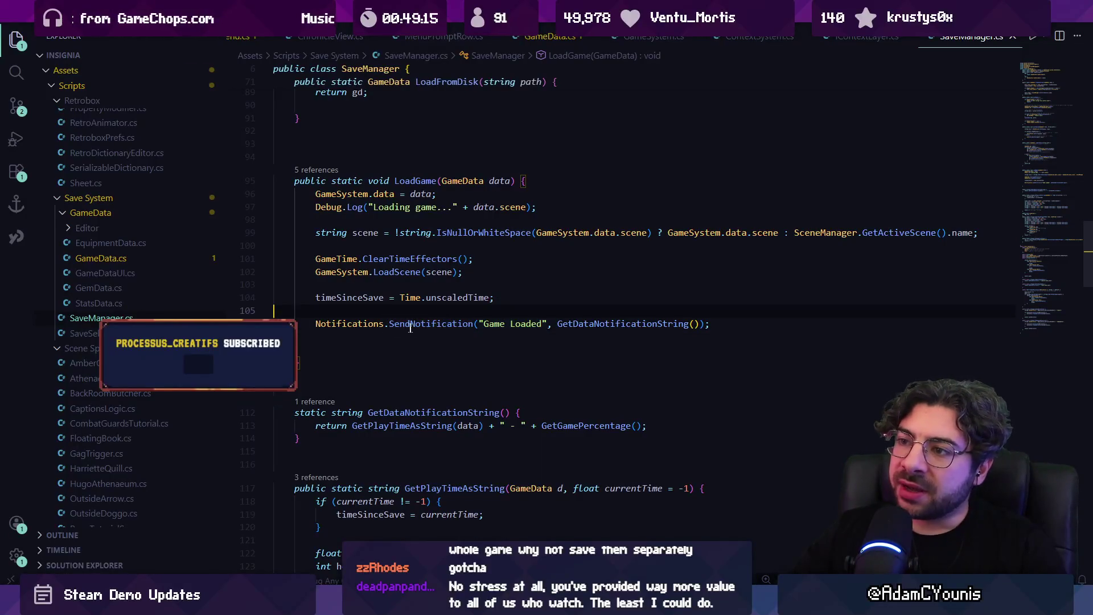
pyautogui.moveTo(765, 317); pyautogui.dragTo(763, 324)
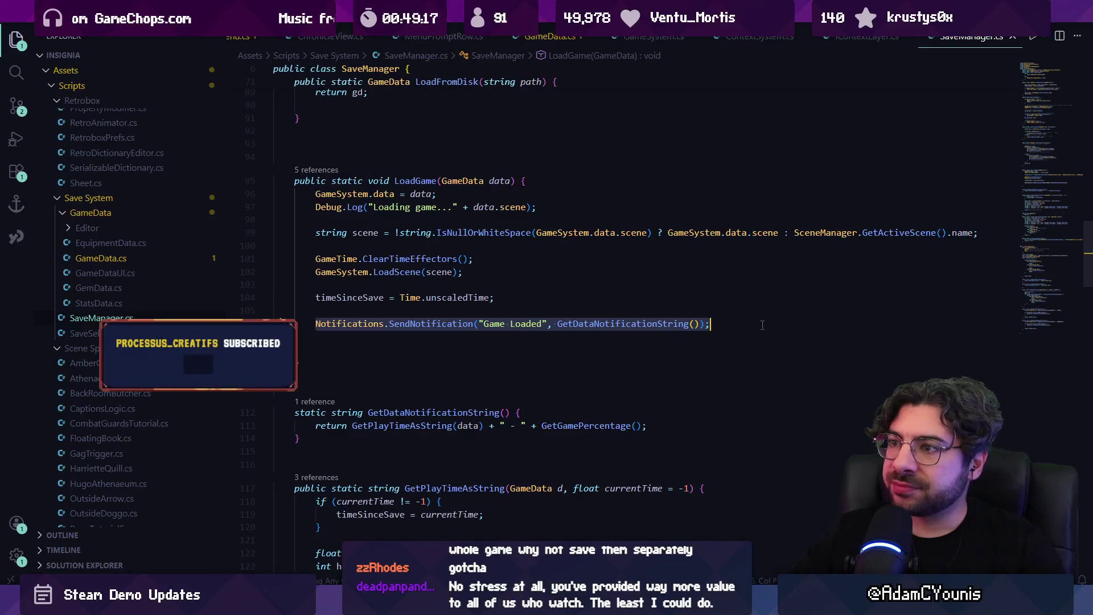
pyautogui.click(754, 325)
pyautogui.click(442, 324)
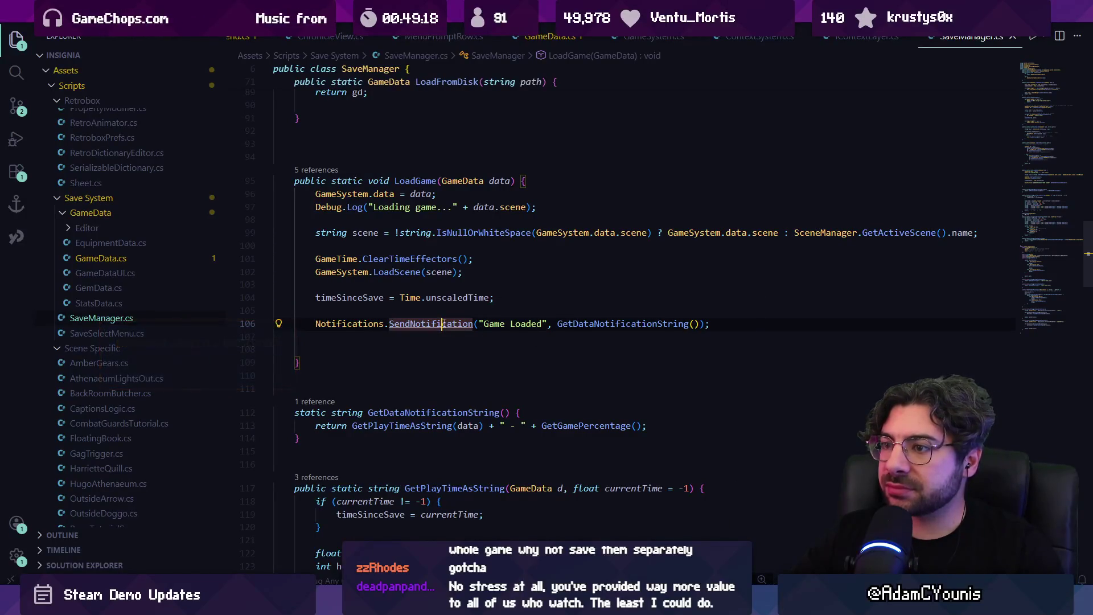
pyautogui.keyDown('ctrl'); pyautogui.click(443, 324); pyautogui.keyUp('ctrl')
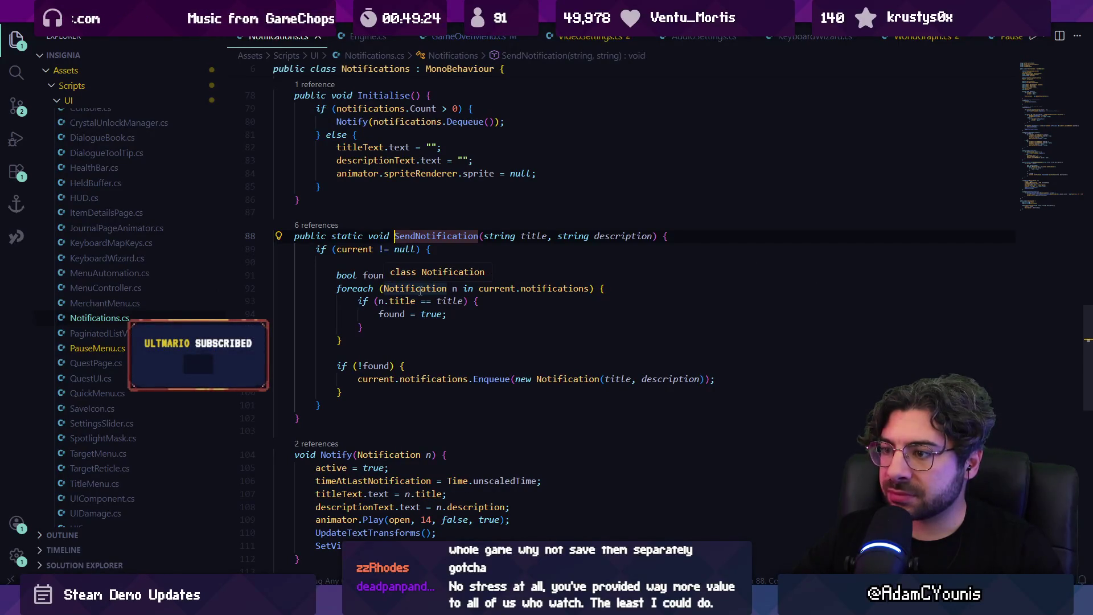
pyautogui.moveTo(326, 365); pyautogui.dragTo(365, 397)
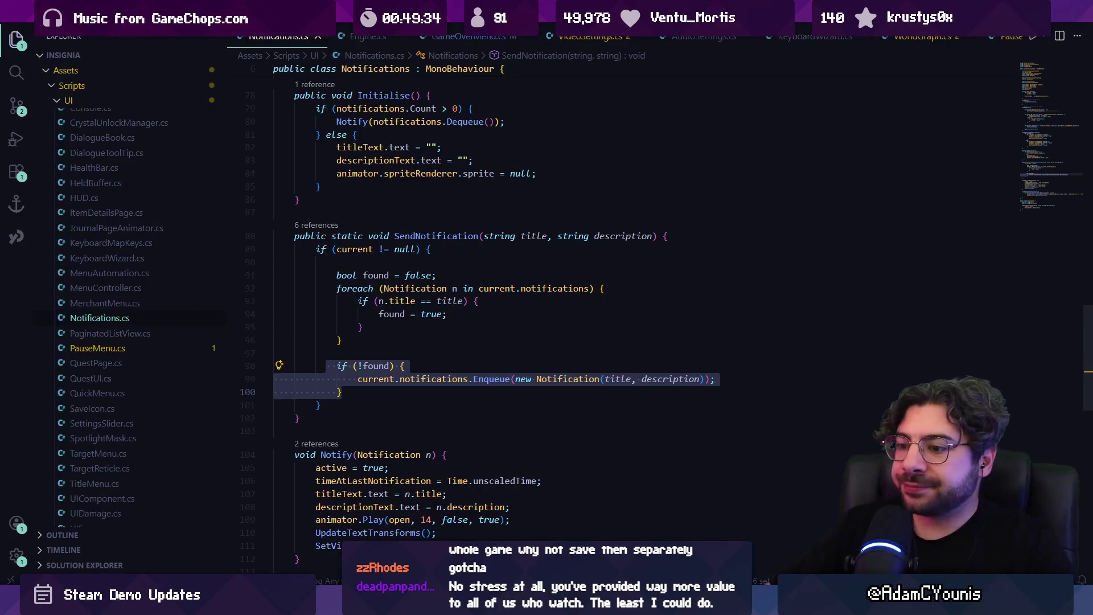
pyautogui.hotkey('alt', 'Tab')
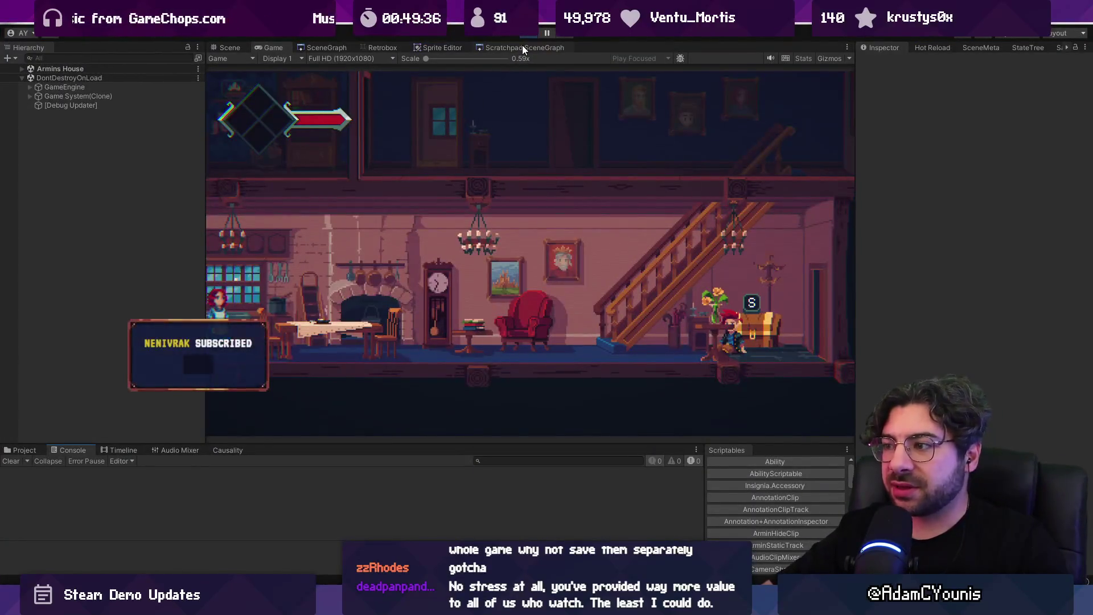
pyautogui.press('Escape')
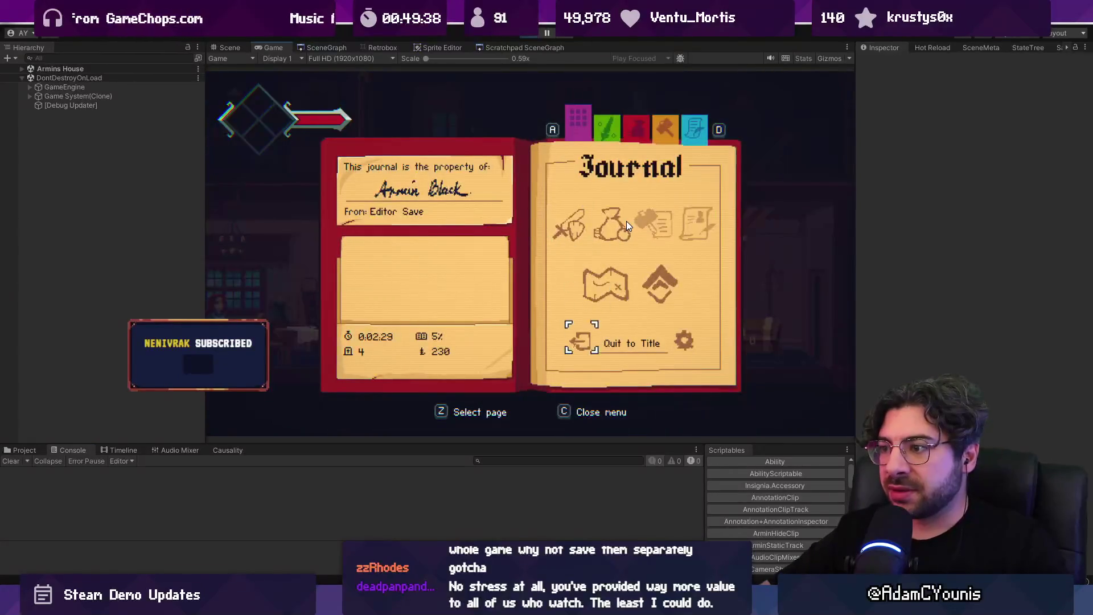
pyautogui.press('Right')
pyautogui.press('Left')
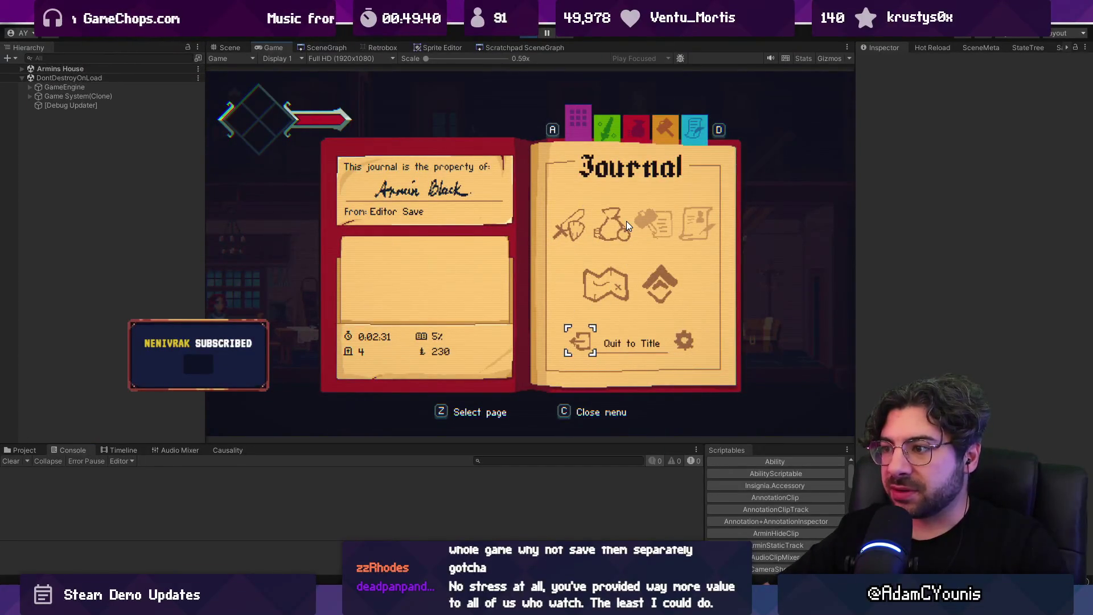
pyautogui.press('c')
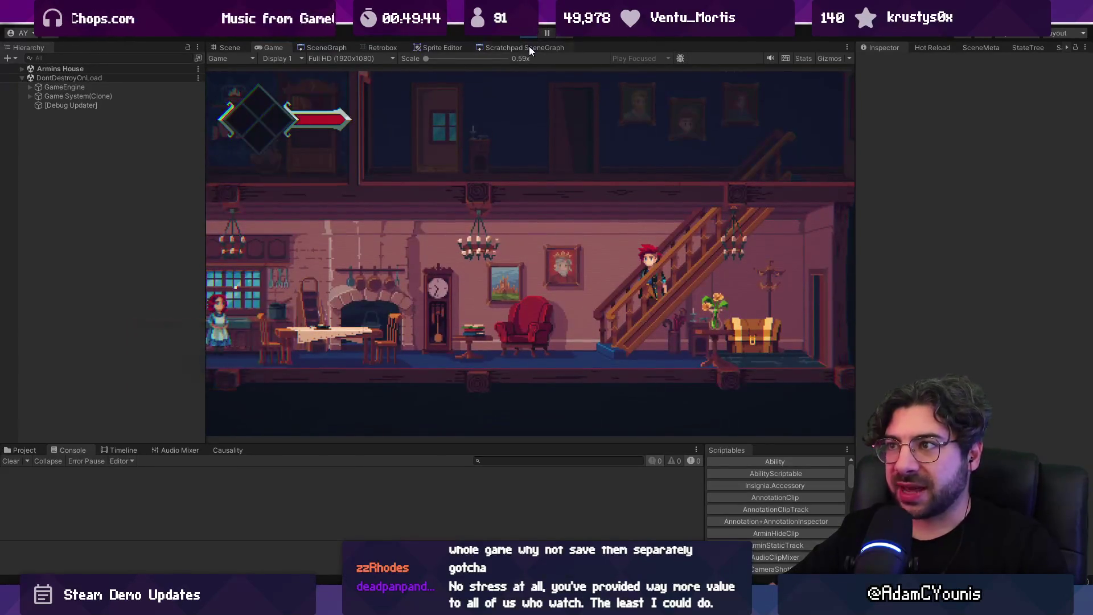
pyautogui.press('c')
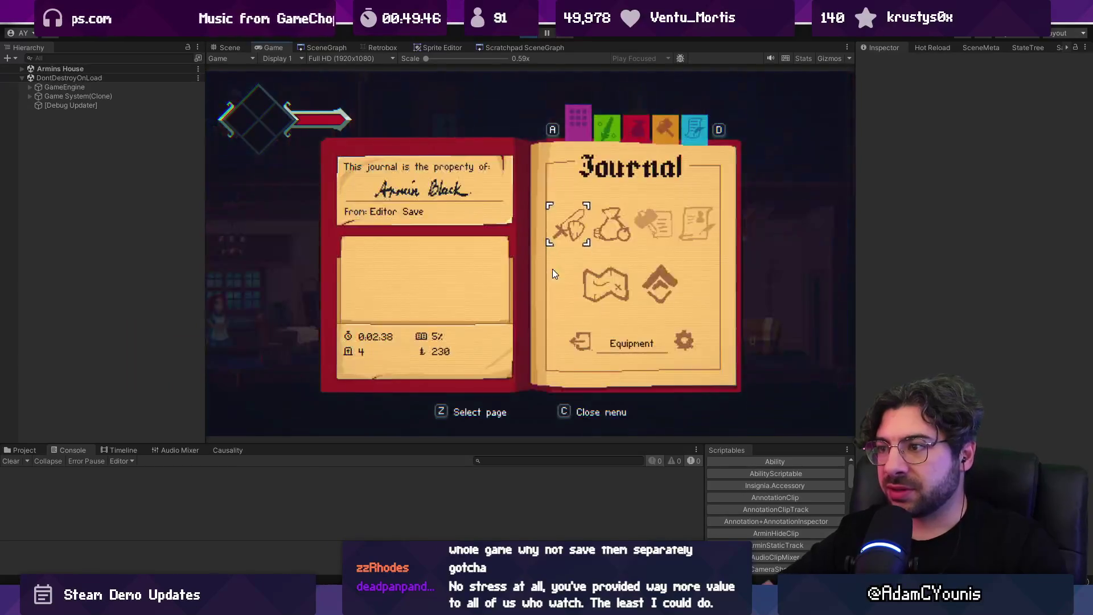
pyautogui.press('z')
pyautogui.press('z')
pyautogui.press('Down')
pyautogui.press('Down')
pyautogui.press('Right')
pyautogui.press('Left')
pyautogui.press('Down')
pyautogui.press('Right')
pyautogui.press('z')
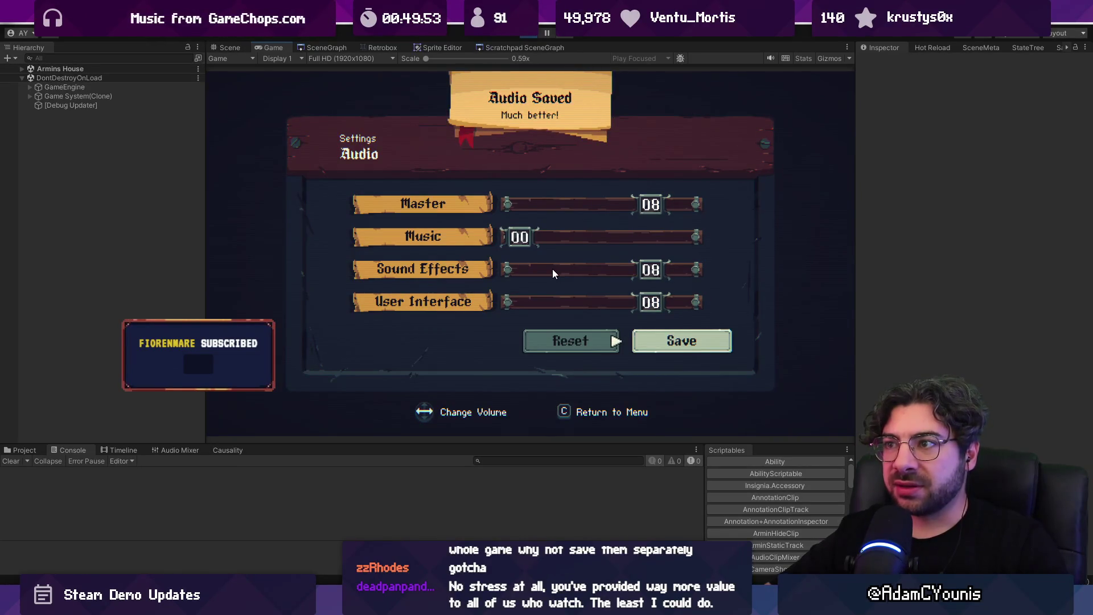
pyautogui.press('c')
pyautogui.press('c')
pyautogui.press('c')
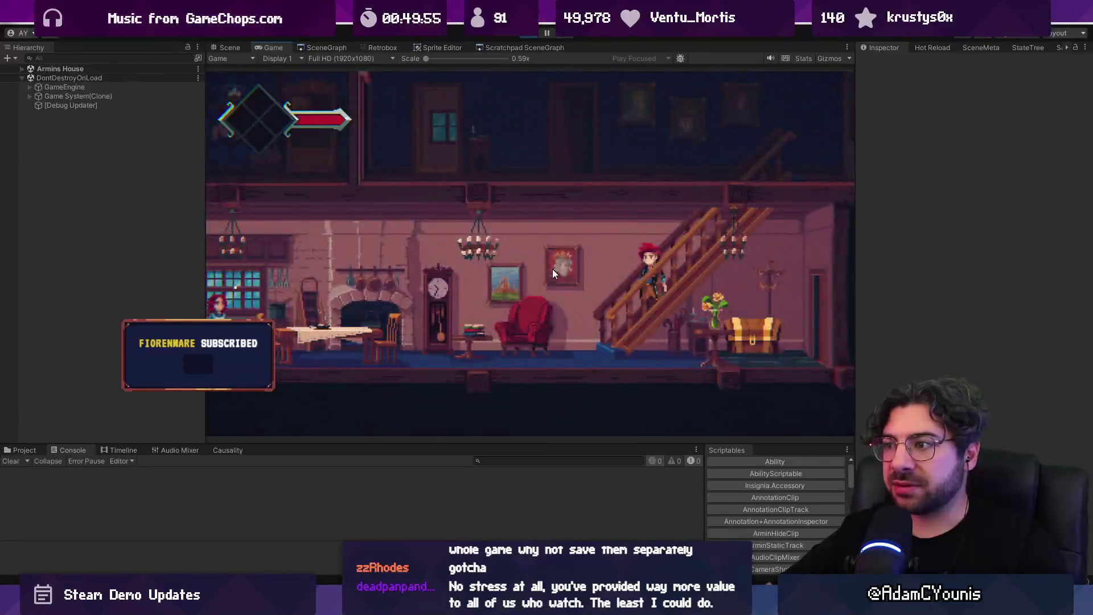
pyautogui.press('Left')
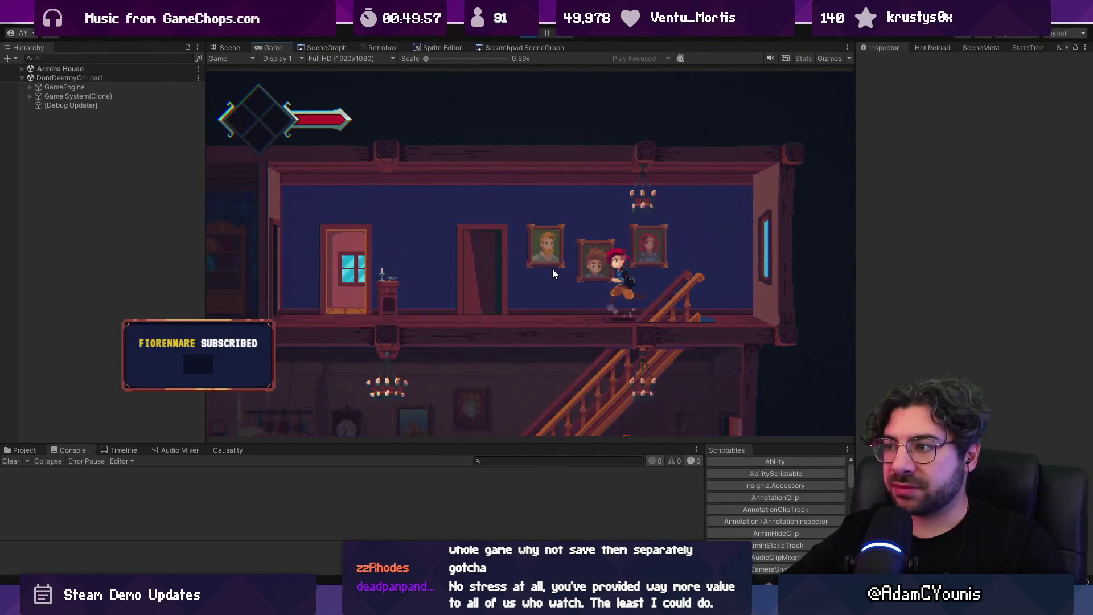
pyautogui.press('Right')
pyautogui.press('Down')
pyautogui.press('Left')
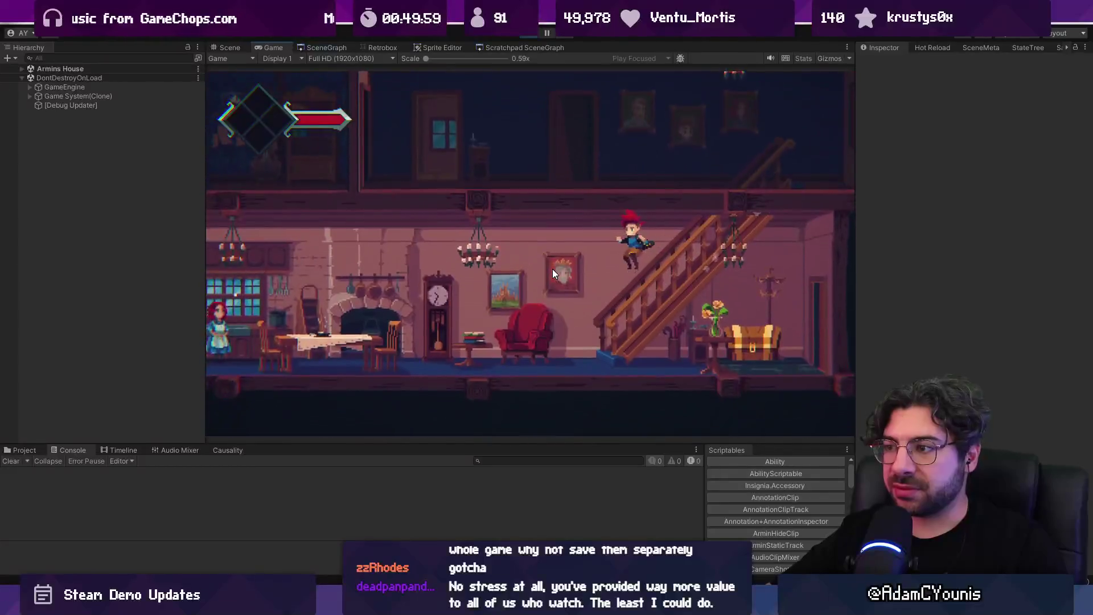
pyautogui.press('Left')
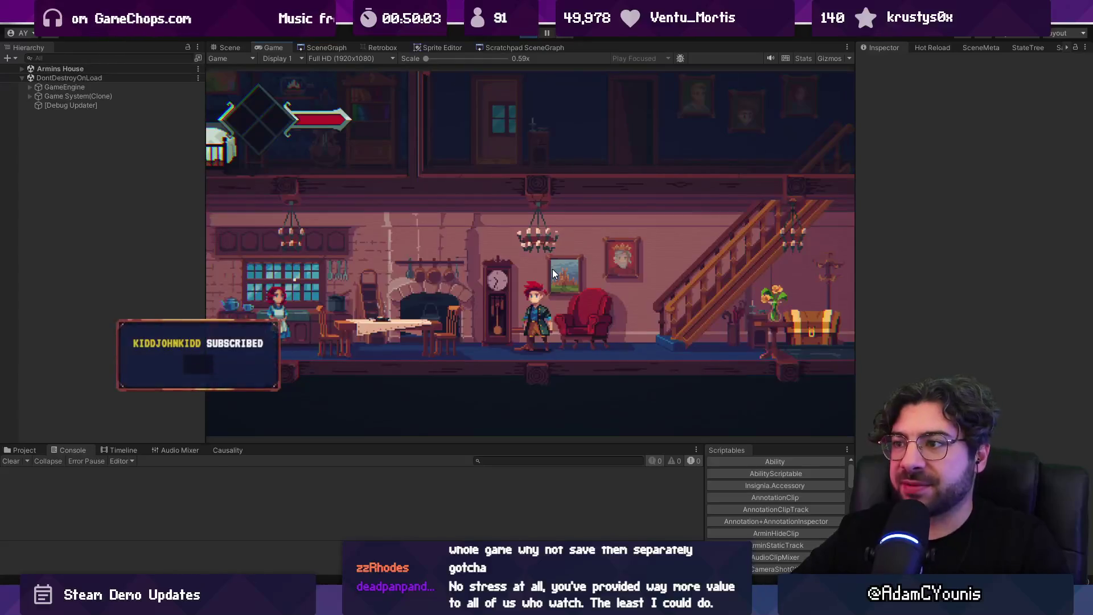
pyautogui.press('Escape')
pyautogui.press('c')
pyautogui.press('Left')
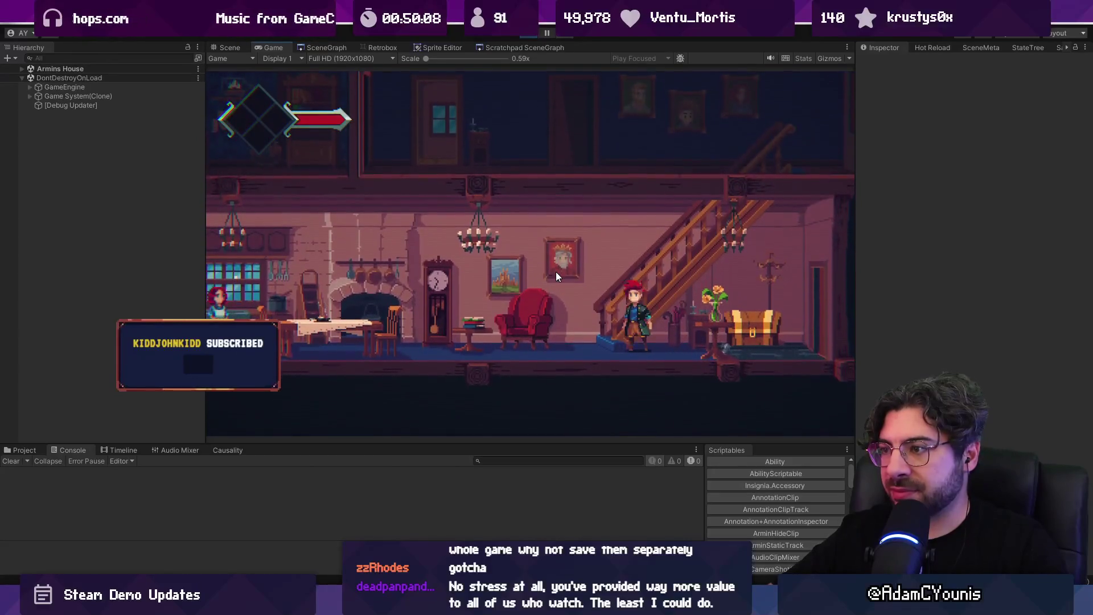
pyautogui.press('Left')
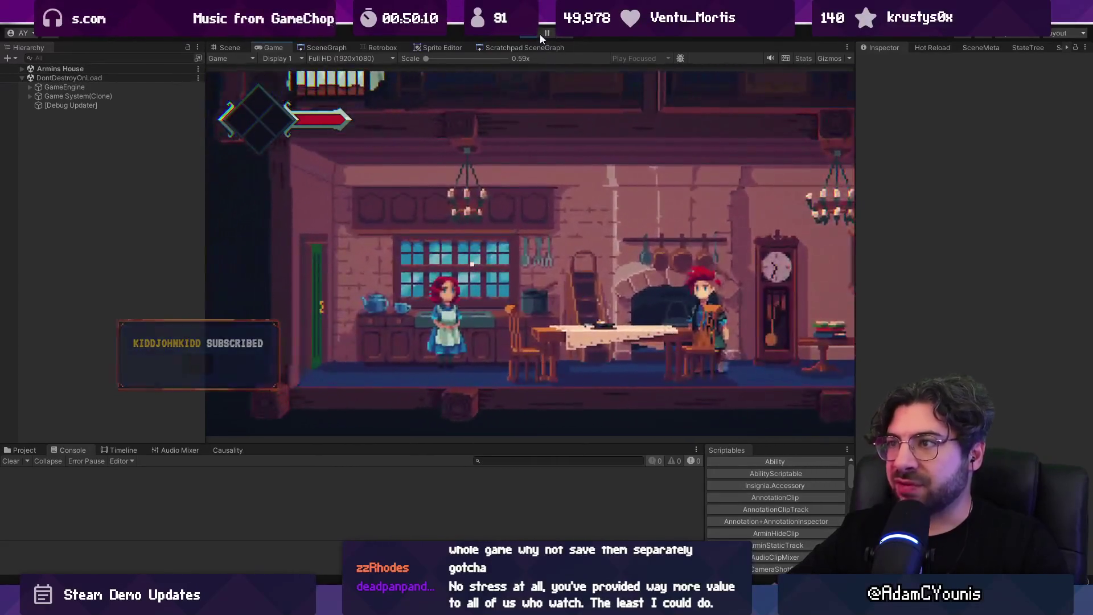
pyautogui.click(540, 34)
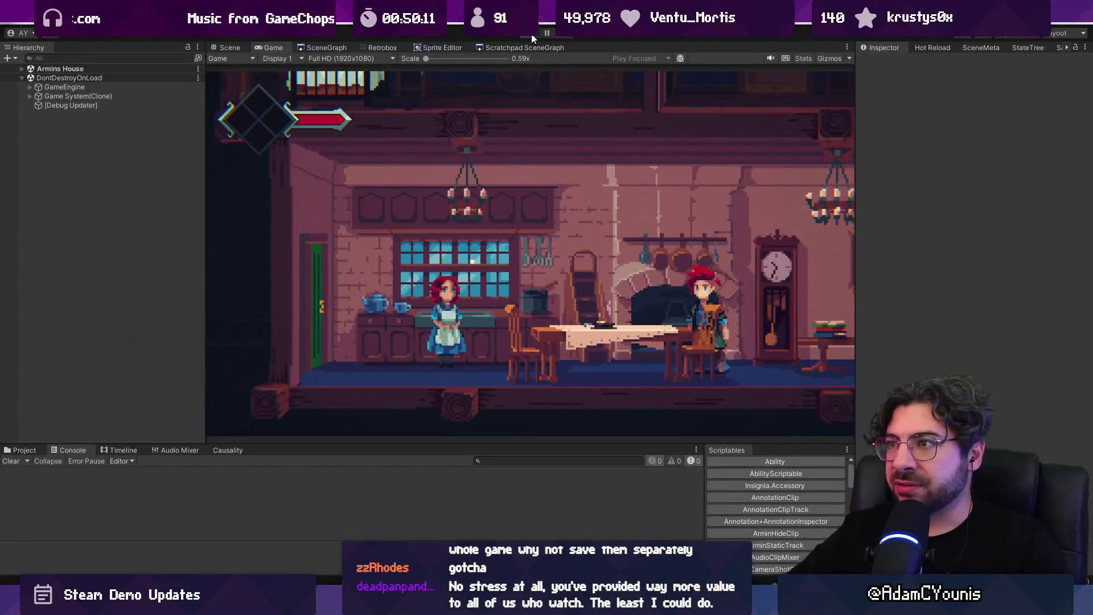
pyautogui.hotkey('alt', 'Tab')
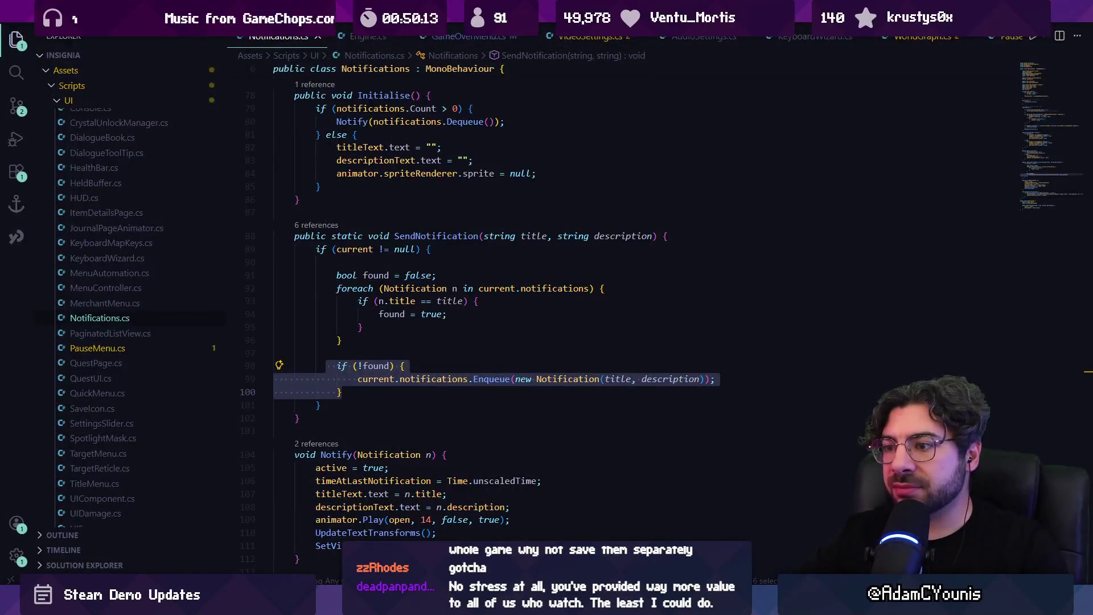
# Clear the if (!found) selection and switch back to the Unity editor
pyautogui.click(444, 331)
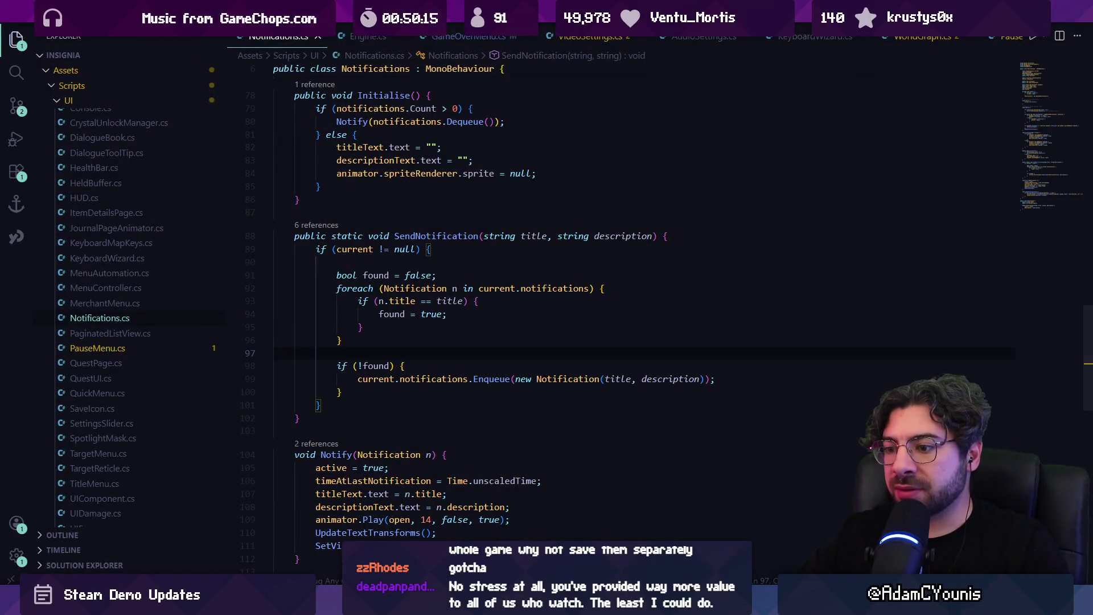
pyautogui.hotkey('alt', 'Tab')
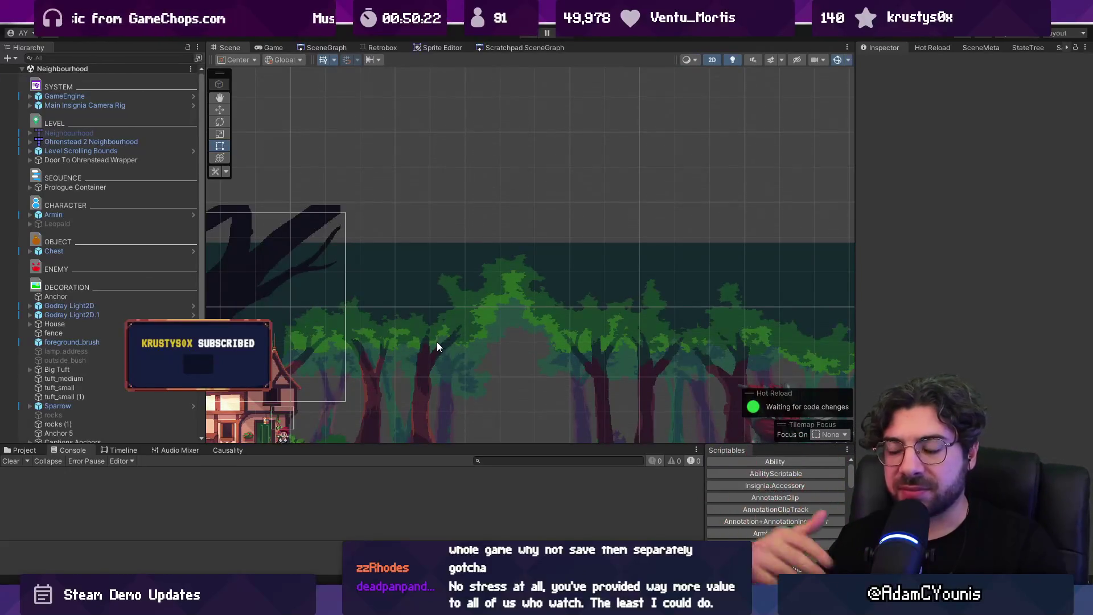
# Switch from Unity to Fork, where ArminBehaviour.cs and GameOverMenu.cs are staged
pyautogui.moveTo(535, 607)
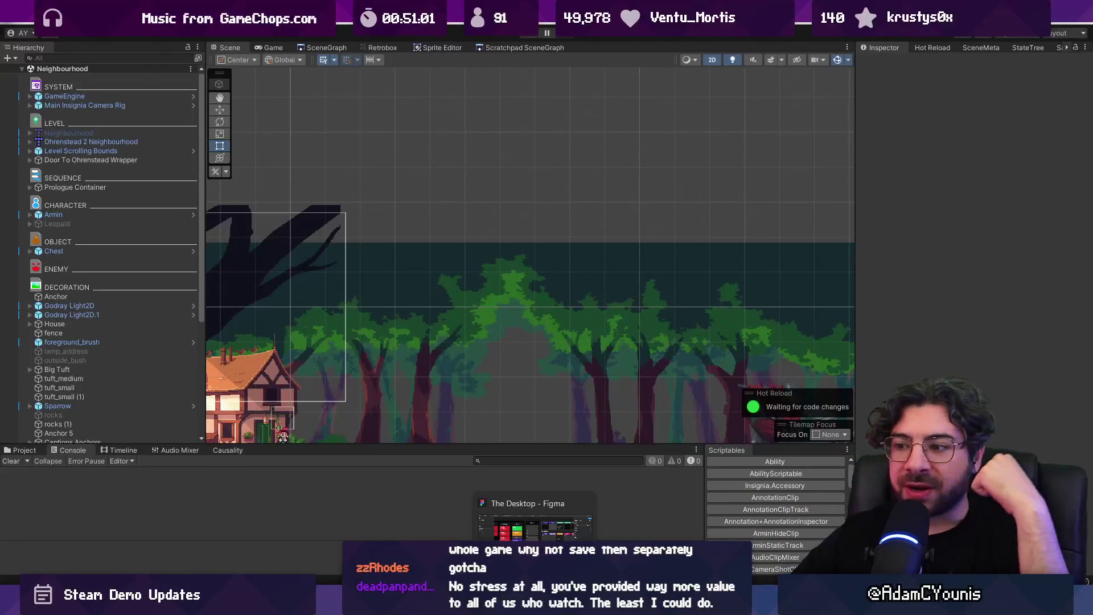
pyautogui.hotkey('alt', 'Tab')
# Commit the staged changes with the subject 'Fixes broken Death Counter'
pyautogui.write('Counter')
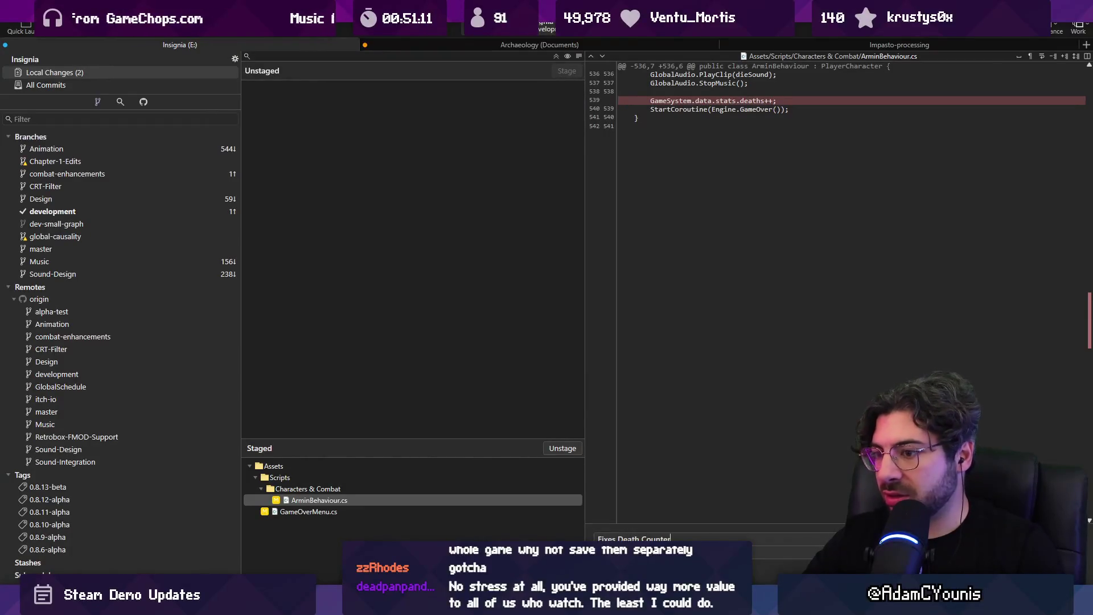
pyautogui.click(616, 539)
pyautogui.write('broken')
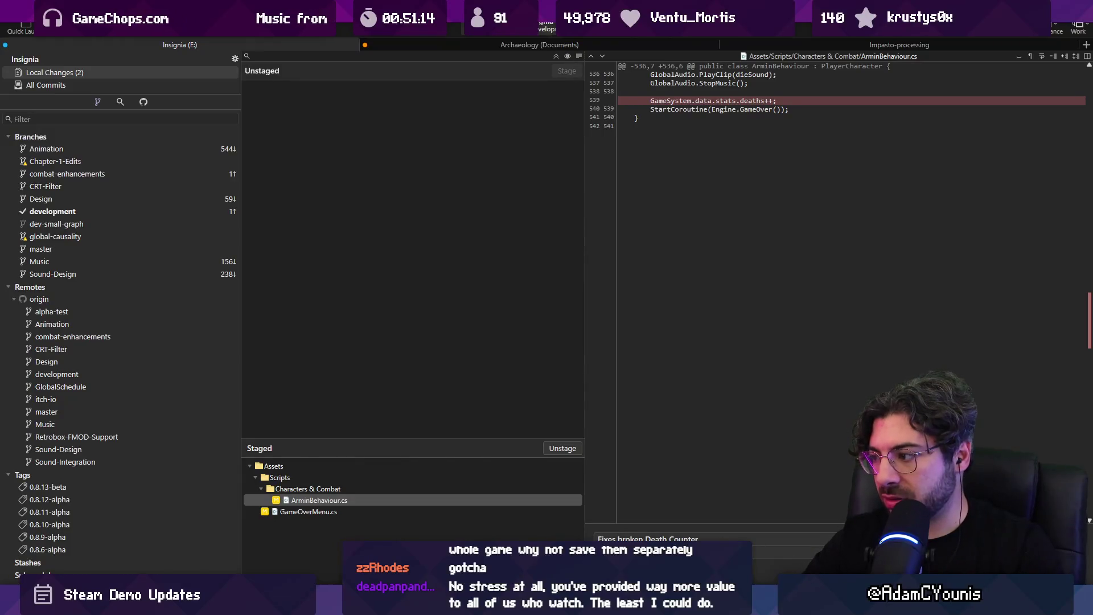
pyautogui.hotkey('ctrl', 'Return')
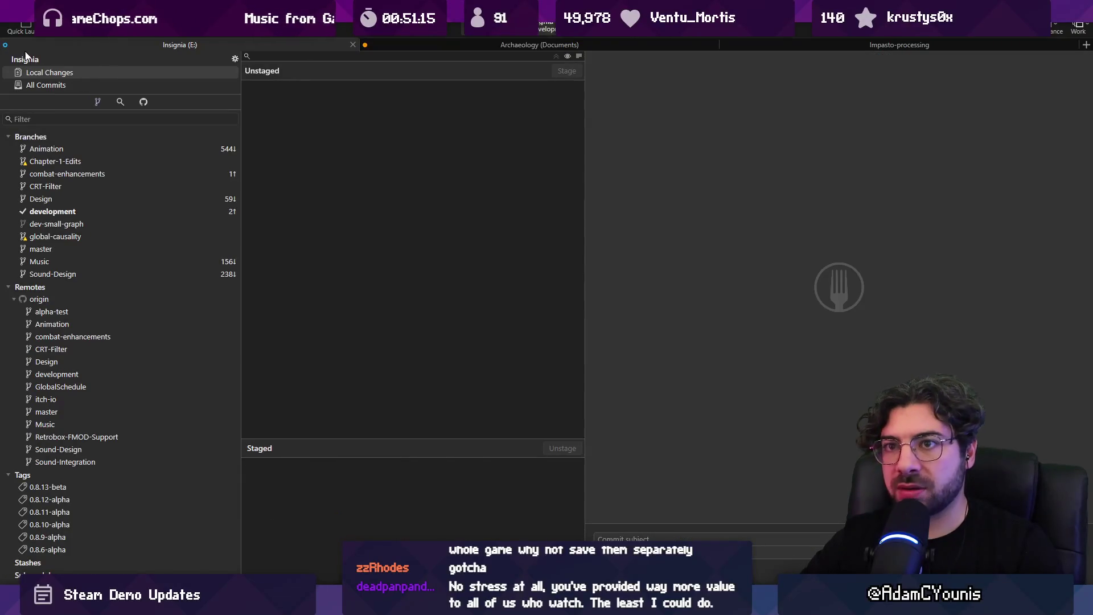
# Push the development branch to origin/development from the All Commits view
pyautogui.click(46, 85)
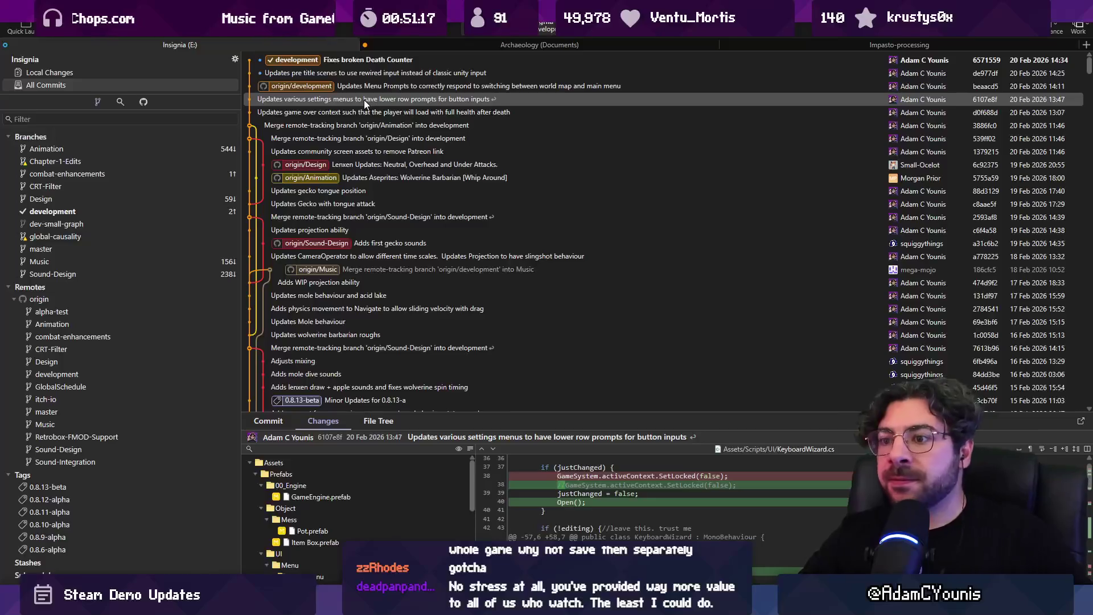
pyautogui.hotkey('ctrl', 'shift', 'u')
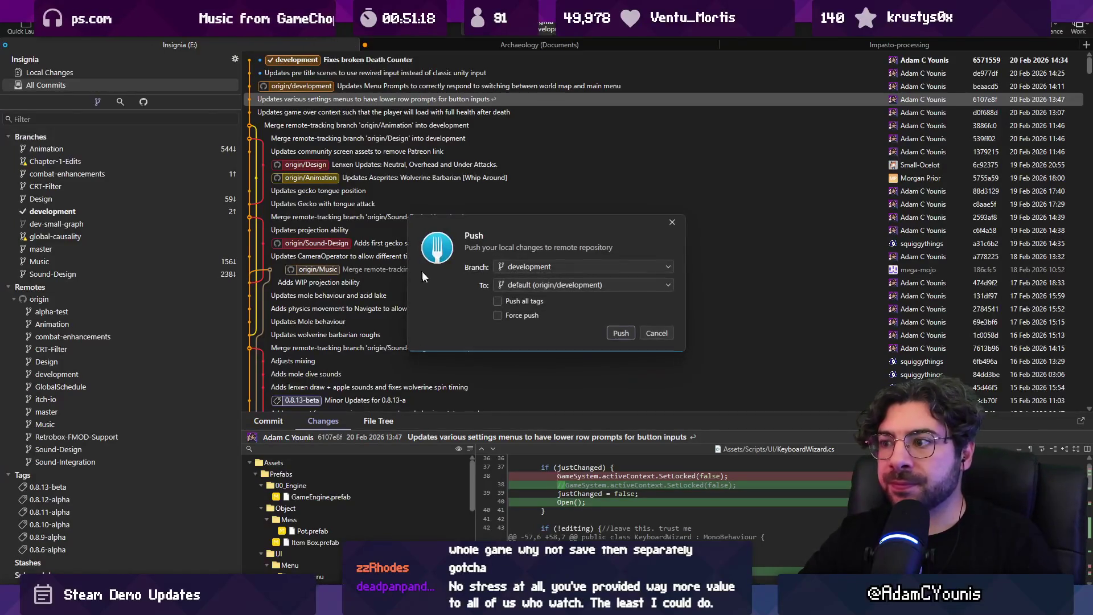
pyautogui.click(618, 335)
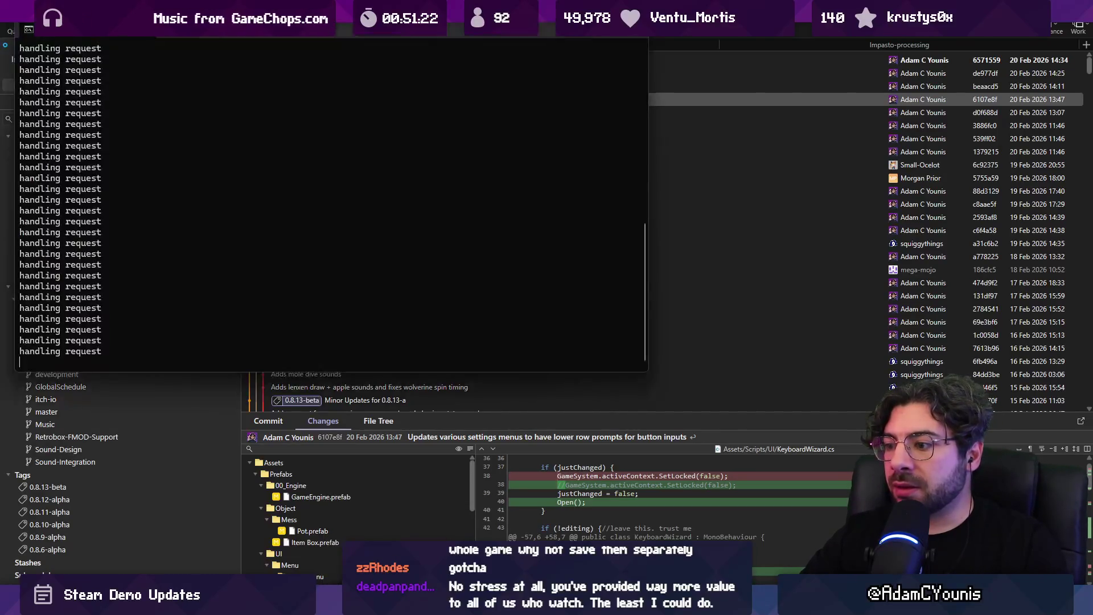
pyautogui.hotkey('alt', 'Tab')
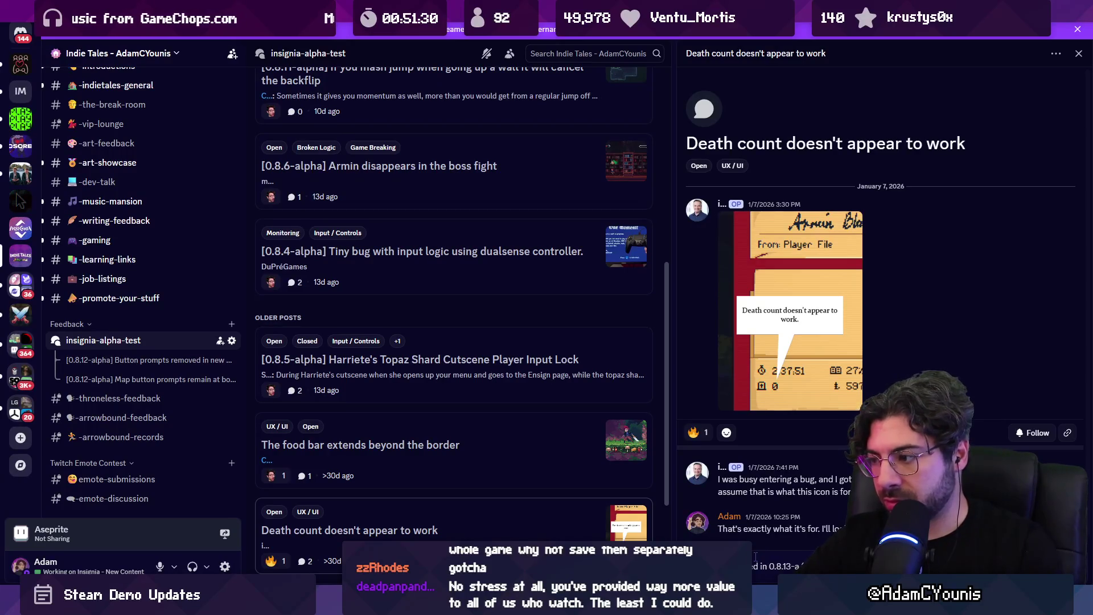
# Post the 0.8.13-a fix reply and retag the death count post from Open to Closed
pyautogui.press('Return')
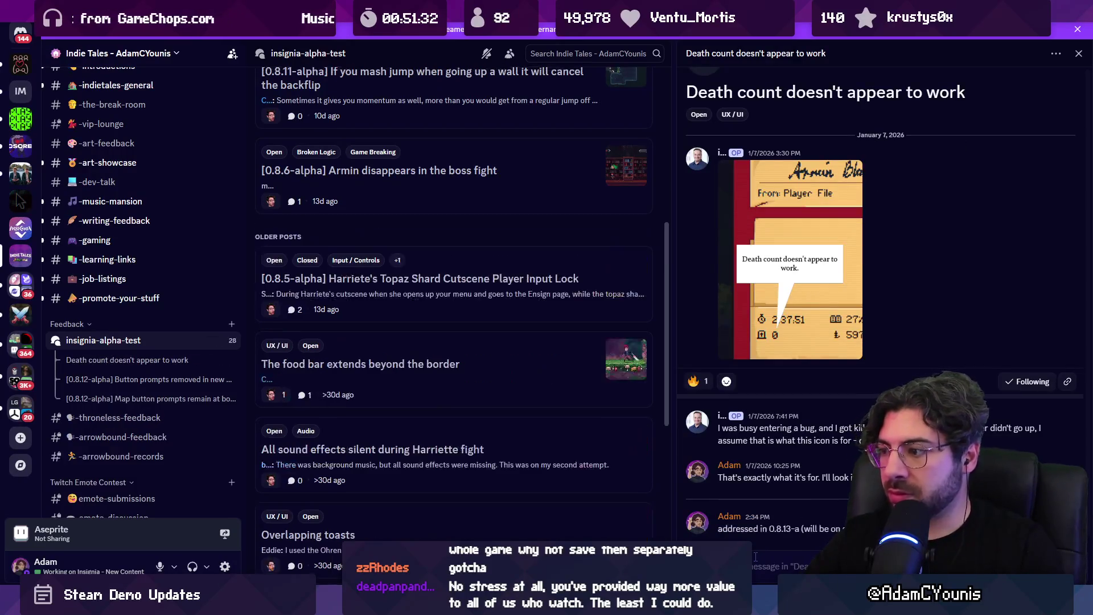
pyautogui.scroll(6, 429, 228)
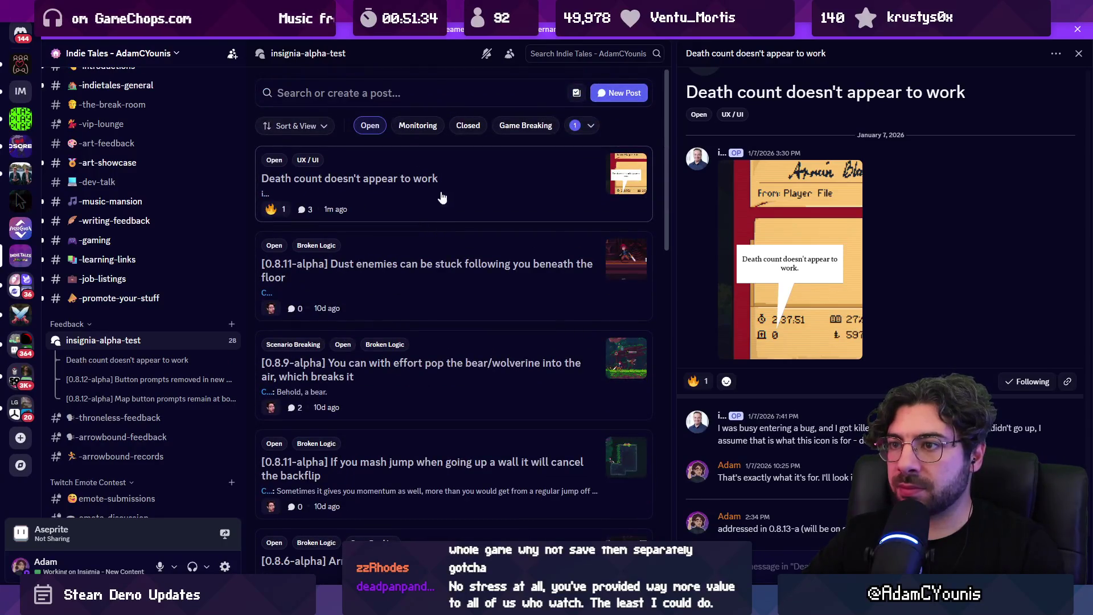
pyautogui.rightClick(443, 196)
pyautogui.moveTo(513, 315)
pyautogui.click(632, 300)
pyautogui.click(424, 226)
pyautogui.click(370, 129)
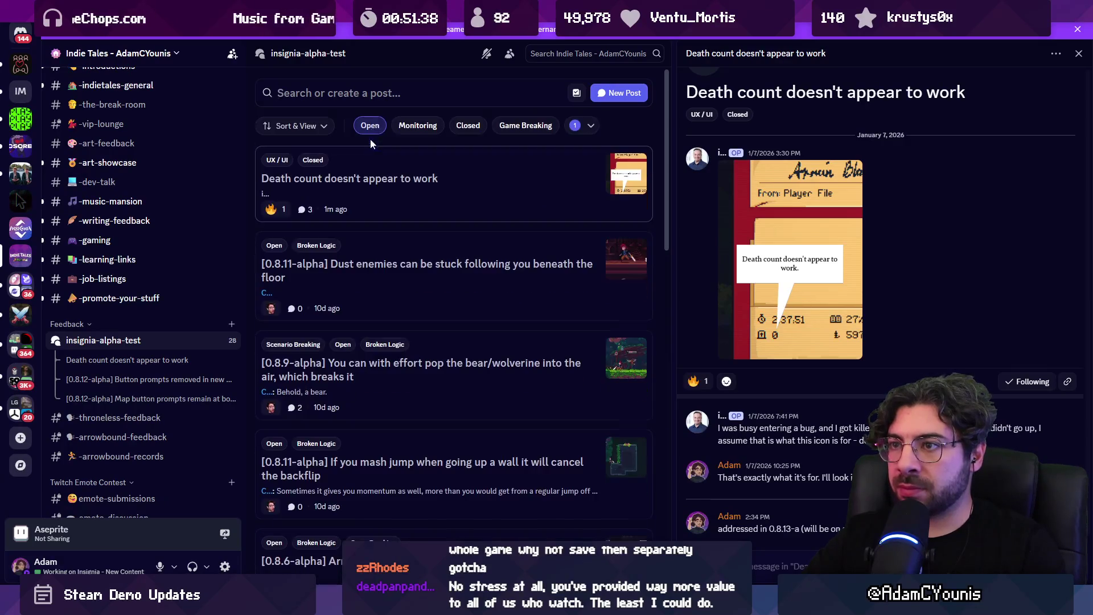
pyautogui.click(370, 129)
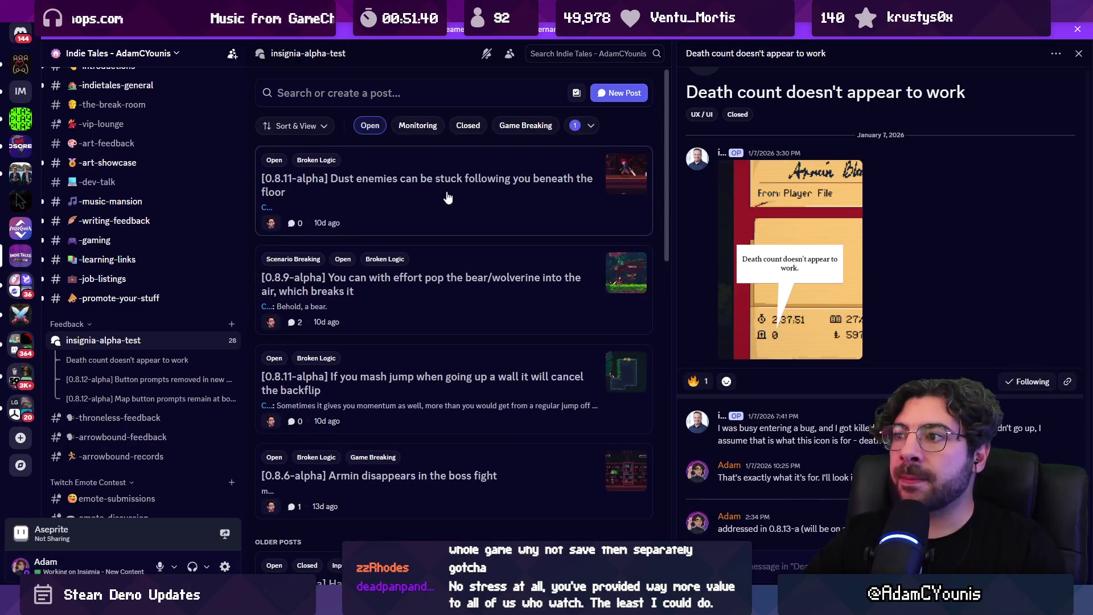
pyautogui.scroll(-3, 439, 282)
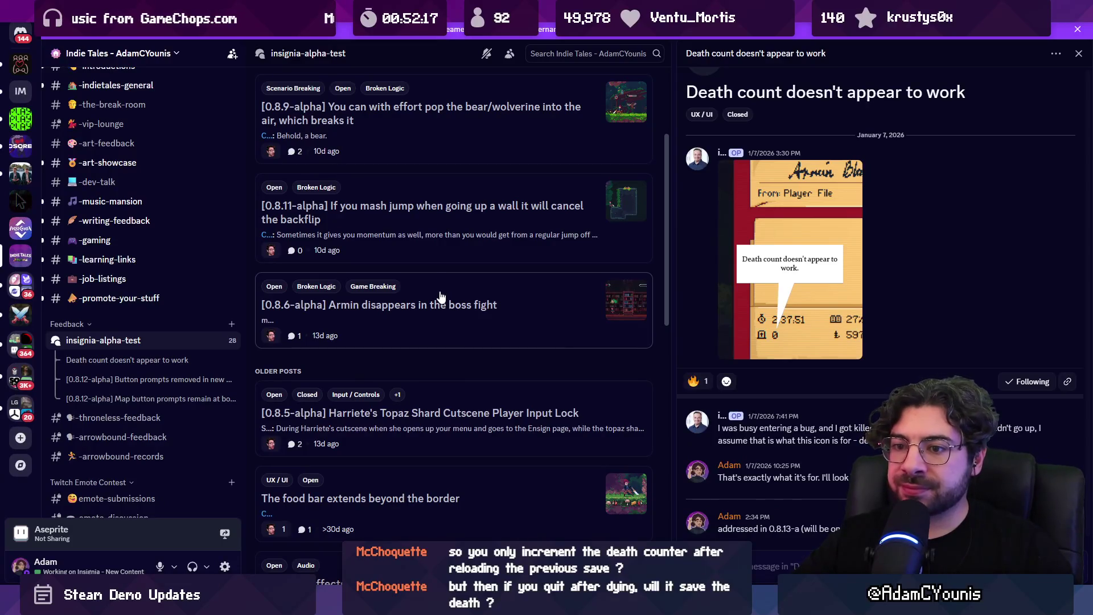
# Scroll down the insignia-alpha-test post list and open 'Small ring image in inventory'
pyautogui.moveTo(228, 342)
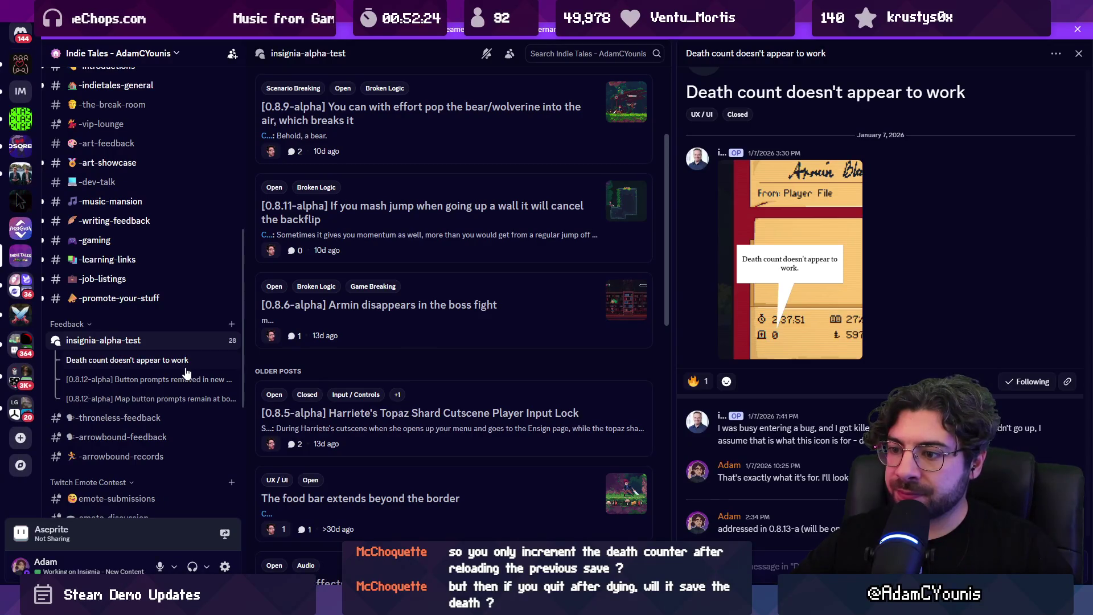
pyautogui.scroll(-5, 415, 446)
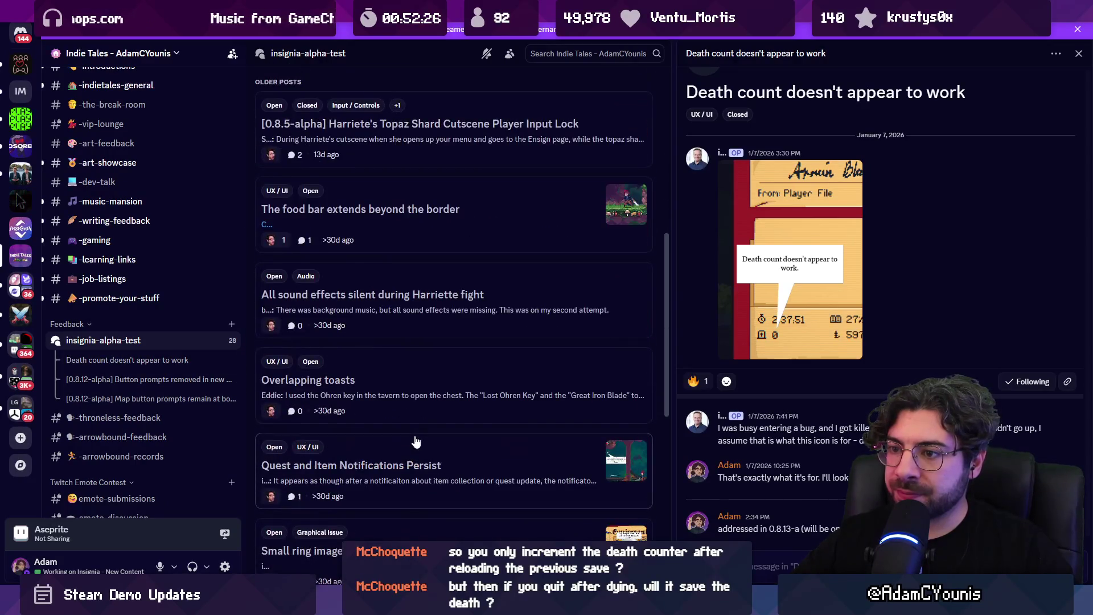
pyautogui.scroll(8, 416, 440)
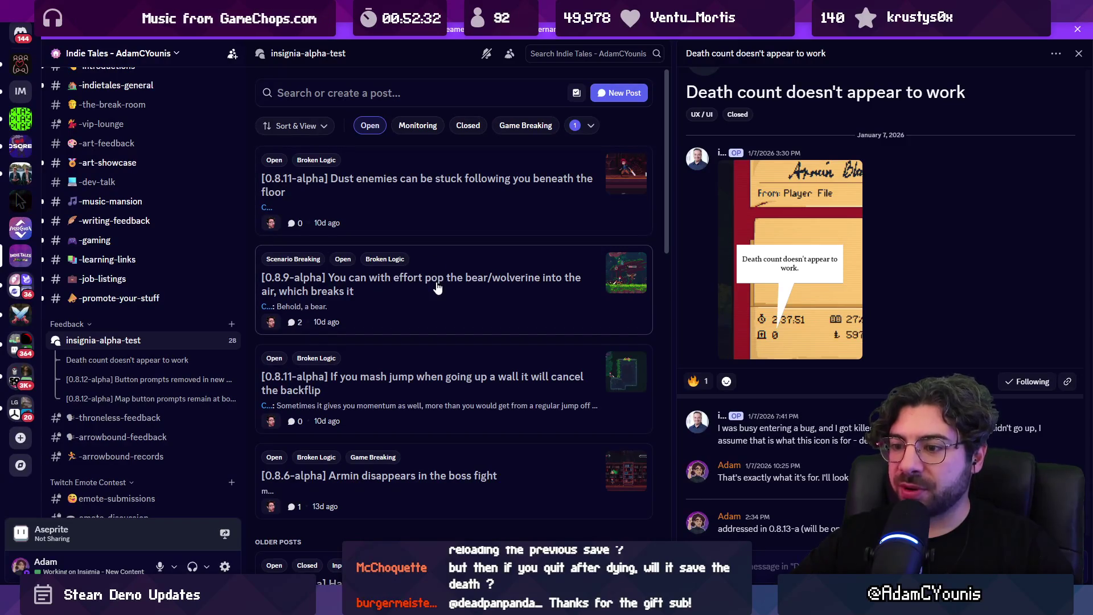
pyautogui.scroll(-4, 437, 289)
pyautogui.scroll(-2, 436, 295)
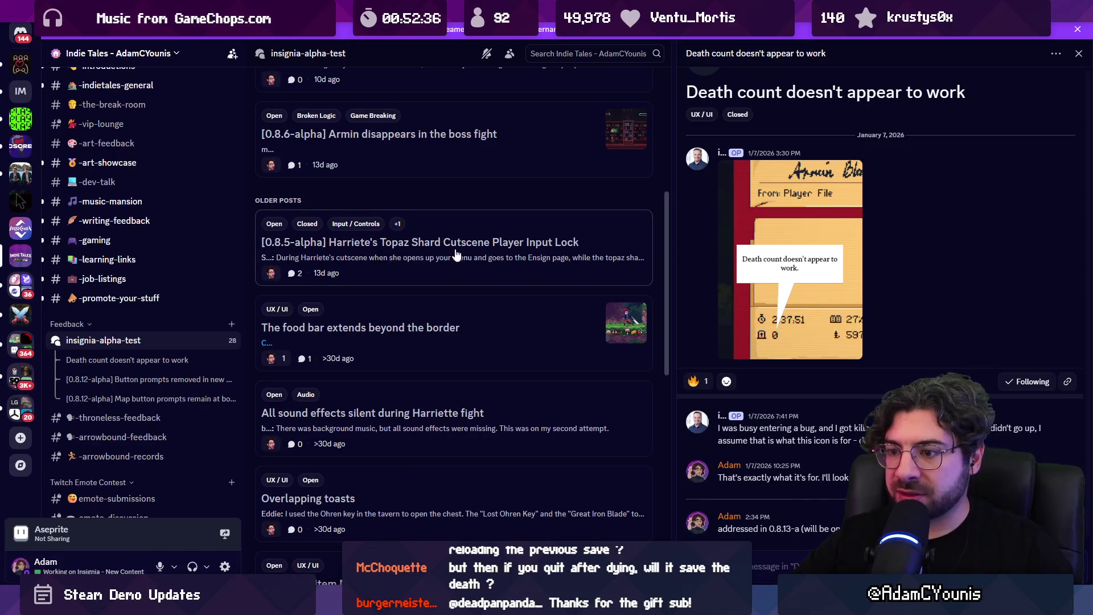
pyautogui.scroll(-3, 457, 254)
pyautogui.scroll(-1, 459, 259)
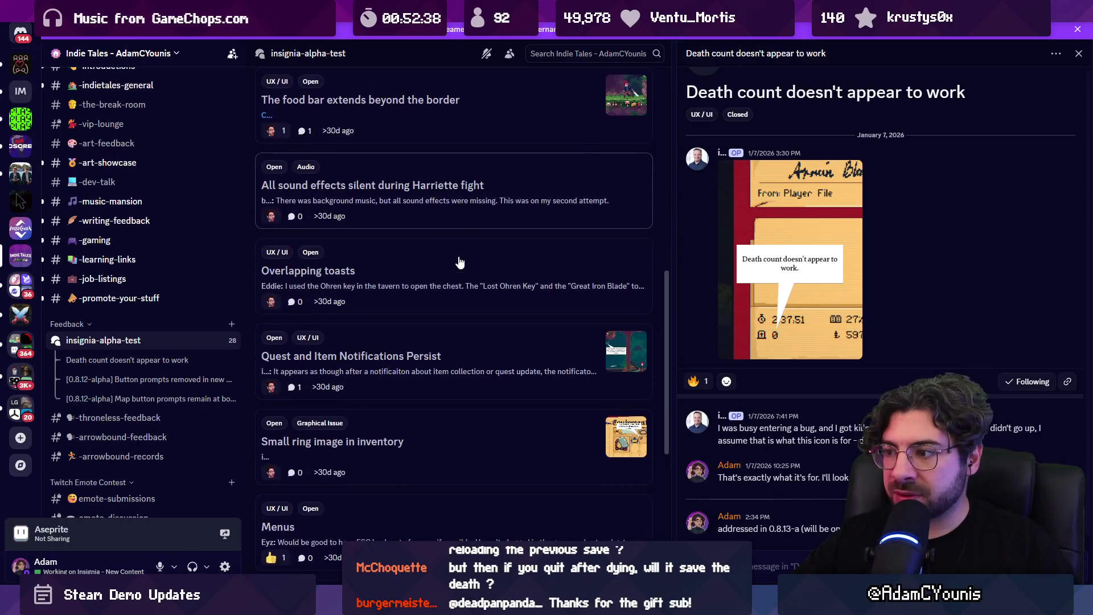
pyautogui.click(504, 443)
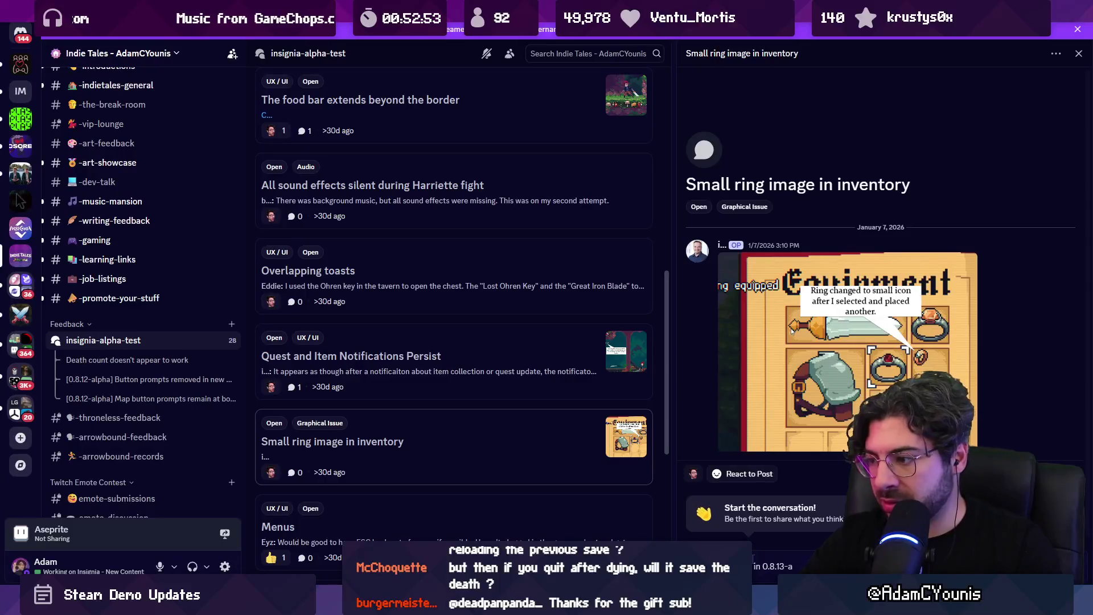
# Post the 'Updated in 0.8.13-a' reply and retag the ring image post from Open to Closed
pyautogui.press('Return')
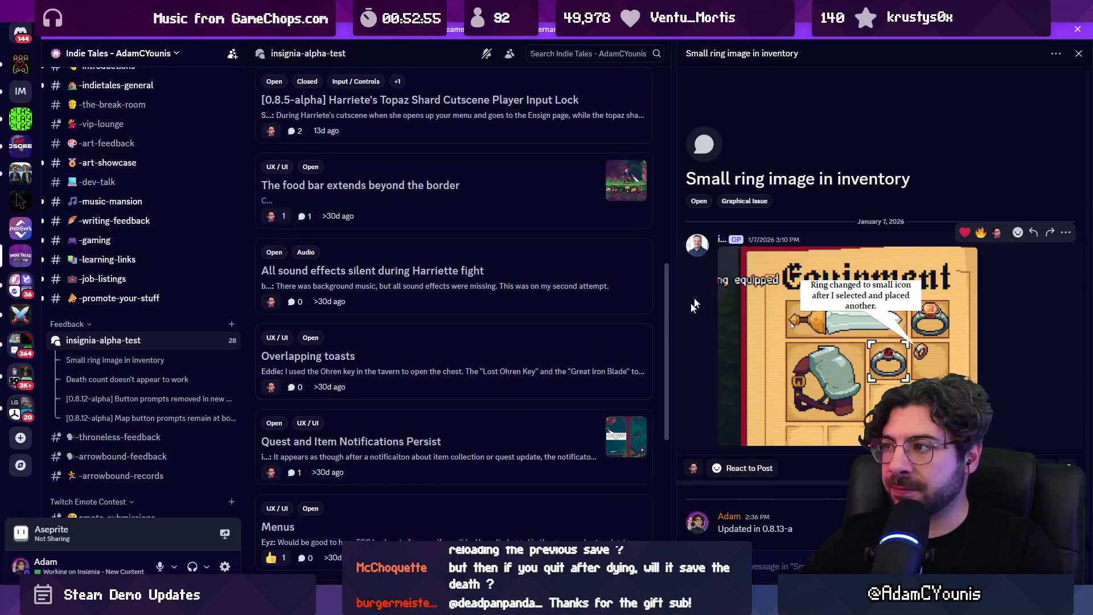
pyautogui.scroll(5, 503, 350)
pyautogui.rightClick(459, 193)
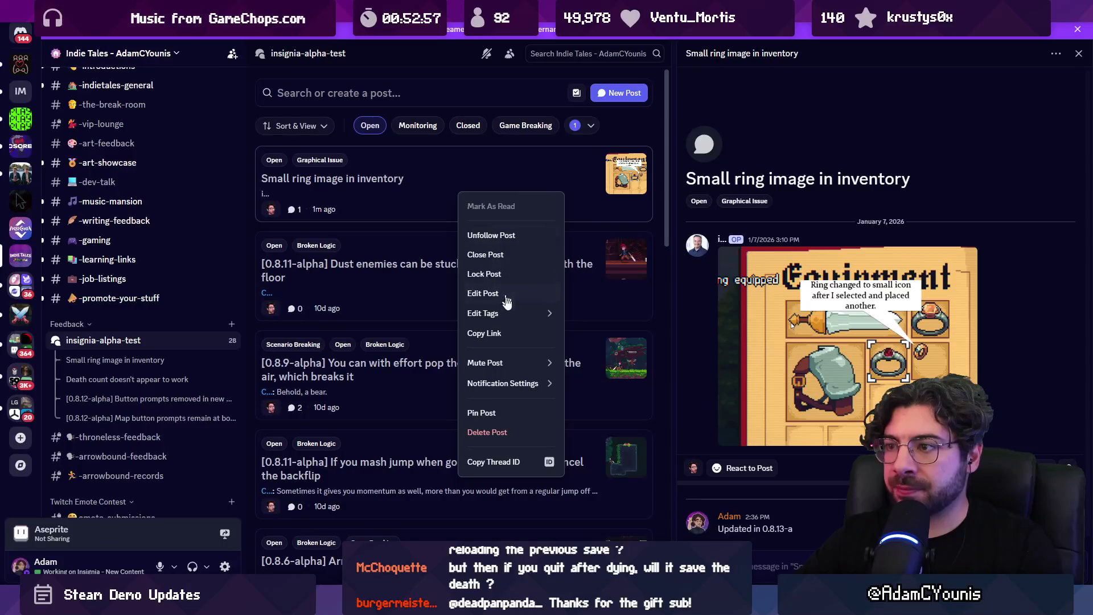
pyautogui.moveTo(513, 313)
pyautogui.click(638, 265)
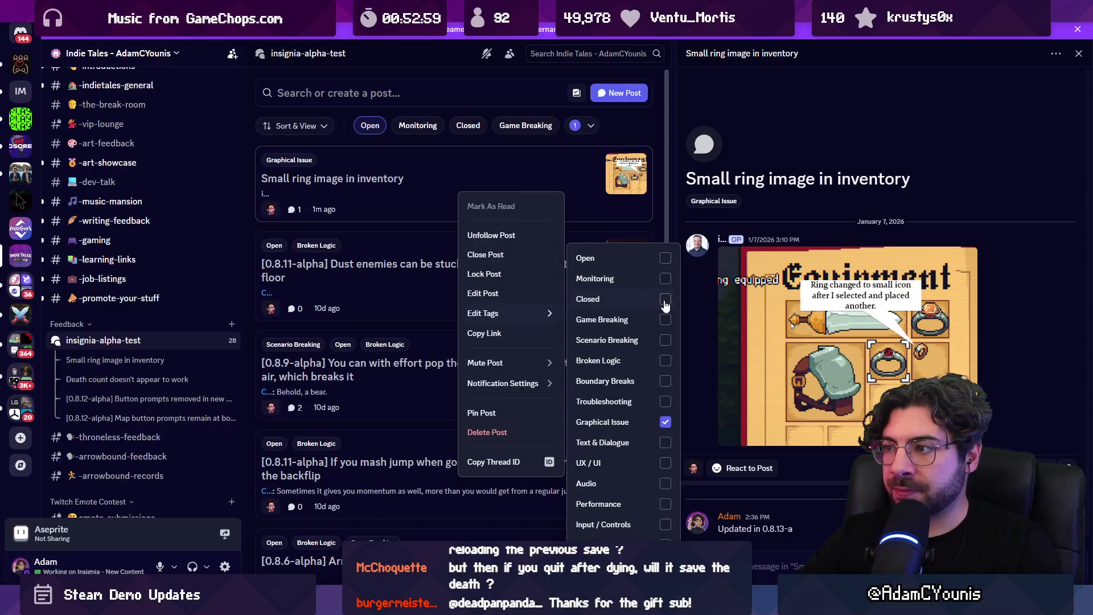
pyautogui.click(666, 302)
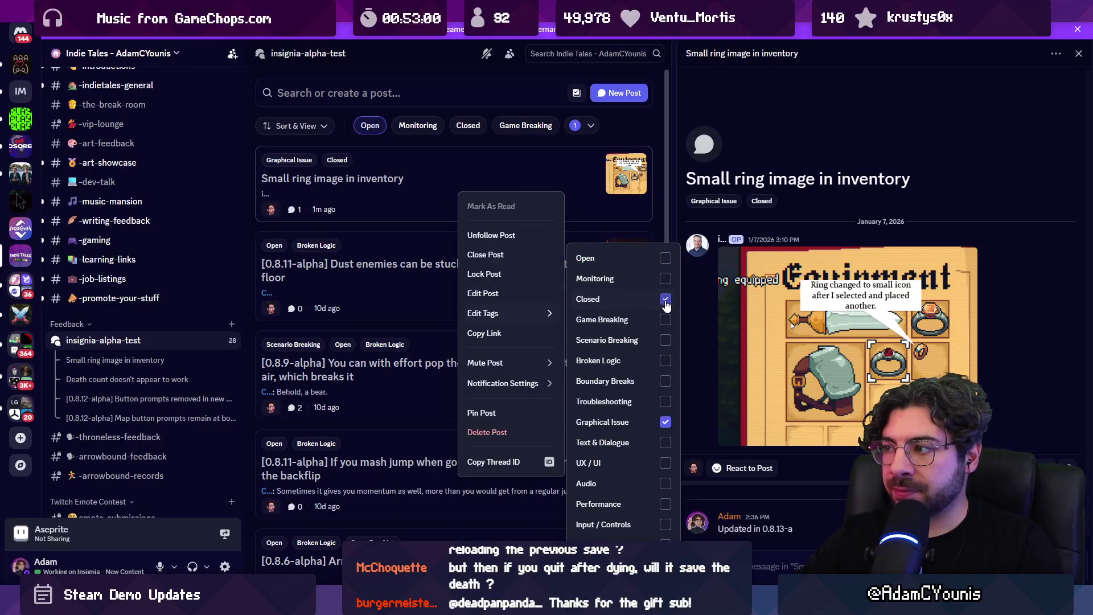
pyautogui.click(364, 228)
# Clear the Open filter, scroll through all posts, and return to the Unity editor
pyautogui.click(370, 126)
pyautogui.scroll(-10, 424, 317)
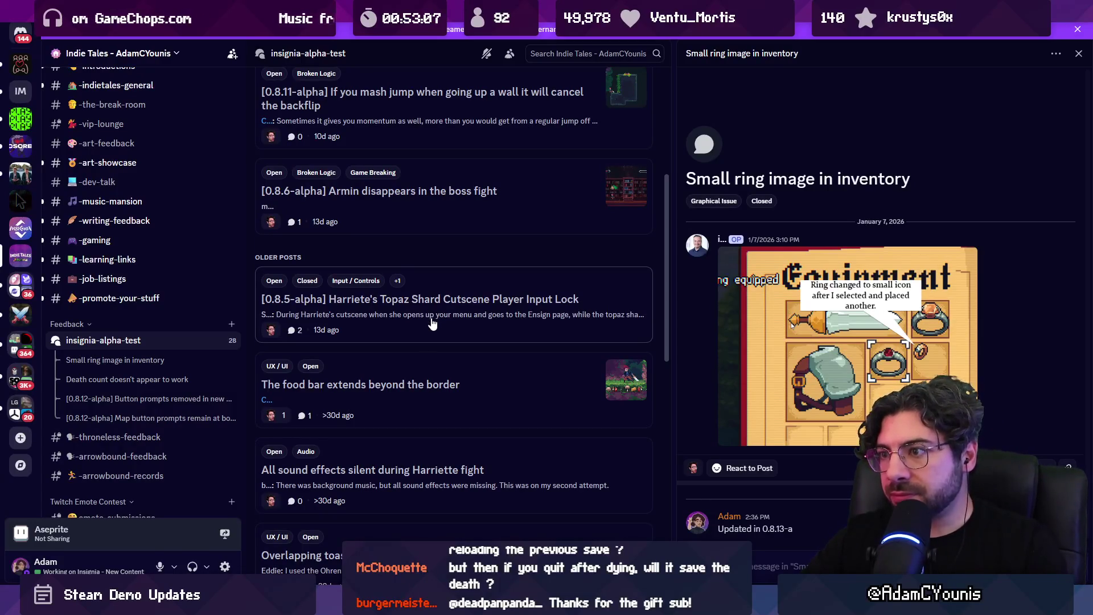
pyautogui.scroll(-2, 433, 324)
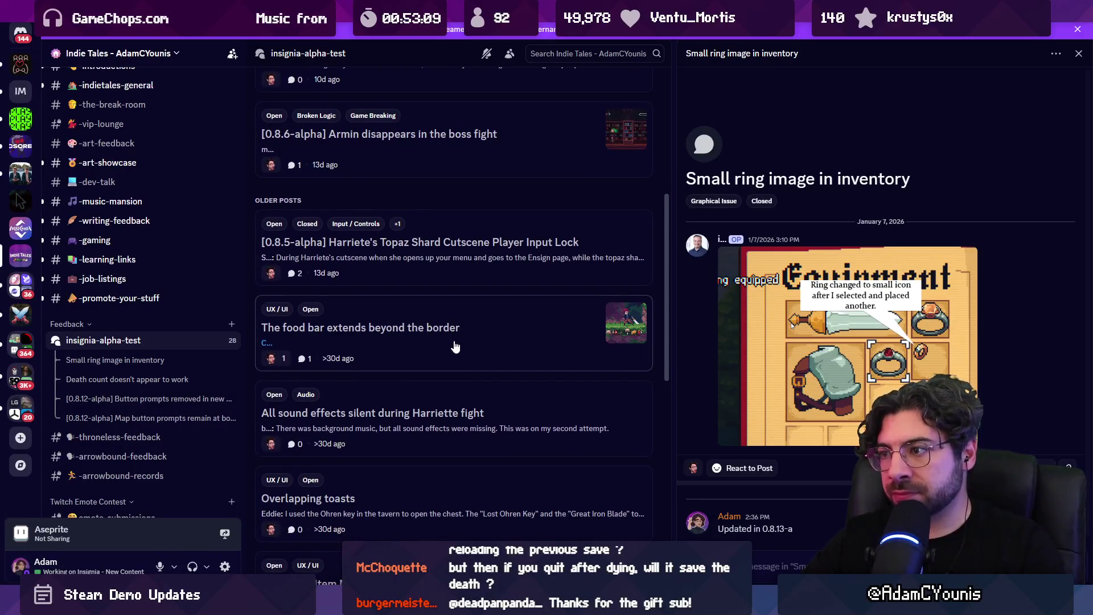
pyautogui.scroll(-2, 456, 347)
pyautogui.scroll(-2, 485, 325)
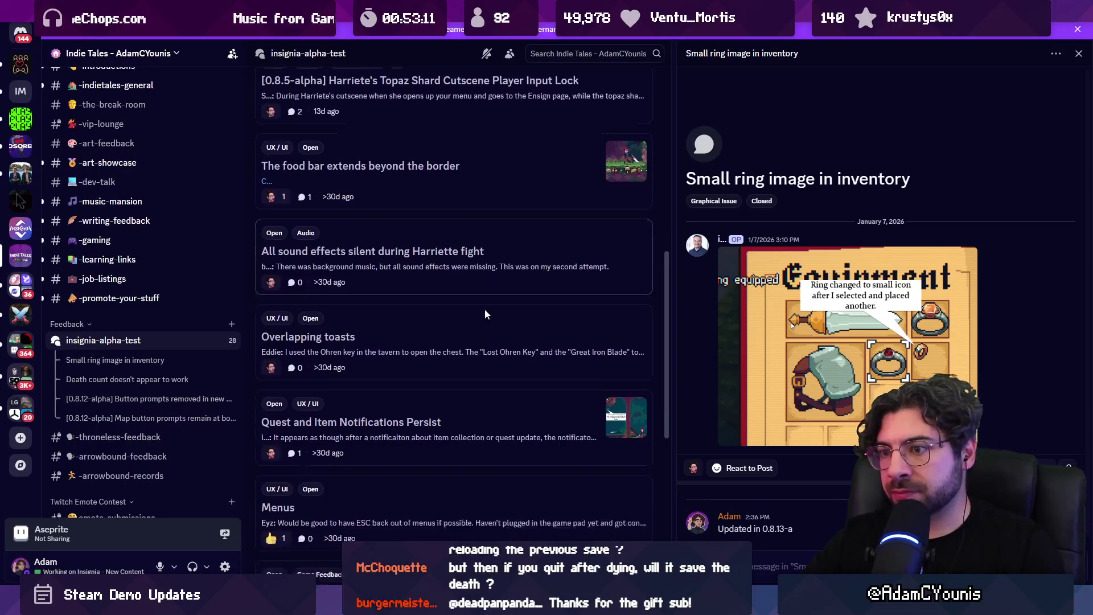
pyautogui.scroll(-2, 473, 332)
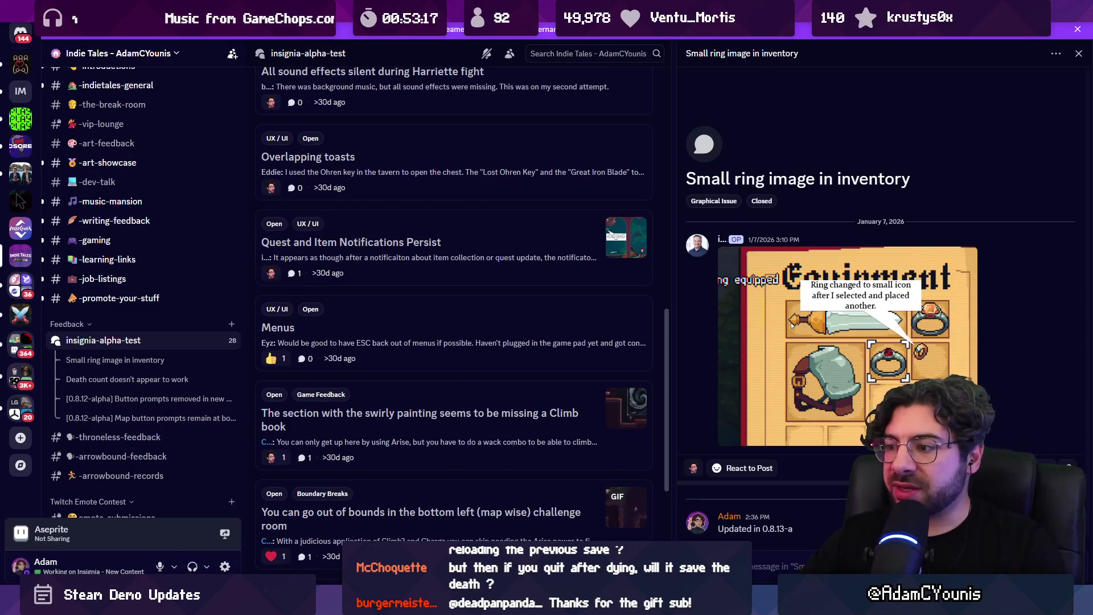
pyautogui.scroll(-1, 477, 423)
pyautogui.scroll(-4, 477, 423)
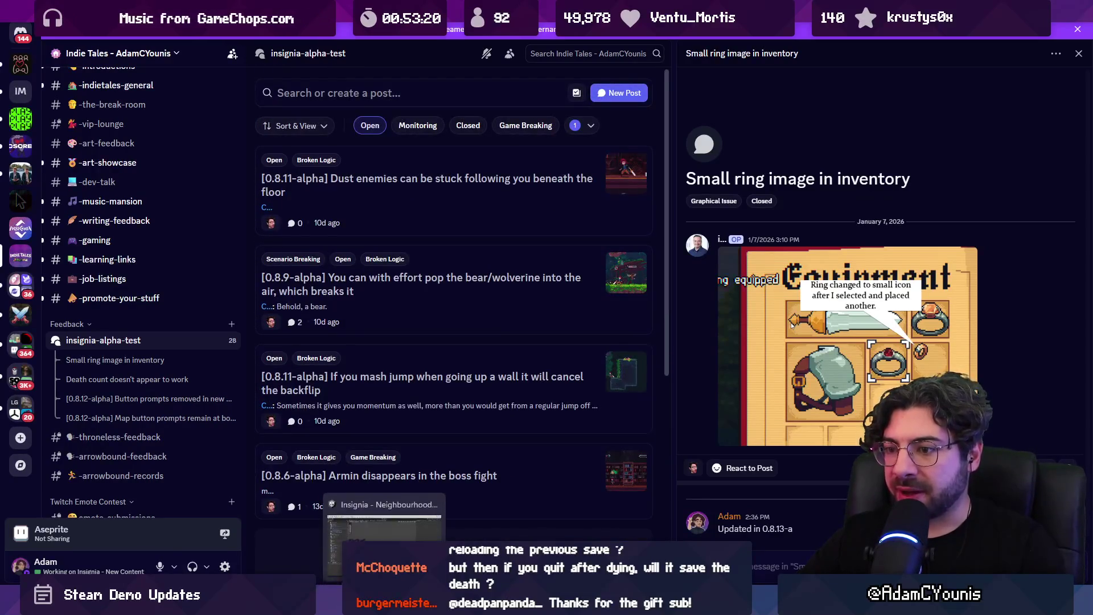
pyautogui.hotkey('alt', 'Tab')
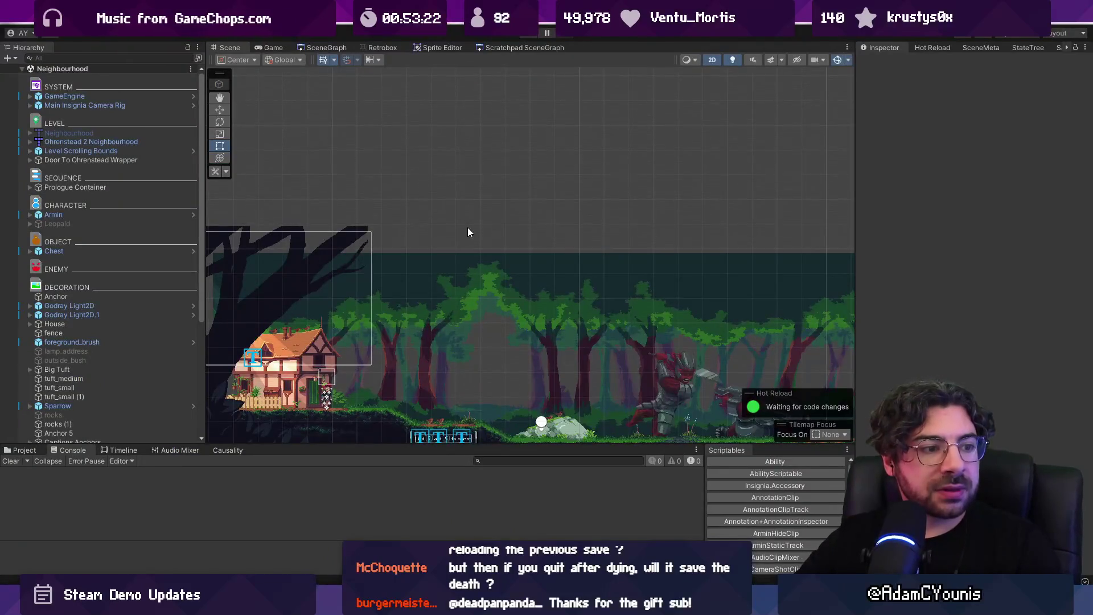
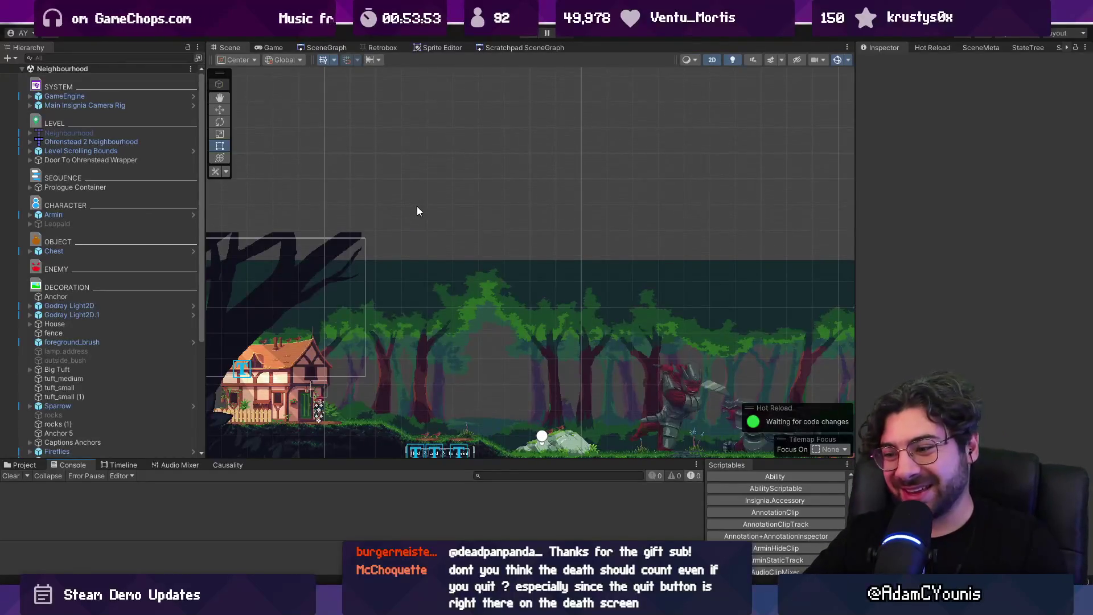
# Briefly check the Fork git client, then return to the Unity editor
pyautogui.scroll(-1, 418, 209)
pyautogui.hotkey('alt', 'Tab')
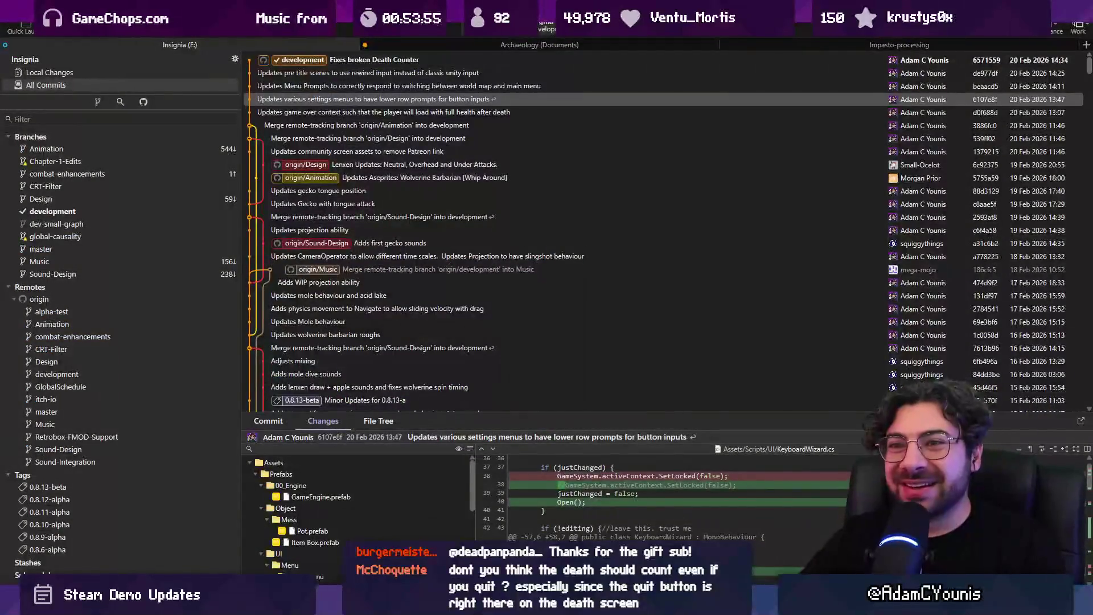
pyautogui.hotkey('alt', 'Tab')
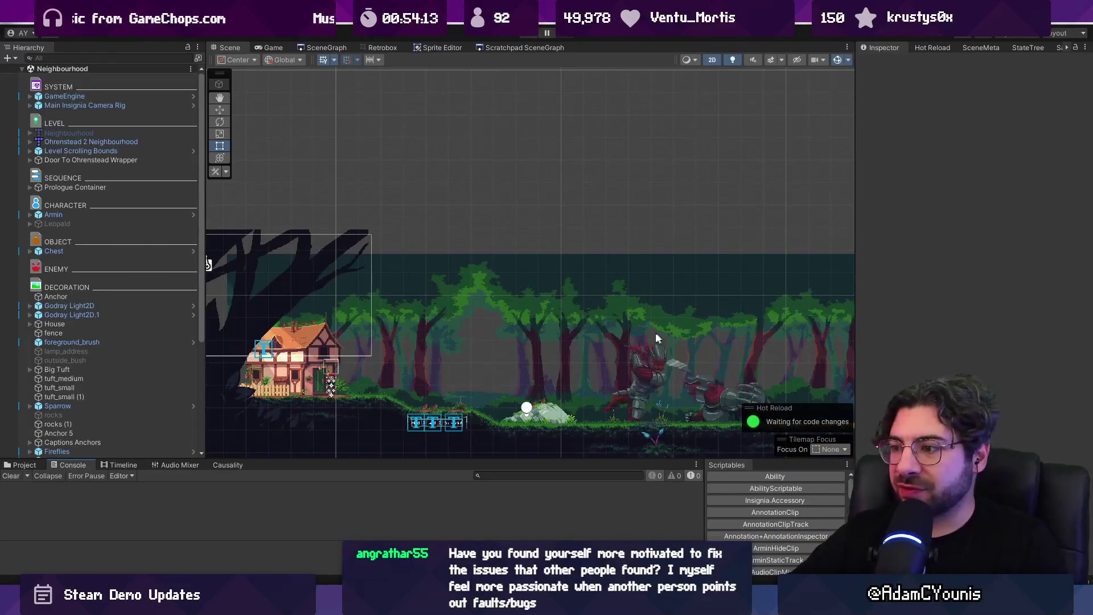
# Inspect foreground_brush's Parallax settings across the Neighbourhood level, then switch to the Discord forum
pyautogui.scroll(-2, 664, 334)
pyautogui.scroll(5, 364, 345)
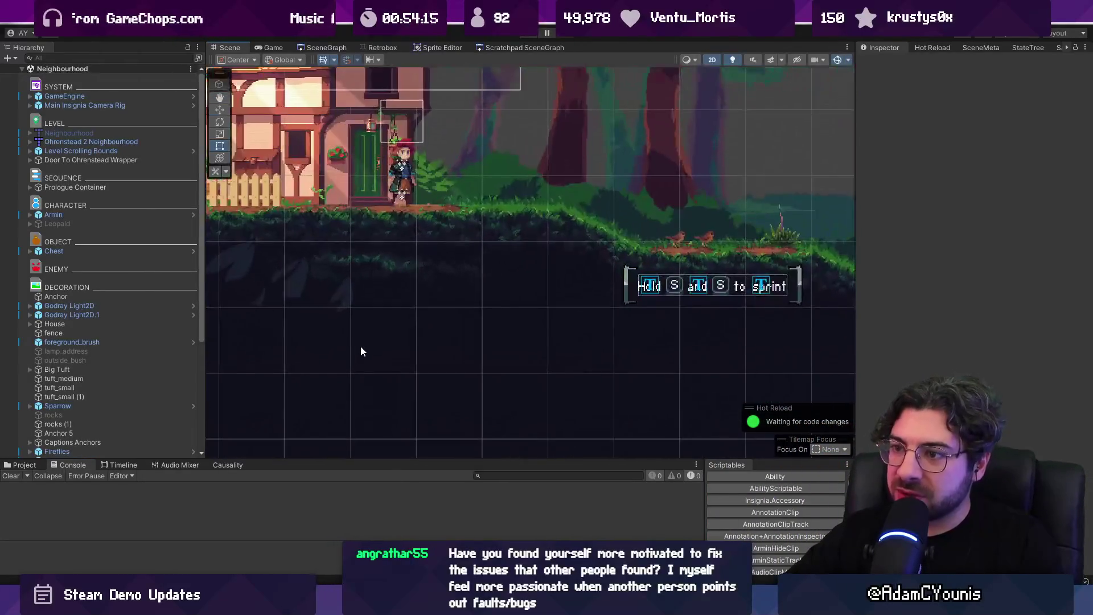
pyautogui.scroll(-1, 365, 347)
pyautogui.click(364, 348)
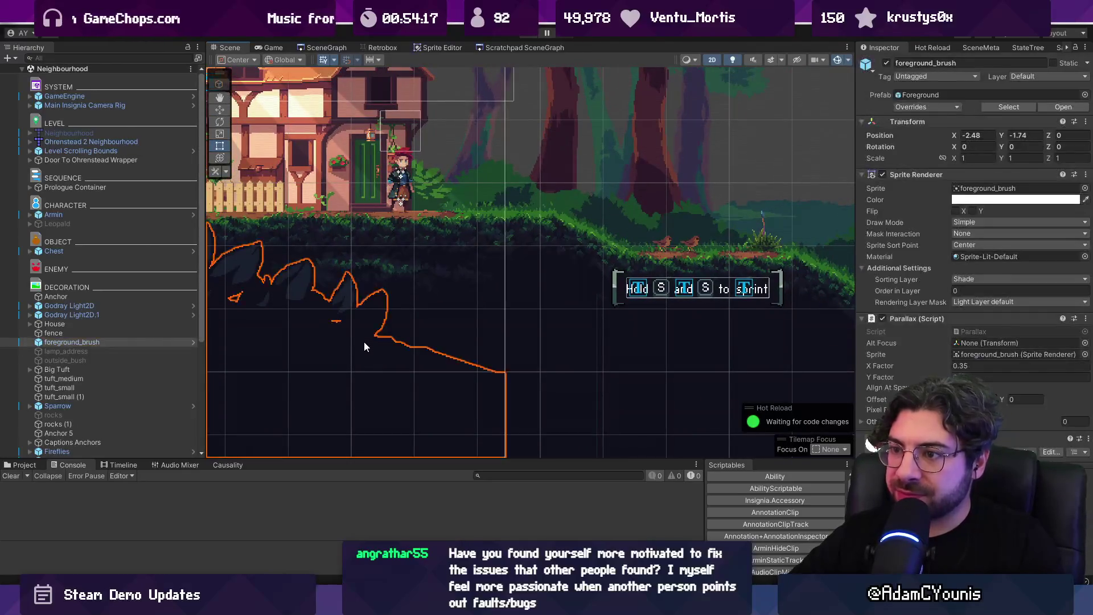
pyautogui.scroll(-3, 360, 350)
pyautogui.scroll(-5, 356, 350)
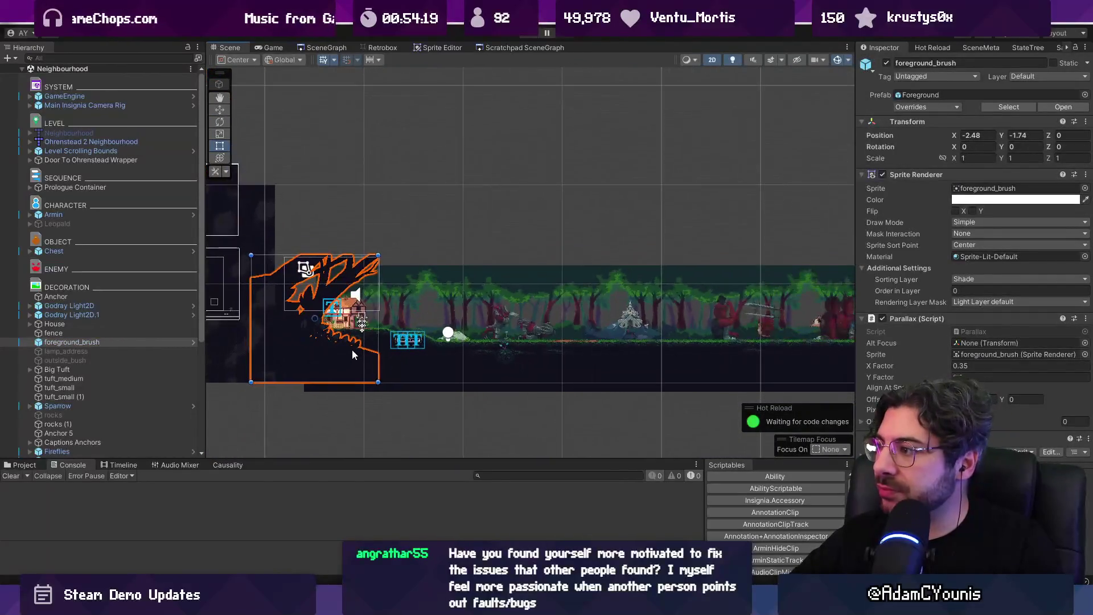
pyautogui.scroll(-2, 641, 283)
pyautogui.moveTo(640, 284); pyautogui.dragTo(525, 249)
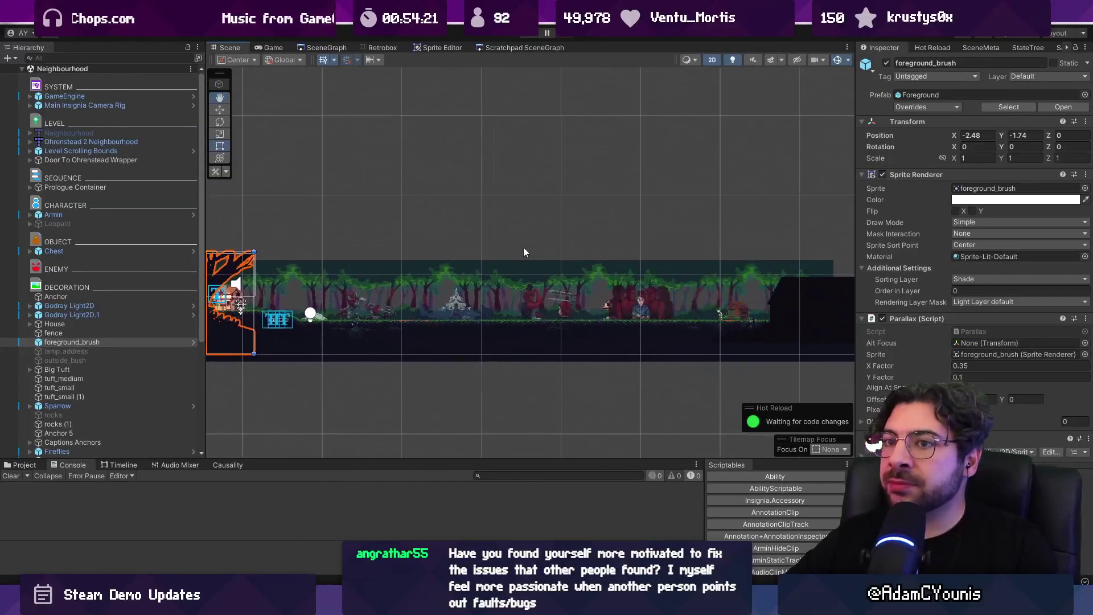
pyautogui.hotkey('alt', 'Tab')
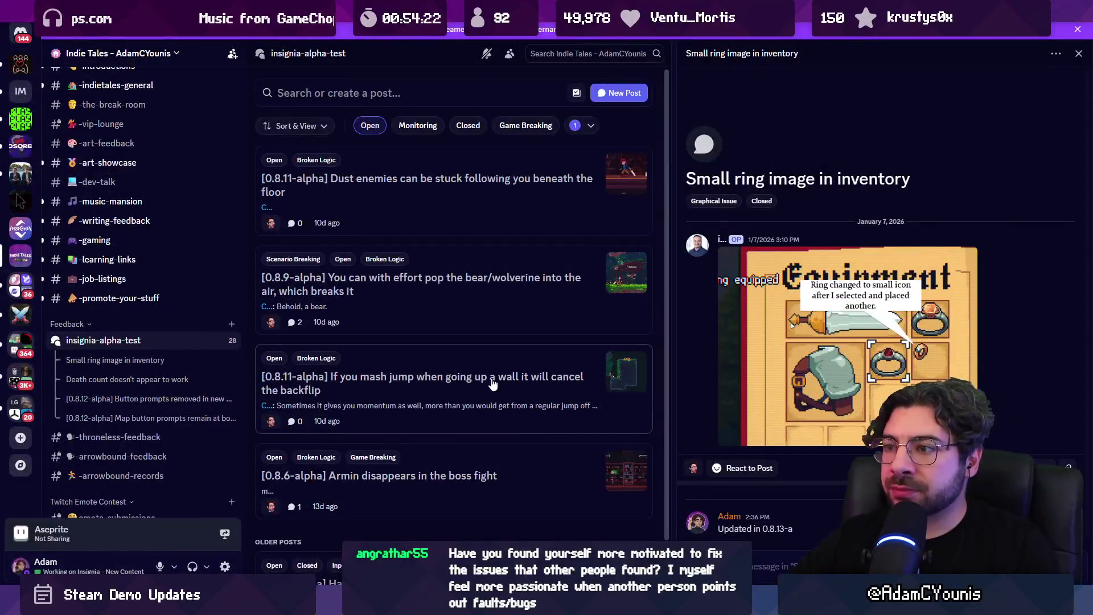
# Read the '[0.8.9-alpha] pop the bear/wolverine into the air' report, then return to Unity
pyautogui.scroll(-2, 488, 390)
pyautogui.click(486, 256)
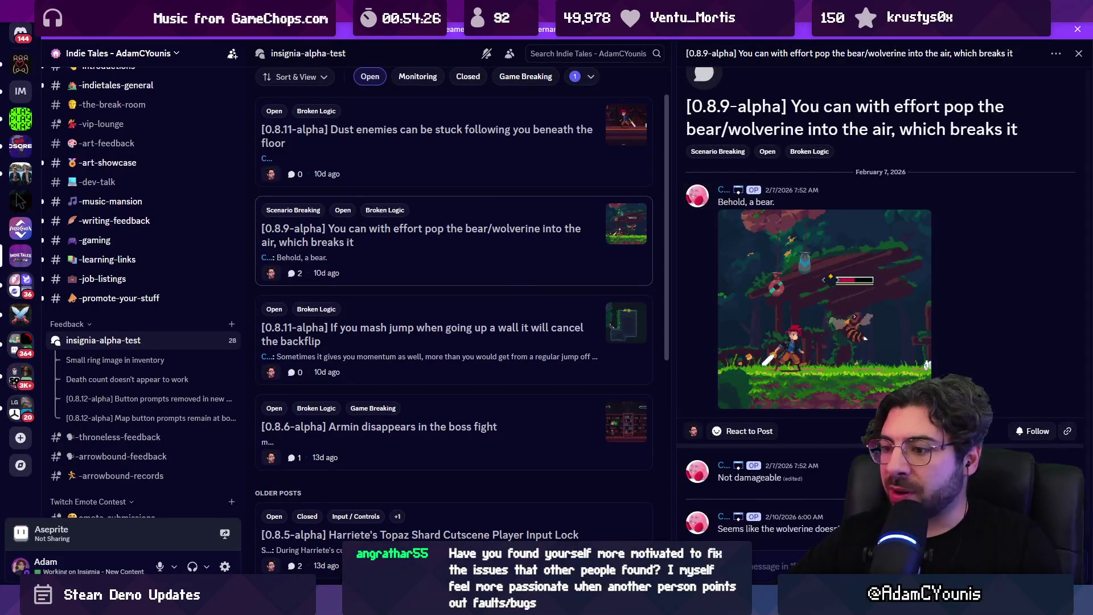
pyautogui.moveTo(384, 605)
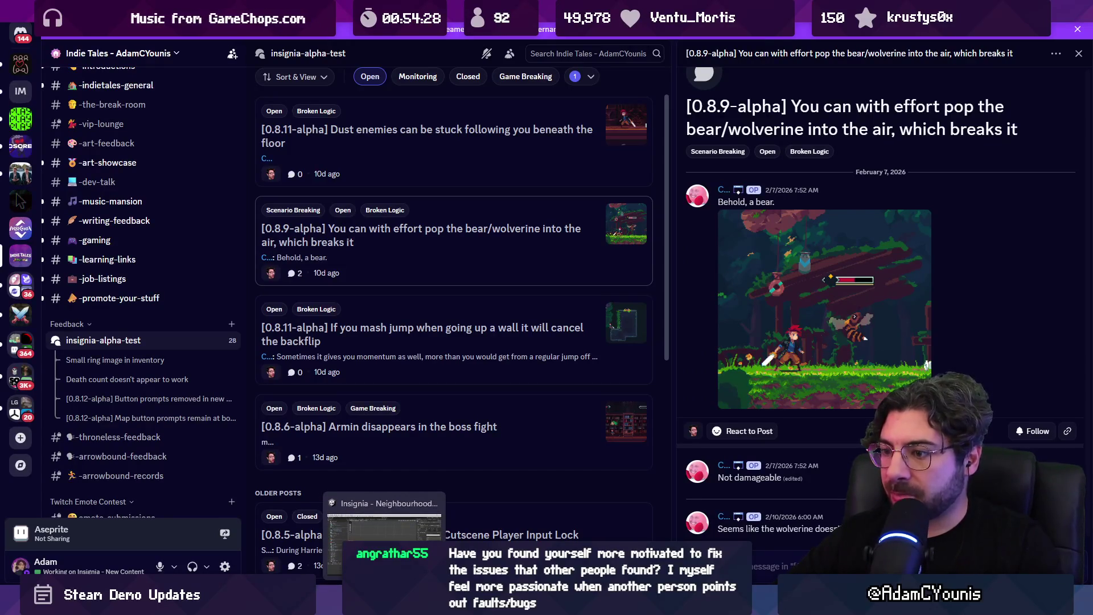
pyautogui.click(385, 544)
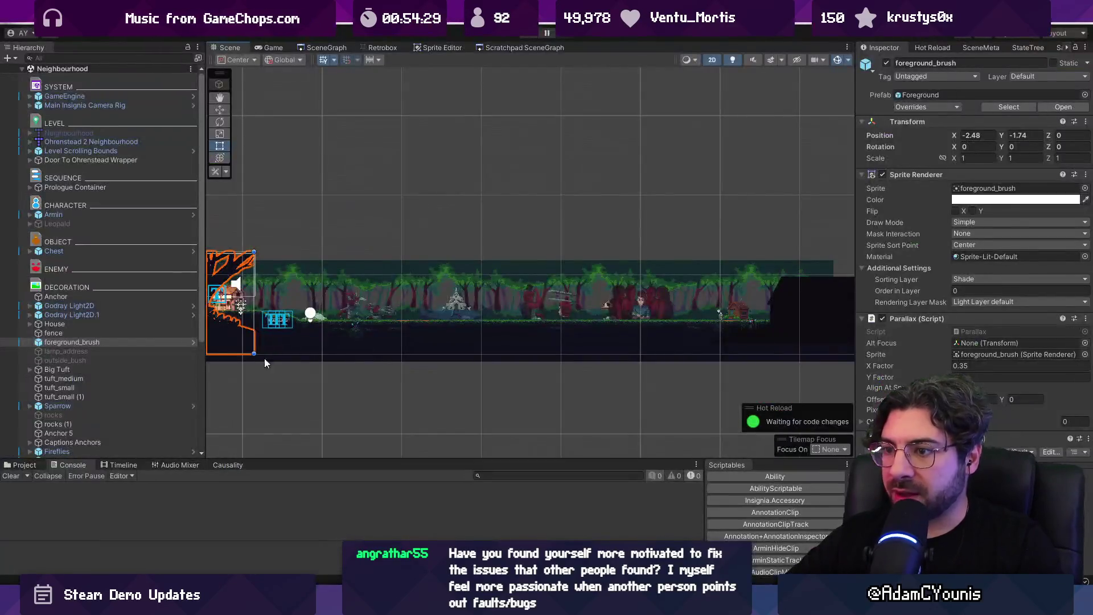
# Find and open the Wolverine Barbarian prefab, browsing its Footsies and EnGuarde behaviours
pyautogui.click(32, 464)
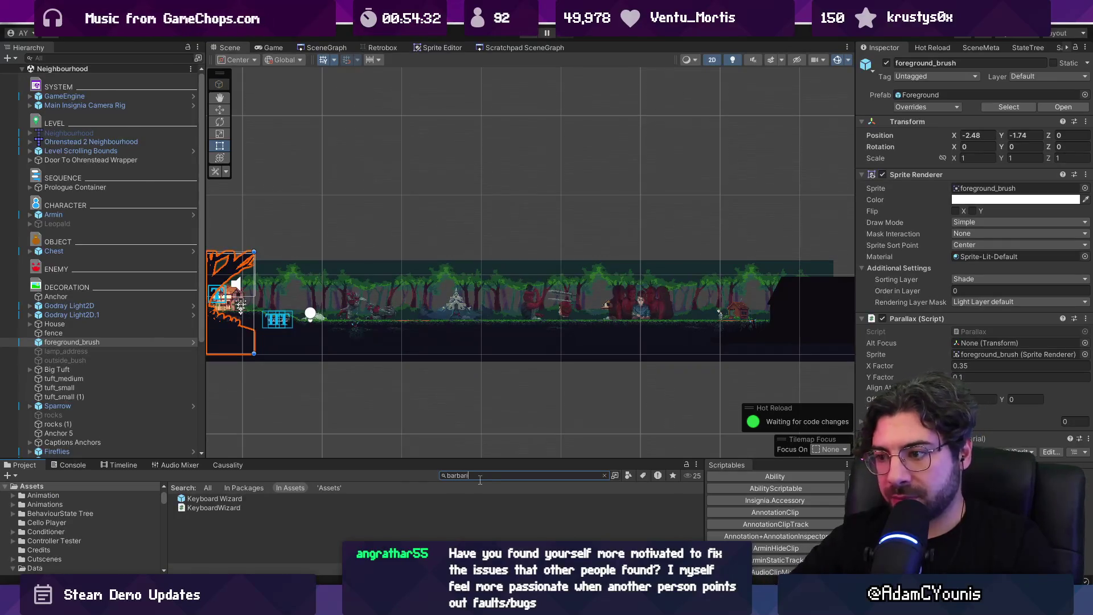
pyautogui.write('an')
pyautogui.scroll(-6, 360, 510)
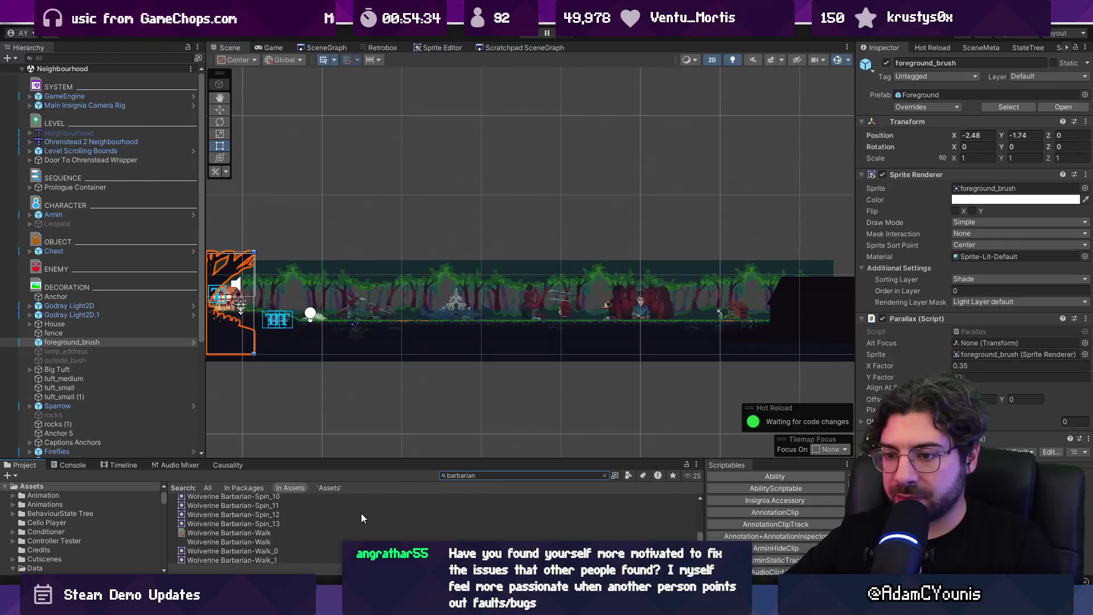
pyautogui.scroll(5, 368, 529)
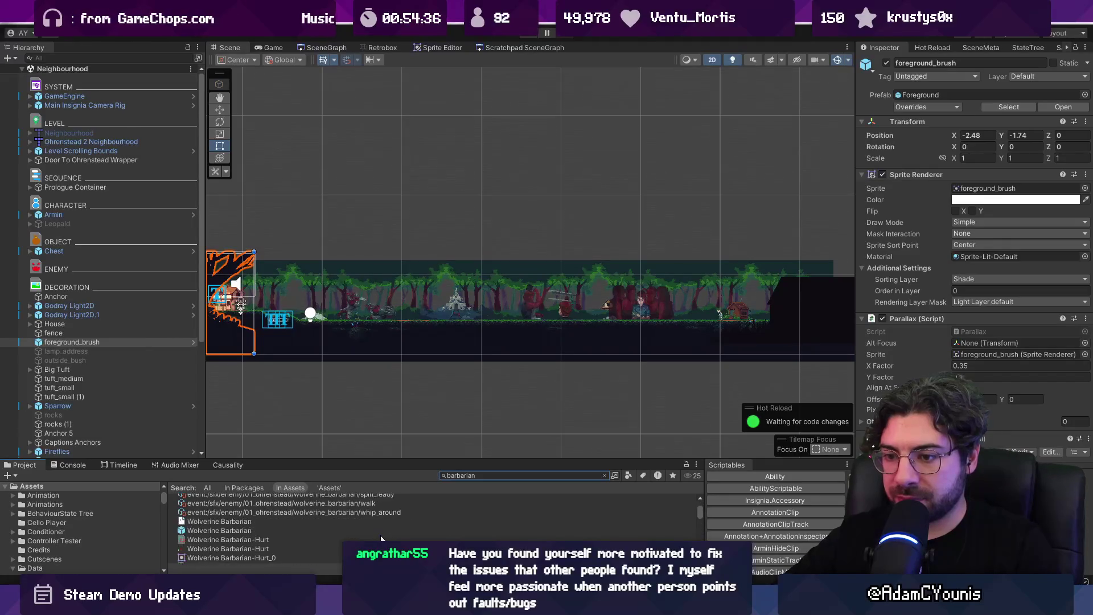
pyautogui.doubleClick(269, 530)
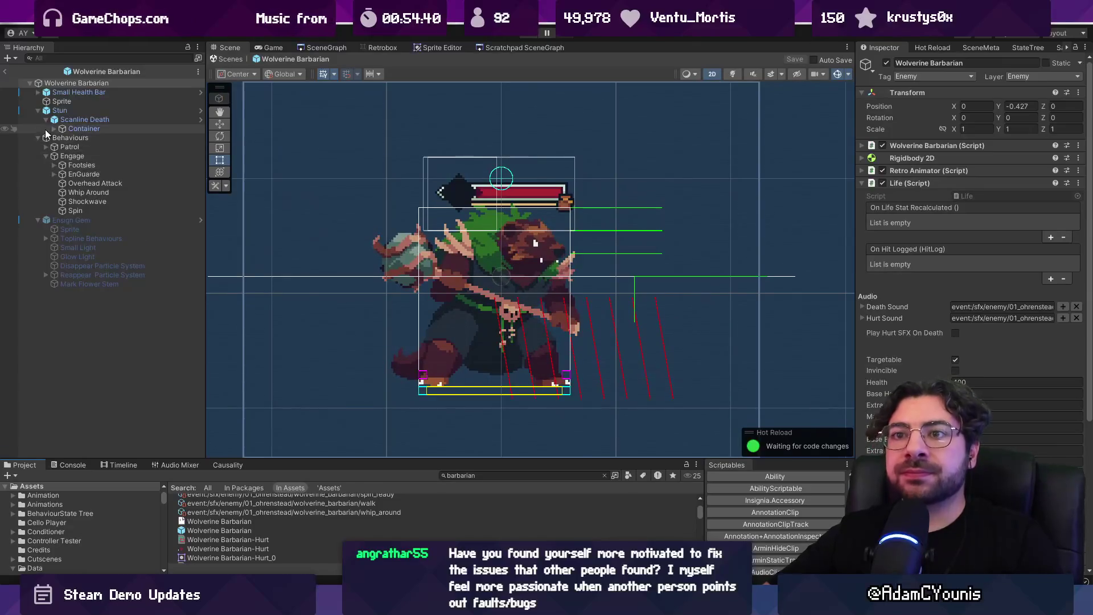
pyautogui.click(53, 165)
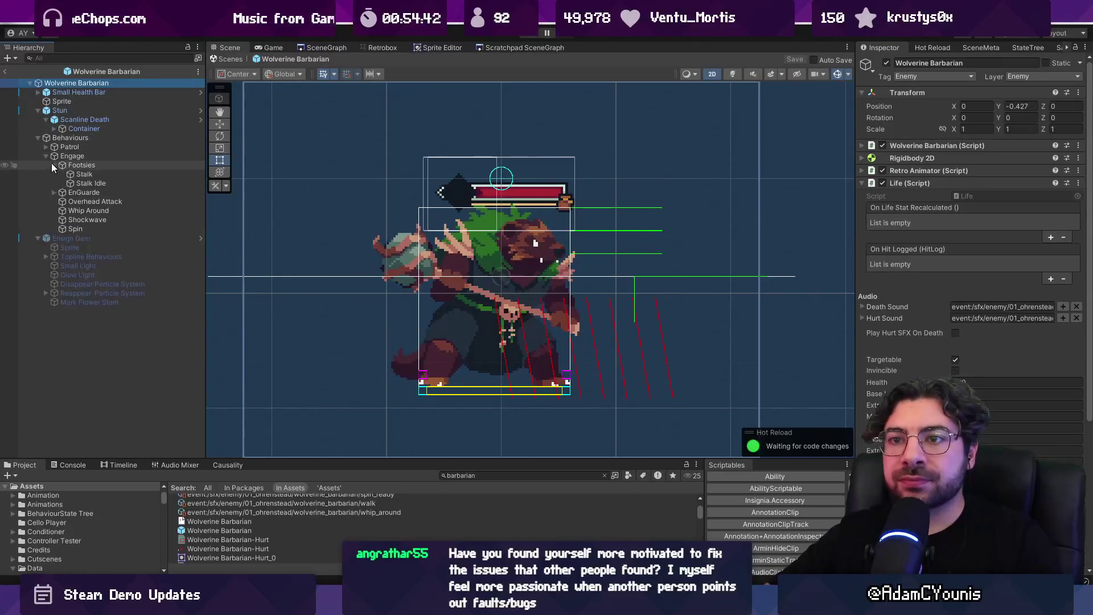
pyautogui.click(54, 193)
pyautogui.click(57, 165)
pyautogui.click(51, 166)
# On Stun, assign Wolverine Barbarian-Hurt to both the Tumble and Knock Down sheets
pyautogui.click(60, 111)
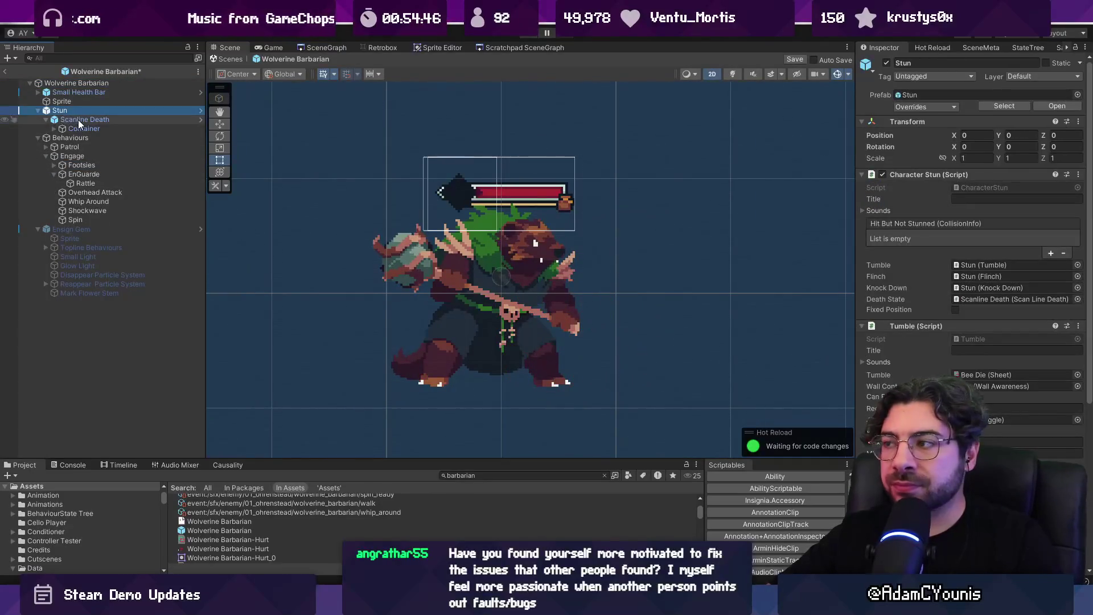
pyautogui.scroll(-5, 1079, 256)
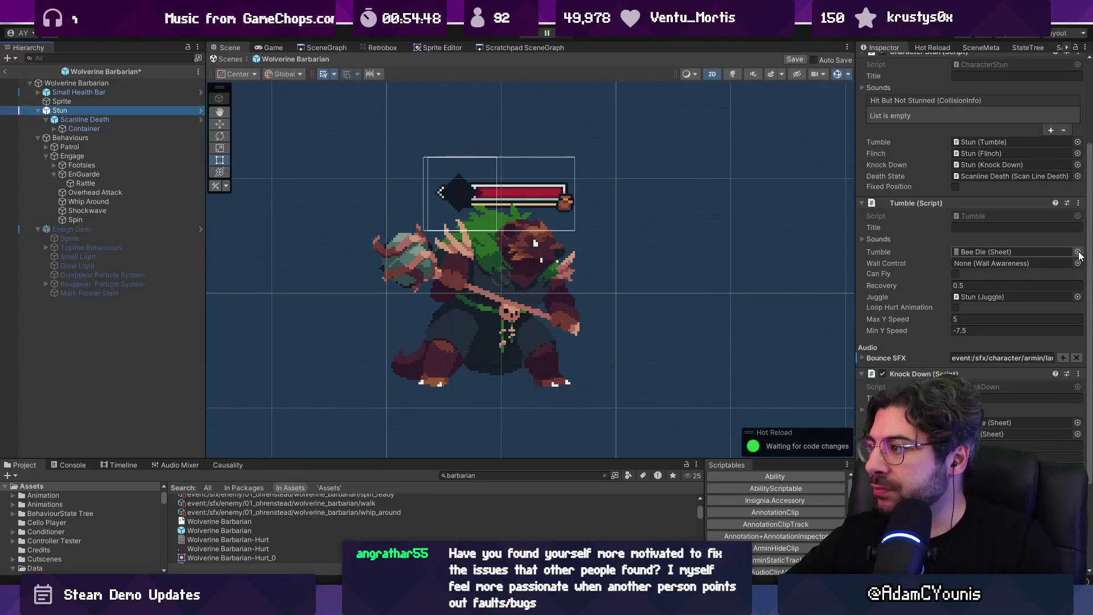
pyautogui.click(1078, 253)
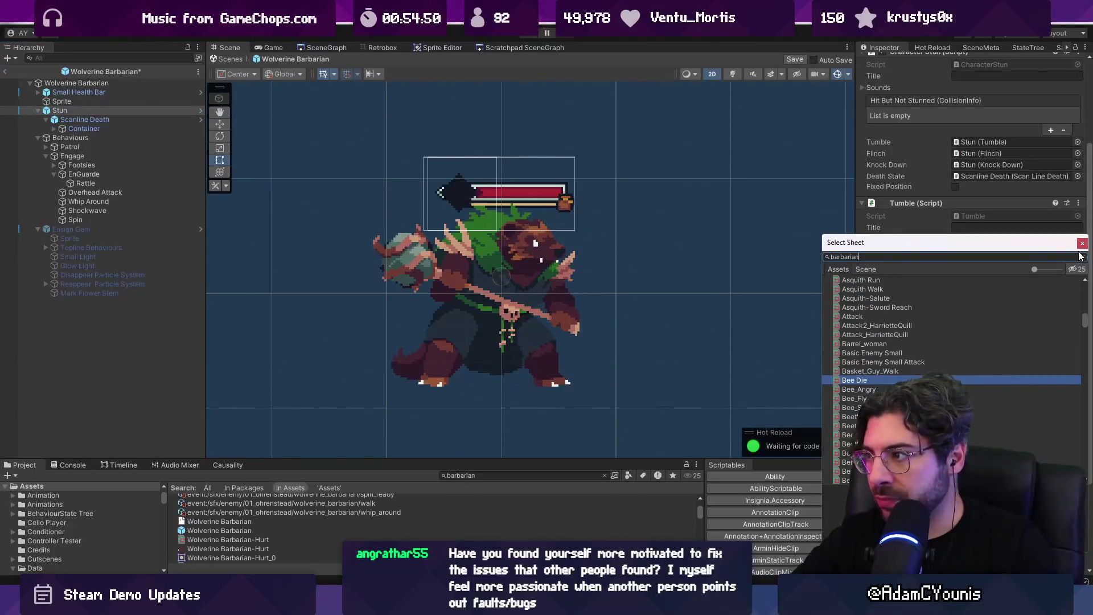
pyautogui.doubleClick(934, 289)
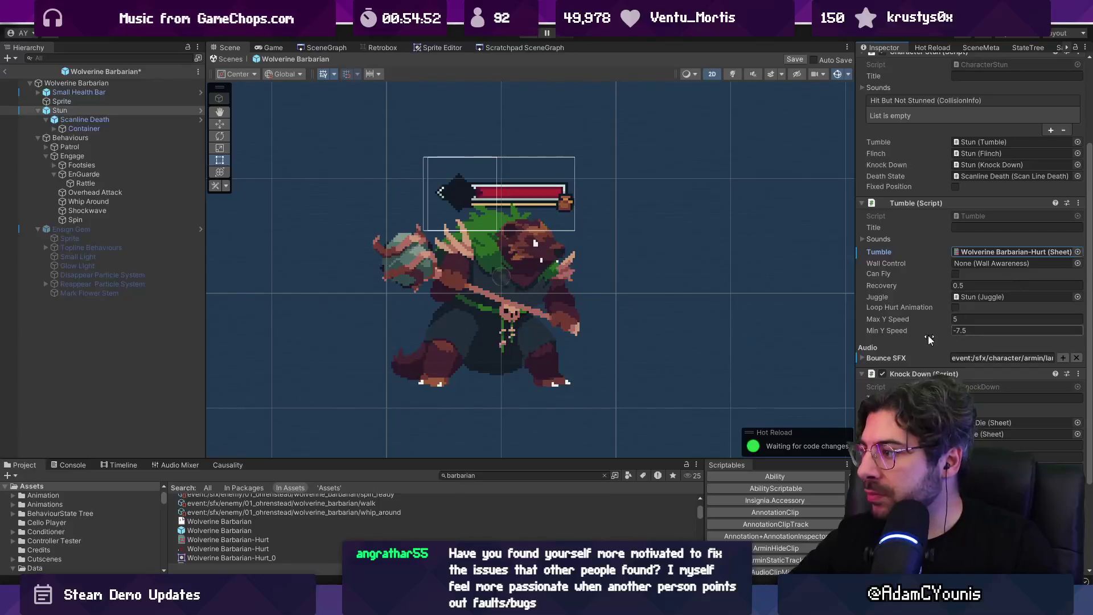
pyautogui.scroll(-2, 930, 338)
pyautogui.click(1002, 361)
pyautogui.click(1078, 361)
pyautogui.write('barbarian')
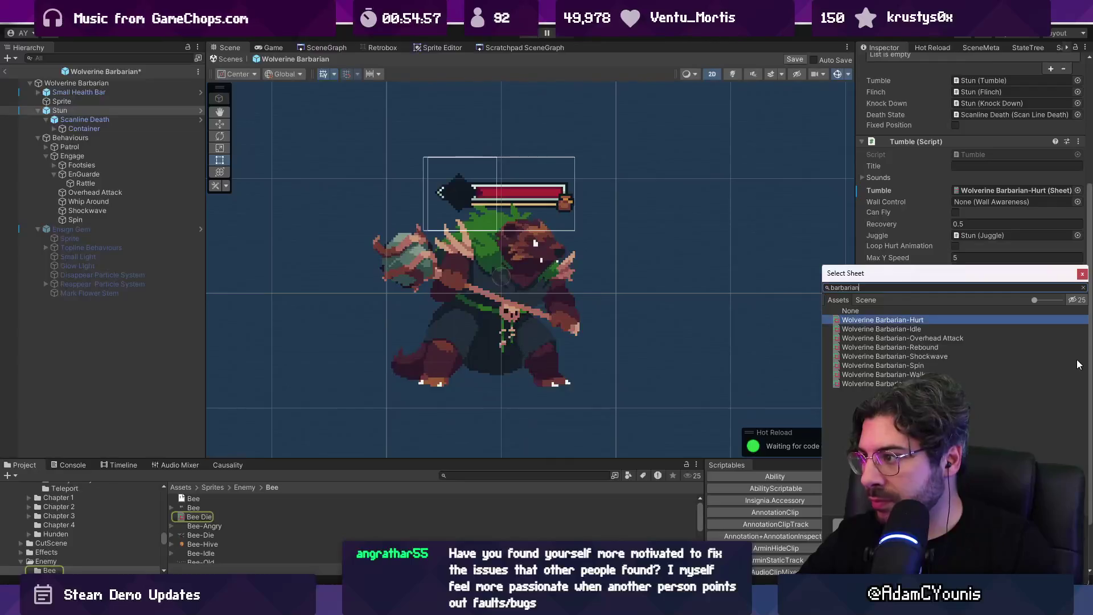
pyautogui.press('Return')
pyautogui.scroll(-2, 1020, 364)
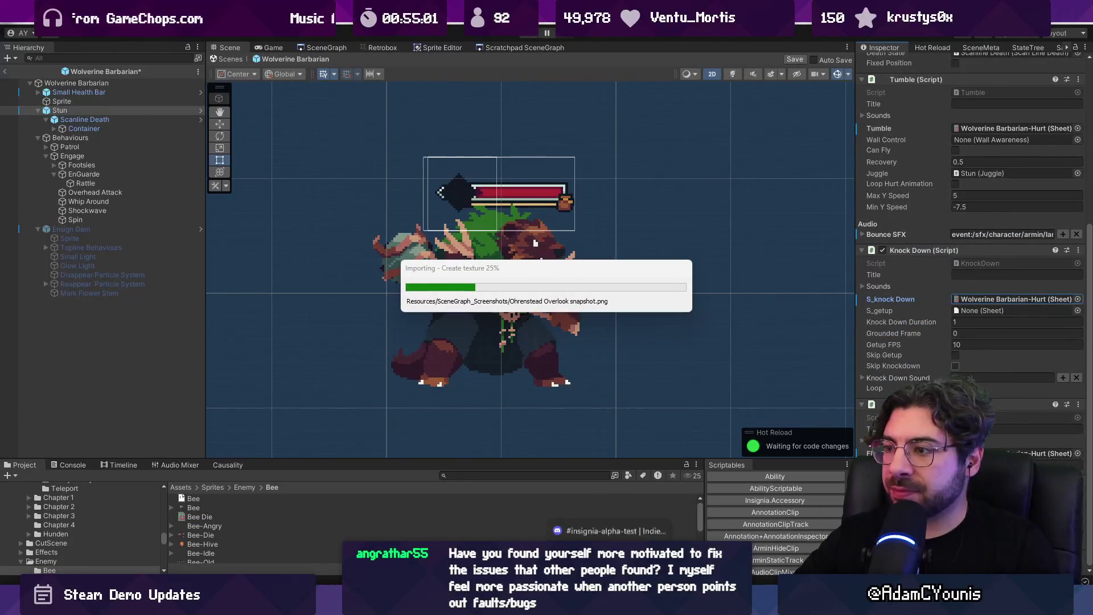
pyautogui.hotkey('alt', 'Tab')
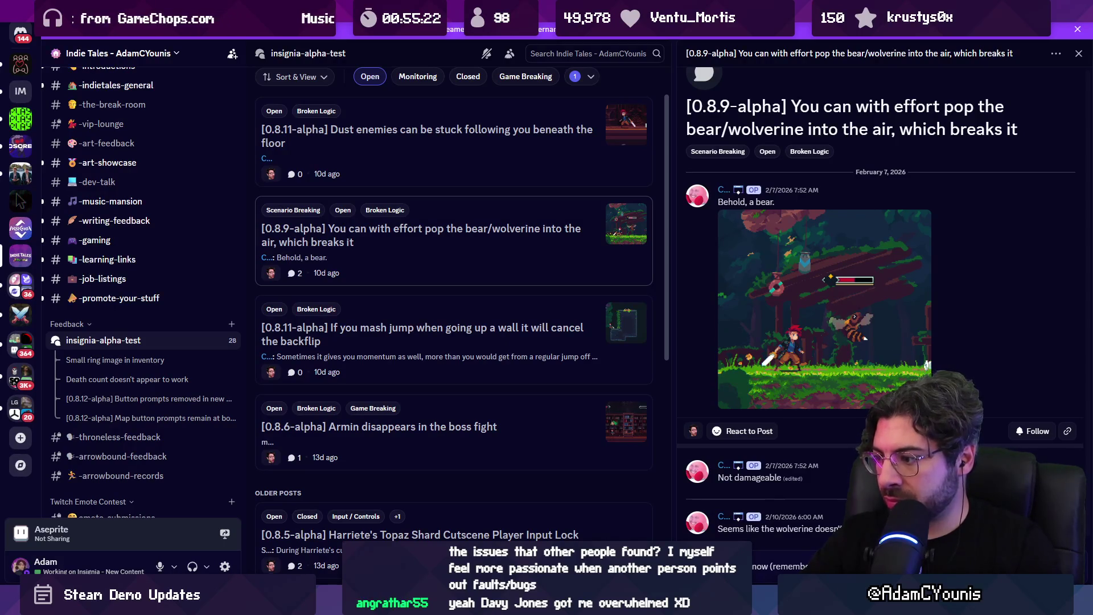
# Post a 'fixed for now' reply in the bear/wolverine bug thread, then return to Unity
pyautogui.press('Return')
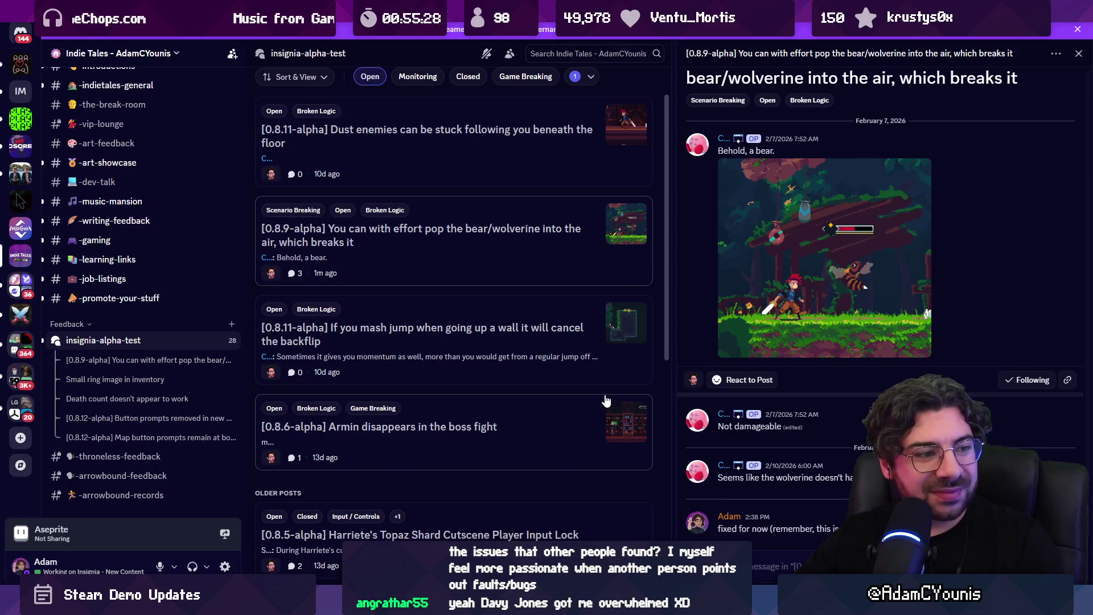
pyautogui.scroll(2, 473, 325)
pyautogui.scroll(-10, 467, 319)
pyautogui.scroll(10, 462, 329)
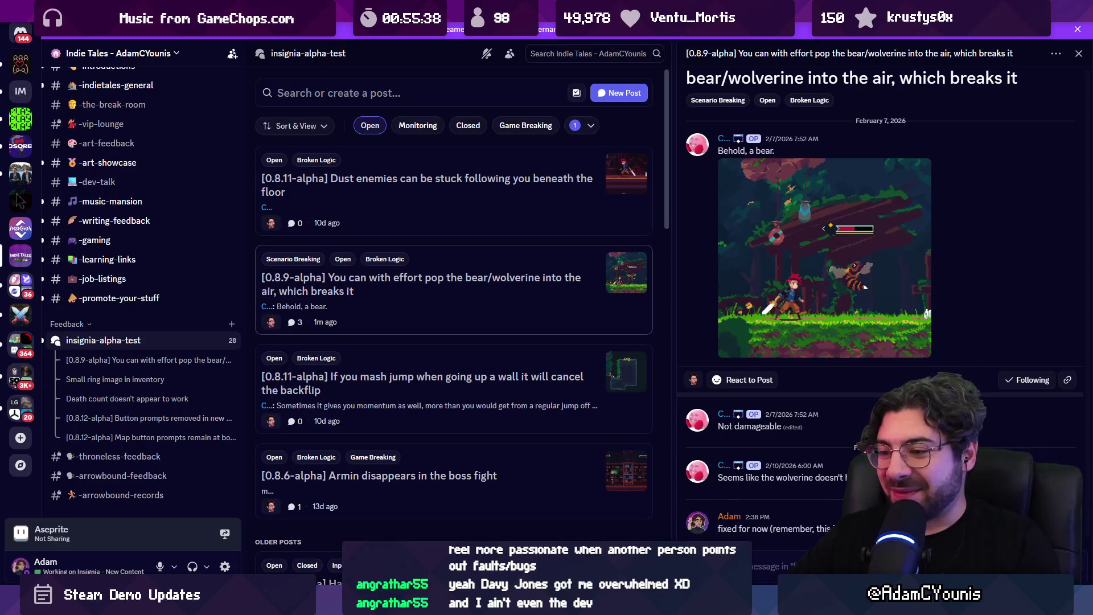
pyautogui.hotkey('alt', 'Tab')
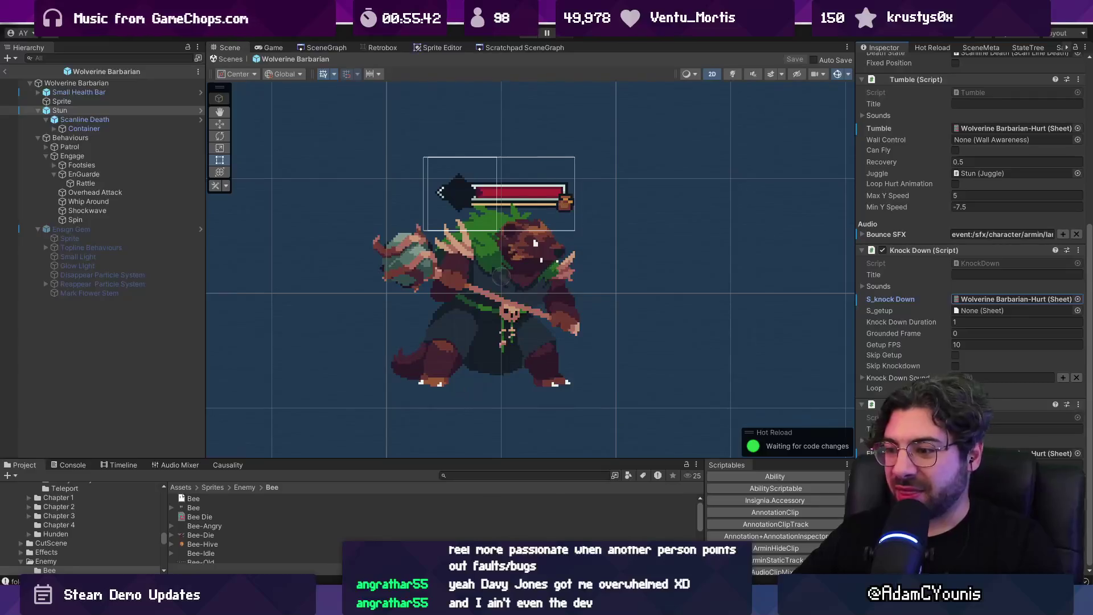
# In Fork, discard the five render texture changes and the Cloud Shader.mat change
pyautogui.hotkey('alt', 'Tab')
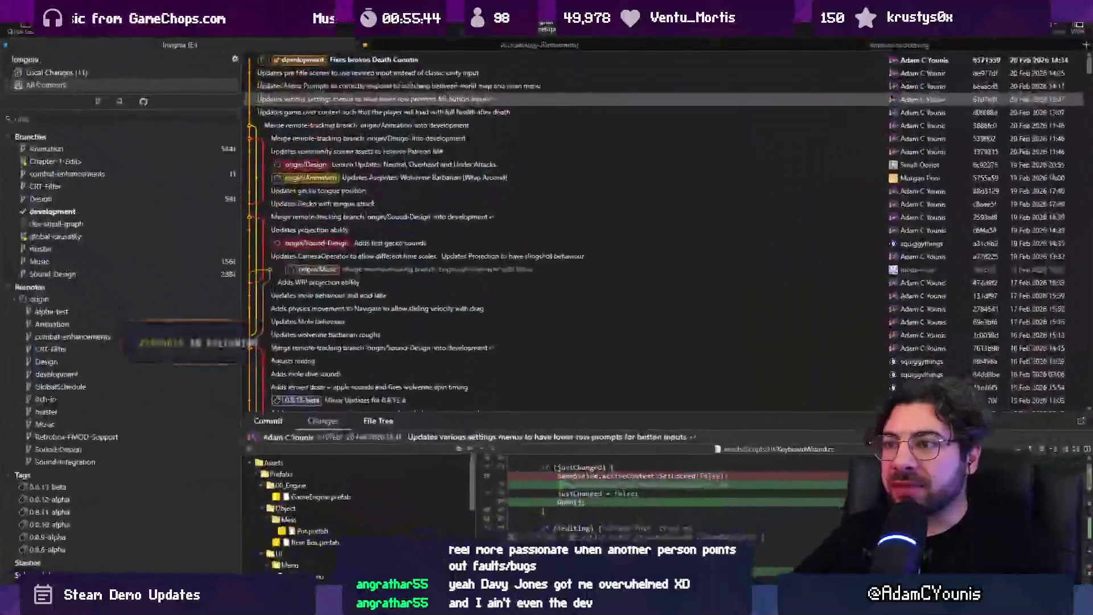
pyautogui.click(101, 72)
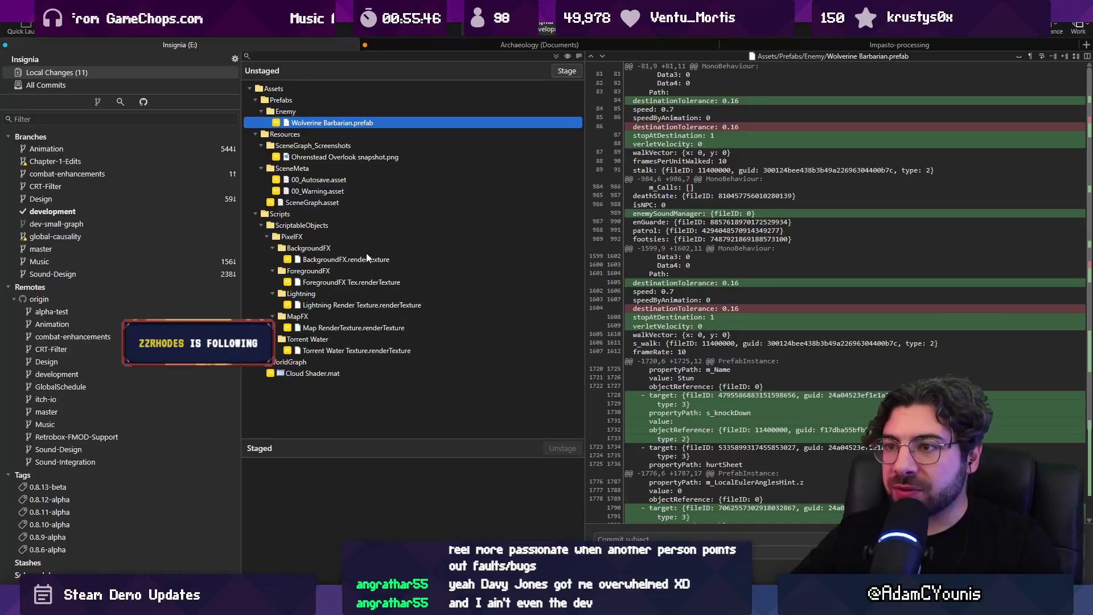
pyautogui.click(366, 257)
pyautogui.keyDown('shift'); pyautogui.click(376, 349); pyautogui.keyUp('shift')
pyautogui.press('Delete')
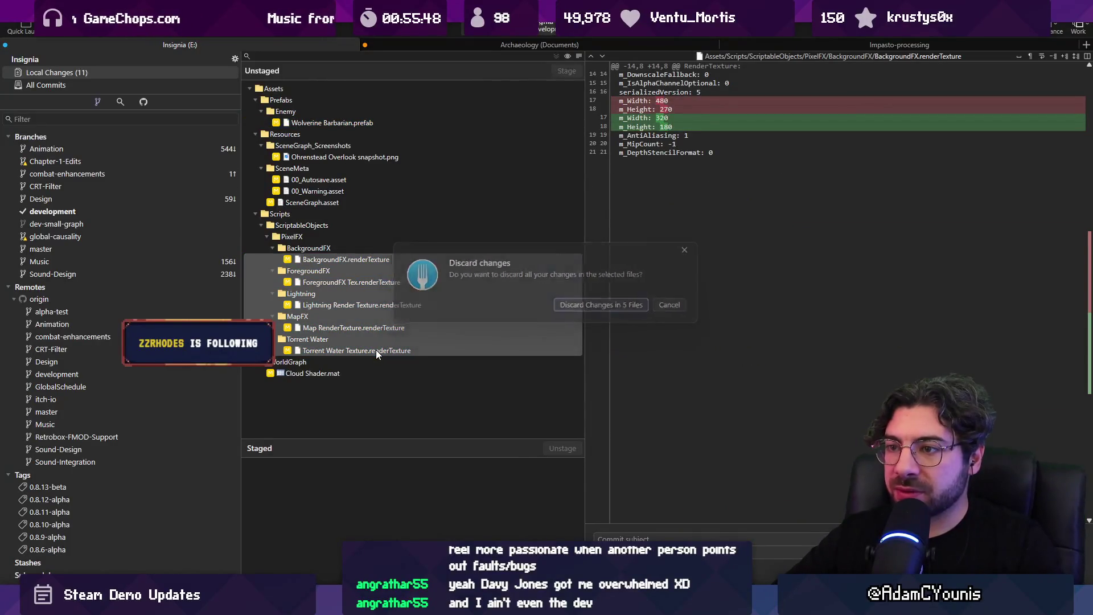
pyautogui.press('Return')
pyautogui.click(349, 226)
pyautogui.press('Delete')
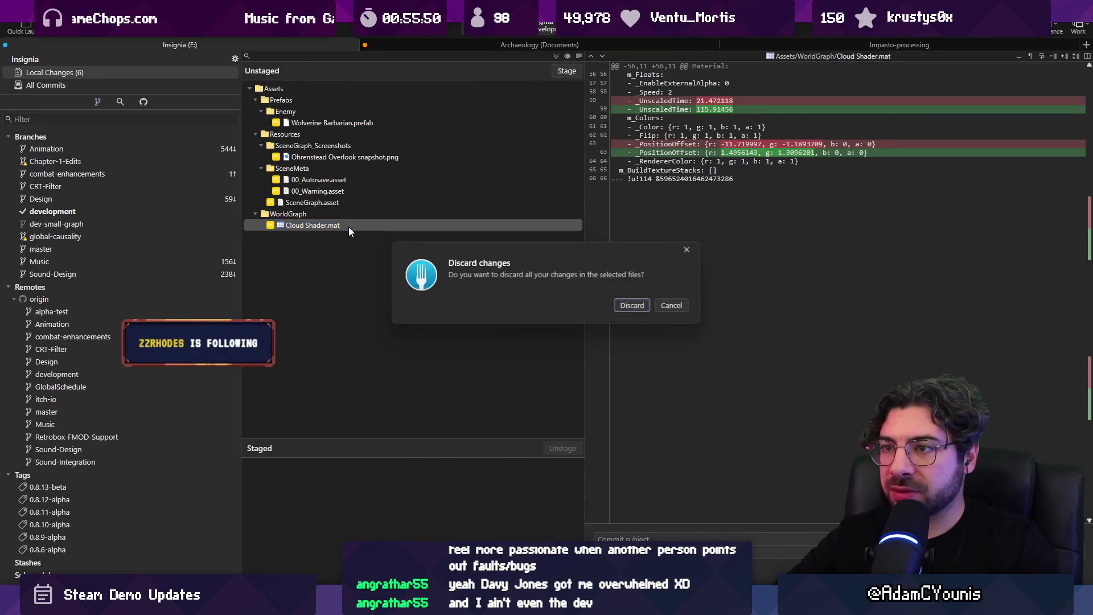
pyautogui.press('Return')
# Select the 00_Autosave, 00_Warning and SceneGraph assets, and review the Overlook and Wolverine Barbarian diffs
pyautogui.click(327, 179)
pyautogui.click(333, 191)
pyautogui.click(336, 180)
pyautogui.click(341, 192)
pyautogui.keyDown('shift'); pyautogui.click(343, 183); pyautogui.keyUp('shift')
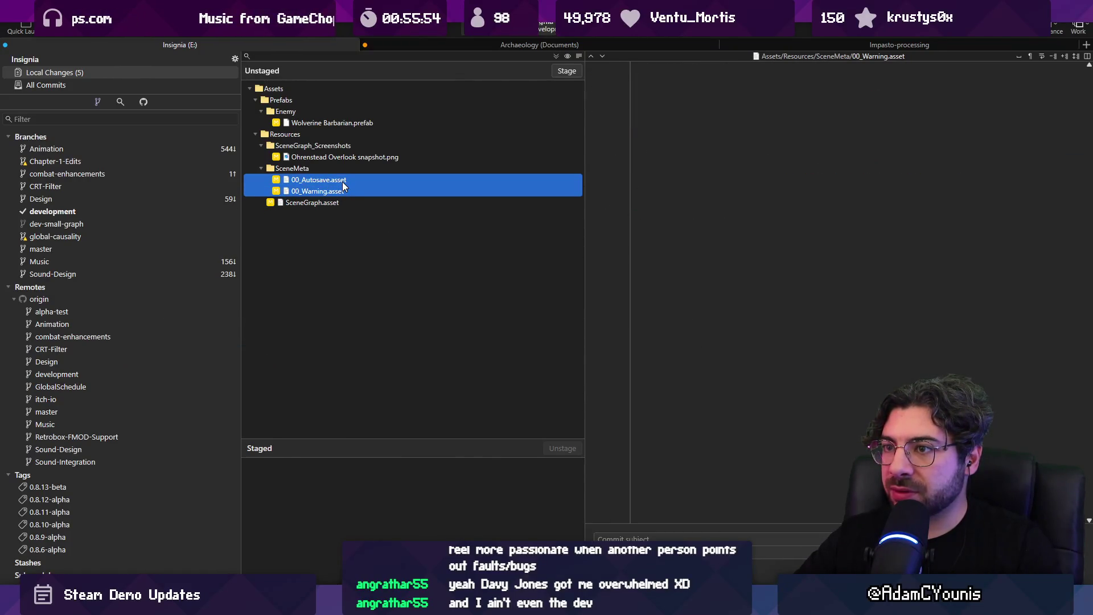
pyautogui.keyDown('shift'); pyautogui.click(349, 205); pyautogui.keyUp('shift')
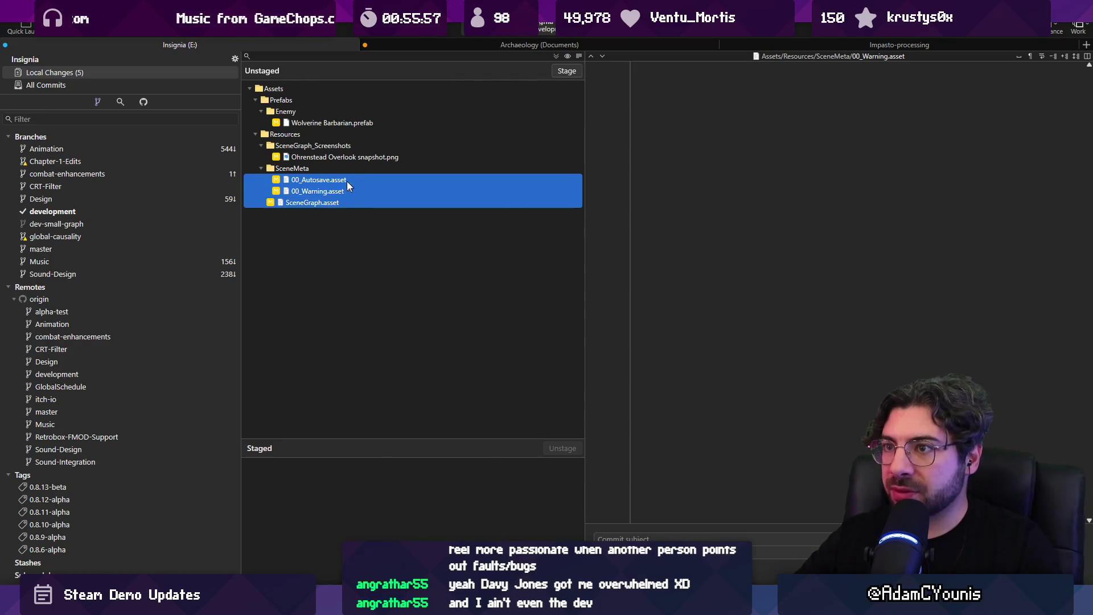
pyautogui.click(354, 157)
pyautogui.click(354, 124)
# Stage all and commit 'Updates wolverine barbarian to not use other enemy hurt states'
pyautogui.click(555, 57)
pyautogui.write('Updates wolve')
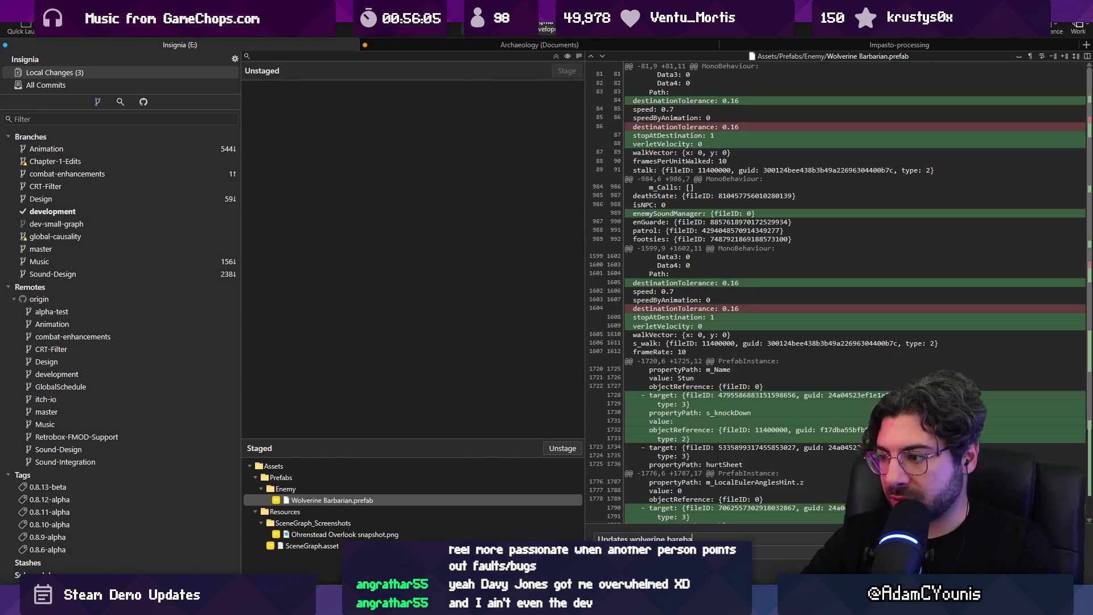
pyautogui.write('rine barbaria')
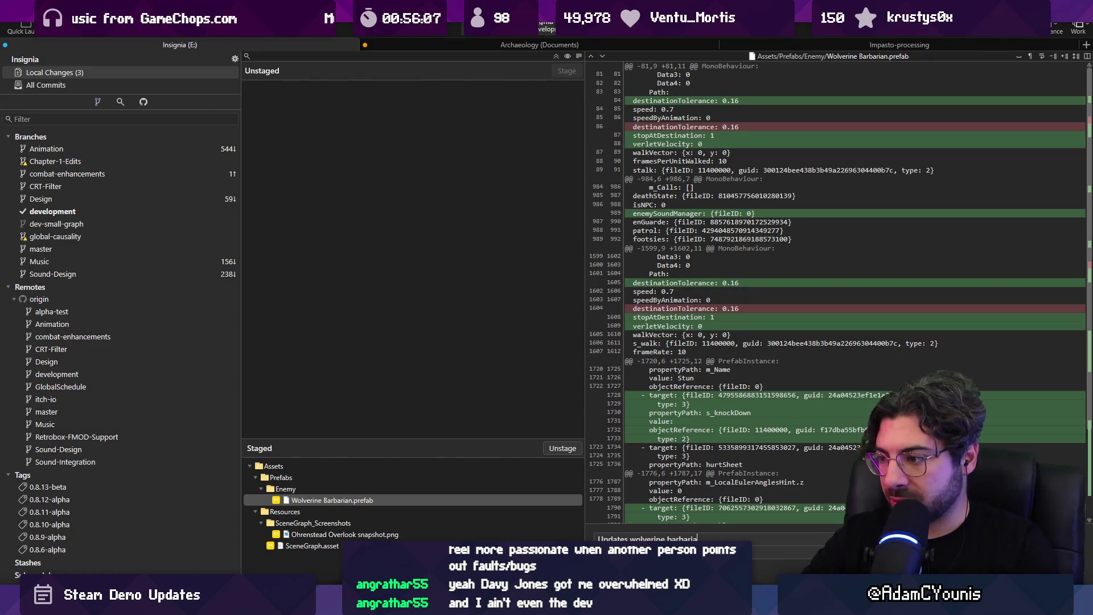
pyautogui.write('n to not use other enbemy')
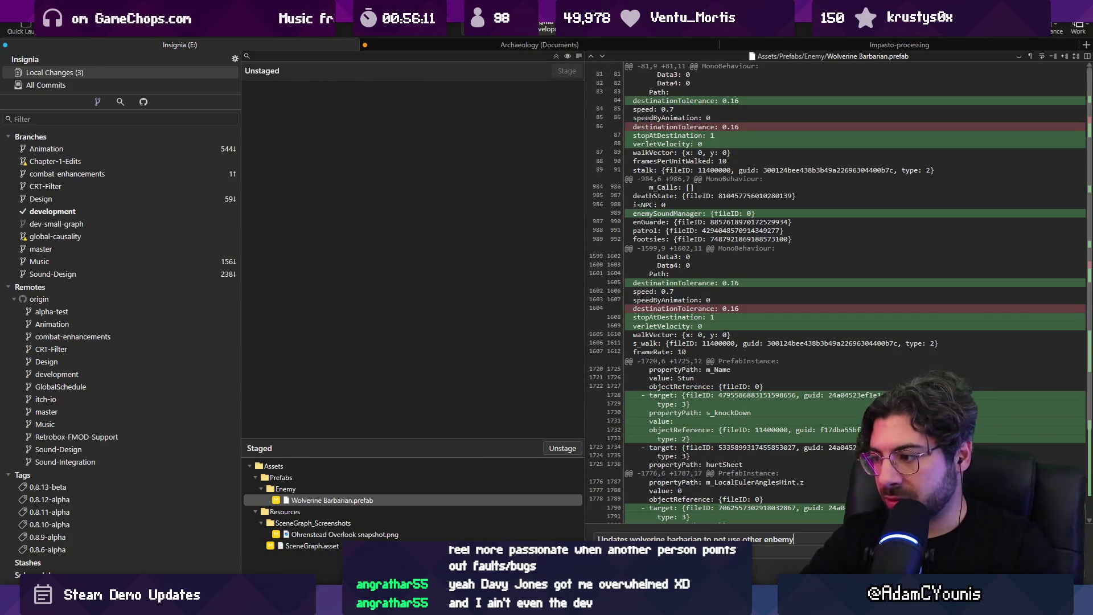
pyautogui.press('BackSpace')
pyautogui.press('BackSpace')
pyautogui.press('BackSpace')
pyautogui.press('BackSpace')
pyautogui.press('BackSpace')
pyautogui.write('ne')
pyautogui.write('my hurt ')
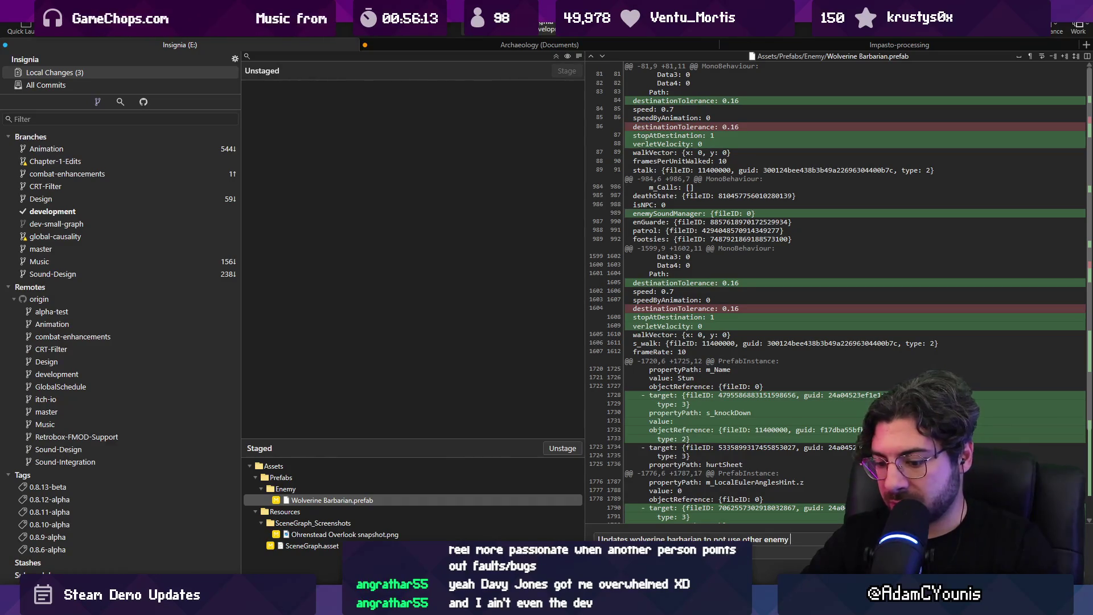
pyautogui.write('states')
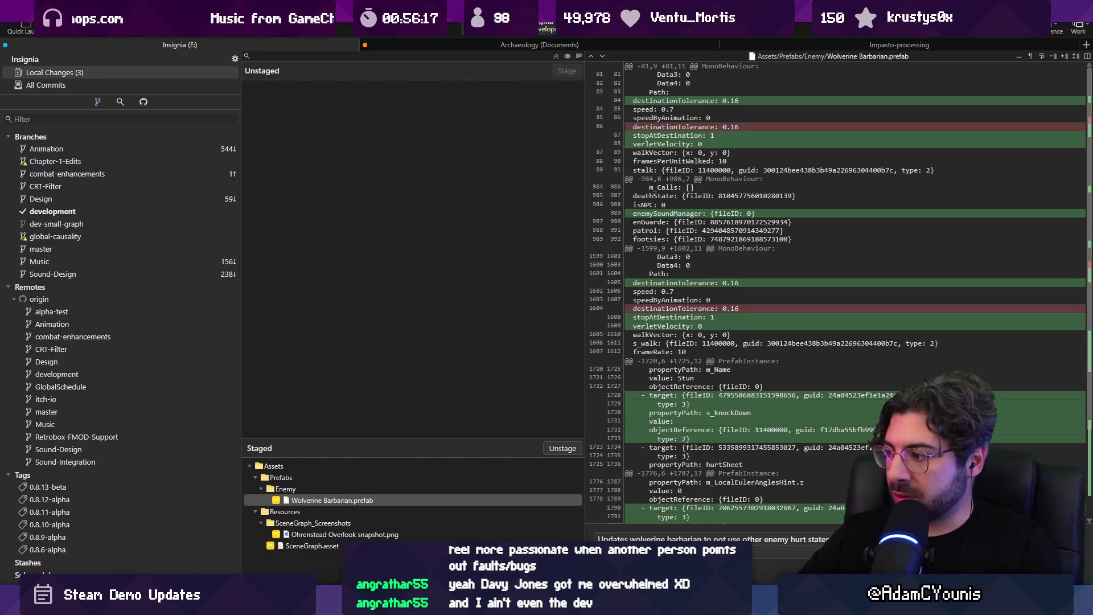
pyautogui.hotkey('ctrl', 'Return')
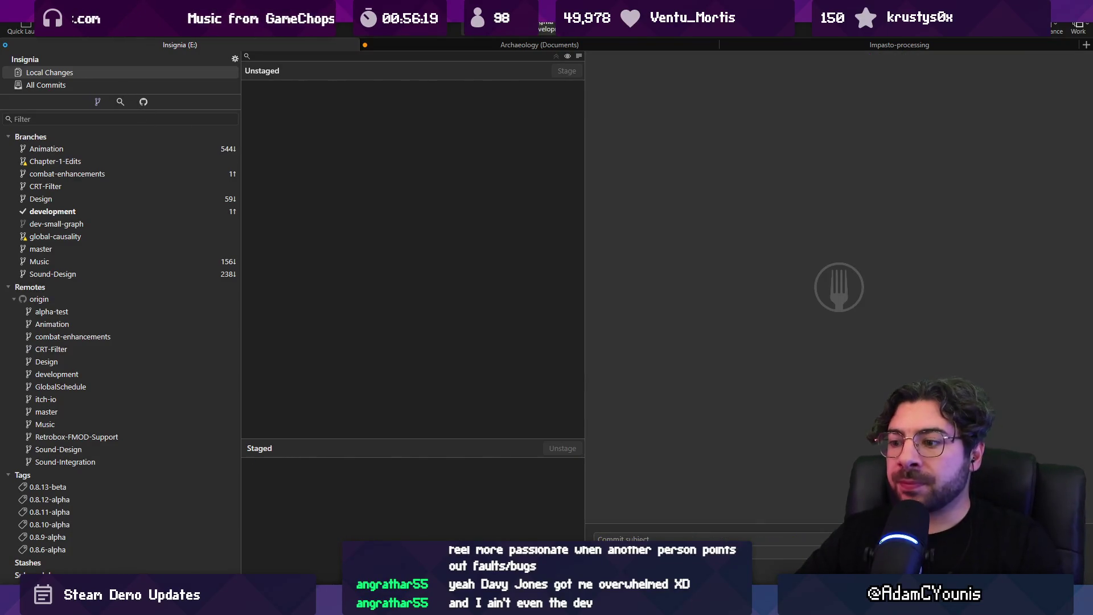
pyautogui.hotkey('alt', 'Tab')
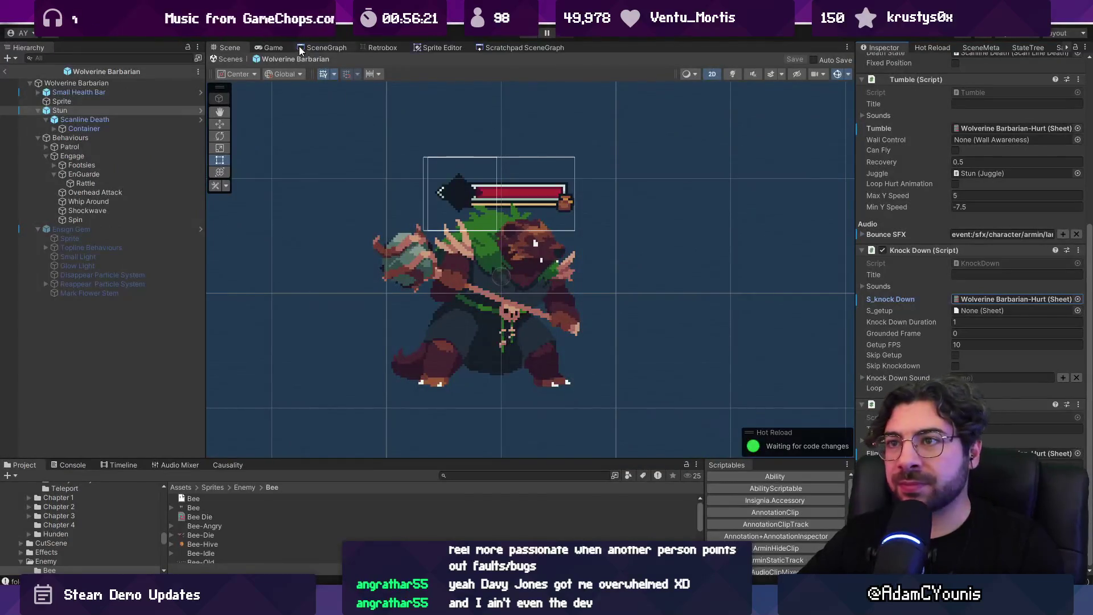
# Leave prefab mode and open the Ohrenstead Under Tower scene from the SceneGraph
pyautogui.click(227, 58)
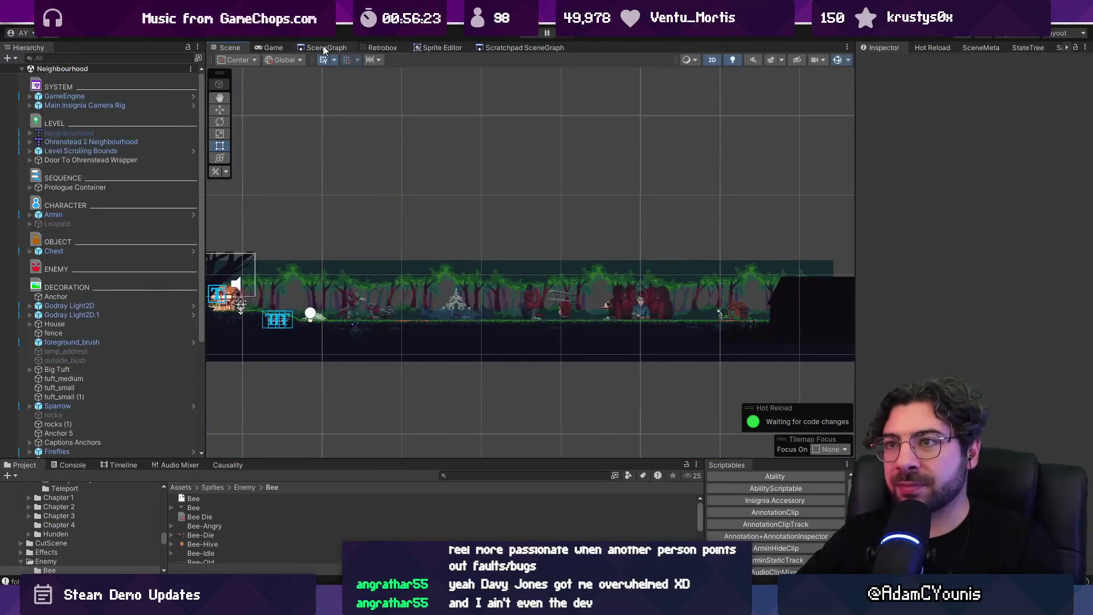
pyautogui.click(323, 48)
pyautogui.doubleClick(586, 258)
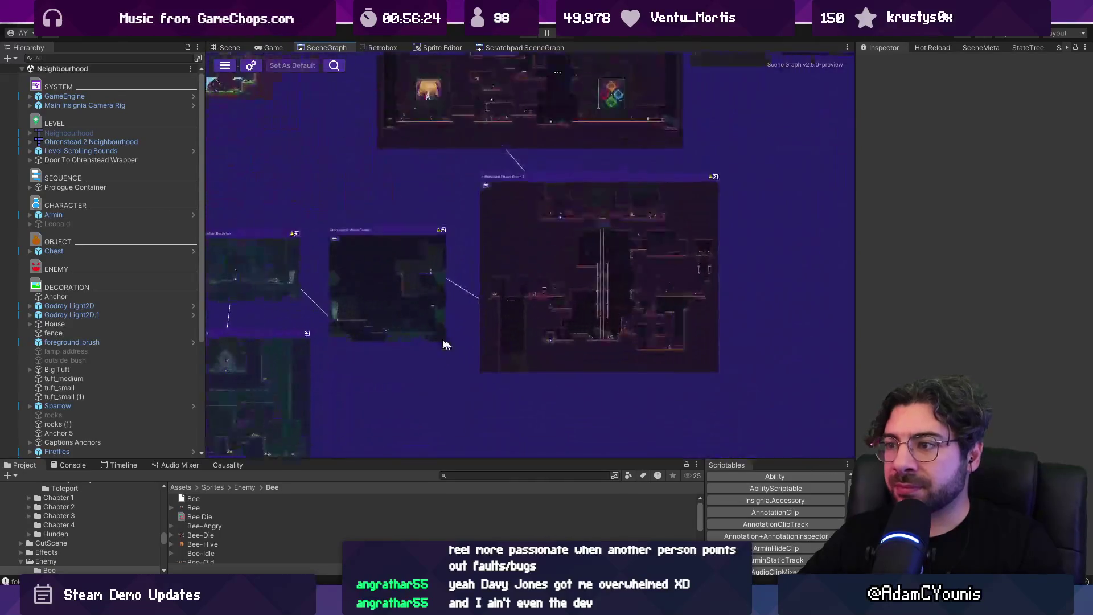
# Select the Lenxen-design asset, then open Lenxen.aseprite through the desktop file search
pyautogui.click(480, 478)
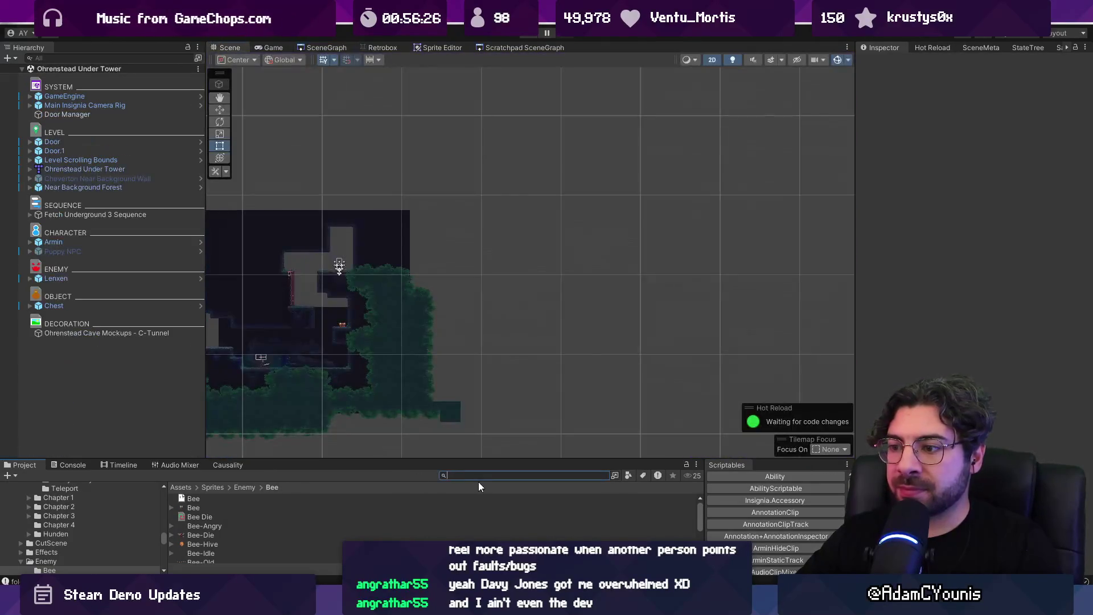
pyautogui.write('lenxen')
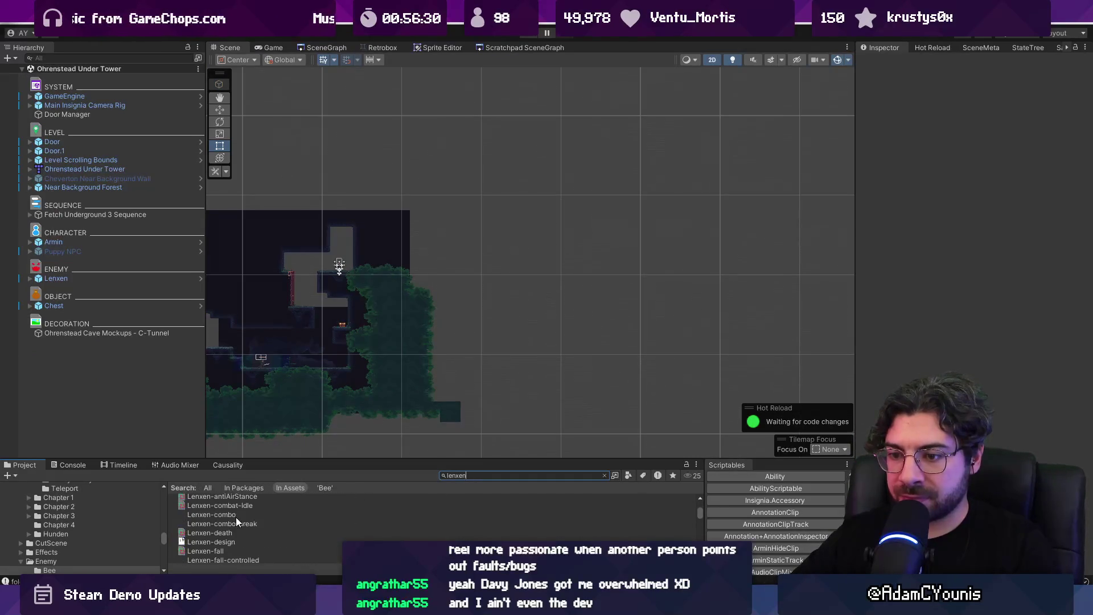
pyautogui.click(220, 540)
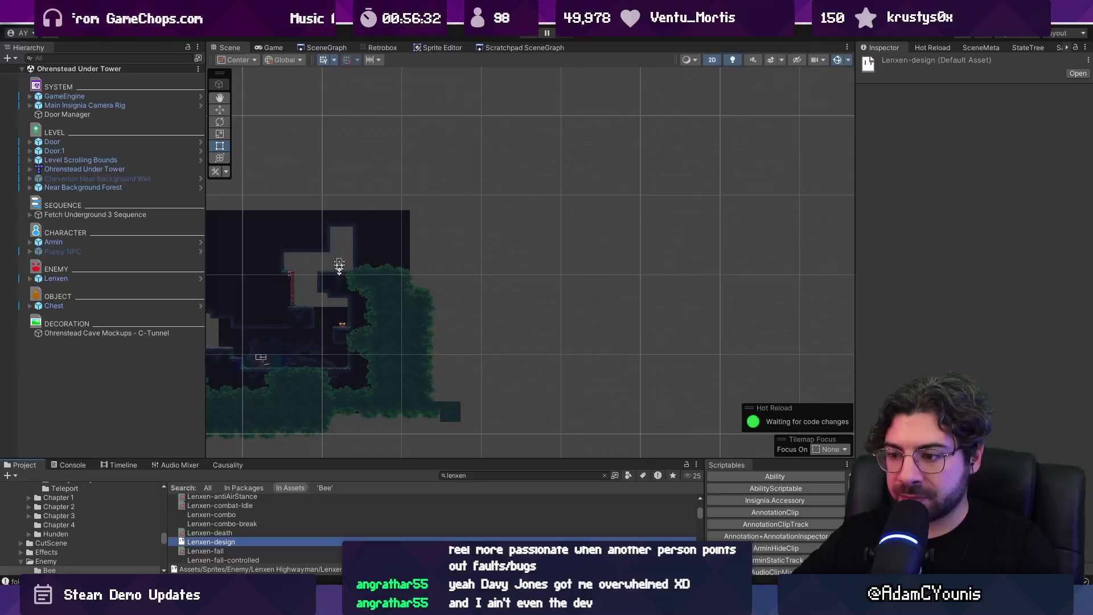
pyautogui.hotkey('alt', 'Tab')
pyautogui.write('lenxen ')
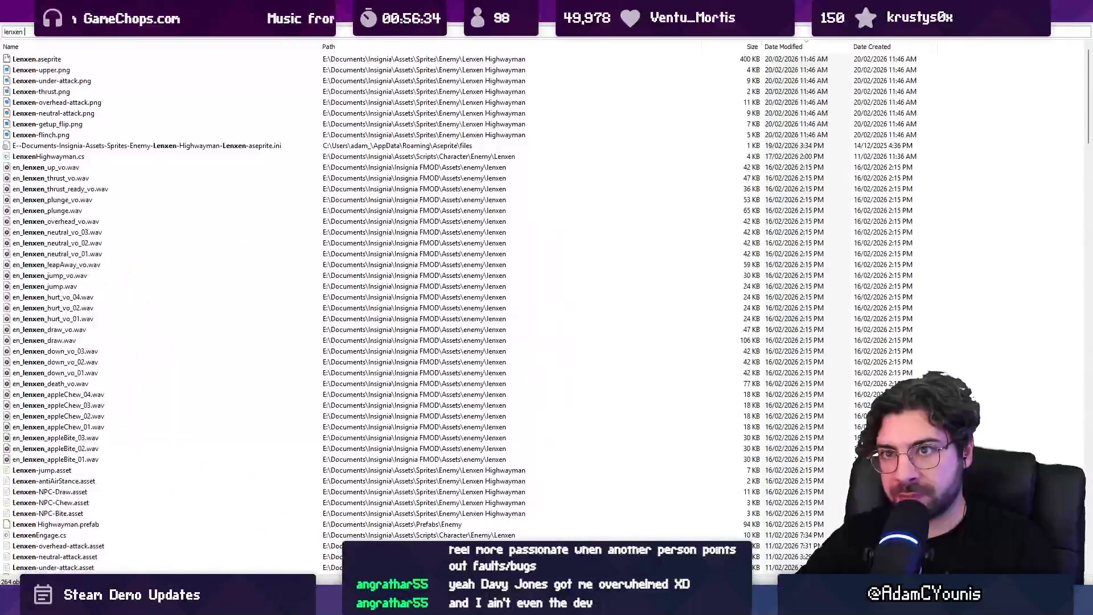
pyautogui.write('.as')
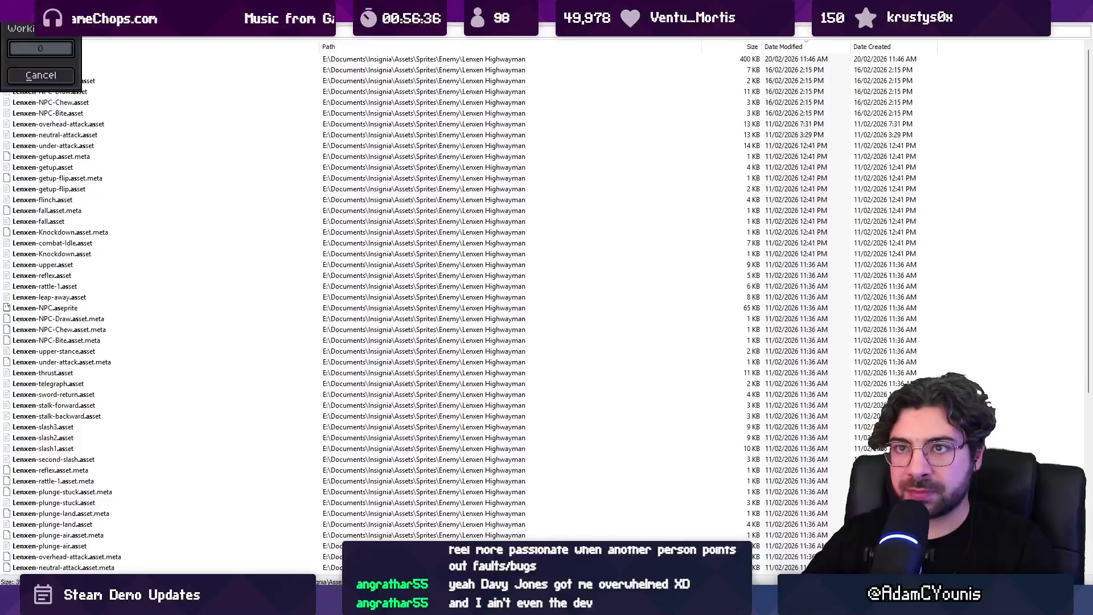
pyautogui.press('Return')
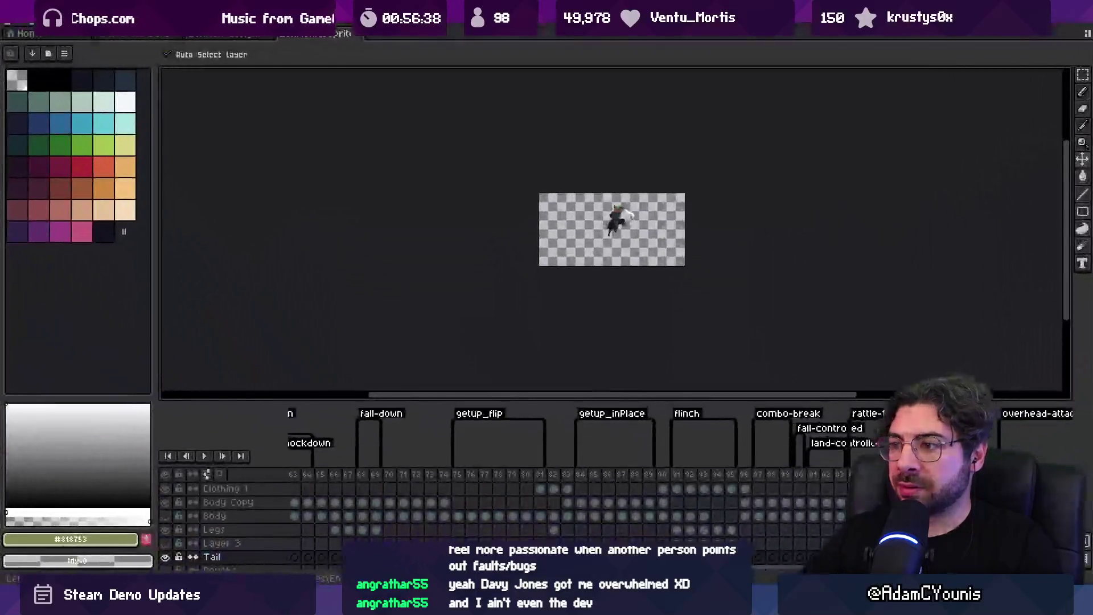
# Zoom in and preview the Lenxen sprite's animation in Aseprite, then return to Unity
pyautogui.scroll(3, 549, 273)
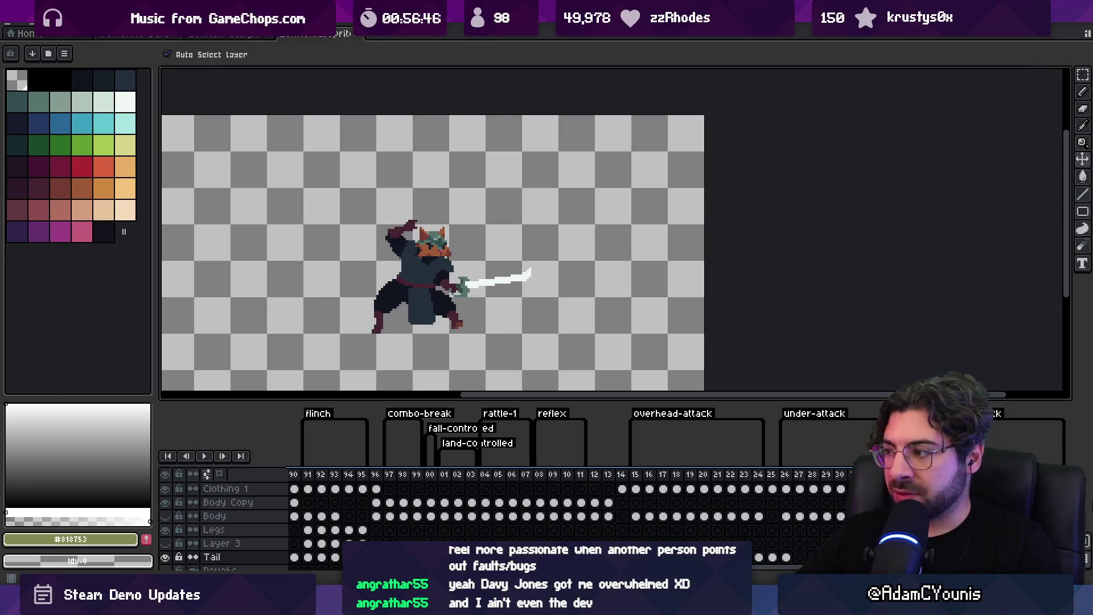
pyautogui.press('Return')
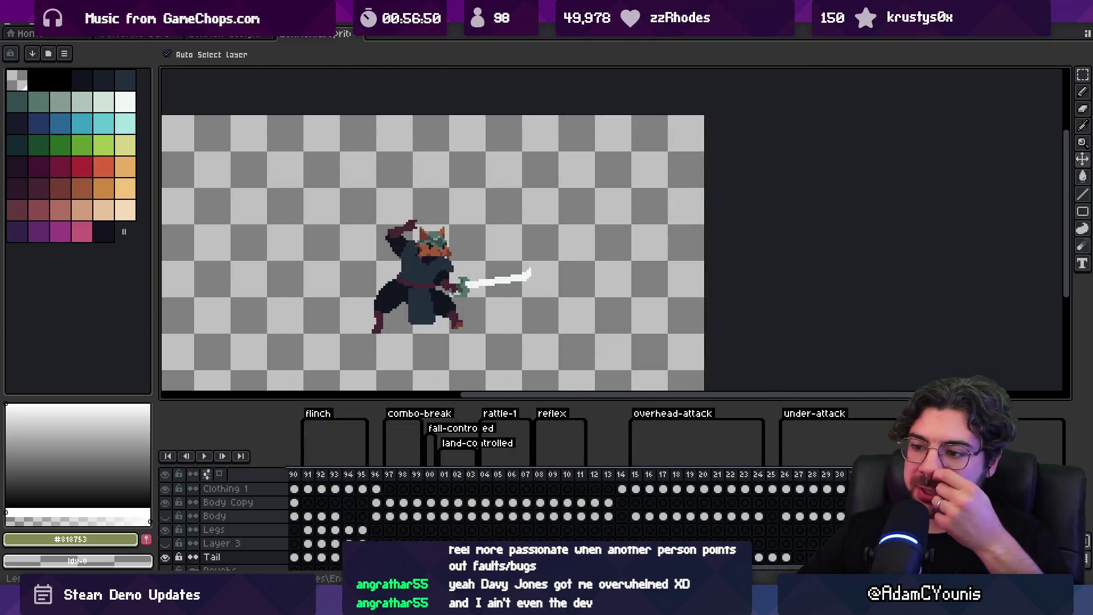
pyautogui.hotkey('alt', 'Tab')
pyautogui.scroll(3, 458, 296)
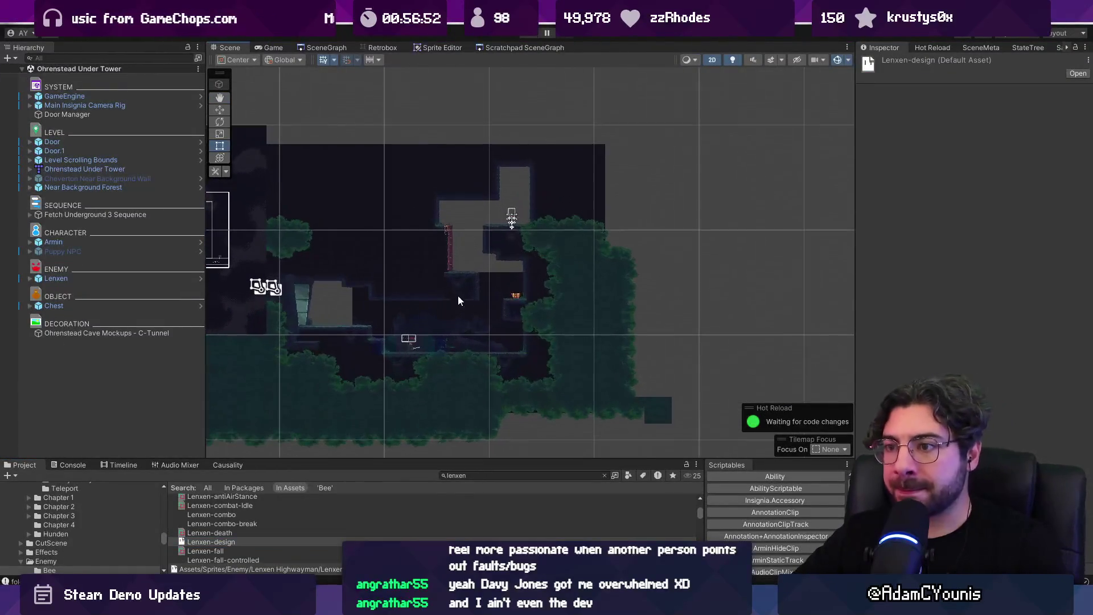
# Playtest Ohrenstead Under Tower fighting Lenxen, stop play mode, and return to Aseprite
pyautogui.hotkey('ctrl', 'p')
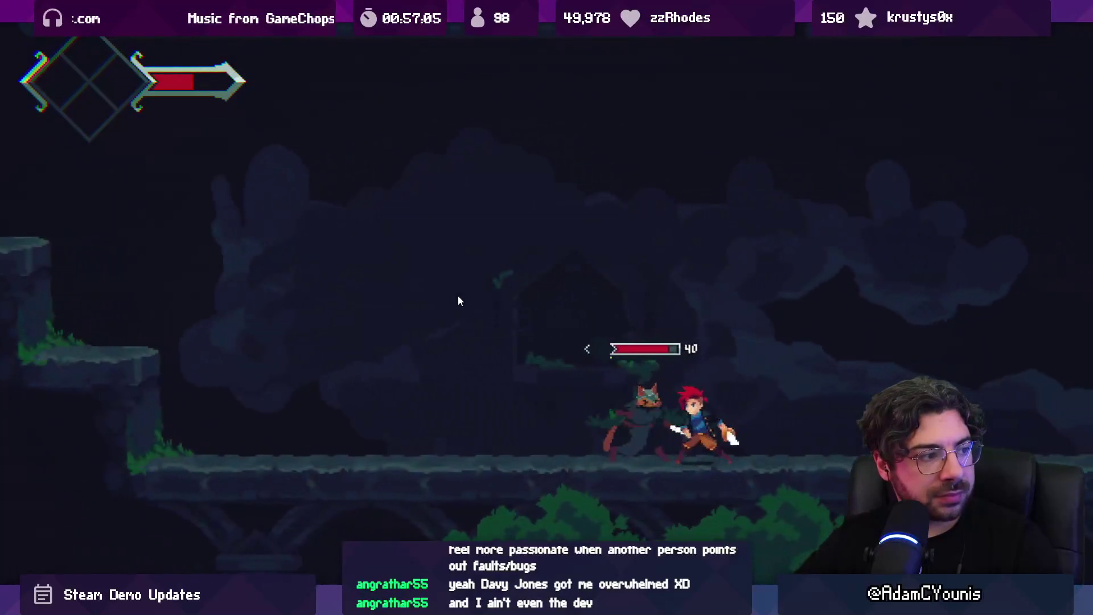
pyautogui.hotkey('shift', 'space')
pyautogui.click(546, 36)
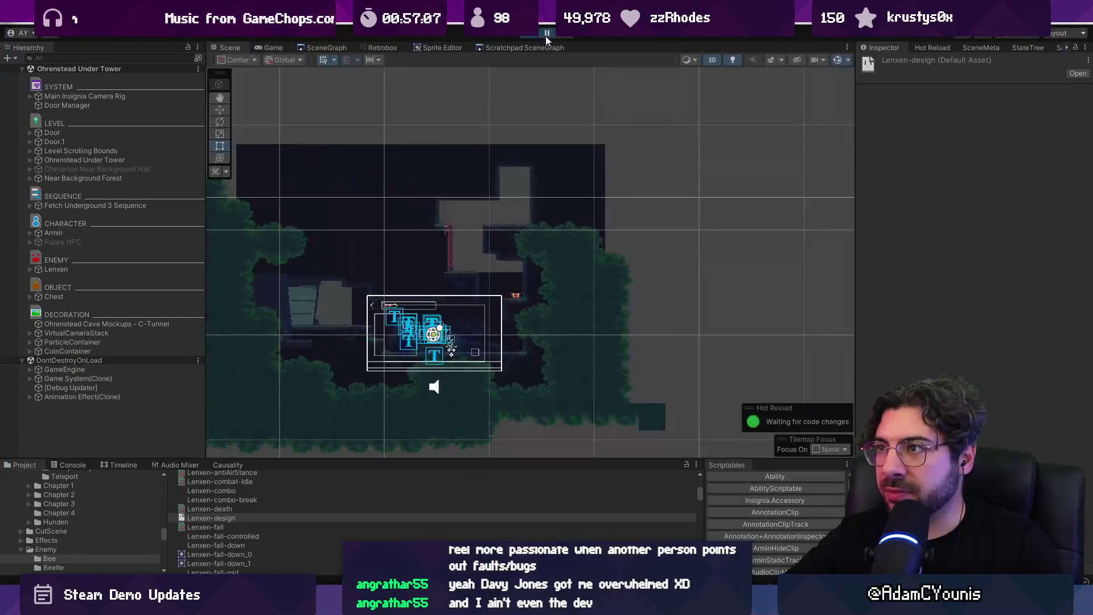
pyautogui.hotkey('alt', 'Tab')
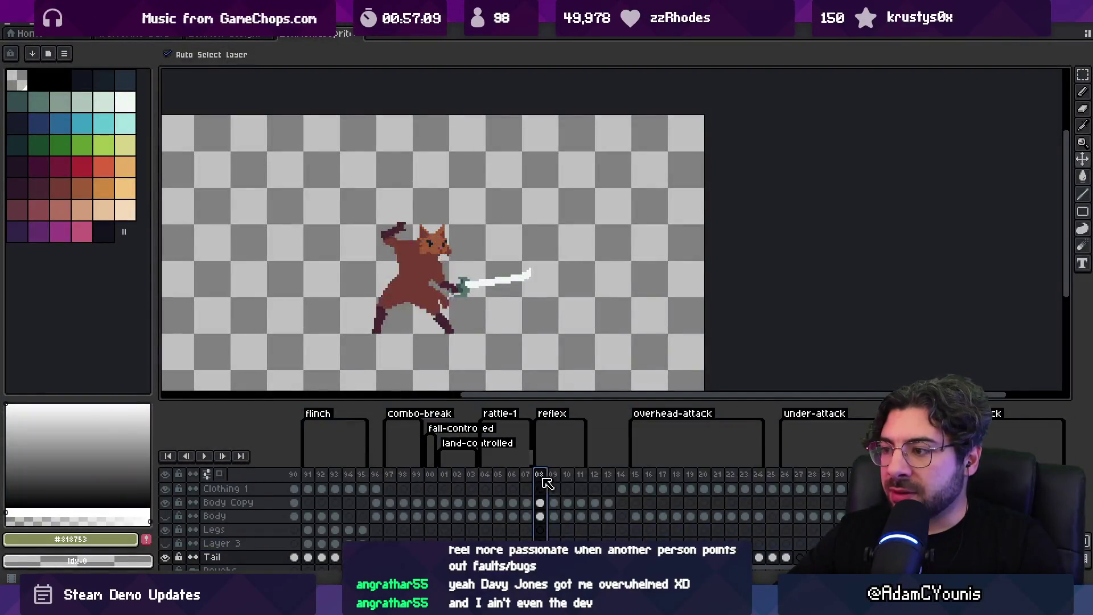
# Reveal the Roughs layer group, enlarge the timeline, and select frames 49–67 across all layers
pyautogui.moveTo(539, 463)
pyautogui.mouseDown()
pyautogui.moveTo(222, 452)
pyautogui.moveTo(655, 476)
pyautogui.moveTo(576, 477)
pyautogui.mouseUp()
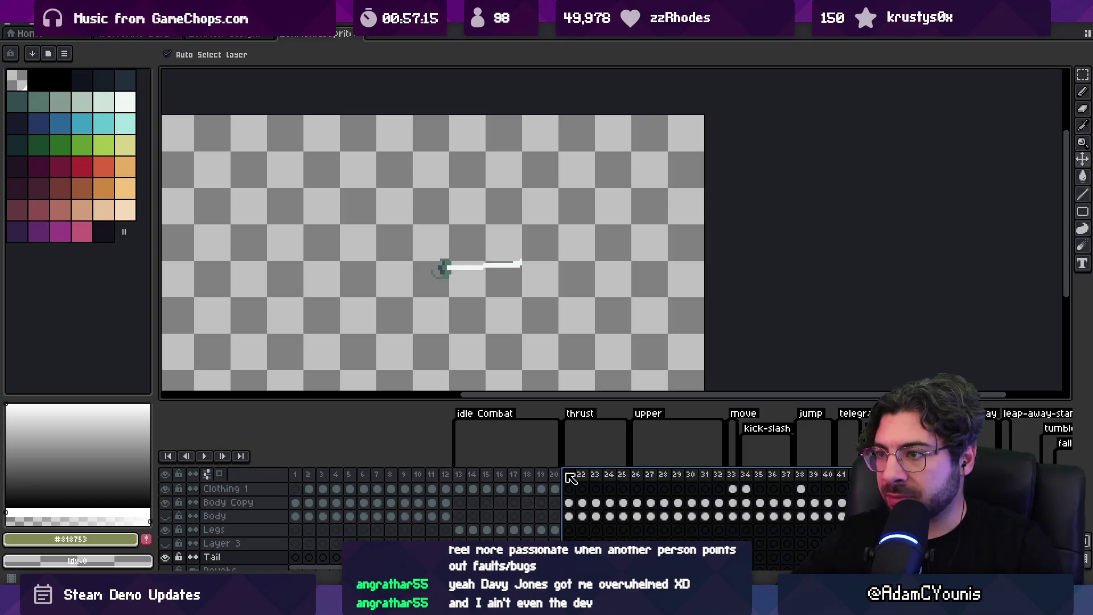
pyautogui.scroll(-2, 290, 493)
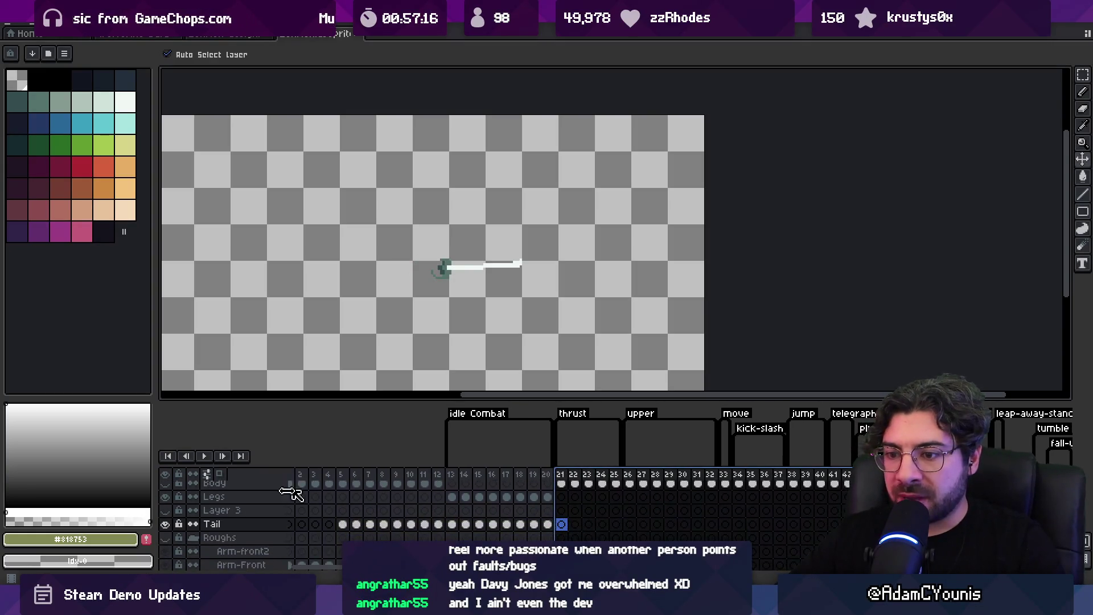
pyautogui.click(172, 538)
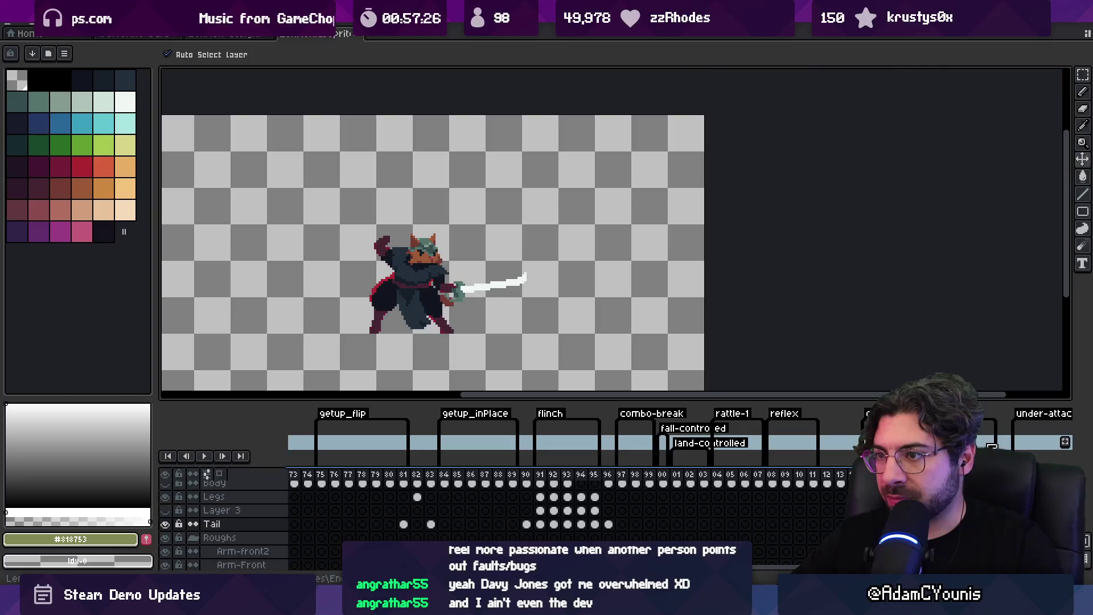
pyautogui.moveTo(705, 396); pyautogui.dragTo(706, 365)
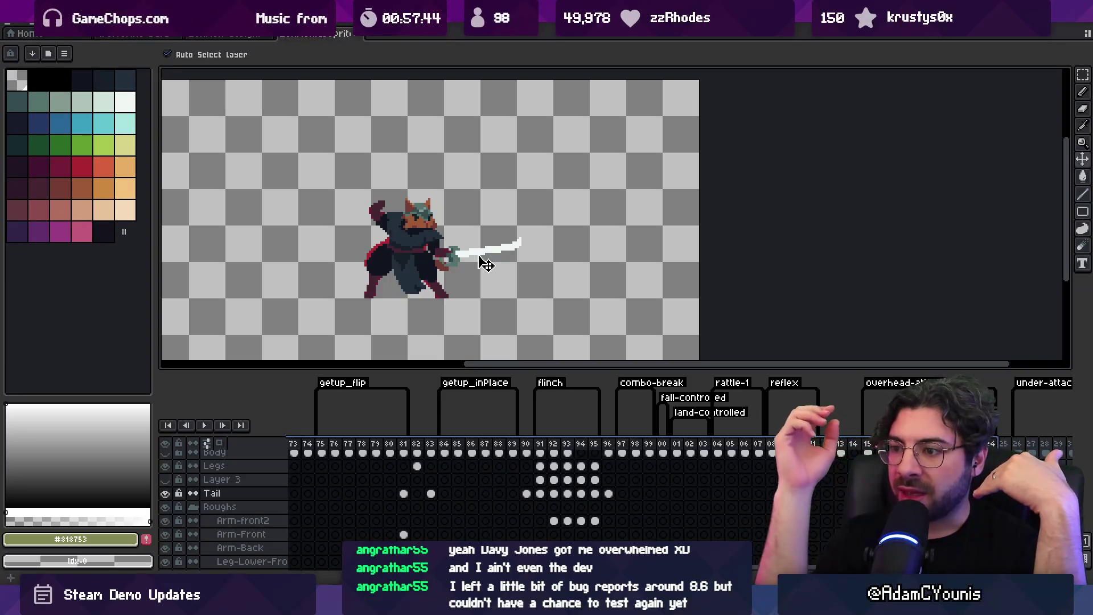
pyautogui.hscroll(-6, 819, 483)
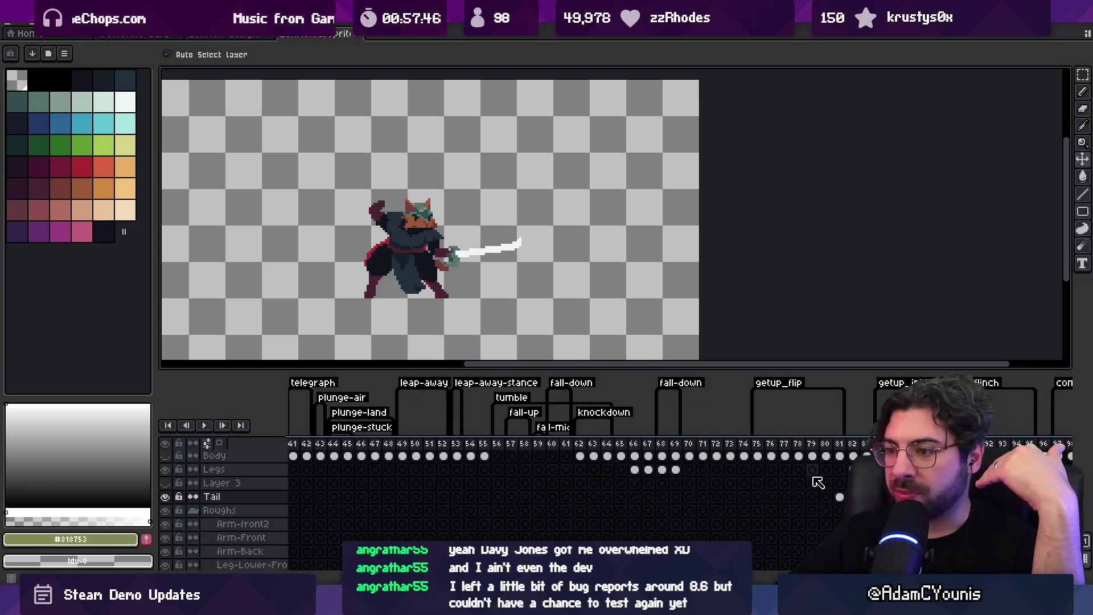
pyautogui.moveTo(412, 448)
pyautogui.mouseDown()
pyautogui.moveTo(843, 451)
pyautogui.moveTo(219, 453)
pyautogui.moveTo(655, 454)
pyautogui.moveTo(598, 454)
pyautogui.moveTo(615, 458)
pyautogui.mouseUp()
# Duplicate the Body layer into a Body Copy layer and go to frame 21
pyautogui.click(610, 538)
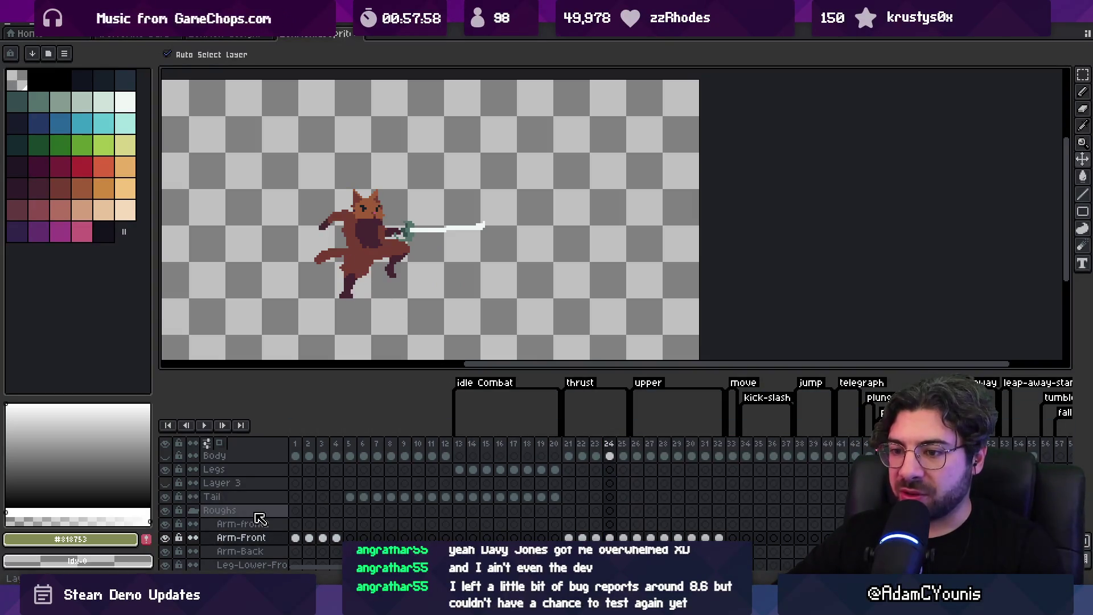
pyautogui.scroll(1, 497, 514)
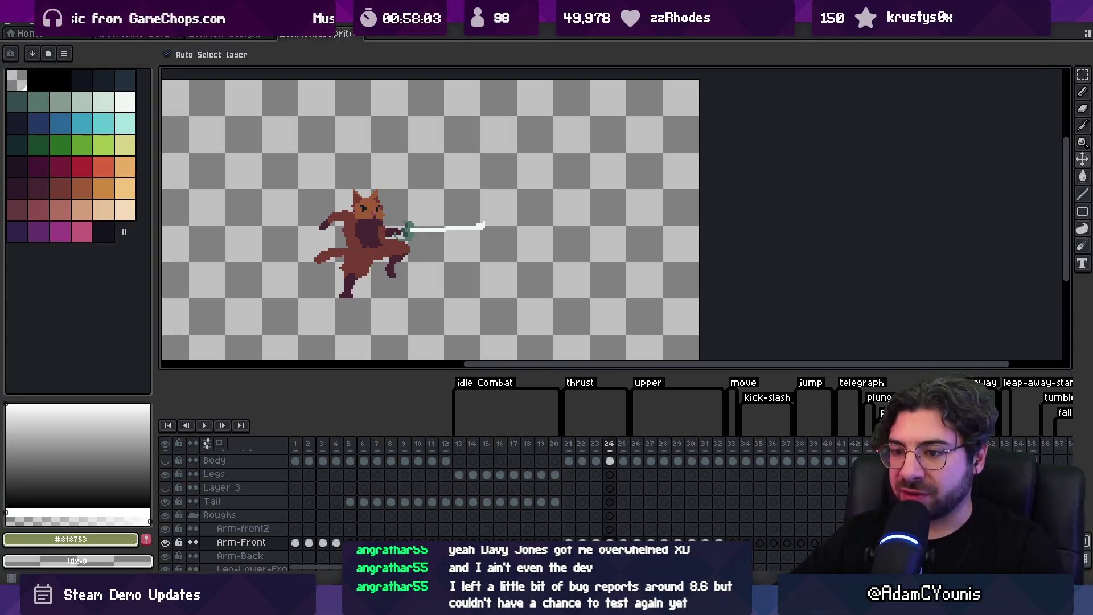
pyautogui.hotkey('ctrl', 'j')
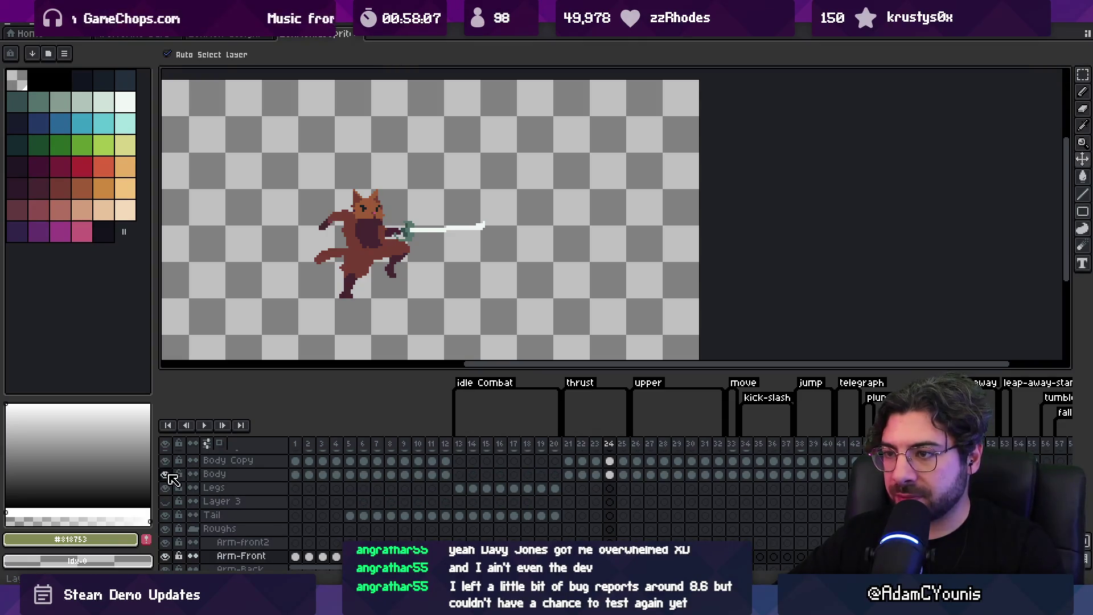
pyautogui.click(569, 475)
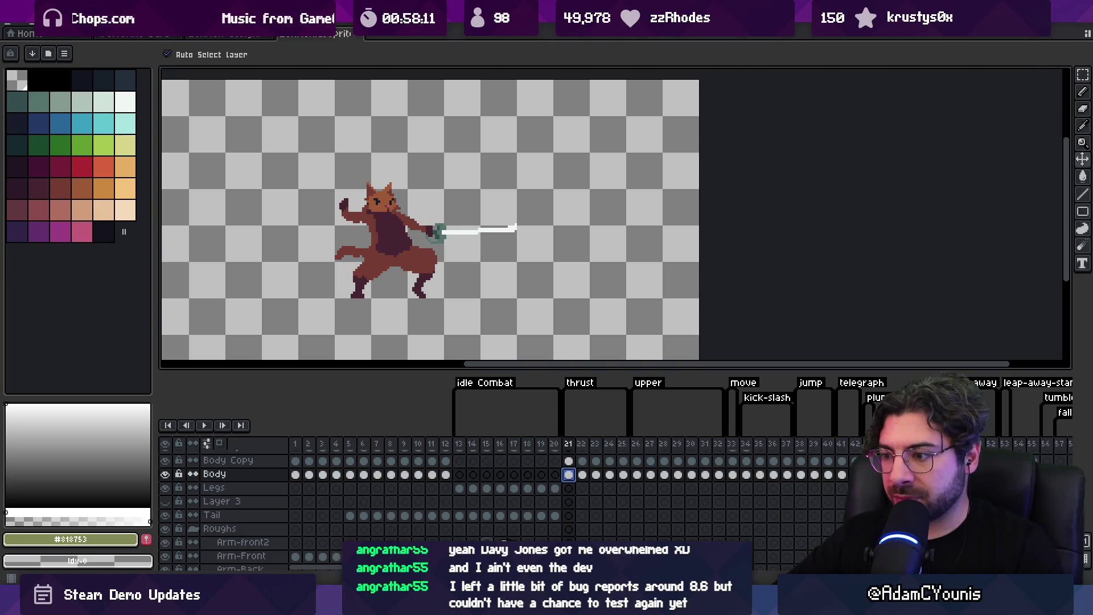
# Play the thrust animation (frames 21–25) and restore the Body layer on frame 25 to full opacity
pyautogui.click(579, 383)
pyautogui.press('Return')
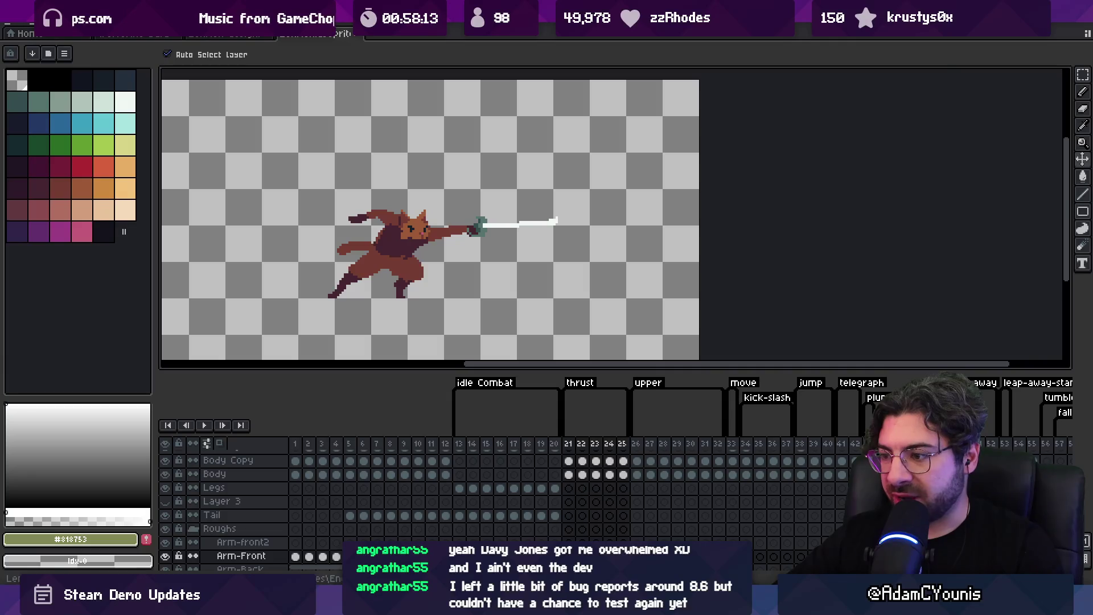
pyautogui.click(602, 478)
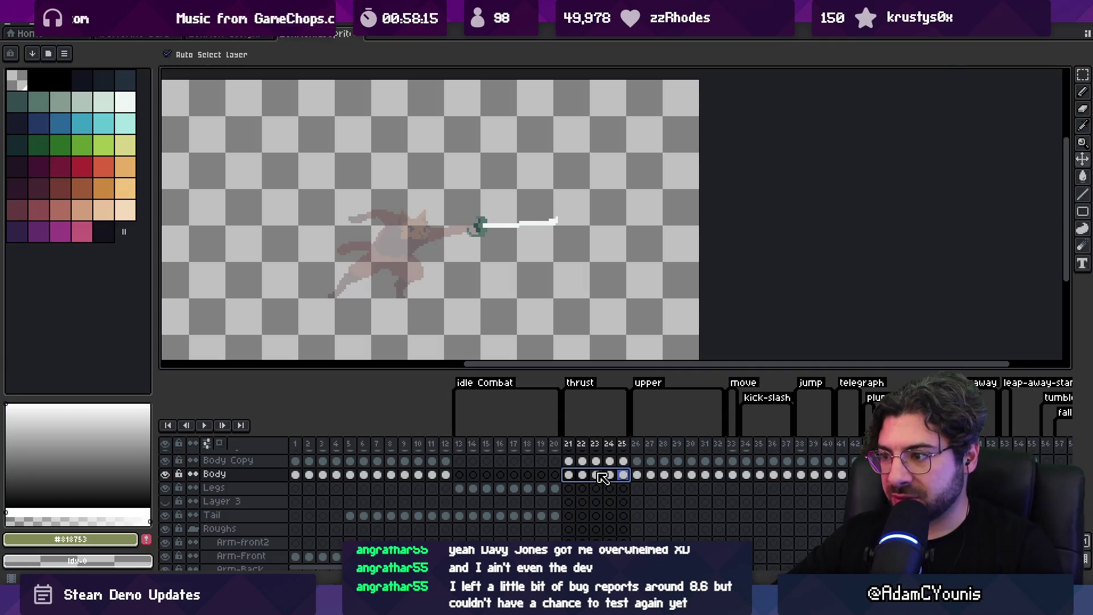
pyautogui.click(602, 478)
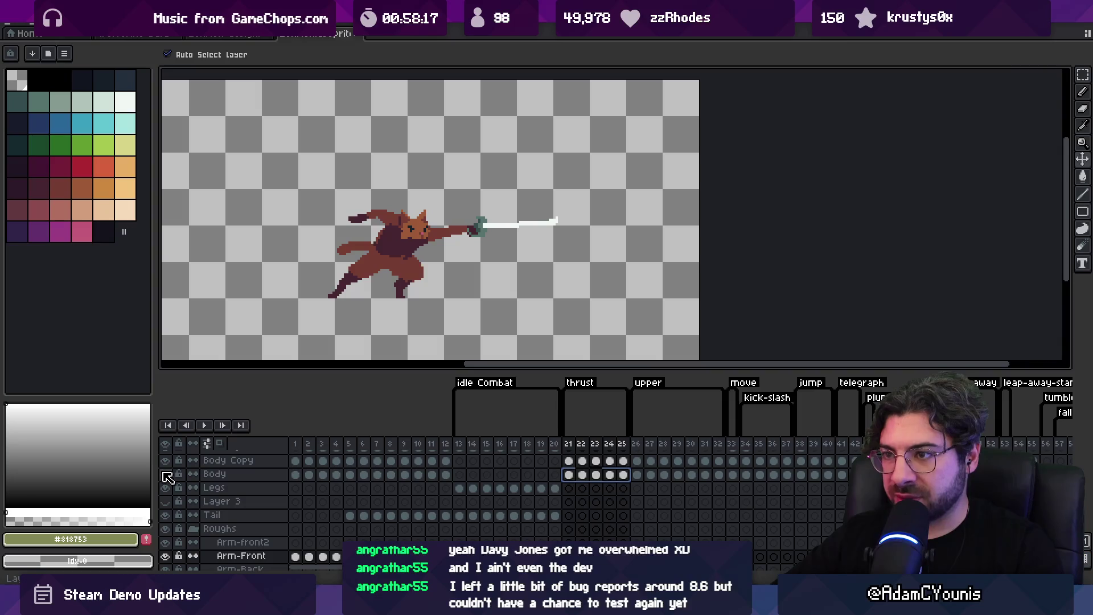
# Confirm the Body and Body Copy layer names without renaming, then clear the frame selection
pyautogui.doubleClick(242, 477)
pyautogui.press('Escape')
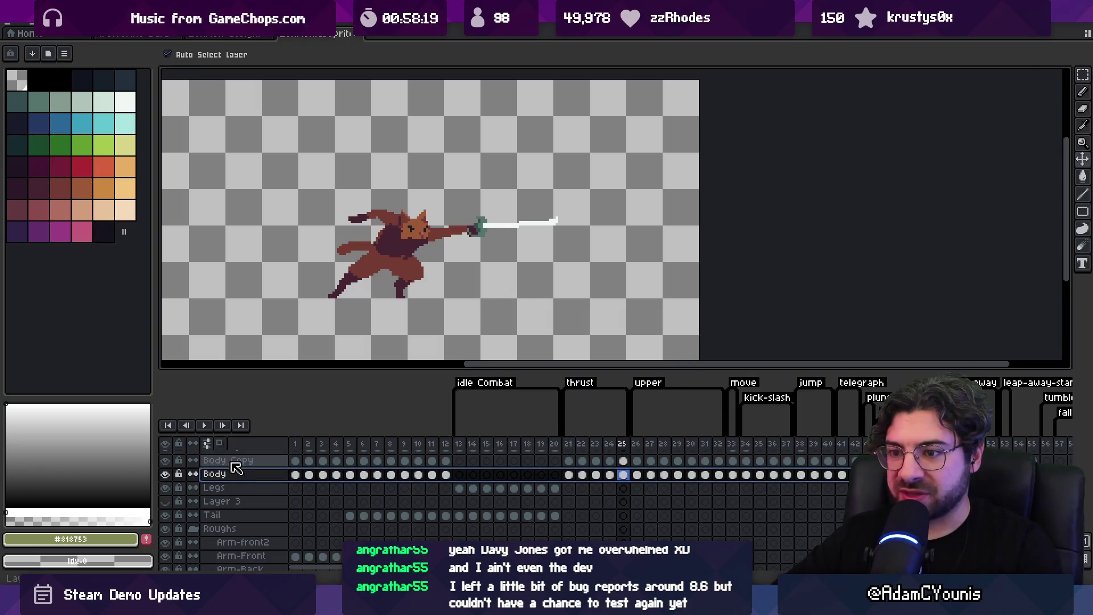
pyautogui.doubleClick(218, 462)
pyautogui.press('Escape')
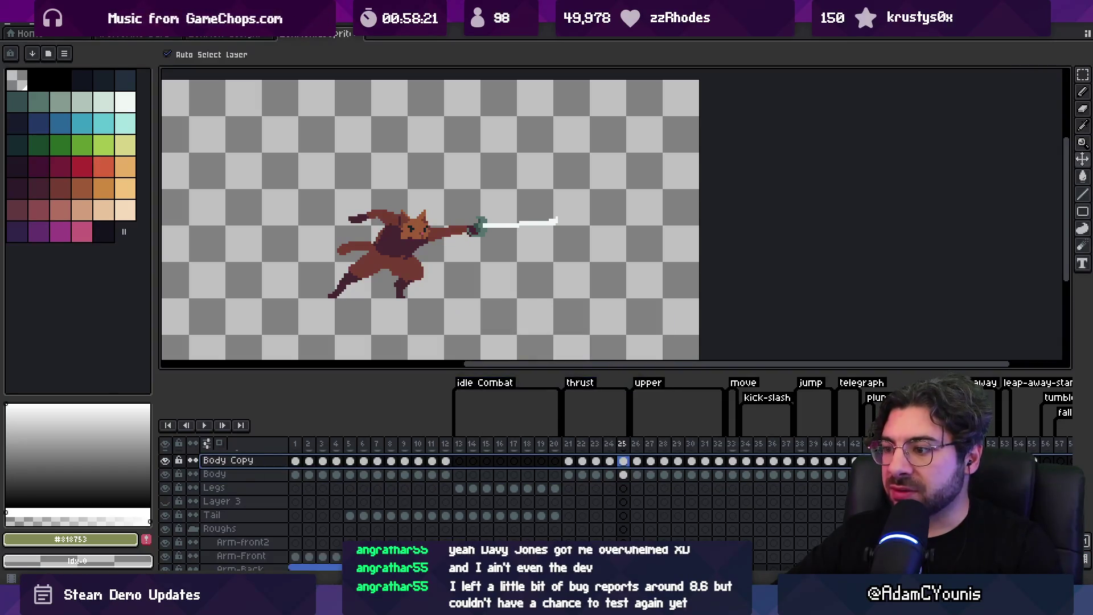
pyautogui.moveTo(569, 444)
pyautogui.mouseDown()
pyautogui.moveTo(623, 443)
pyautogui.moveTo(570, 476)
pyautogui.mouseUp()
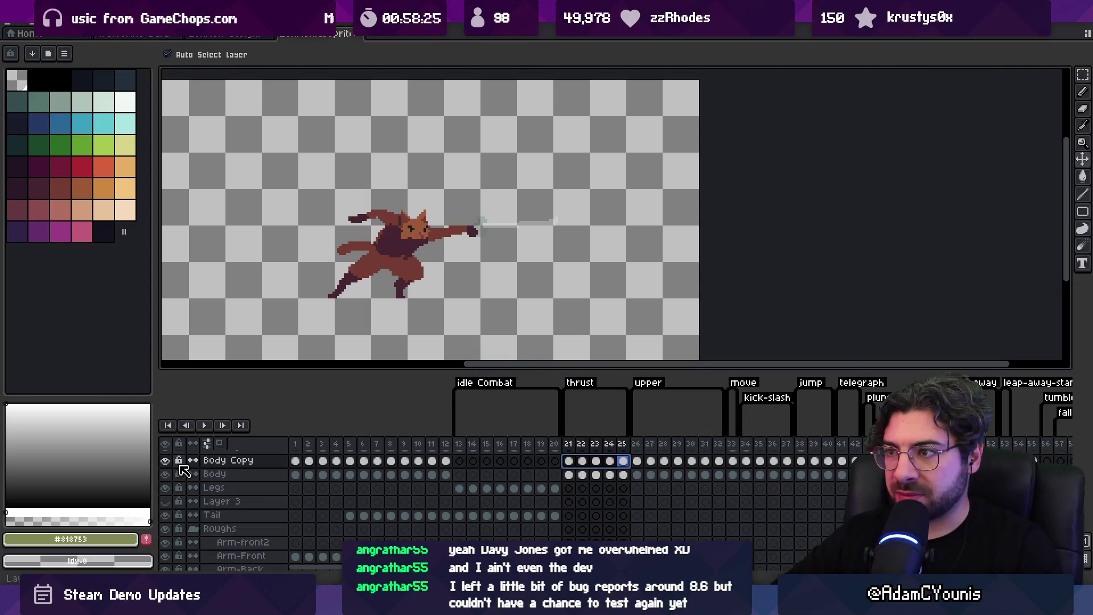
pyautogui.click(205, 475)
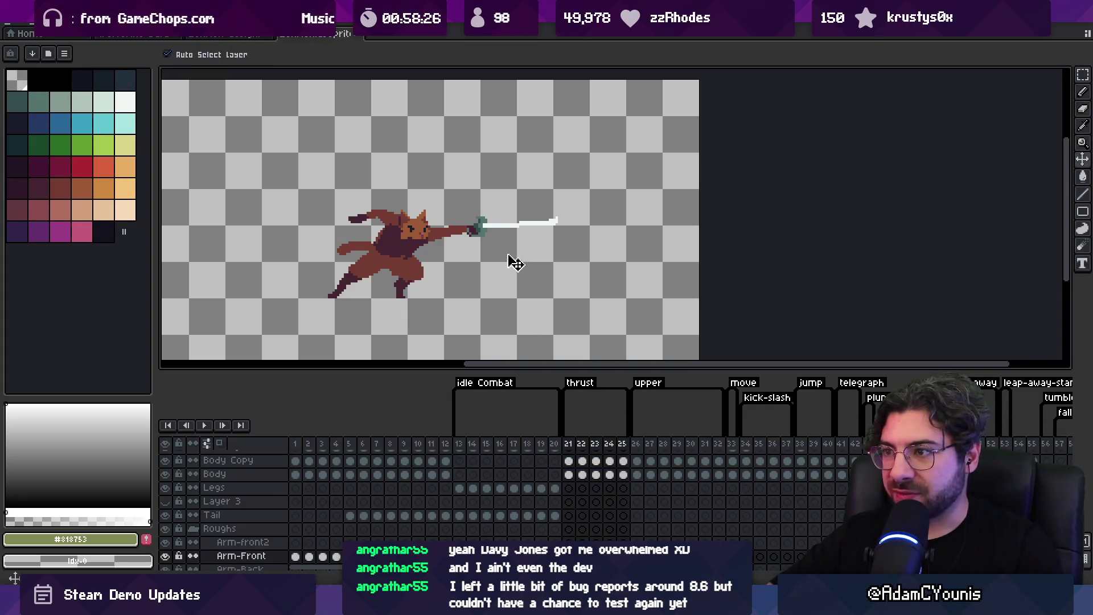
# Try repositioning the sword on Body Copy frame 25, then undo it back into the hand
pyautogui.click(498, 229)
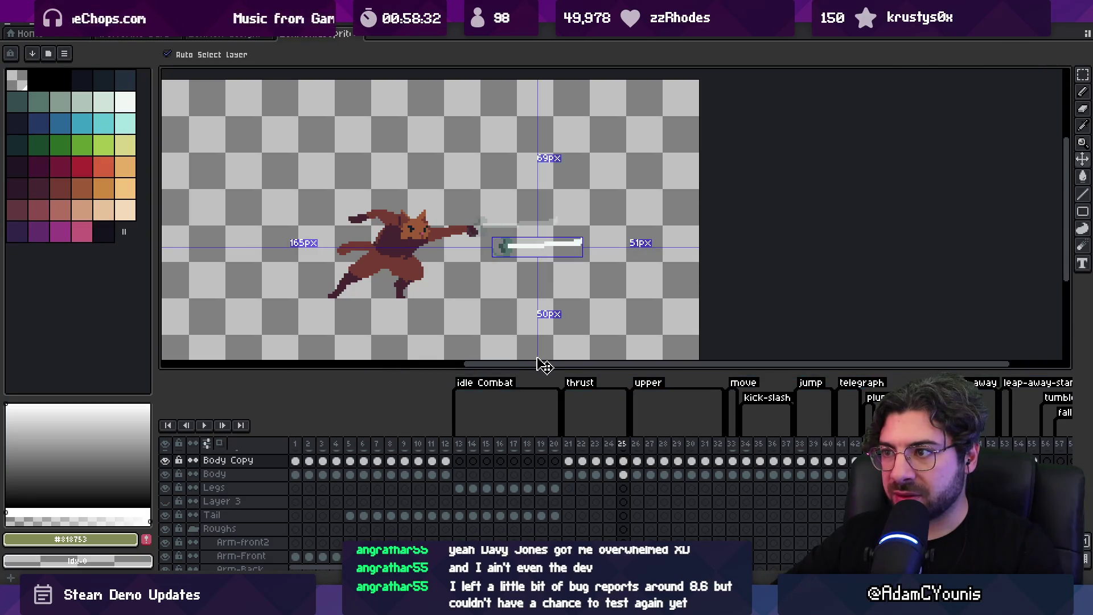
pyautogui.hotkey('ctrl', 'z')
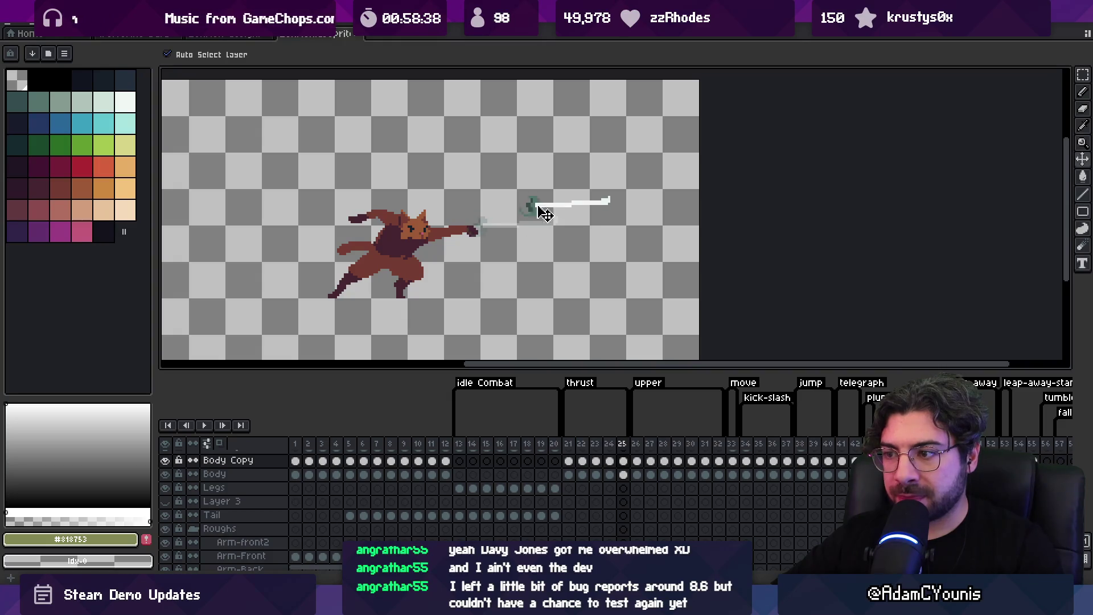
pyautogui.hotkey('ctrl', 'z')
pyautogui.scroll(4, 495, 512)
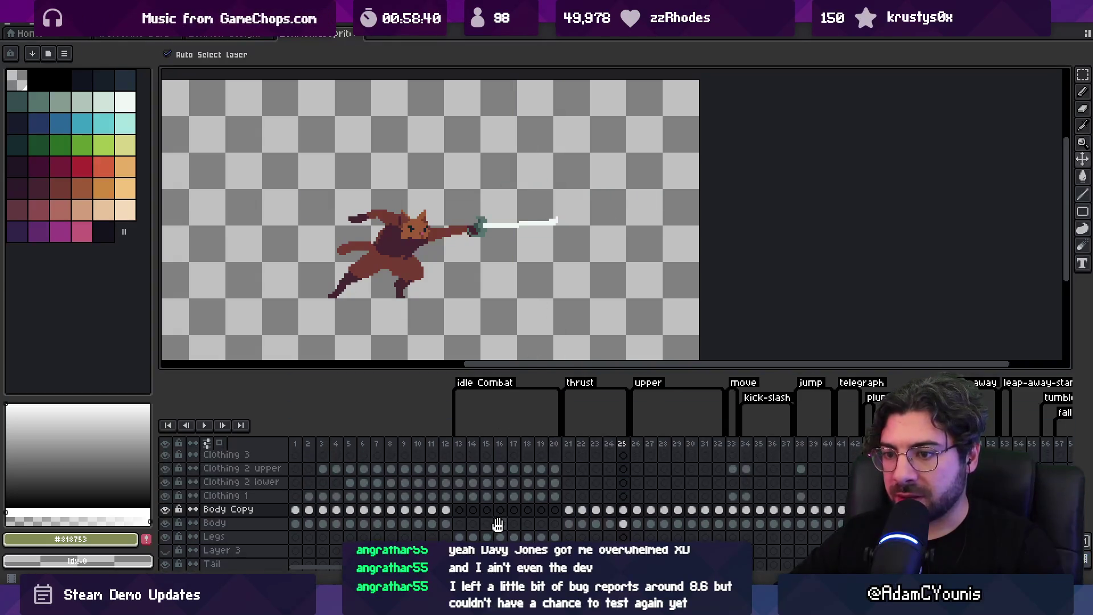
# Enlarge the timeline and keep thrust frames 21–25 on Body Copy, leaving Arm-Front empty
pyautogui.scroll(-2, 547, 484)
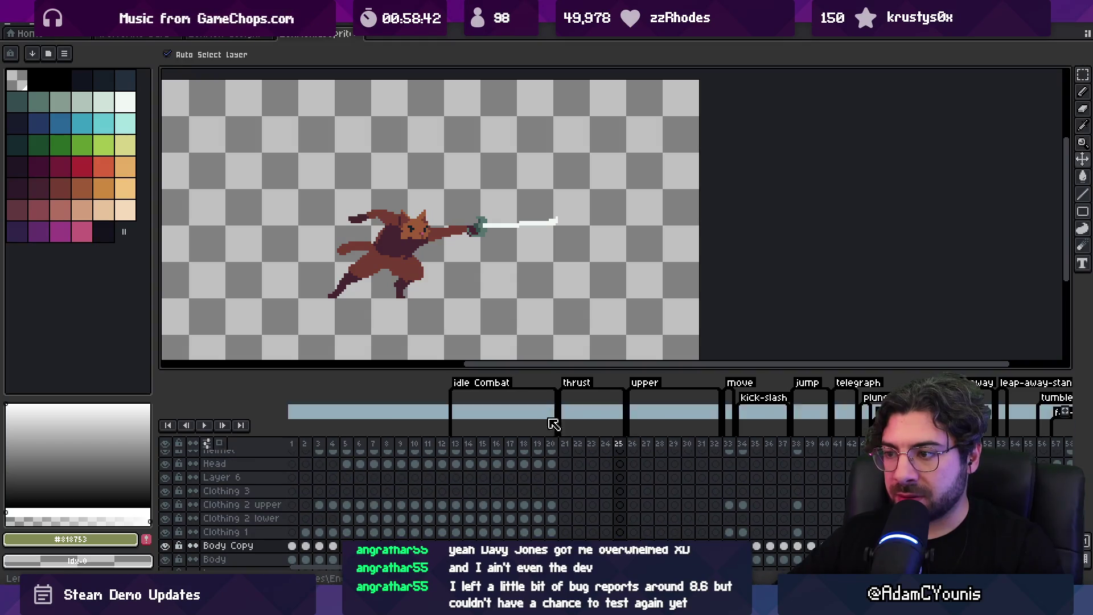
pyautogui.moveTo(561, 369); pyautogui.dragTo(563, 277)
pyautogui.scroll(3, 534, 508)
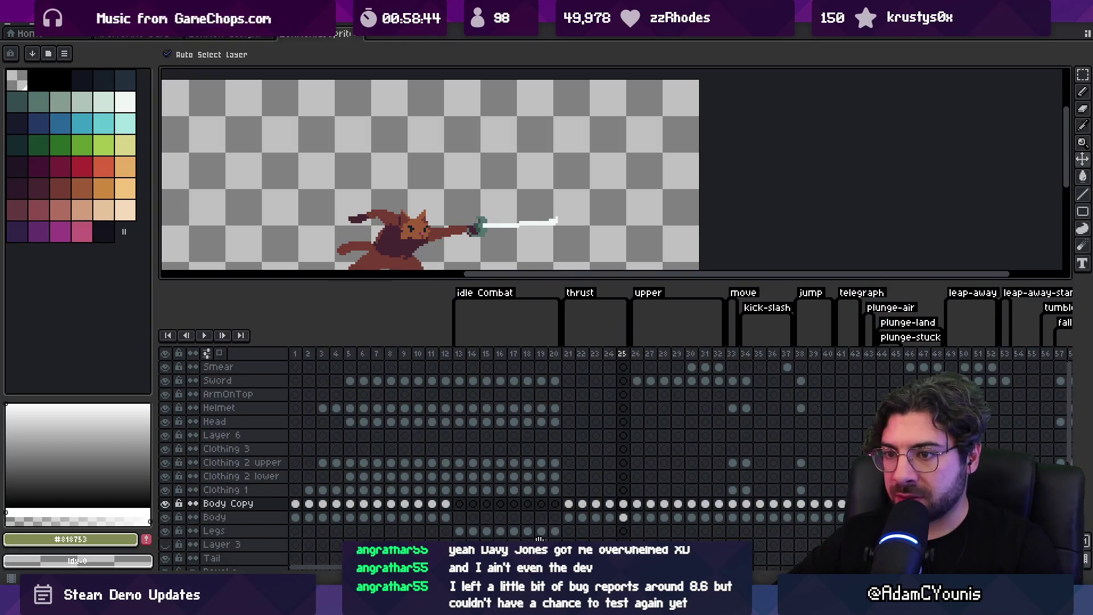
pyautogui.moveTo(568, 503); pyautogui.dragTo(632, 508)
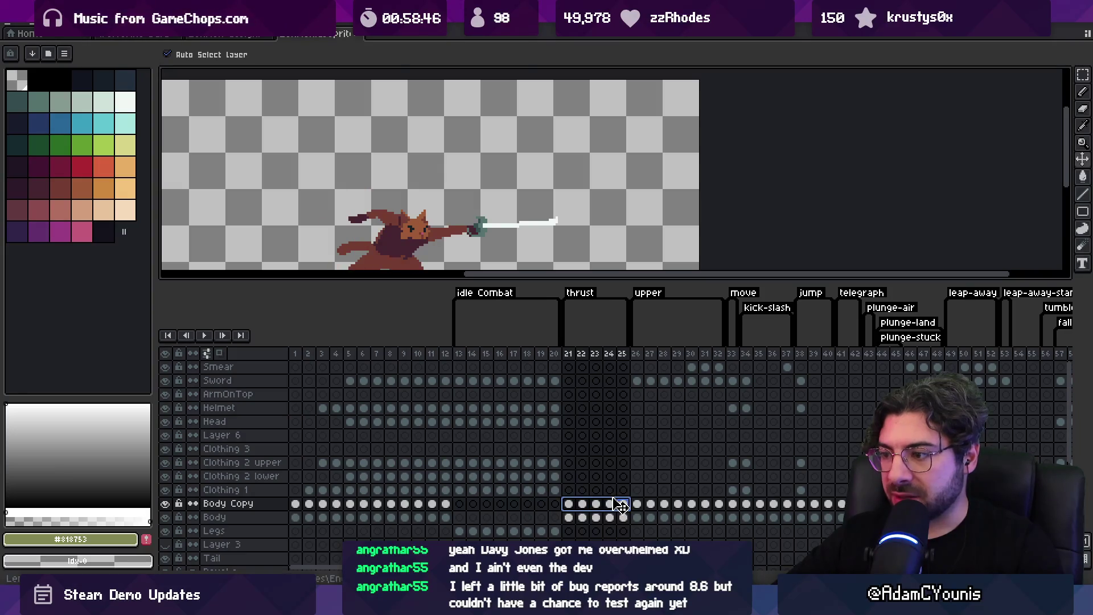
pyautogui.moveTo(616, 391)
pyautogui.mouseDown()
pyautogui.moveTo(575, 520)
pyautogui.moveTo(630, 523)
pyautogui.mouseUp()
pyautogui.scroll(-2, 592, 456)
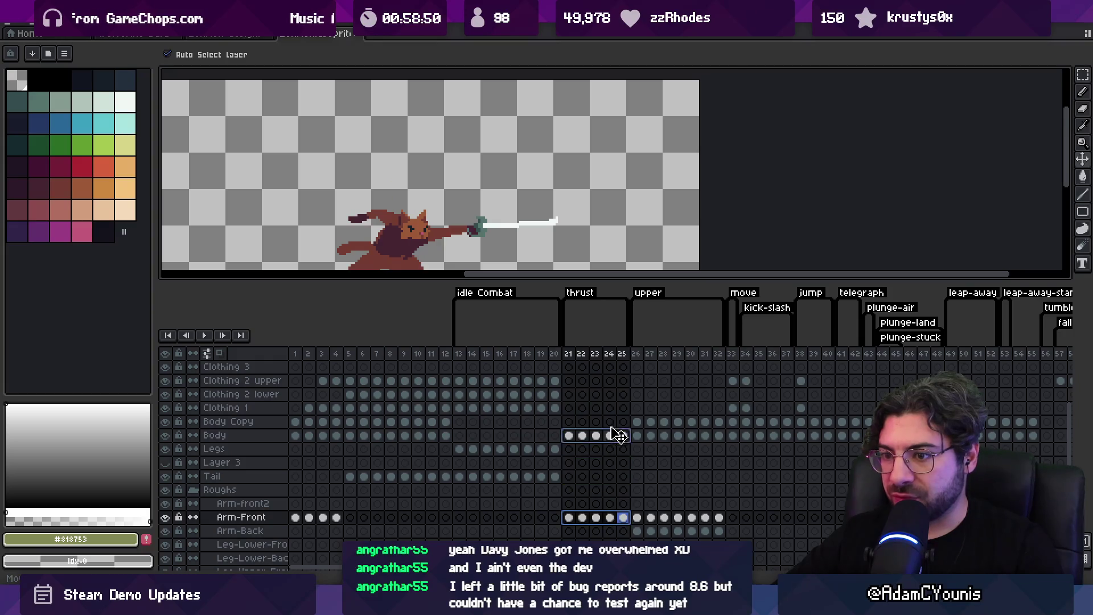
pyautogui.moveTo(618, 437); pyautogui.dragTo(616, 422)
# Select frame headers 21–37, then extend the selection to frames 1–45
pyautogui.moveTo(570, 357); pyautogui.dragTo(786, 354)
pyautogui.scroll(-1, 494, 213)
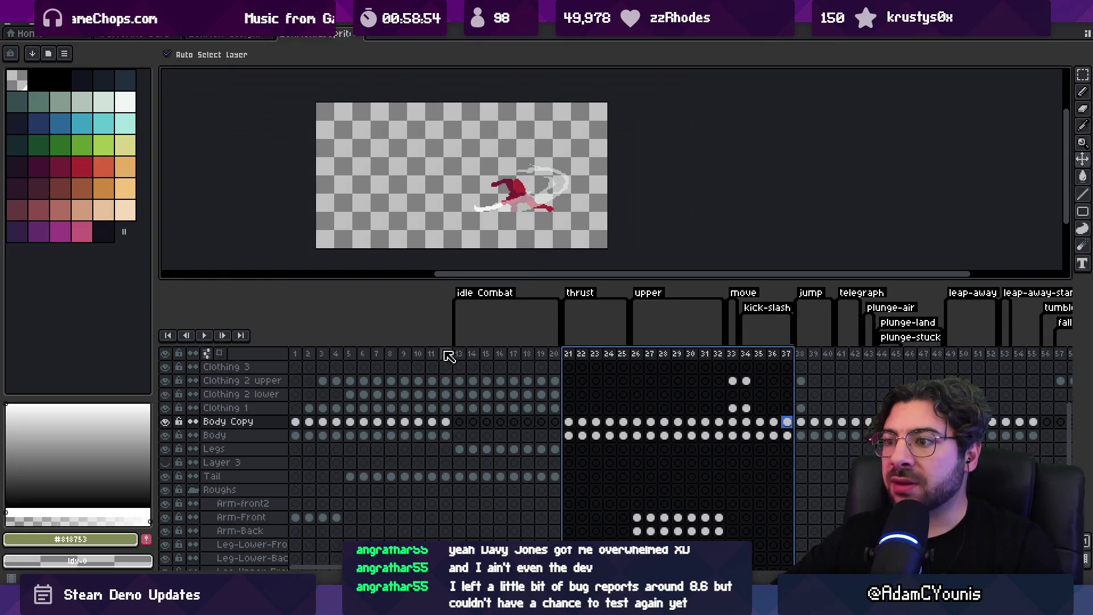
pyautogui.moveTo(301, 357); pyautogui.dragTo(910, 360)
pyautogui.moveTo(1014, 362); pyautogui.dragTo(1015, 363)
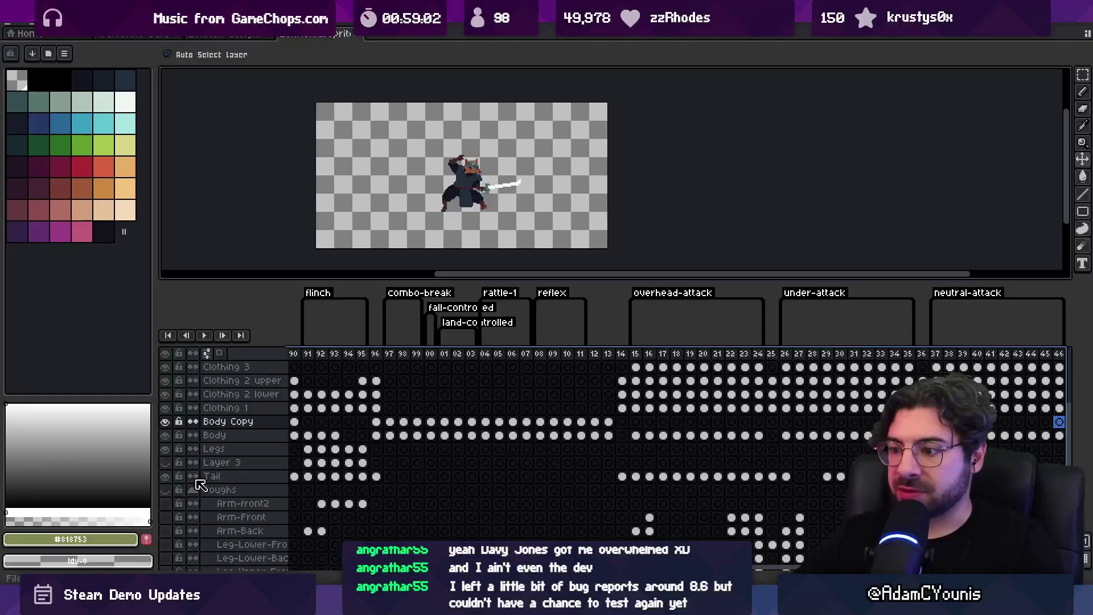
pyautogui.hotkey('alt', 'Tab')
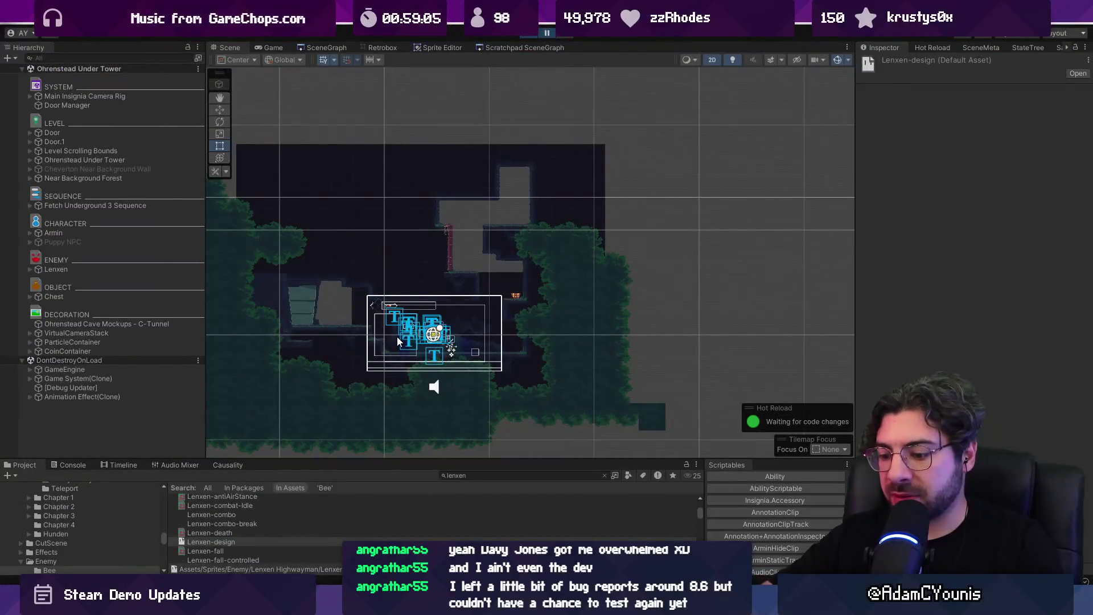
# Start Play mode, slash through the first enemies and continue past the reward screen
pyautogui.hotkey('ctrl', 'shift', 'p')
pyautogui.press('Left')
pyautogui.press('x')
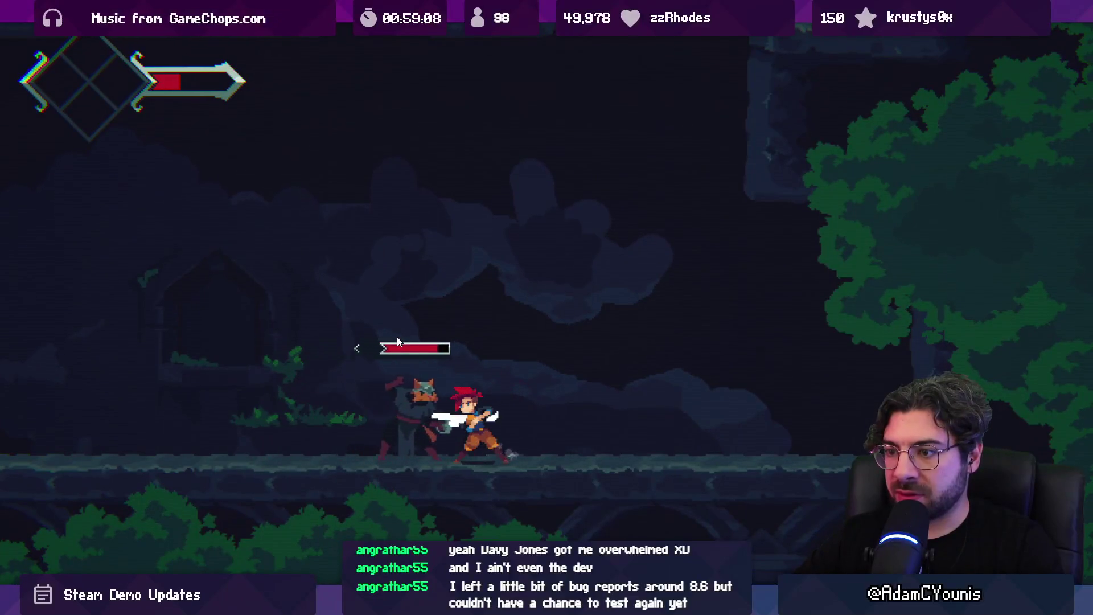
pyautogui.press('x')
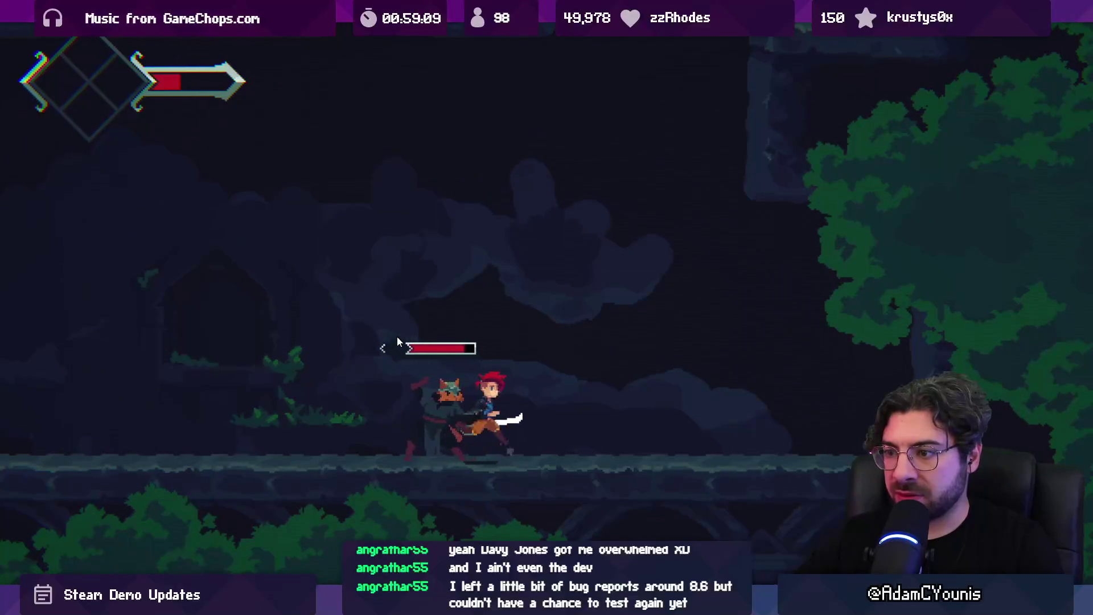
pyautogui.press('x')
pyautogui.press('x')
pyautogui.press('x')
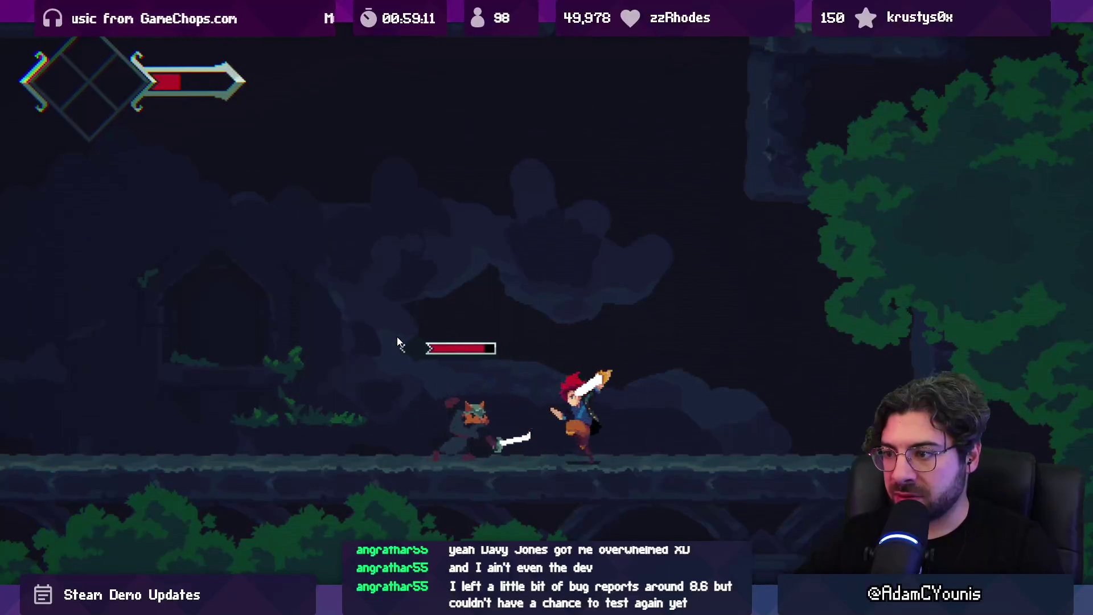
pyautogui.press('x')
pyautogui.press('Right')
pyautogui.press('x')
pyautogui.press('Right')
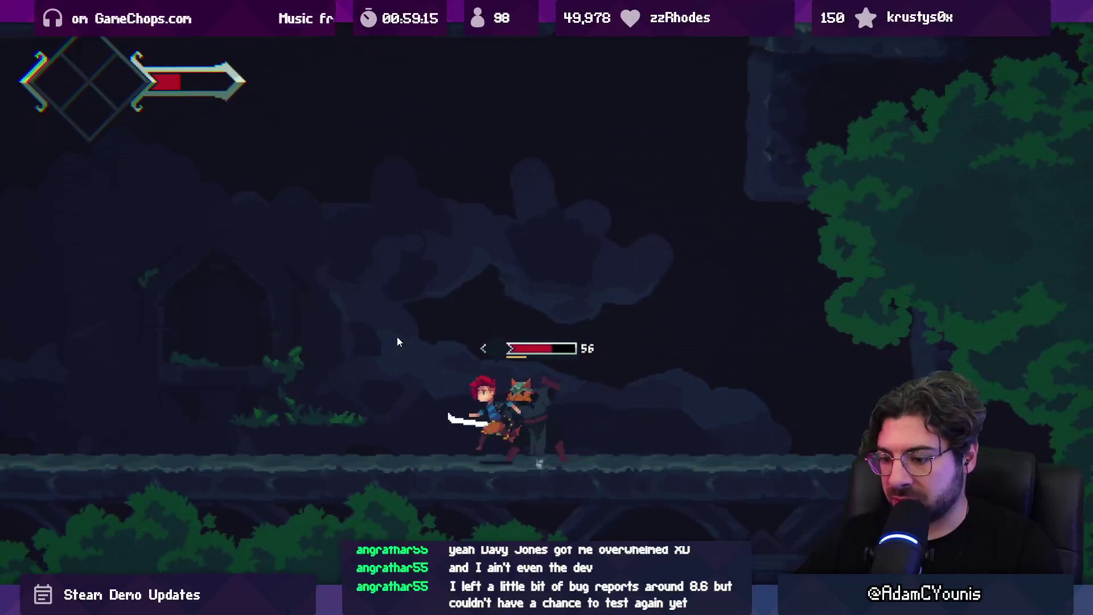
pyautogui.press('x')
pyautogui.press('x')
pyautogui.press('x')
pyautogui.press('Right')
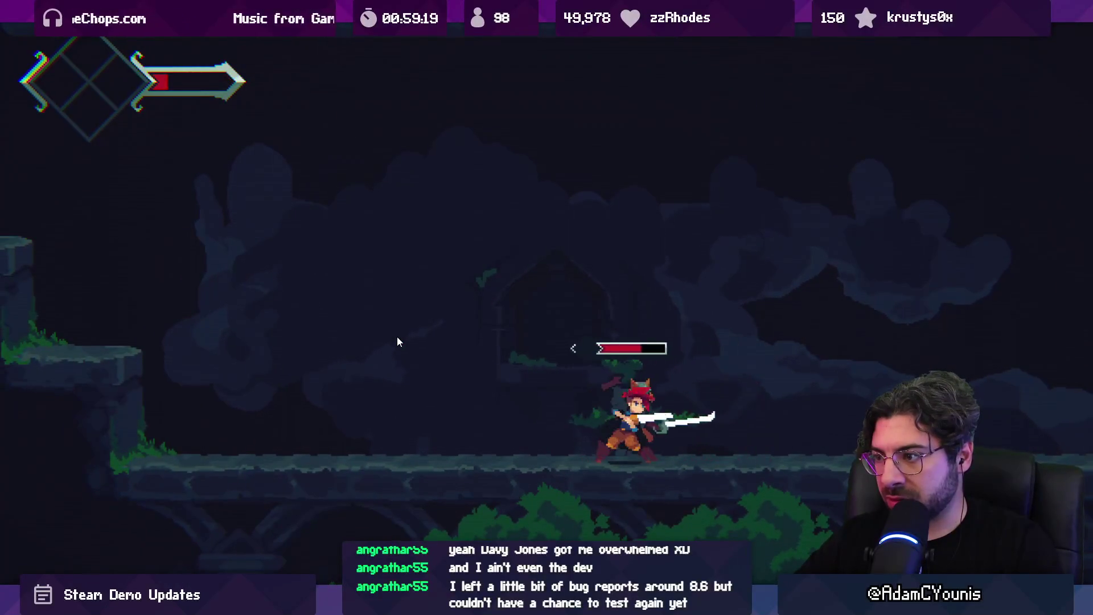
pyautogui.press('Right')
pyautogui.press('x')
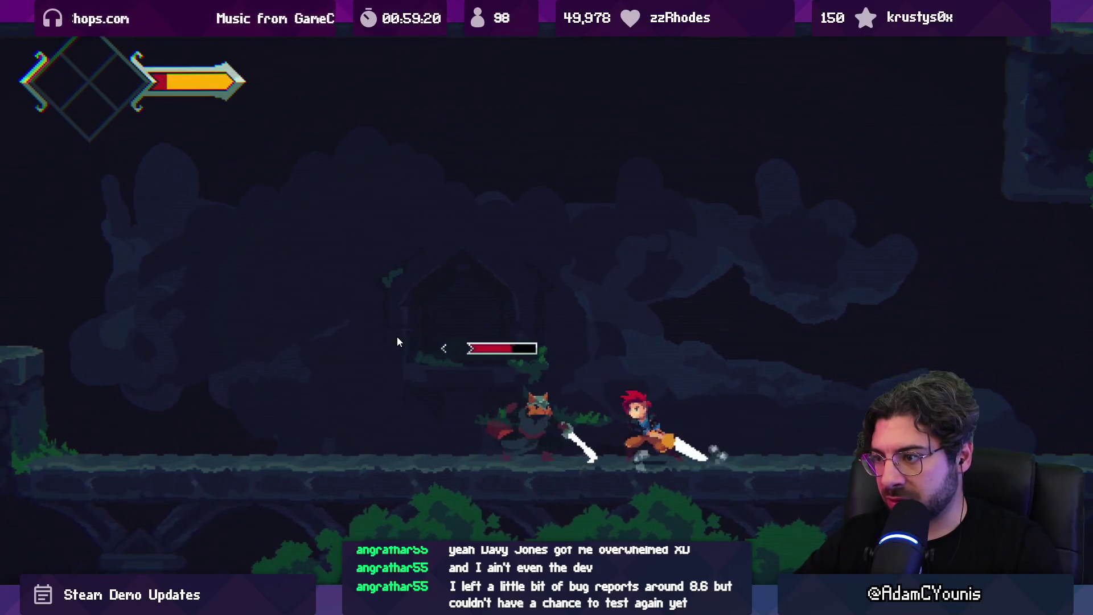
pyautogui.press('x')
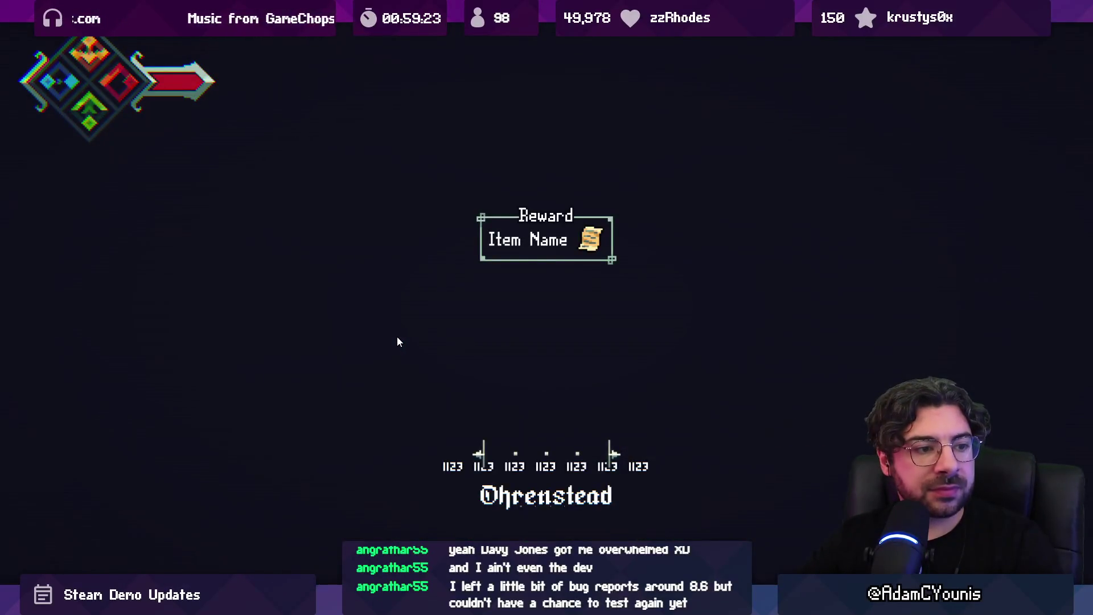
pyautogui.press('x')
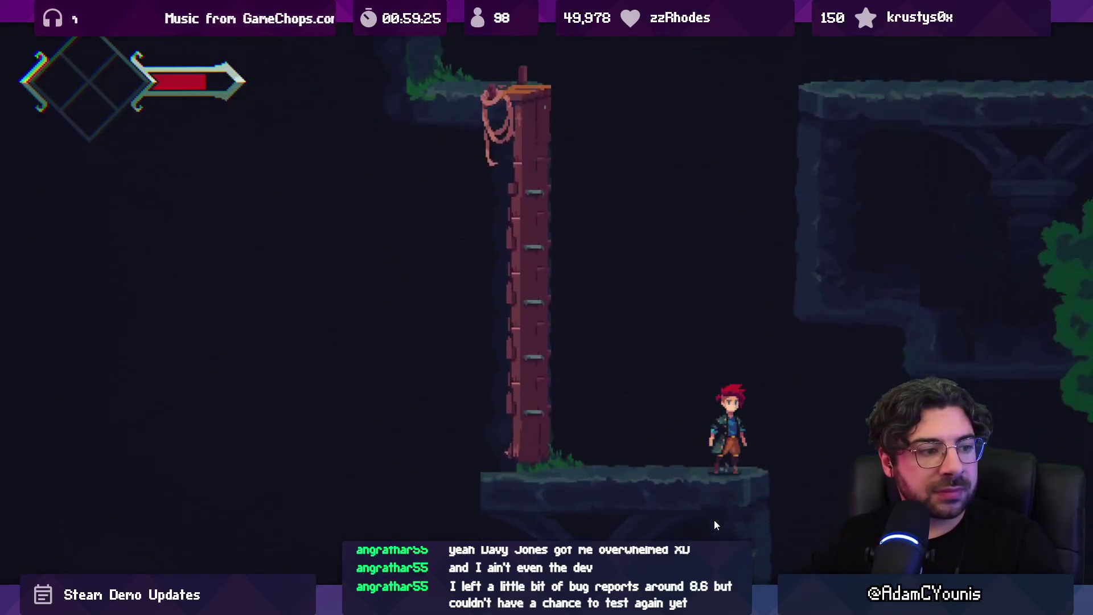
# Drop into the lower area and engage Lenxen with slashes, dashes and spin attacks
pyautogui.press('Right')
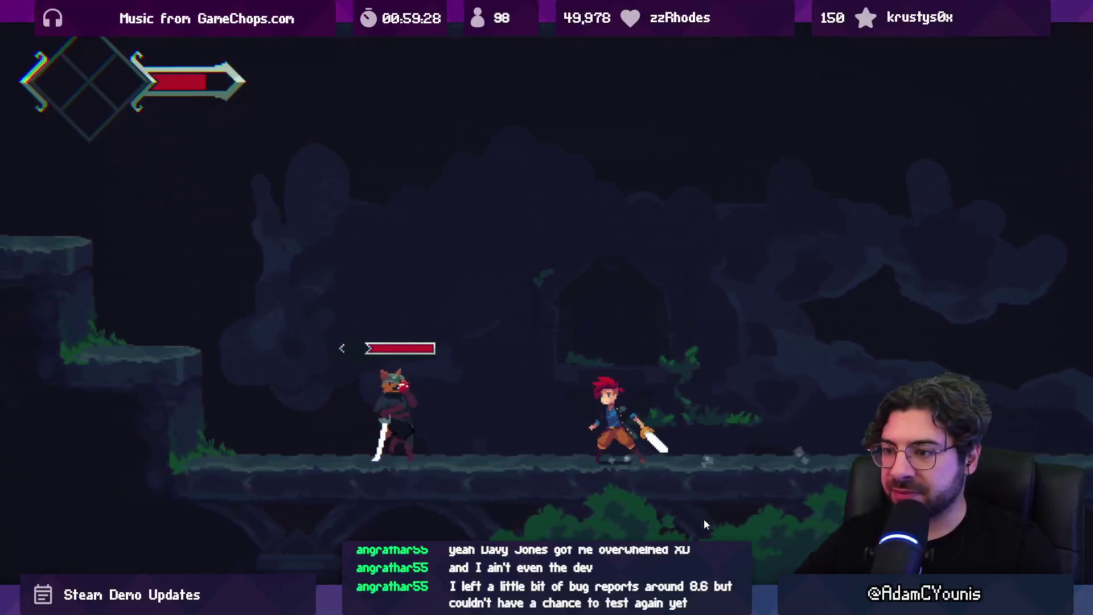
pyautogui.press('Left')
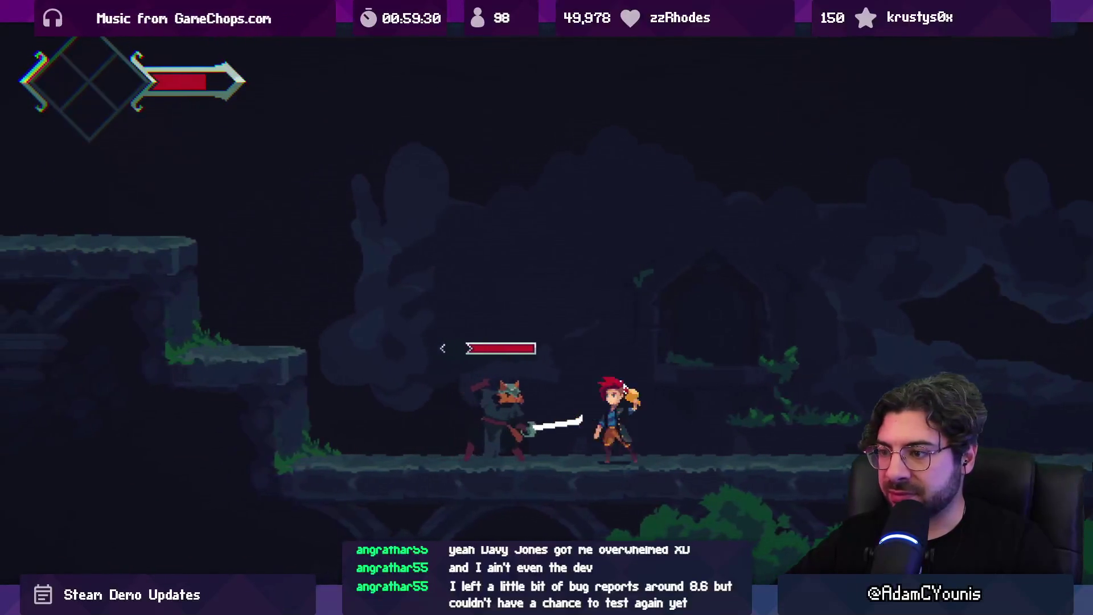
pyautogui.press('x')
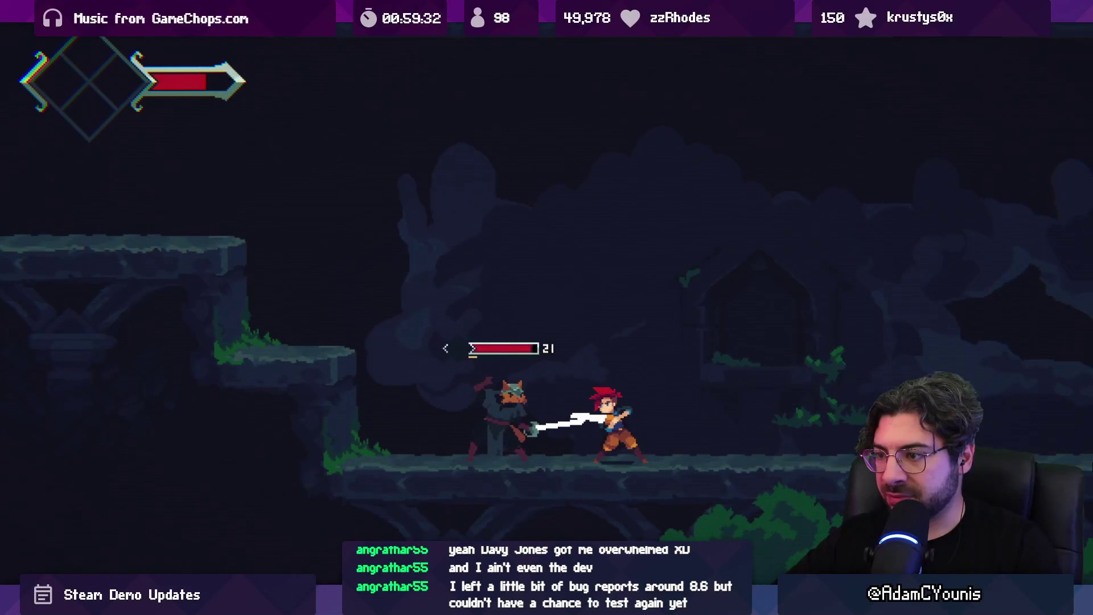
pyautogui.press('x')
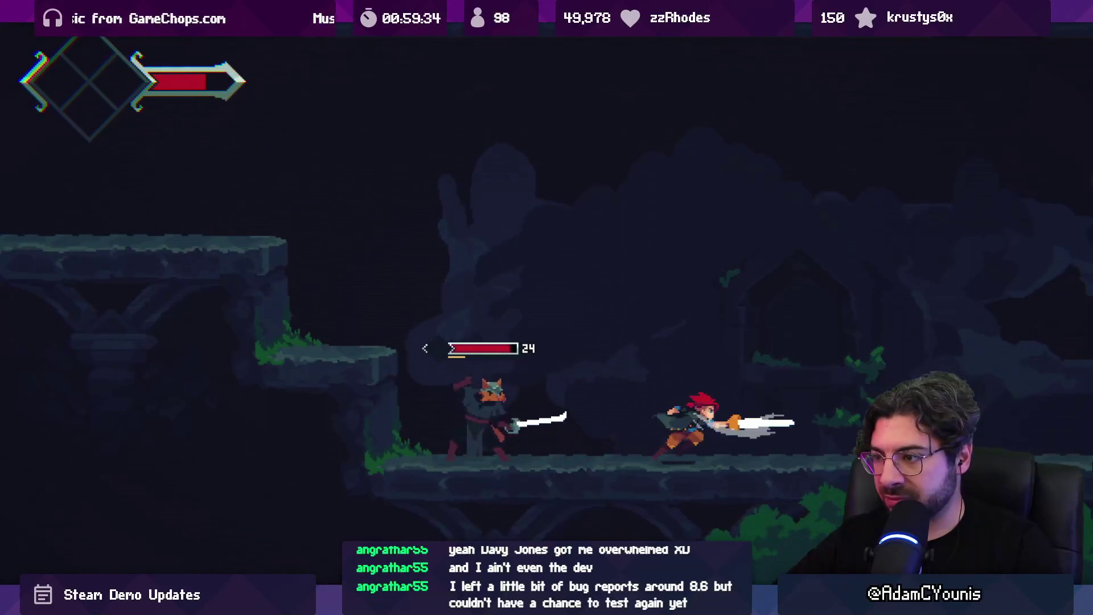
pyautogui.press('x')
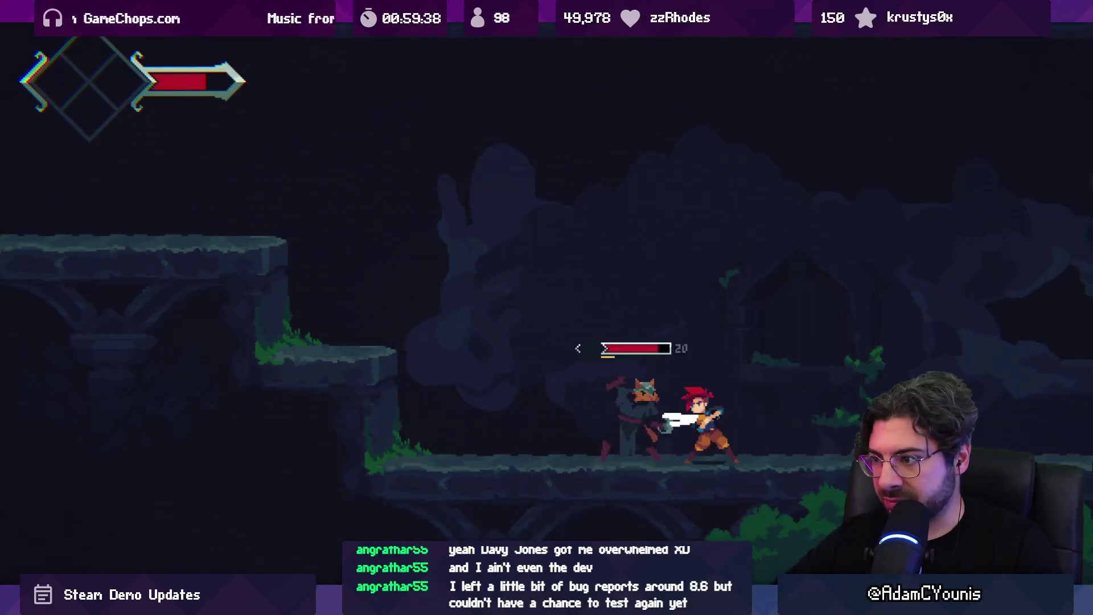
pyautogui.press('x')
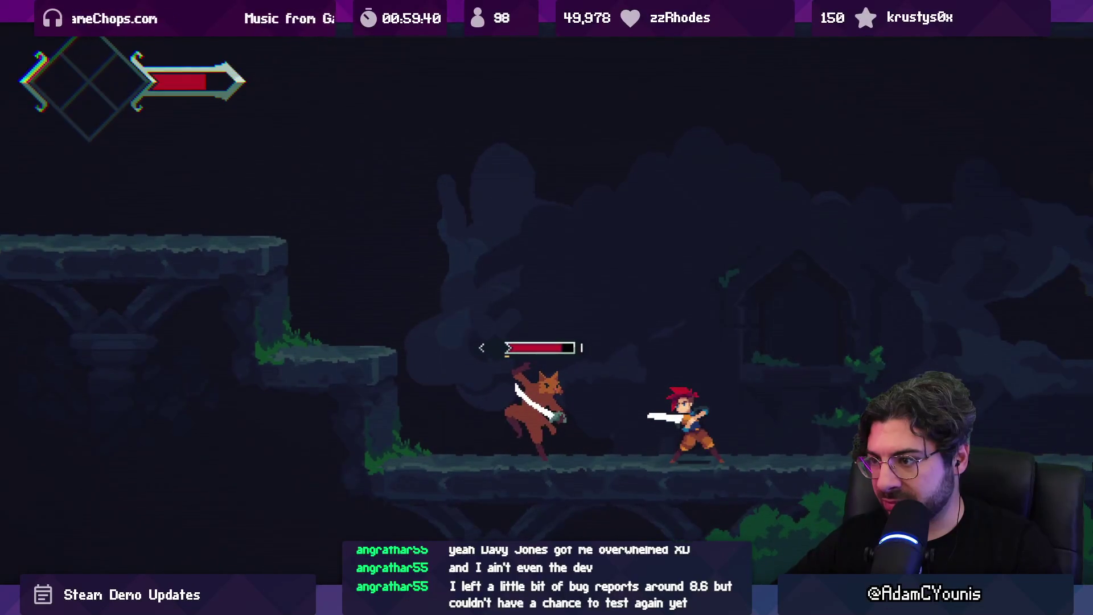
pyautogui.press('x')
pyautogui.press('z')
pyautogui.press('x')
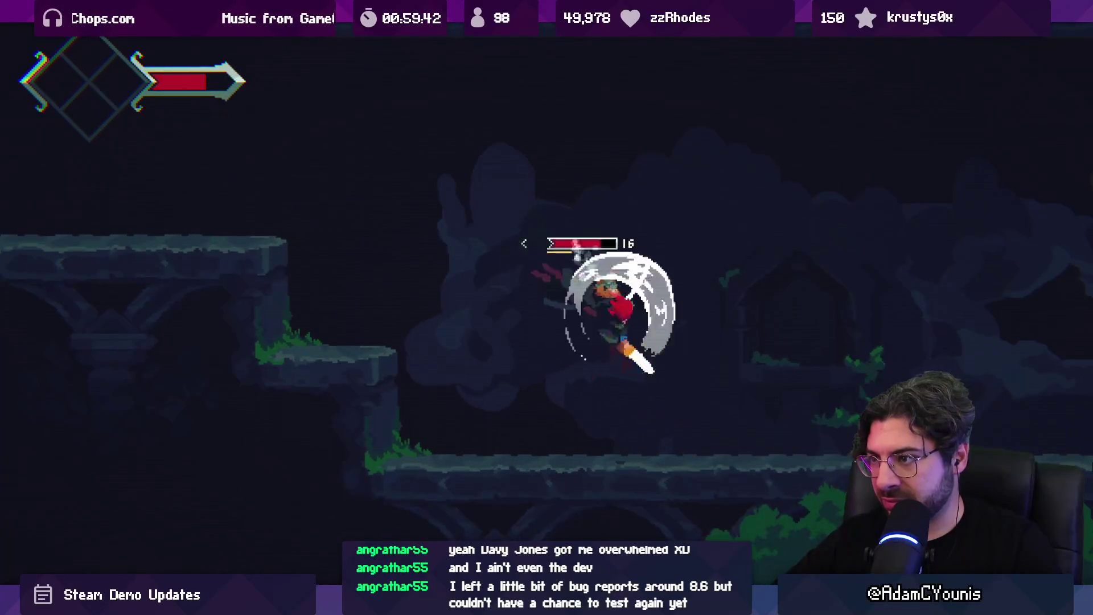
pyautogui.press('x')
pyautogui.press('Left')
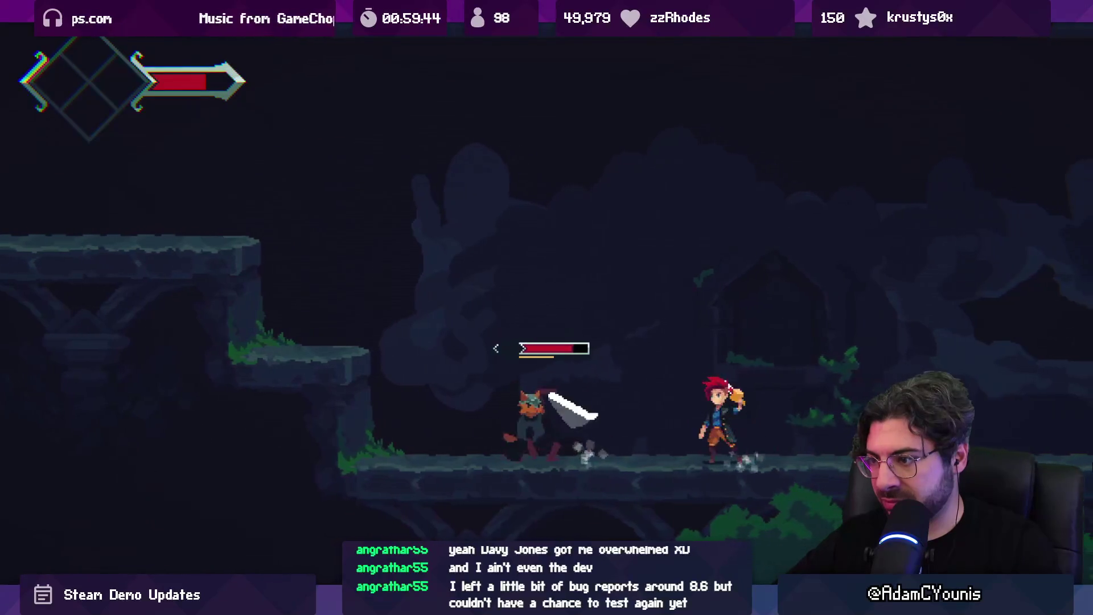
pyautogui.press('x')
pyautogui.press('x')
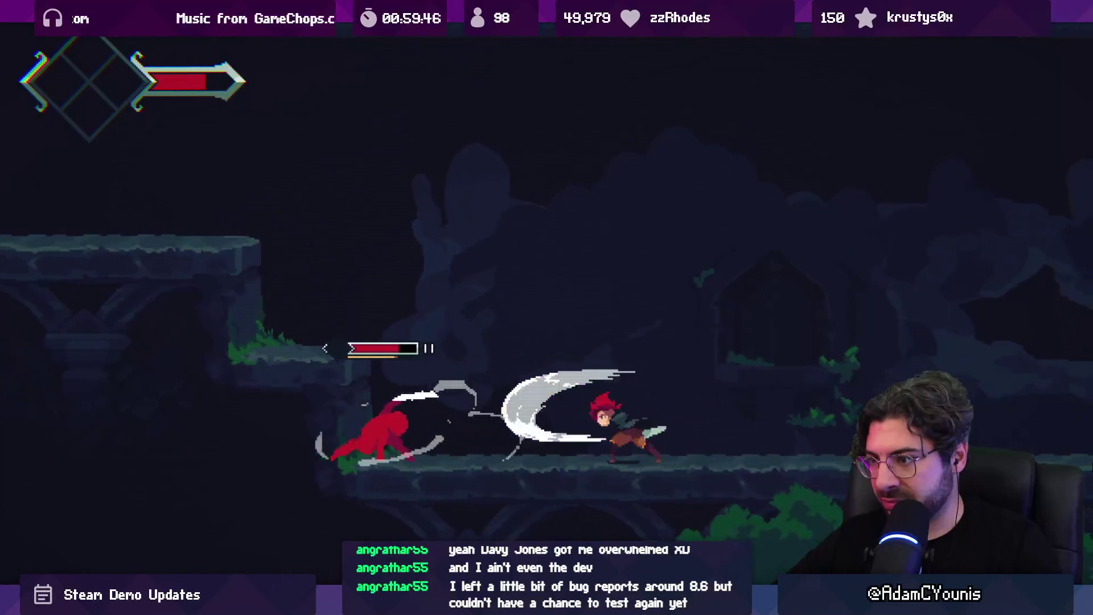
pyautogui.press('Left')
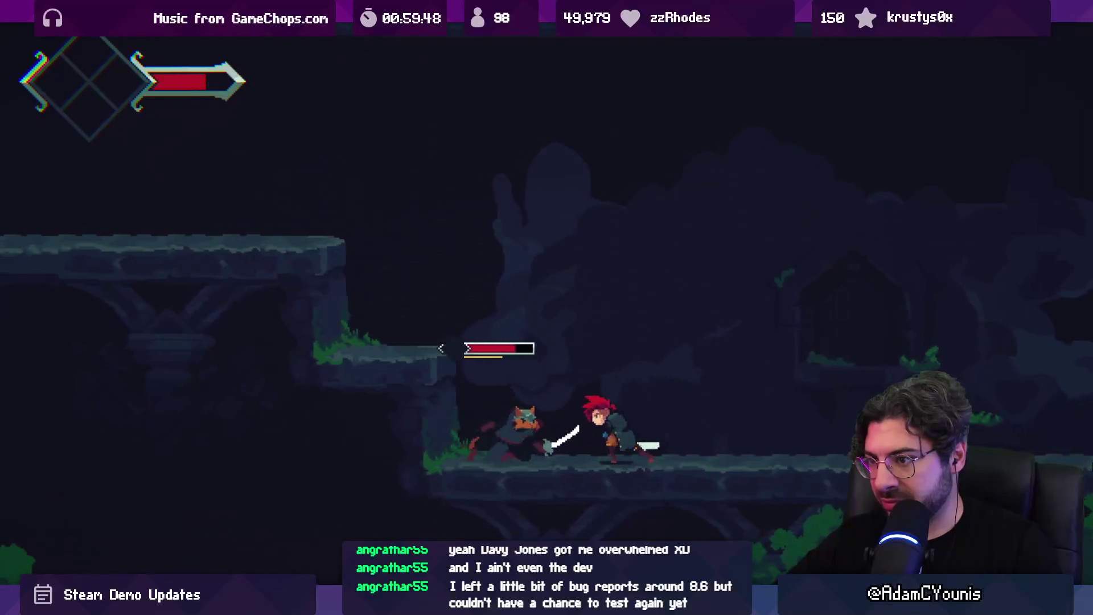
pyautogui.press('x')
pyautogui.press('Right')
pyautogui.press('x')
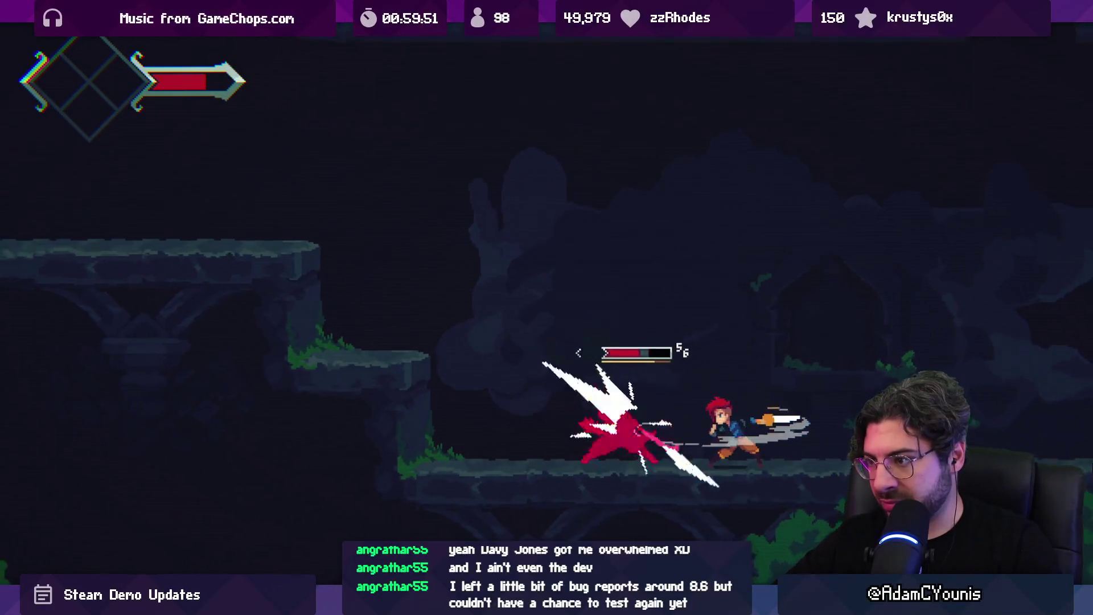
pyautogui.press('Left')
pyautogui.press('x')
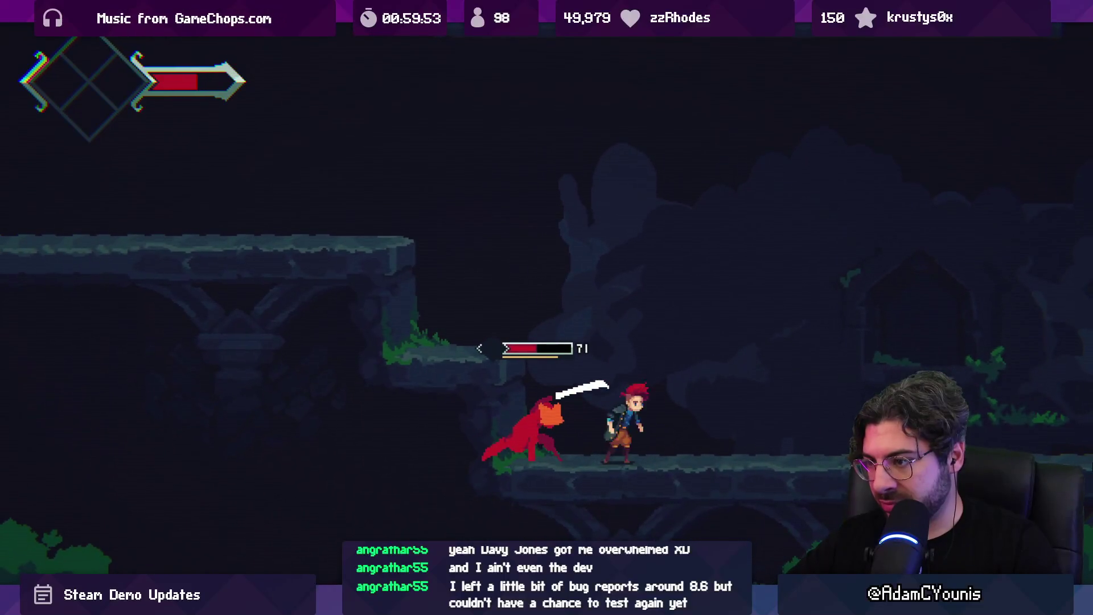
# Keep fighting Lenxen through its leaps, jumping and slashing until it is defeated
pyautogui.press('Right')
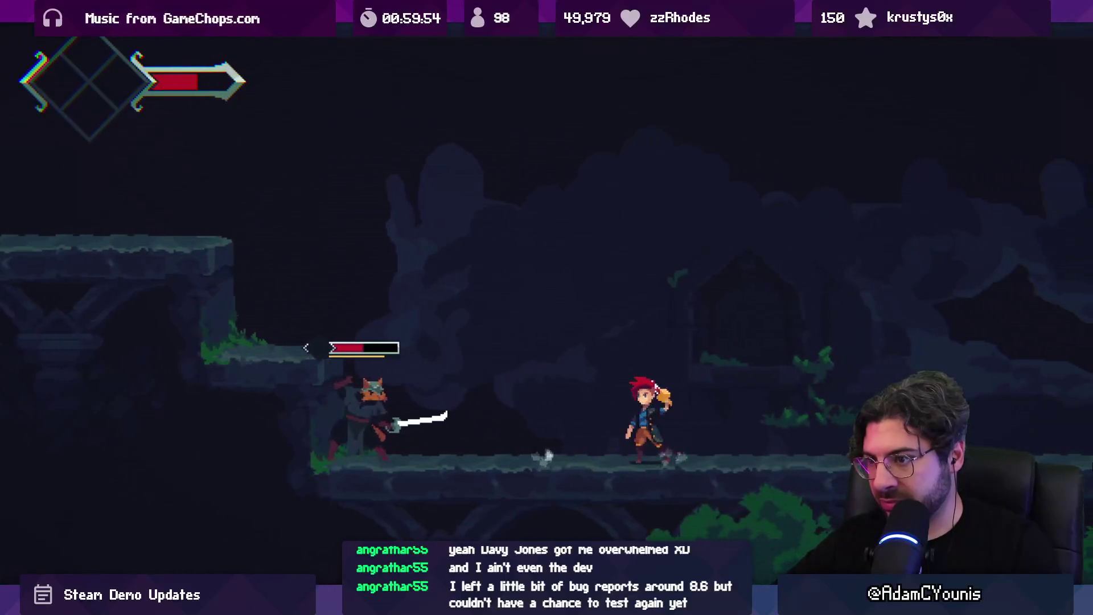
pyautogui.press('Left')
pyautogui.press('z')
pyautogui.press('x')
pyautogui.press('x')
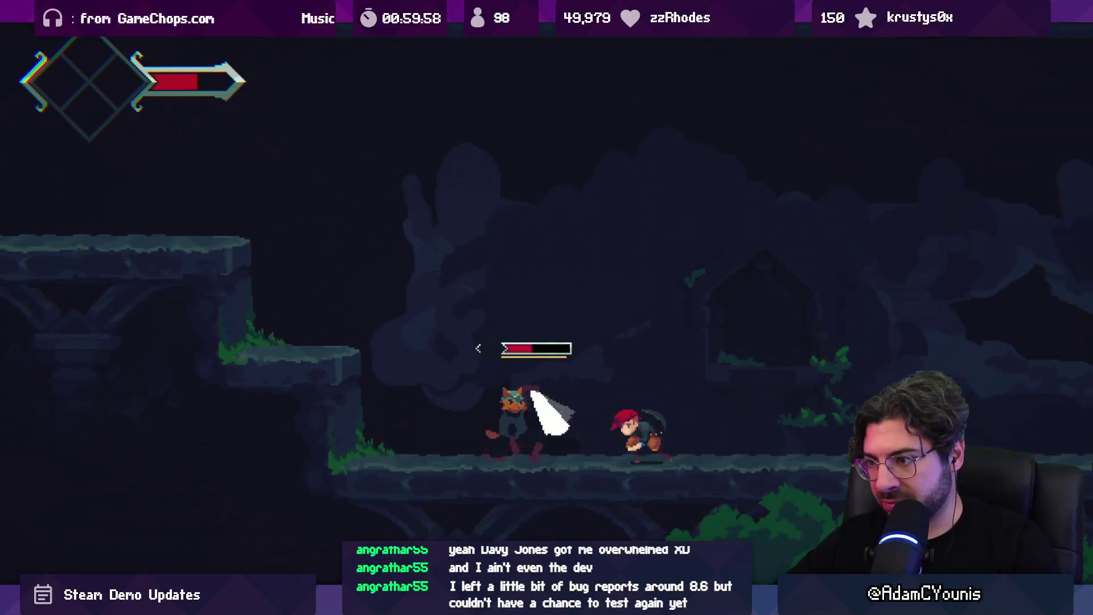
pyautogui.press('Right')
pyautogui.press('Left')
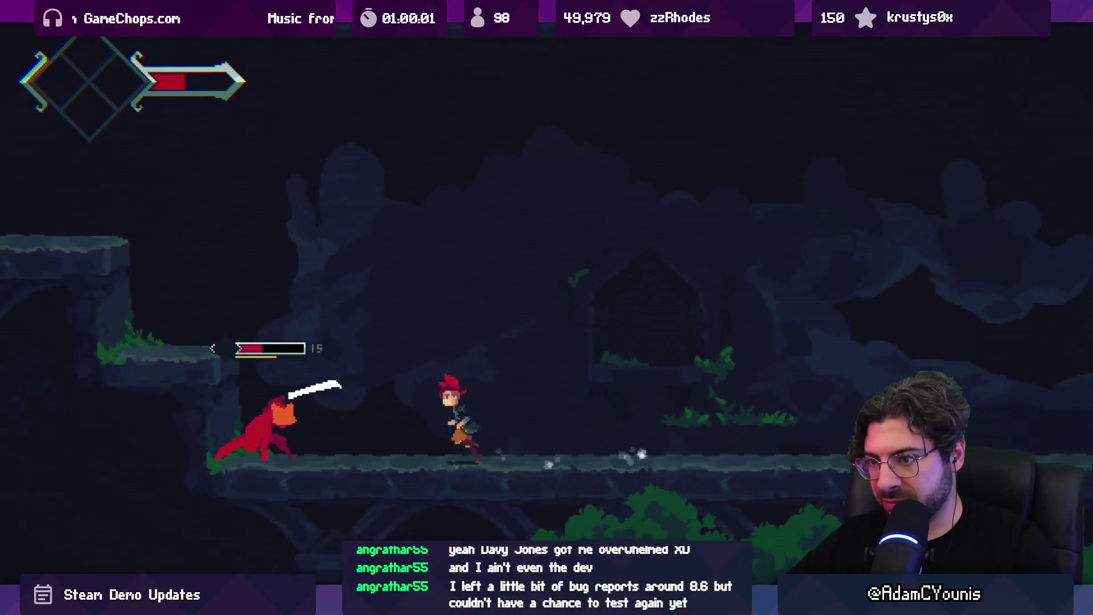
pyautogui.press('Left')
pyautogui.press('x')
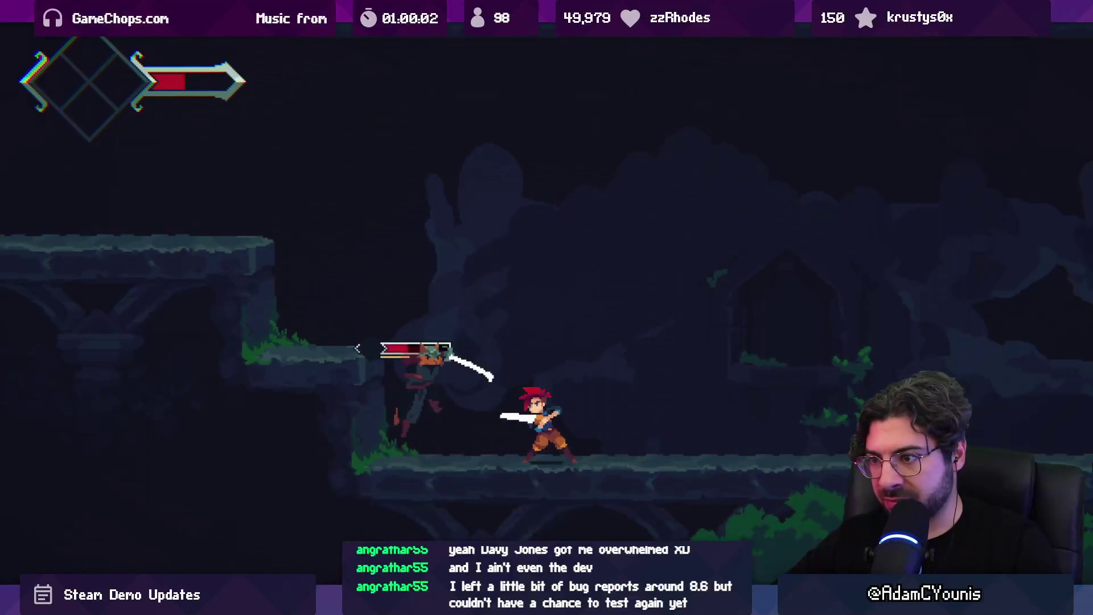
pyautogui.press('x')
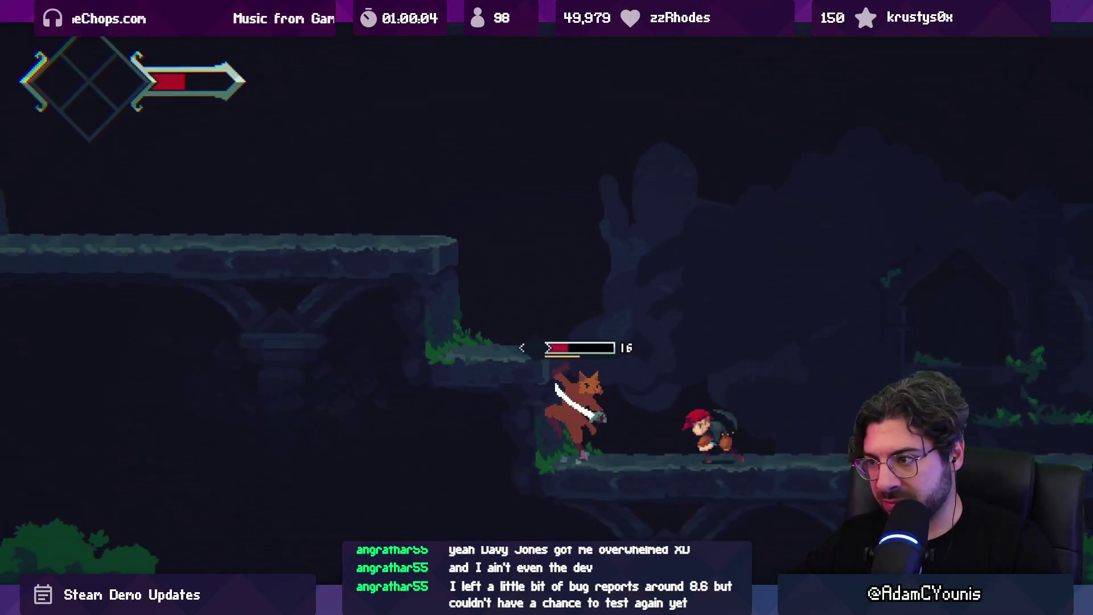
pyautogui.press('x')
pyautogui.press('Left')
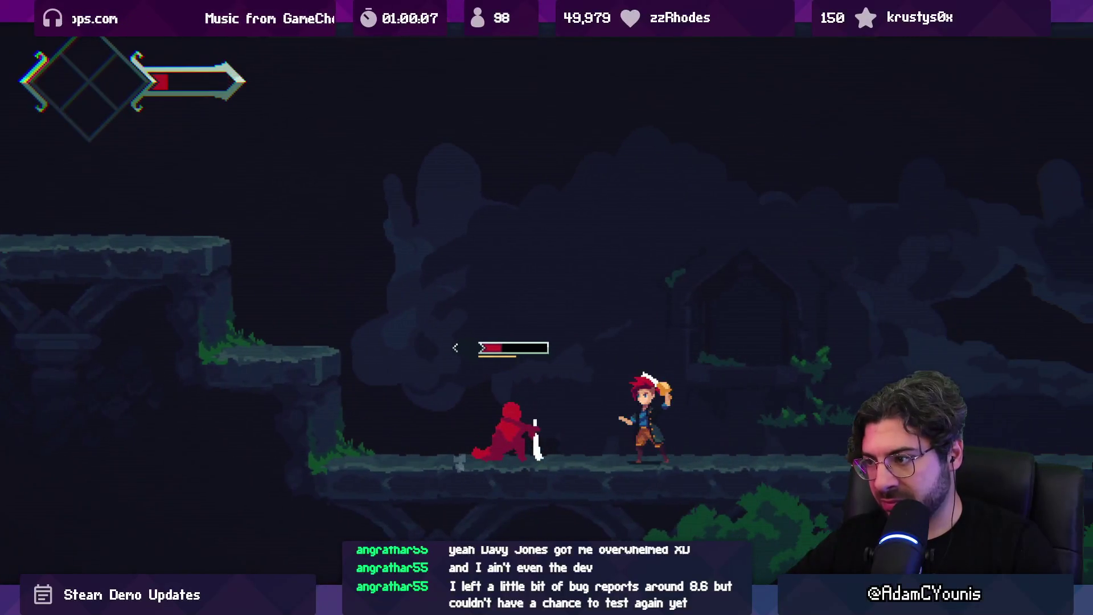
pyautogui.press('x')
pyautogui.press('x')
pyautogui.press('Left')
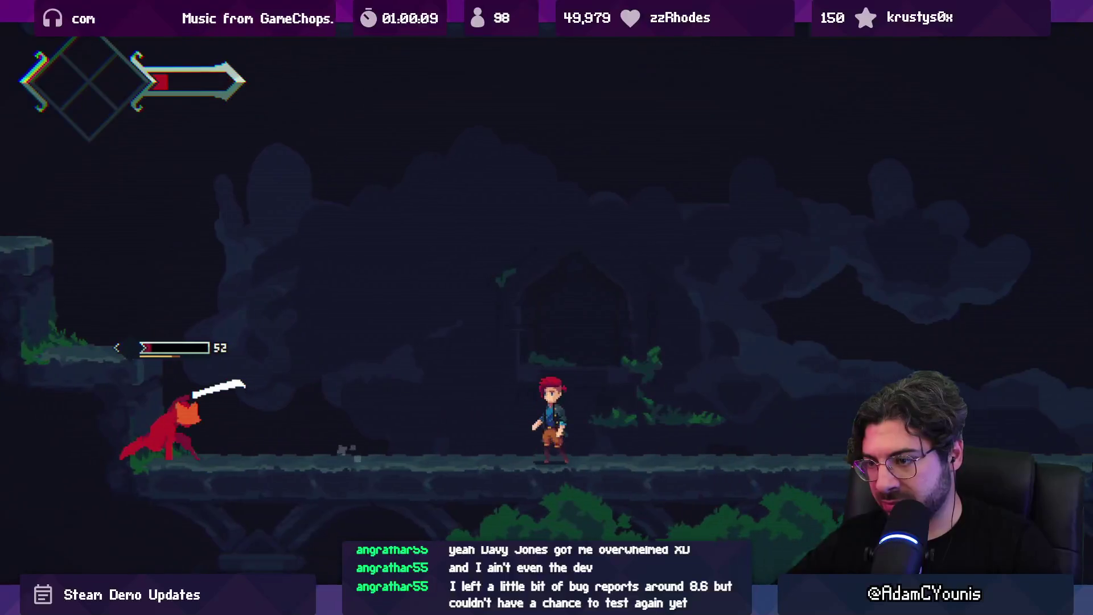
pyautogui.press('Left')
pyautogui.press('x')
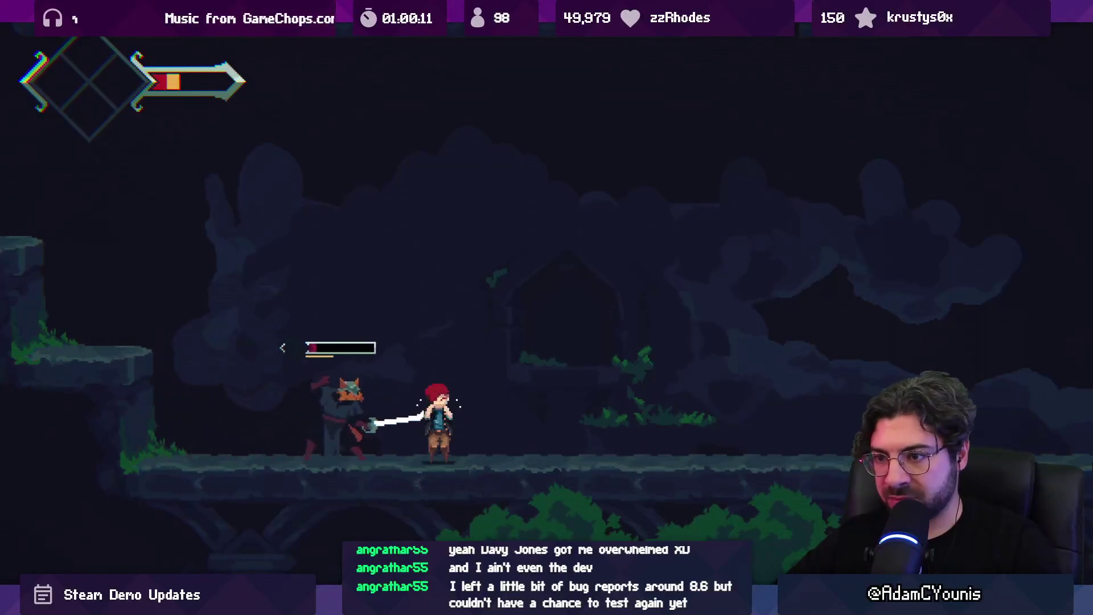
pyautogui.press('x')
pyautogui.press('Right')
pyautogui.press('x')
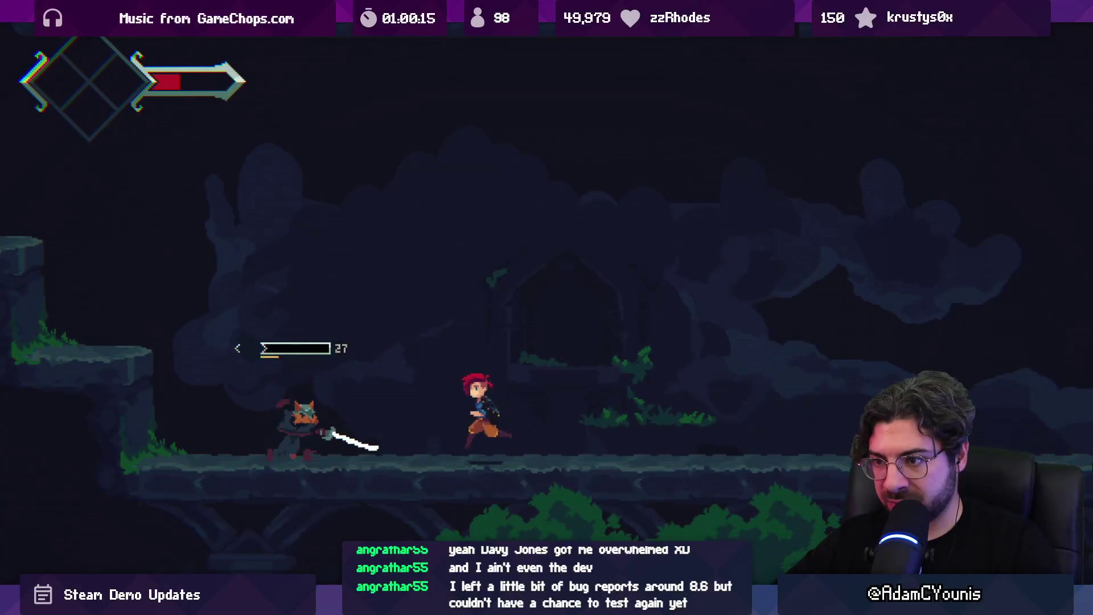
pyautogui.press('x')
# Collect the dropped coins and leave the room through its left edge
pyautogui.press('Right')
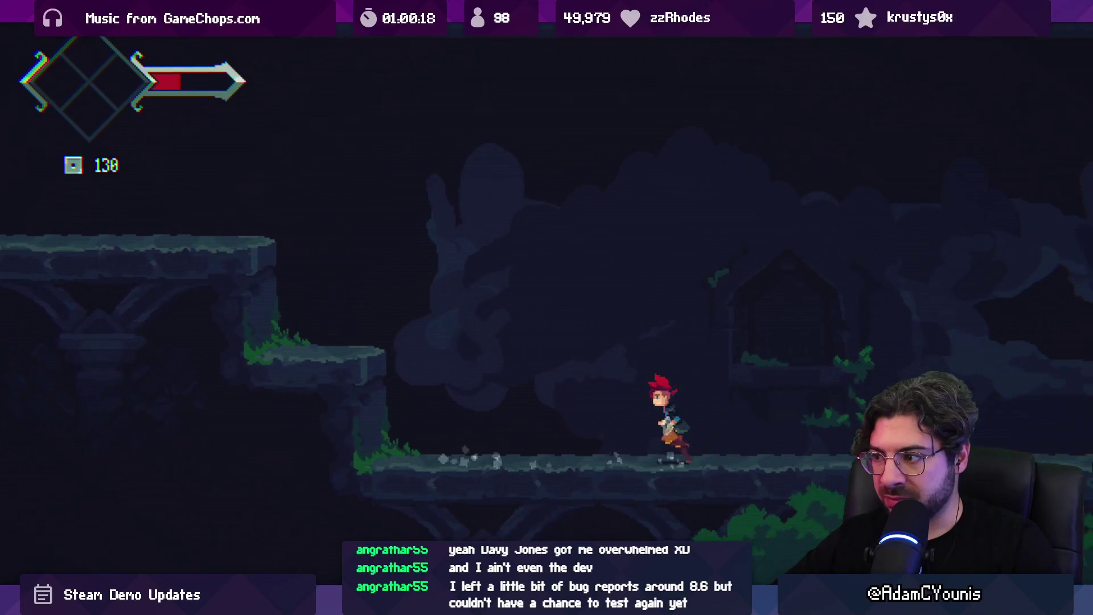
pyautogui.press('Left')
pyautogui.press('z')
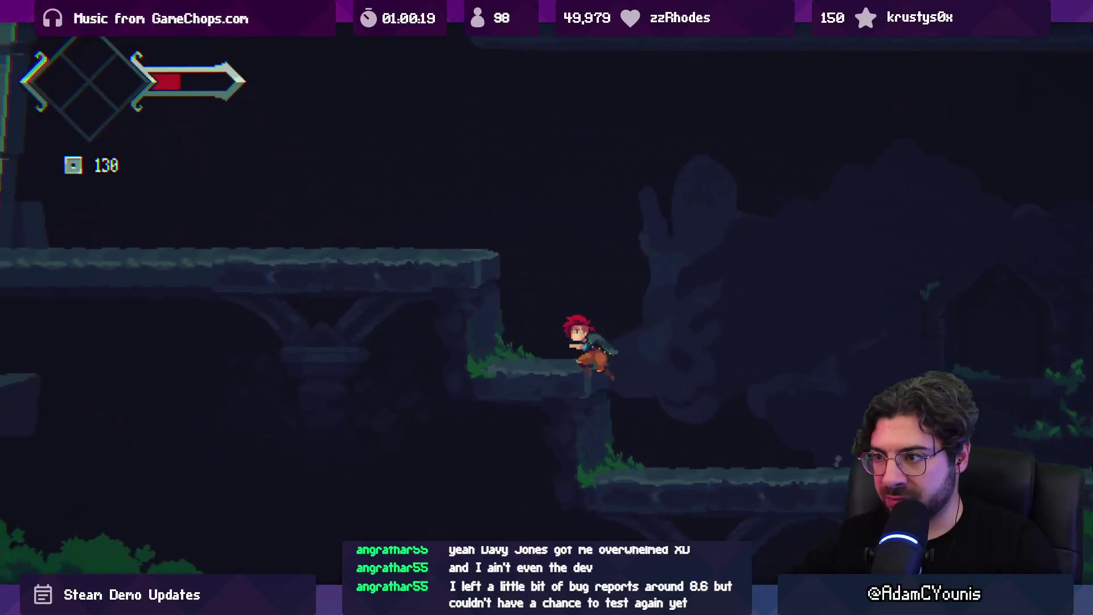
pyautogui.press('Left')
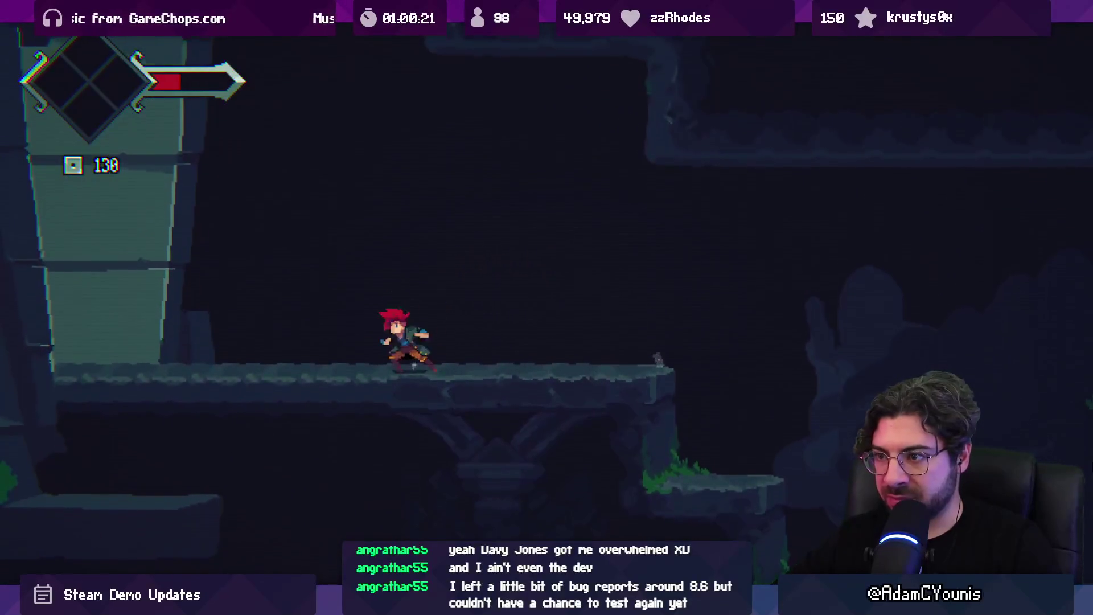
pyautogui.press('Left')
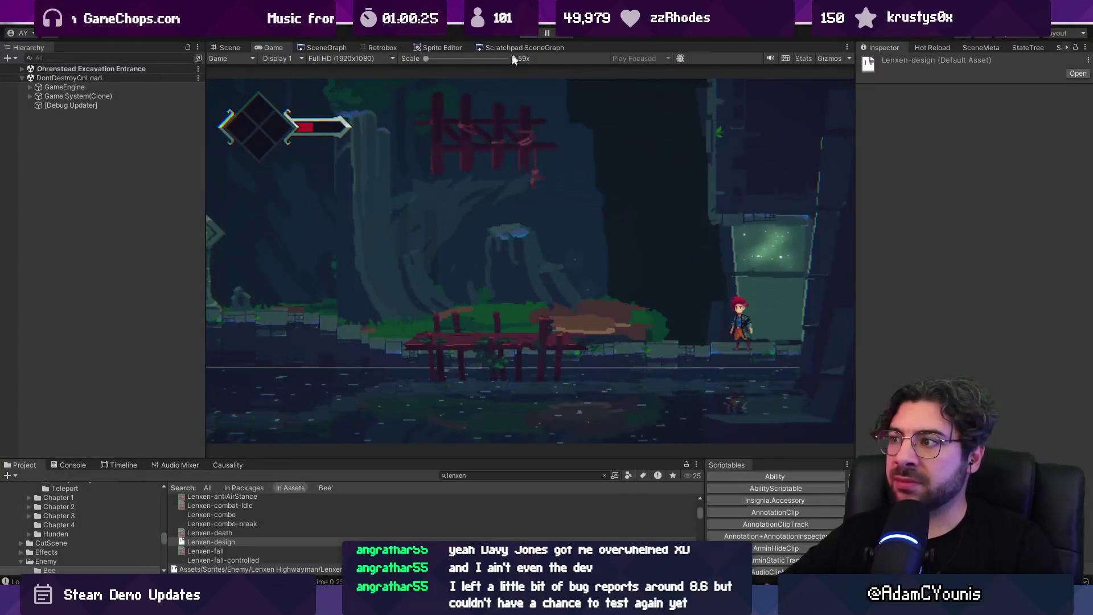
# Pause the game and discard the five render texture changes from BackgroundFX to Torrent Water
pyautogui.click(516, 35)
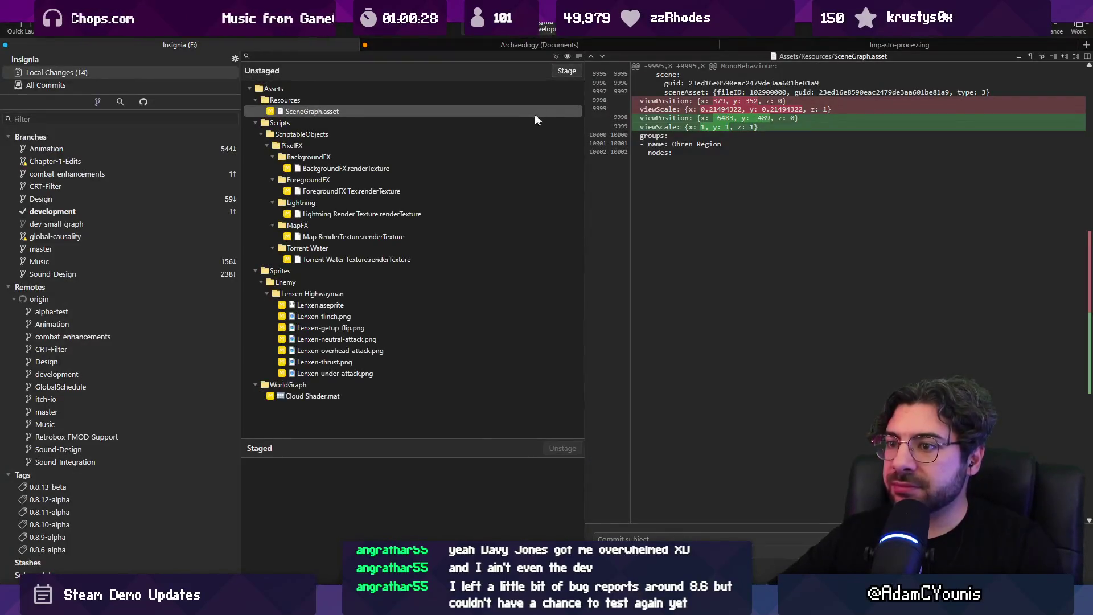
pyautogui.click(391, 259)
pyautogui.keyDown('shift'); pyautogui.click(385, 170); pyautogui.keyUp('shift')
pyautogui.press('Delete')
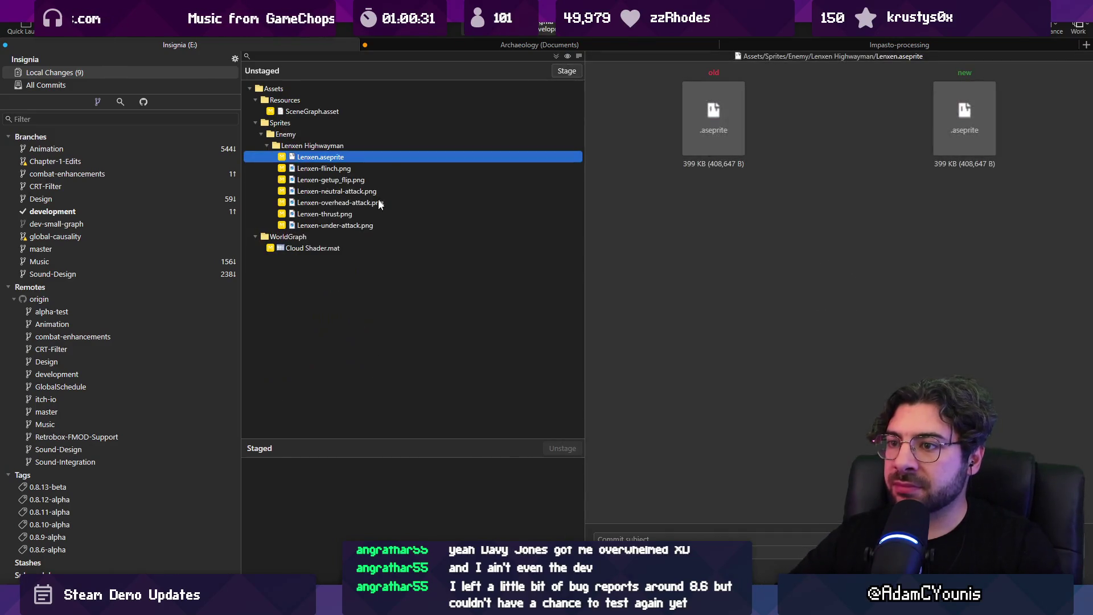
# Review the Cloud Shader.mat diff, stage everything and commit it as 'Updates Lenxen animations'
pyautogui.click(361, 248)
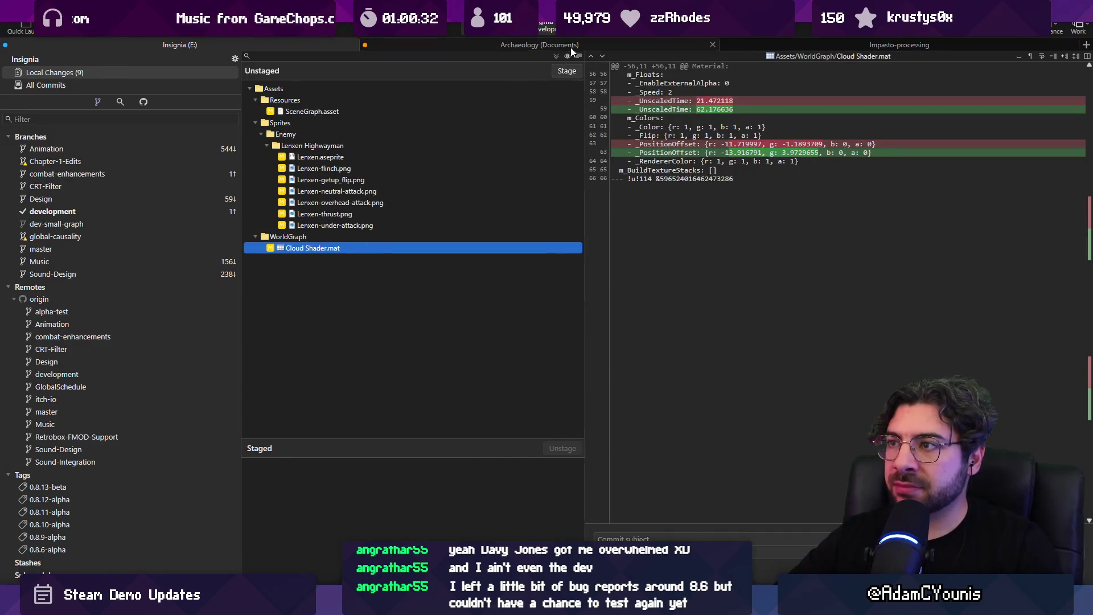
pyautogui.click(567, 71)
pyautogui.click(627, 538)
pyautogui.write('Updates Lenxen animations')
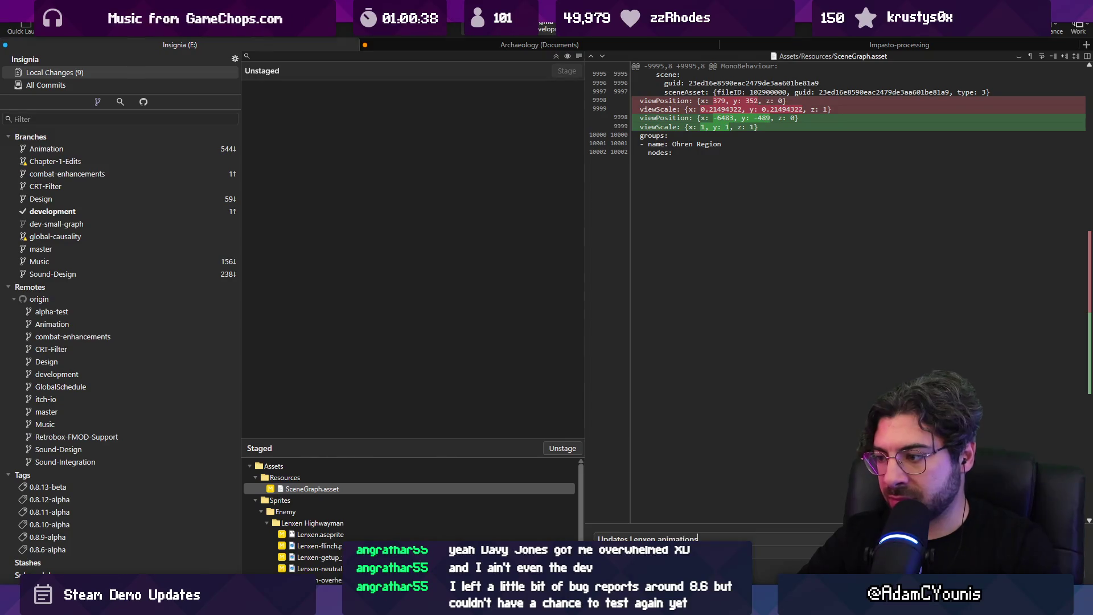
pyautogui.hotkey('ctrl', 'Return')
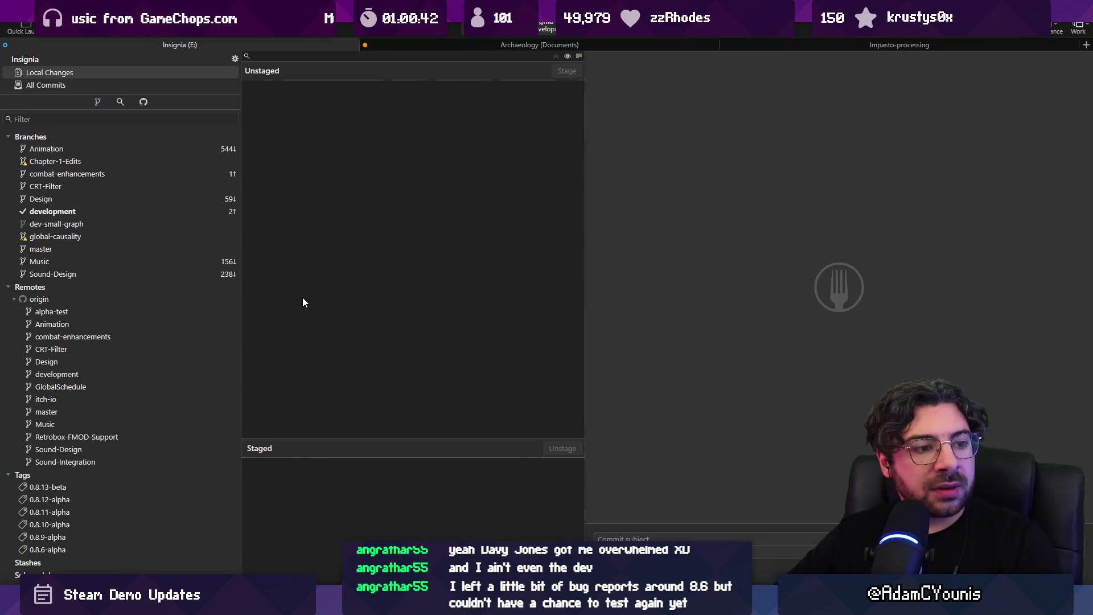
# Move from the Discord bug forum back to the Notifications.cs script
pyautogui.hotkey('alt', 'Tab')
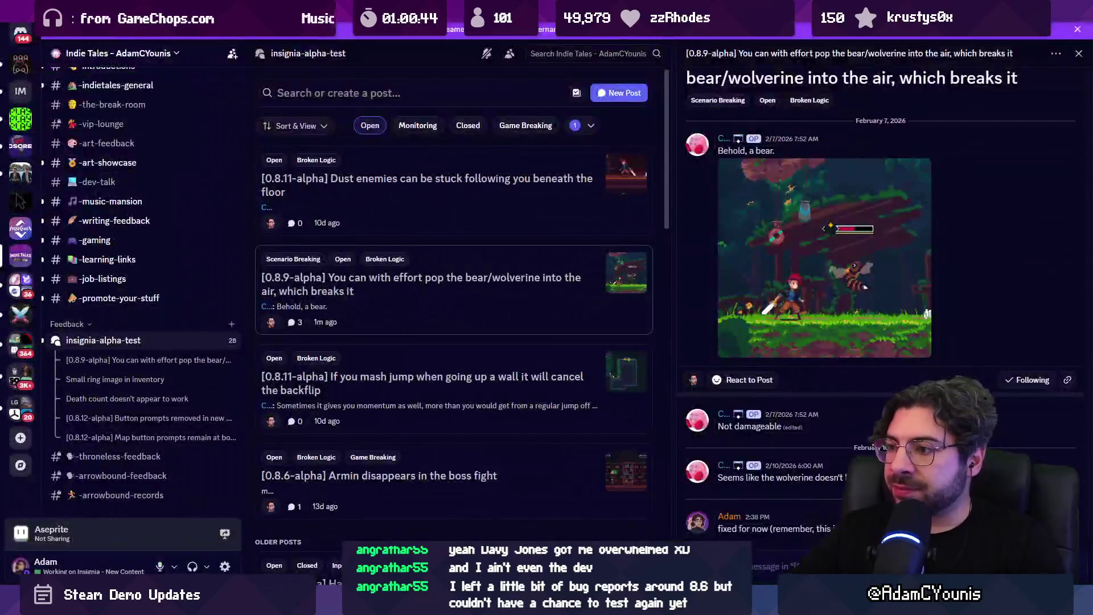
pyautogui.moveTo(435, 605)
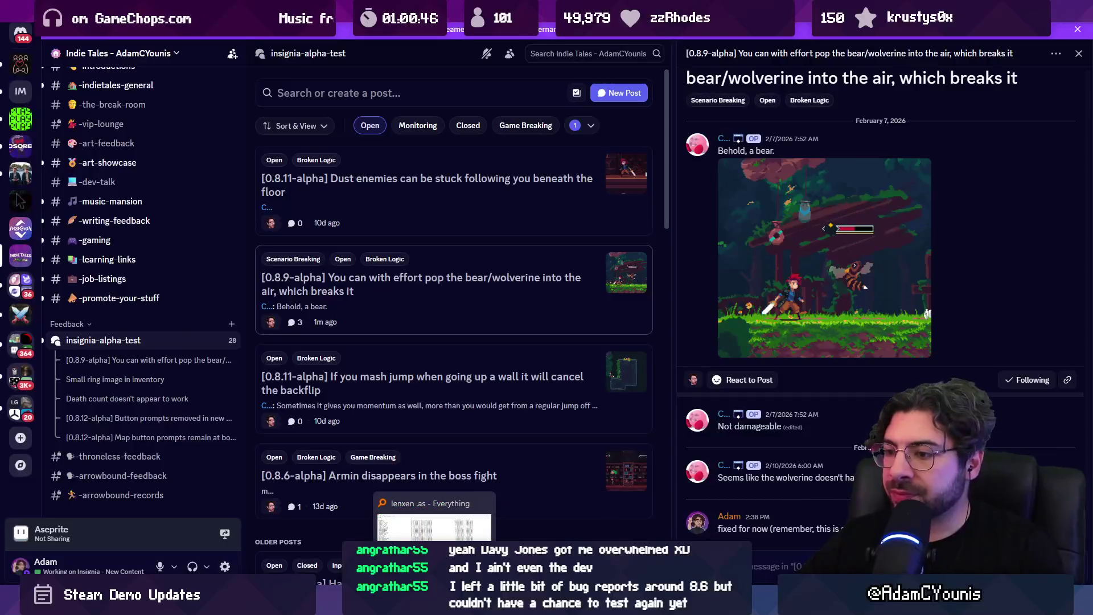
pyautogui.hotkey('alt', 'Tab')
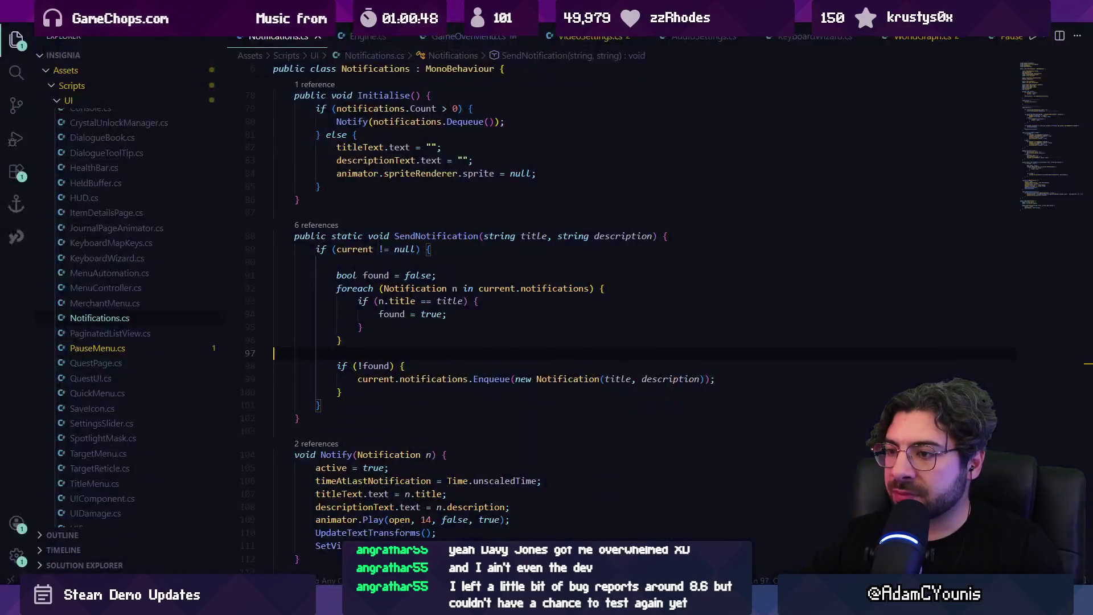
# Open LenxenEngage.cs and search it for 'shuffleforward'
pyautogui.scroll(4, 512, 300)
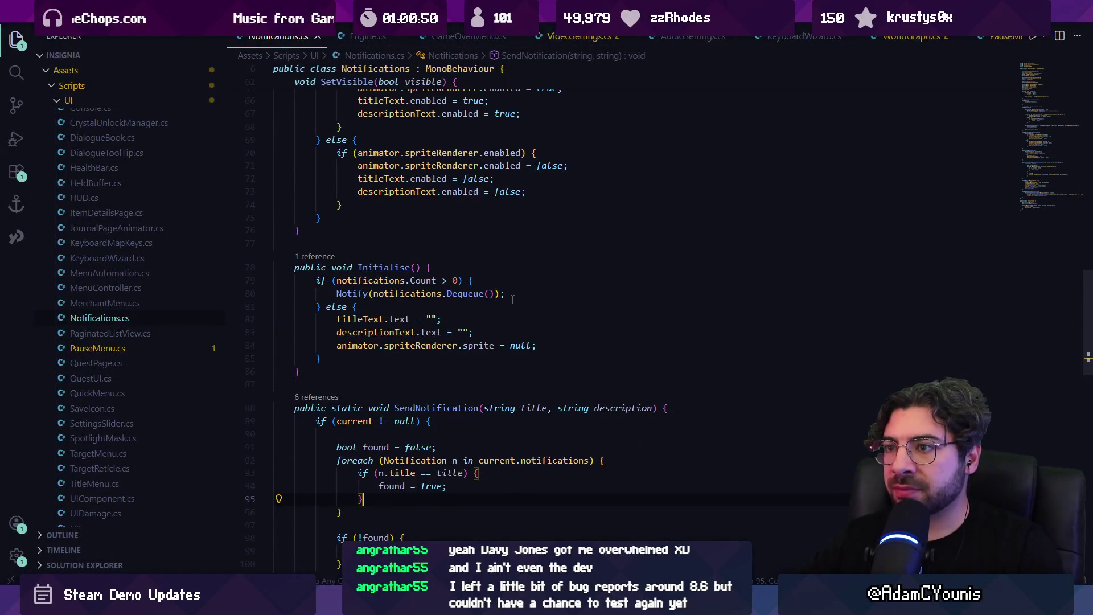
pyautogui.scroll(15, 513, 300)
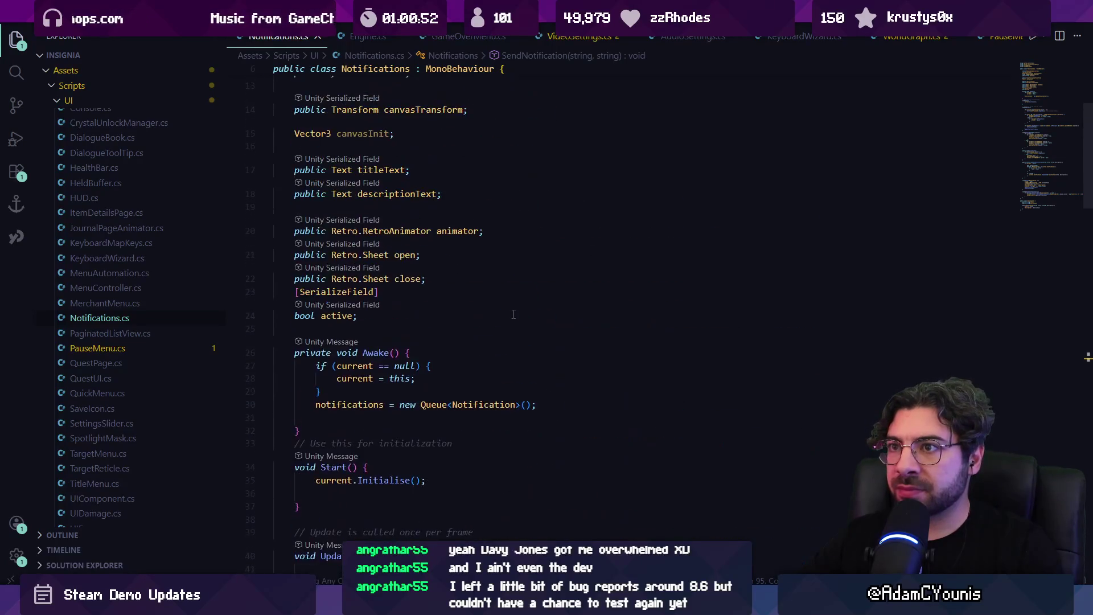
pyautogui.hotkey('ctrl', 'p')
pyautogui.write('le')
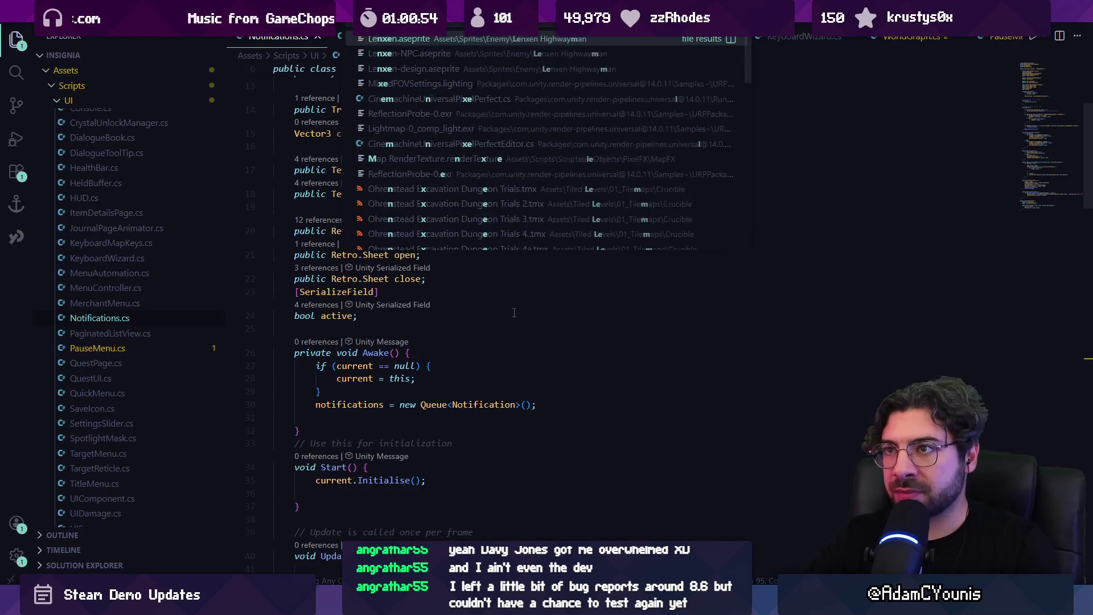
pyautogui.write('nx')
pyautogui.press('Return')
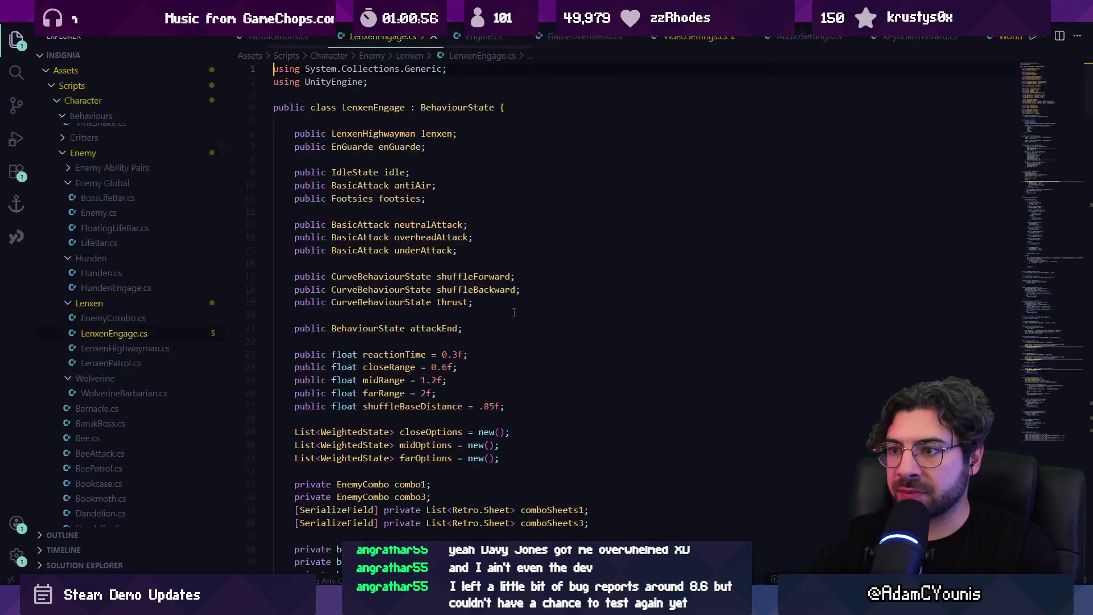
pyautogui.hotkey('ctrl', 'f')
pyautogui.write('das')
pyautogui.press('BackSpace')
pyautogui.press('BackSpace')
pyautogui.press('BackSpace')
pyautogui.write('sh')
pyautogui.press('Return')
pyautogui.write('uflefleforward')
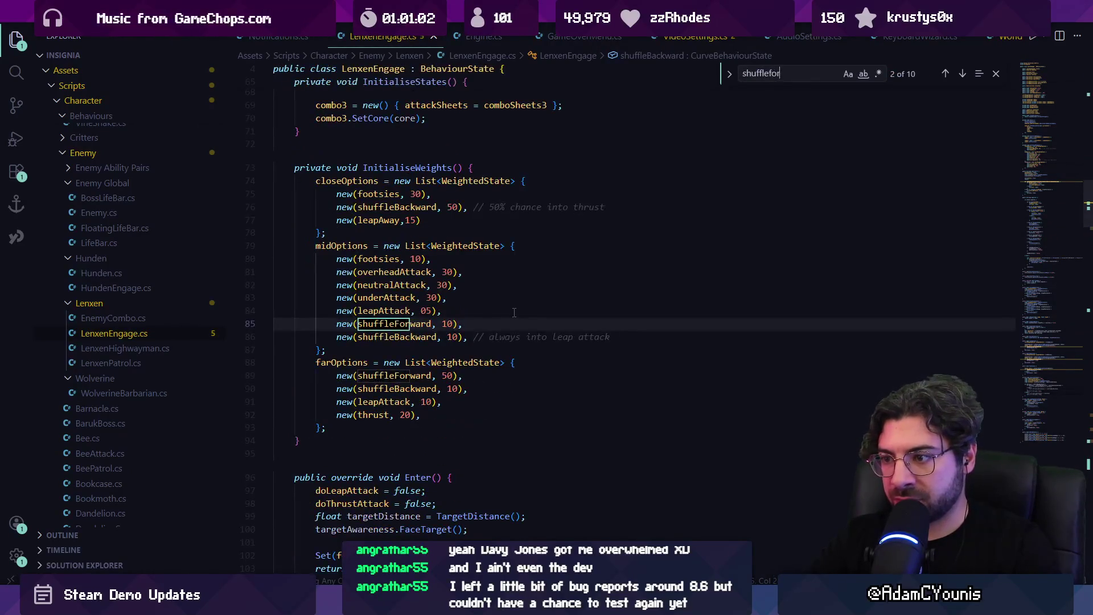
# Lower the shuffleForward weights to 05 at mid range and from 50 to 30 at far range
pyautogui.scroll(2, 514, 312)
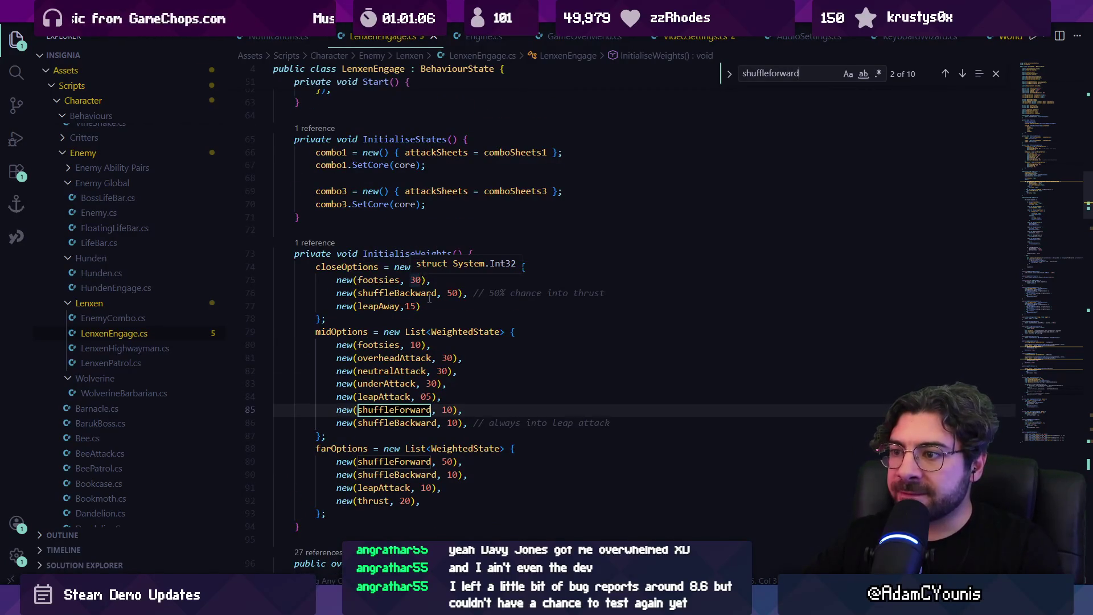
pyautogui.click(402, 307)
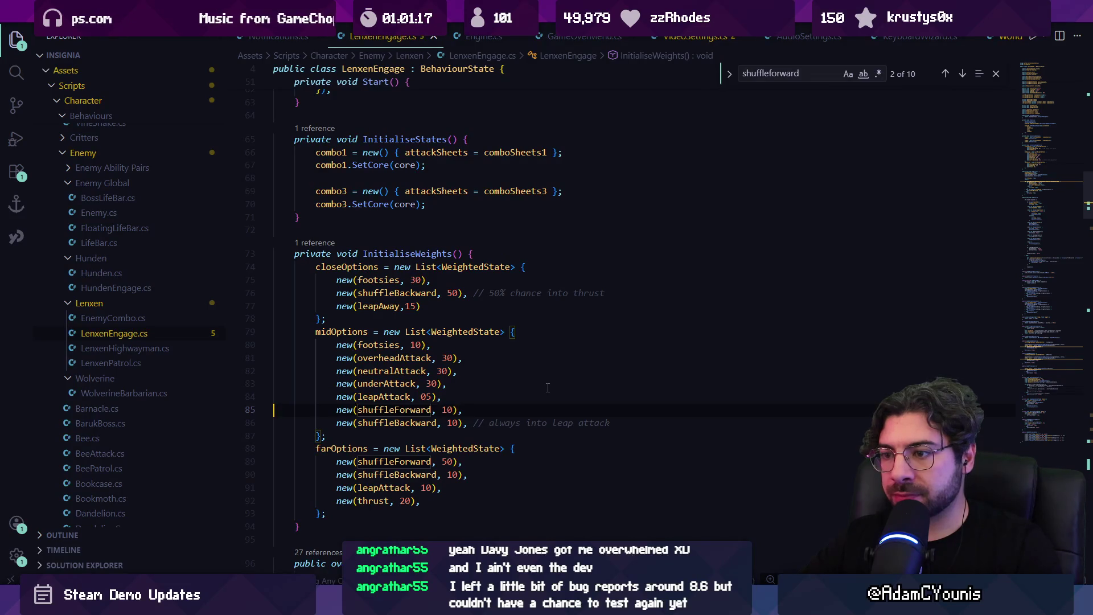
pyautogui.hotkey('shift', 'Down')
pyautogui.hotkey('shift', 'Up')
pyautogui.write('5')
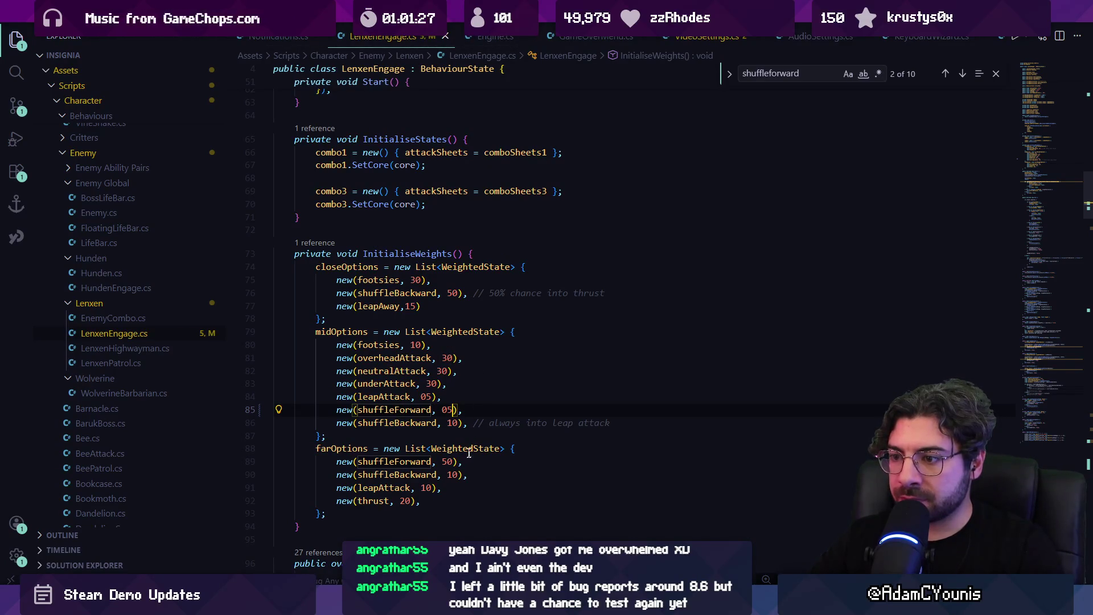
pyautogui.click(447, 461)
pyautogui.write('3')
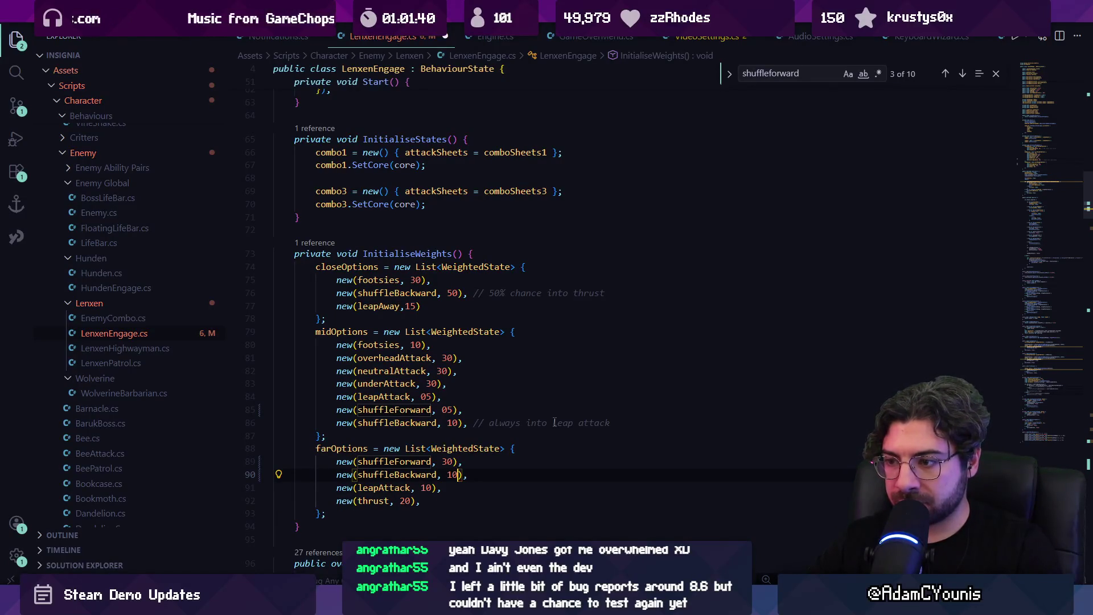
# Briefly play the scene in Unity to test the new weights, then stop
pyautogui.hotkey('alt', 'Tab')
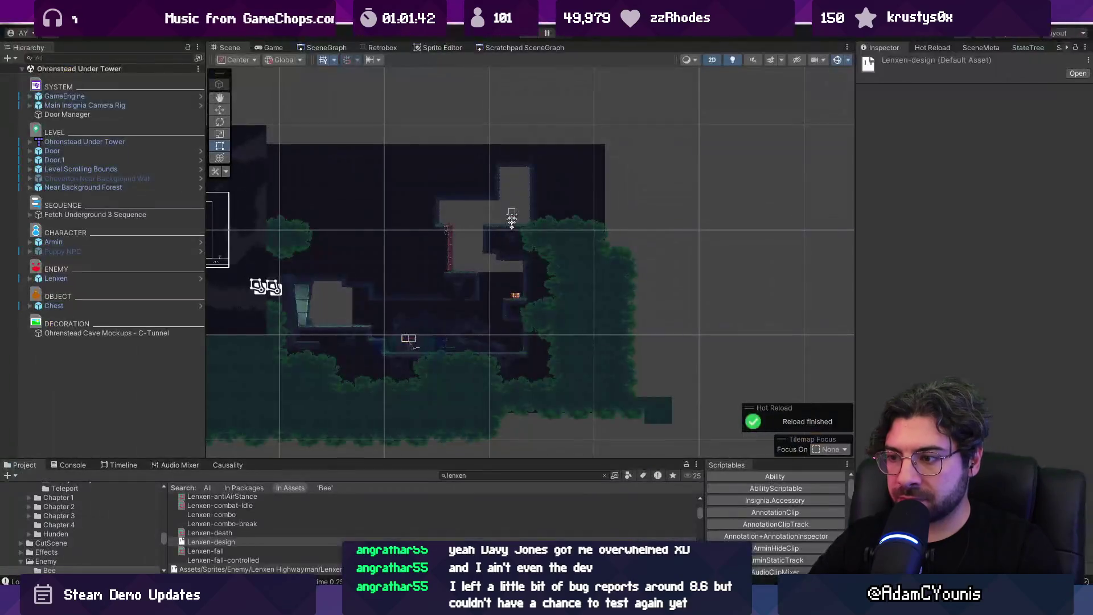
pyautogui.hotkey('ctrl', 'p')
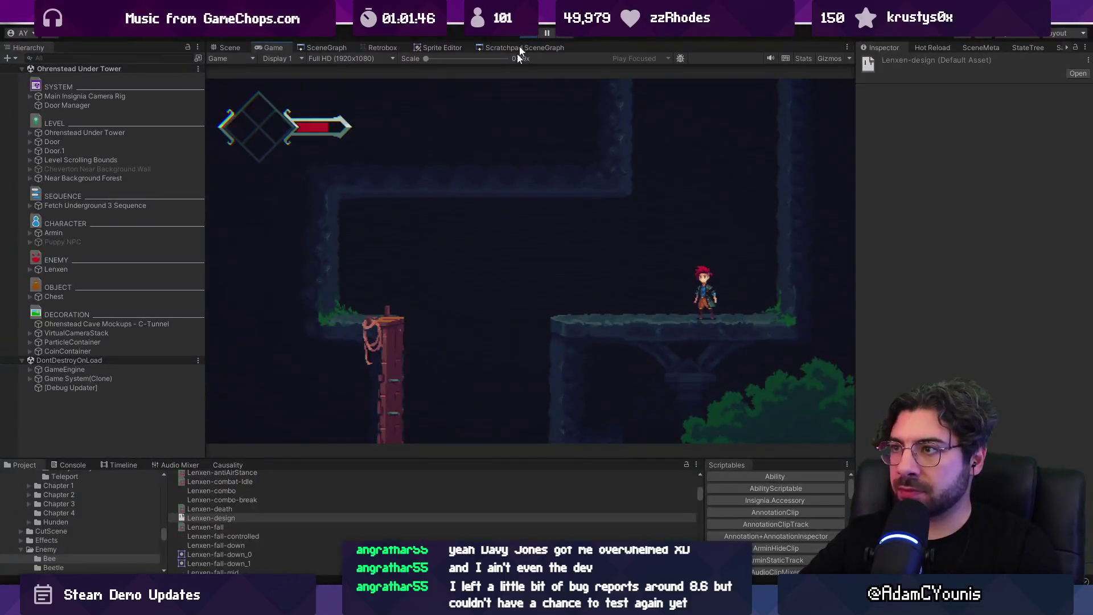
pyautogui.click(533, 33)
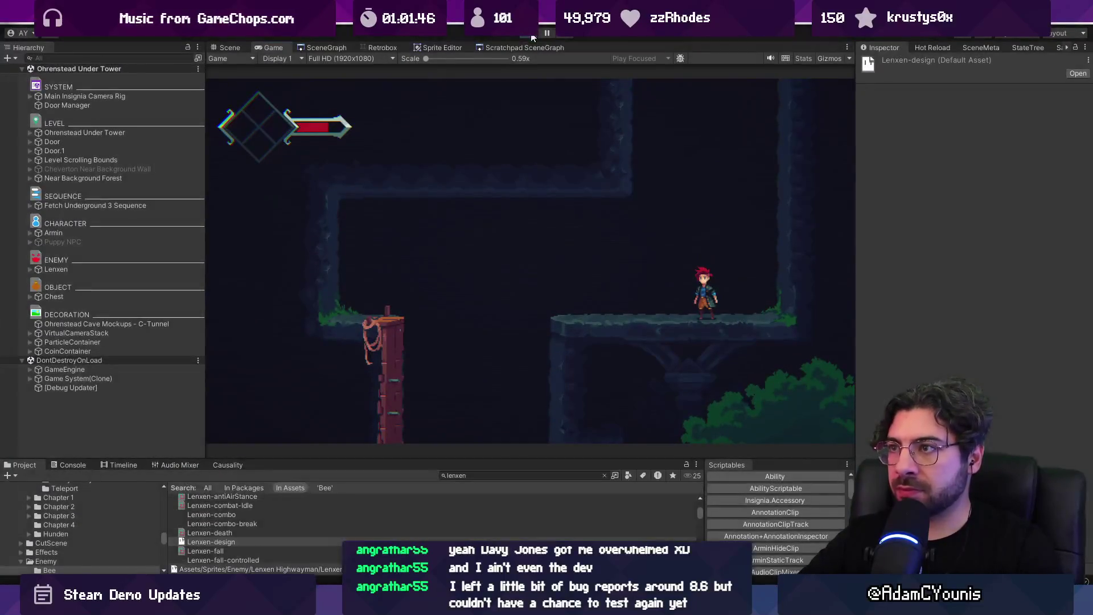
pyautogui.hotkey('alt', 'Tab')
pyautogui.hotkey('ctrl', 'f')
# Step through the 'leapaway' matches, then inspect attackEnd's declaration and its BehaviourState type
pyautogui.write('leapawa')
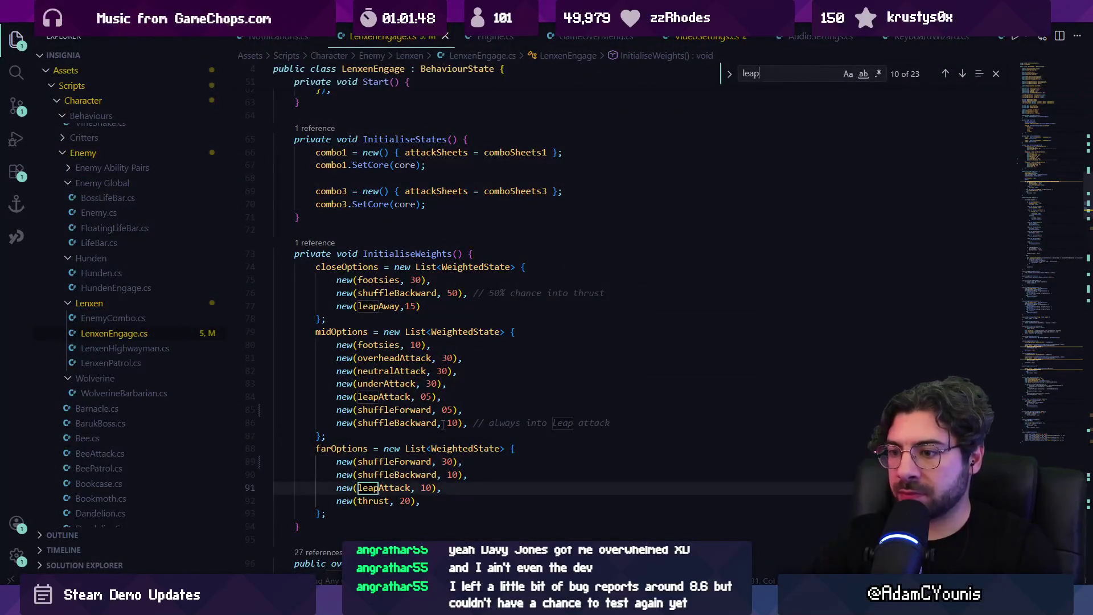
pyautogui.press('Return')
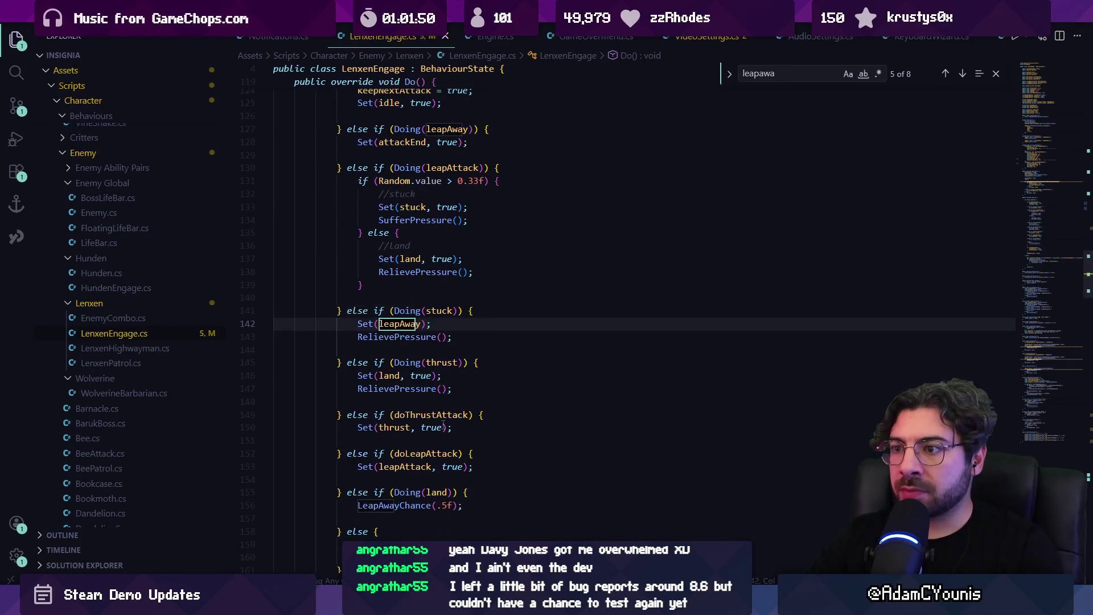
pyautogui.hotkey('shift', 'Return')
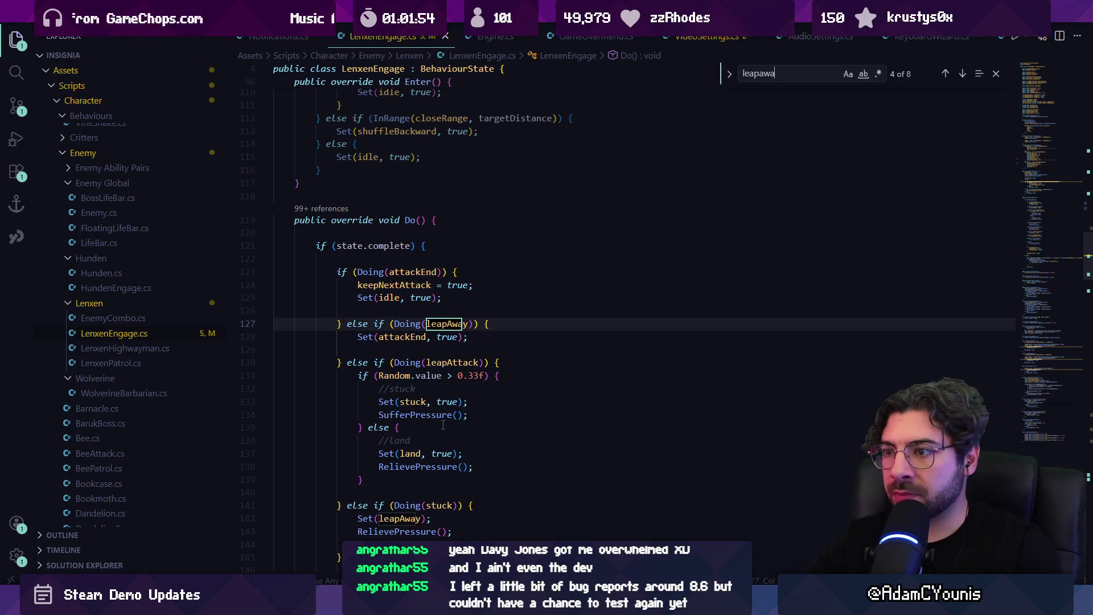
pyautogui.keyDown('ctrl'); pyautogui.click(414, 340); pyautogui.keyUp('ctrl')
pyautogui.click(399, 234)
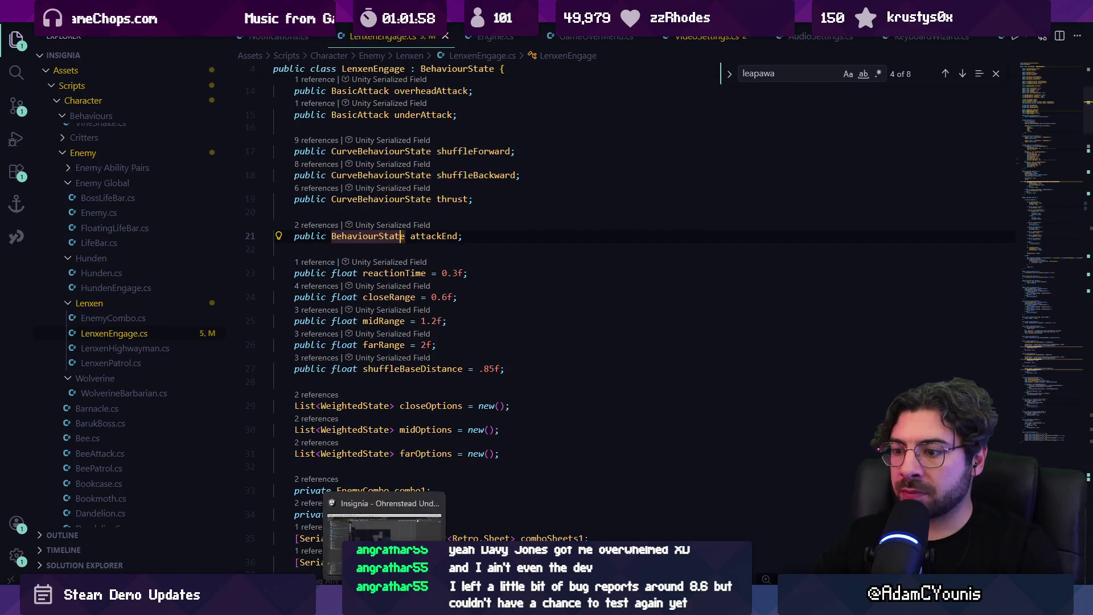
pyautogui.click(455, 605)
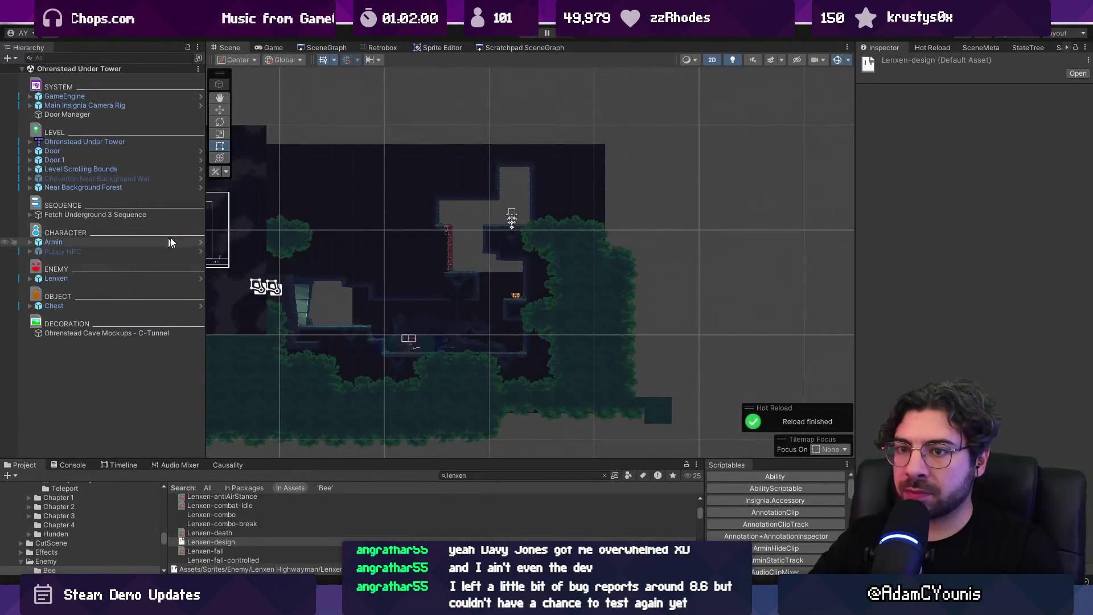
# Open the Lenxen Highwayman prefab and inspect its Passive child and root components
pyautogui.click(201, 278)
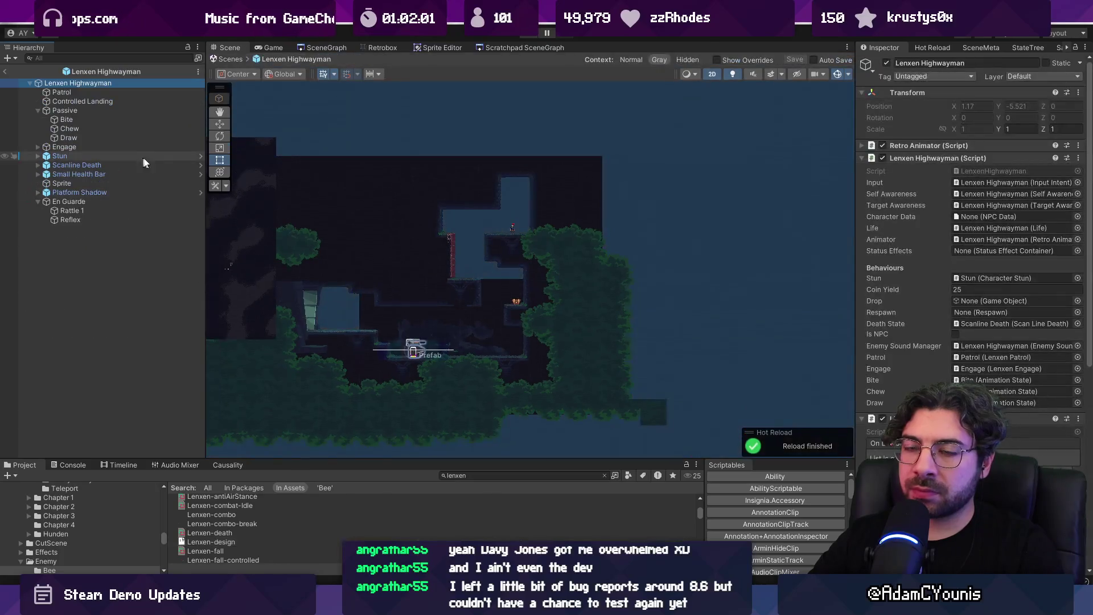
pyautogui.click(124, 111)
pyautogui.click(118, 83)
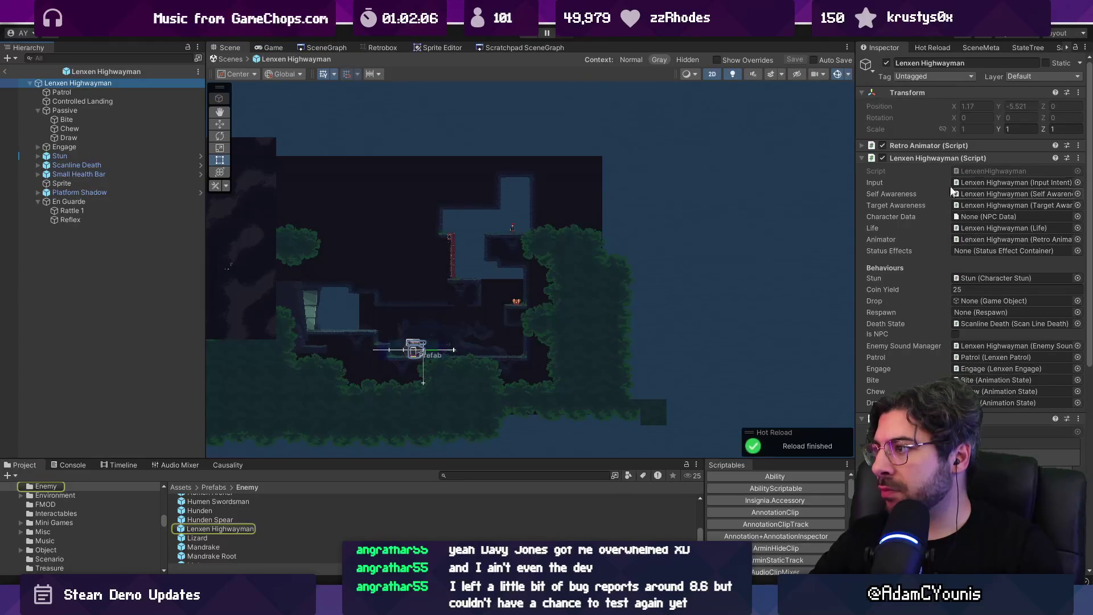
pyautogui.scroll(-8, 959, 296)
pyautogui.scroll(10, 943, 265)
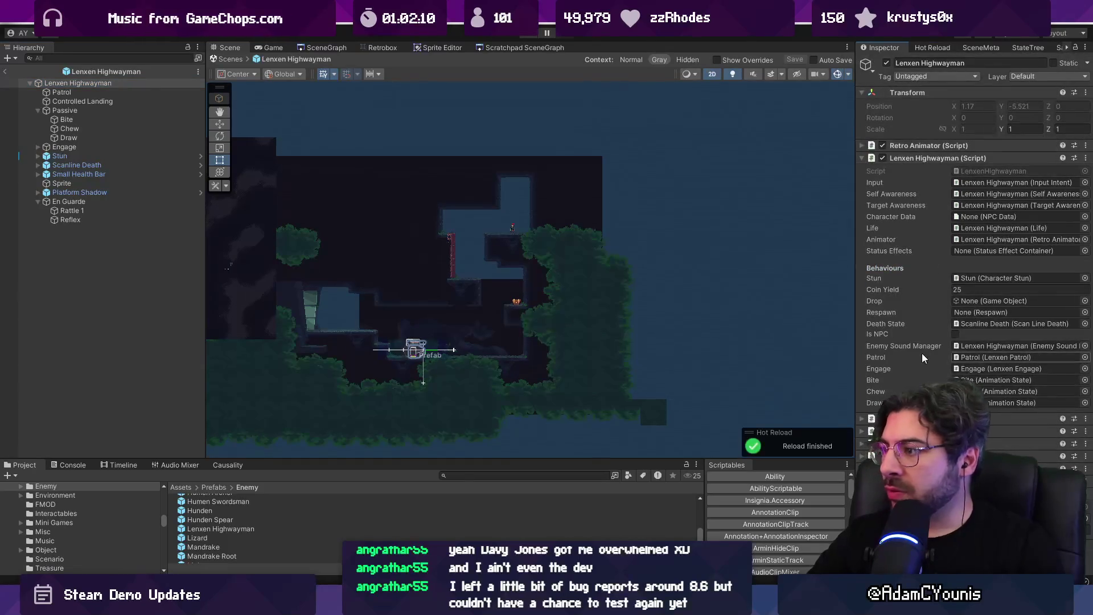
pyautogui.hotkey('alt', 'Tab')
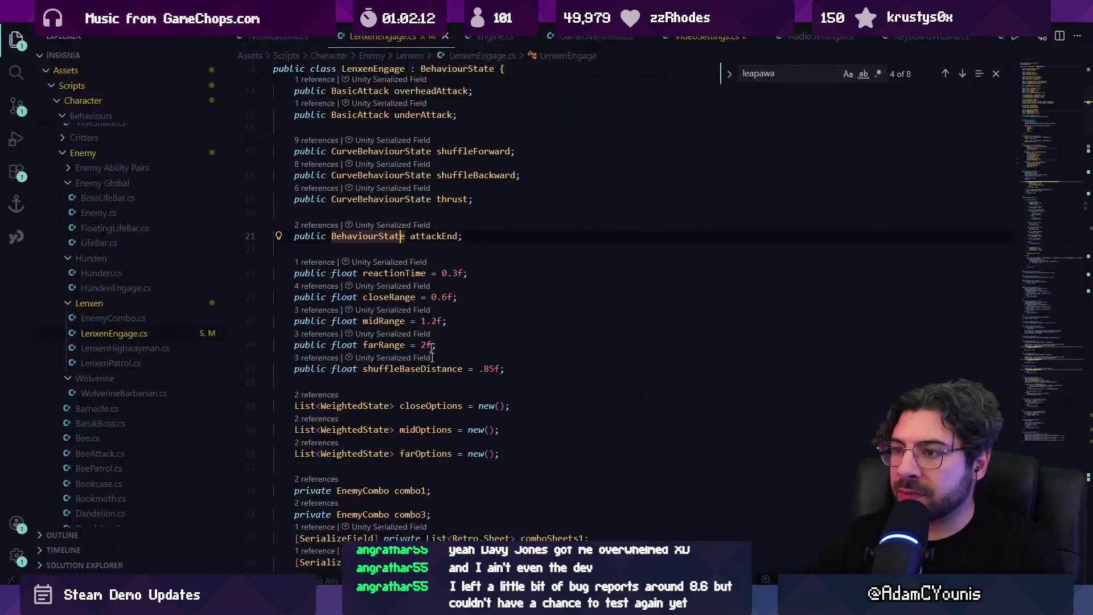
# Review LenxenEngage's top fields, then view the prefab Engage ranges 0.6, 1.25 and 1.75
pyautogui.scroll(5, 421, 250)
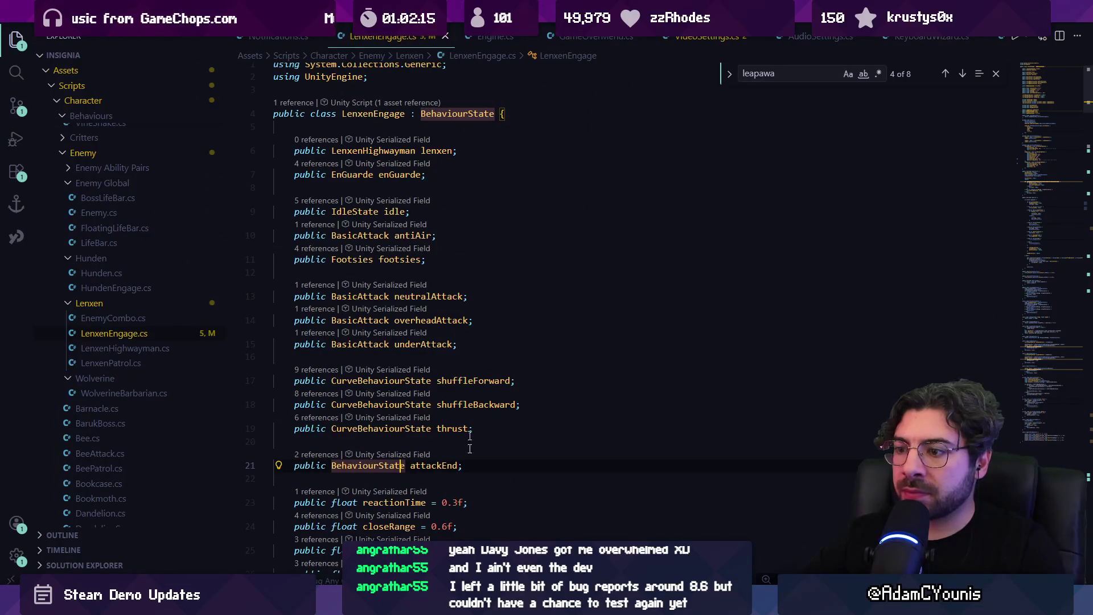
pyautogui.hotkey('alt', 'Tab')
pyautogui.click(78, 108)
pyautogui.click(64, 147)
pyautogui.click(38, 111)
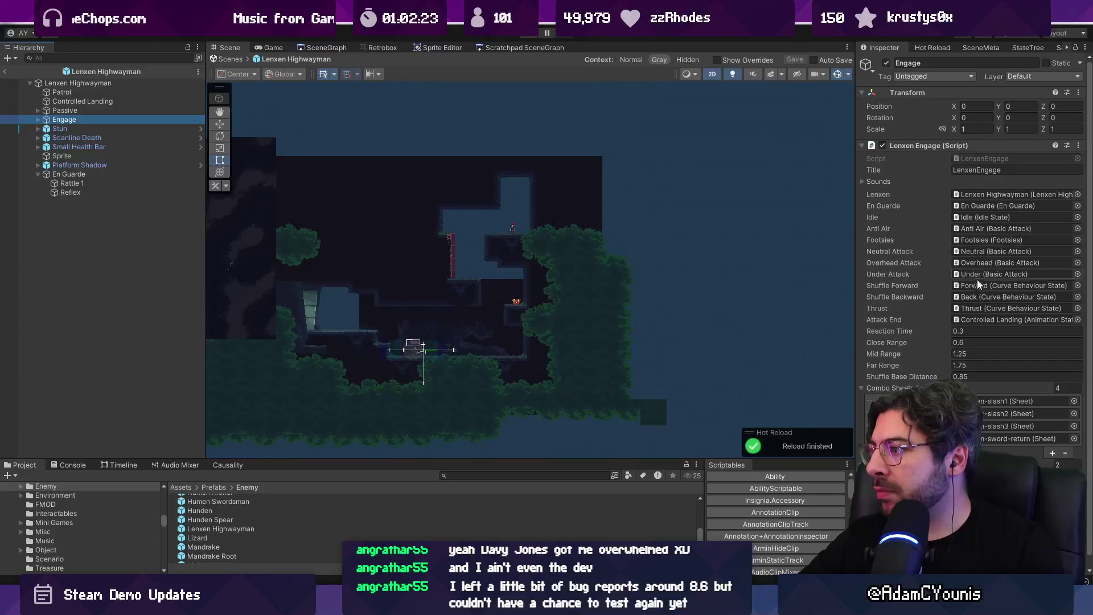
# Inspect the Controlled Landing state and load the landing and leap-away sheets in the hitbox animator
pyautogui.click(975, 319)
pyautogui.click(94, 101)
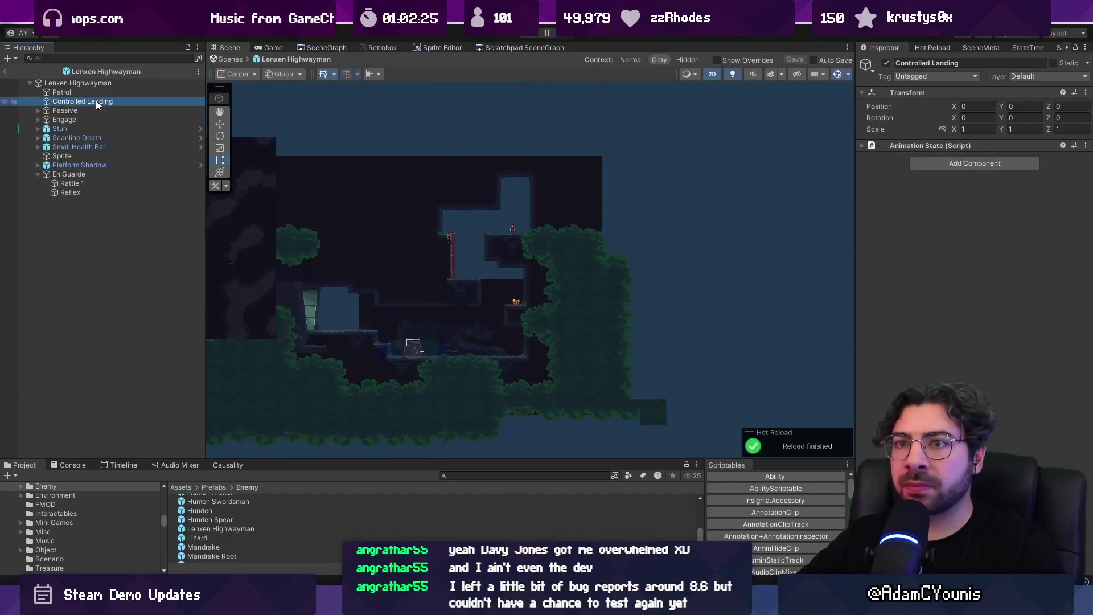
pyautogui.click(979, 193)
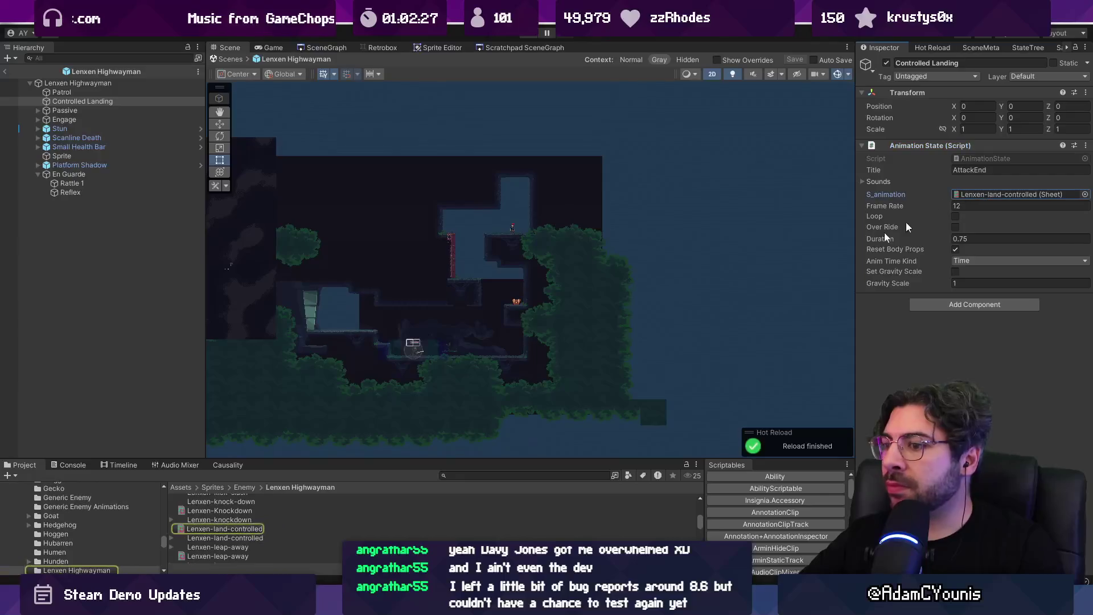
pyautogui.click(208, 529)
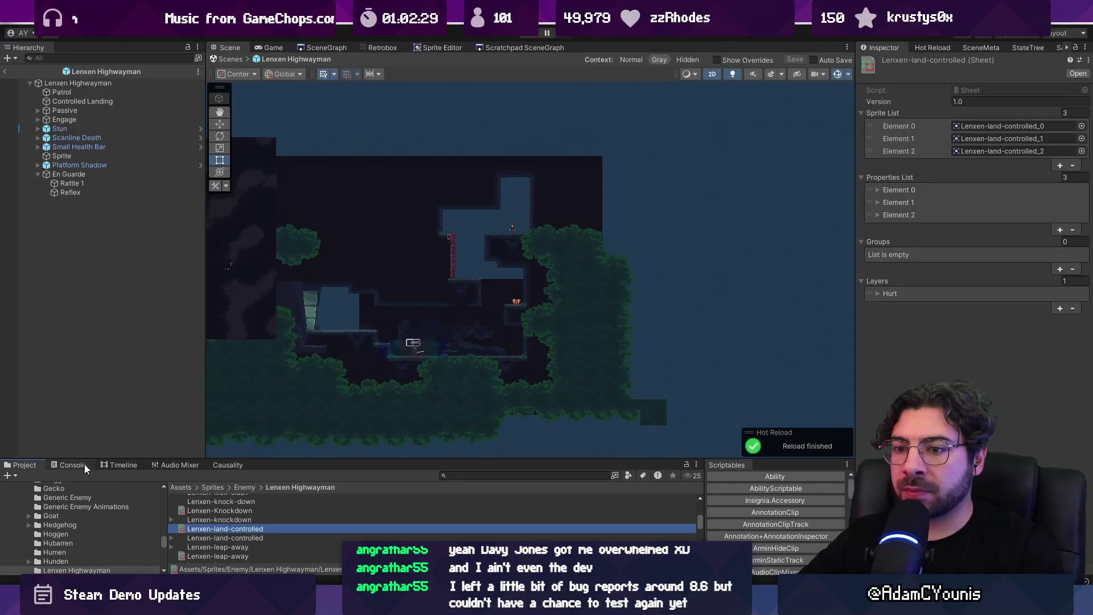
pyautogui.click(381, 49)
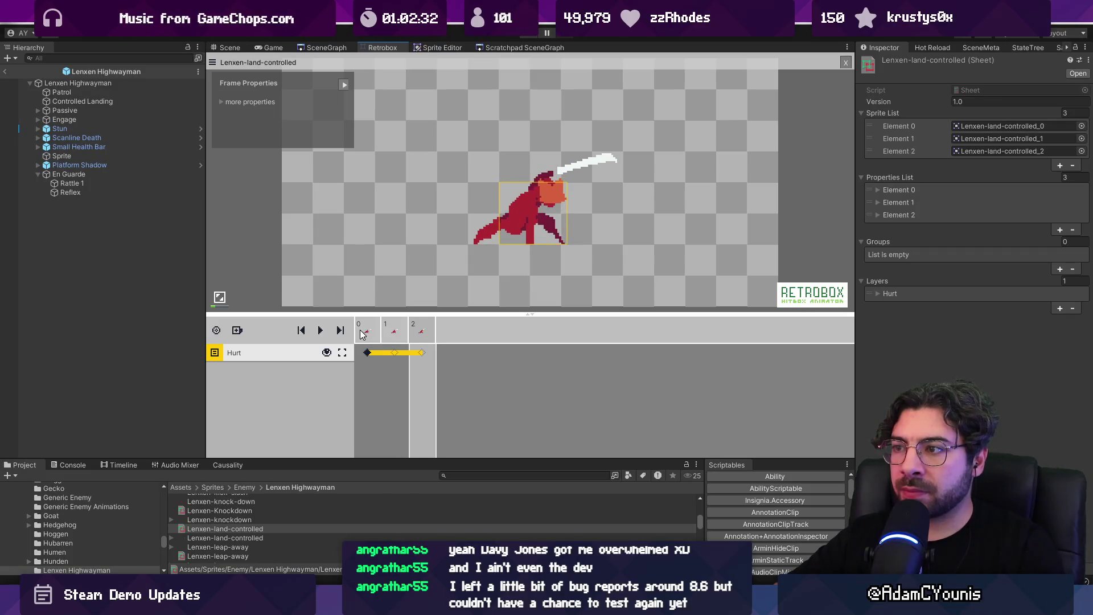
pyautogui.click(282, 527)
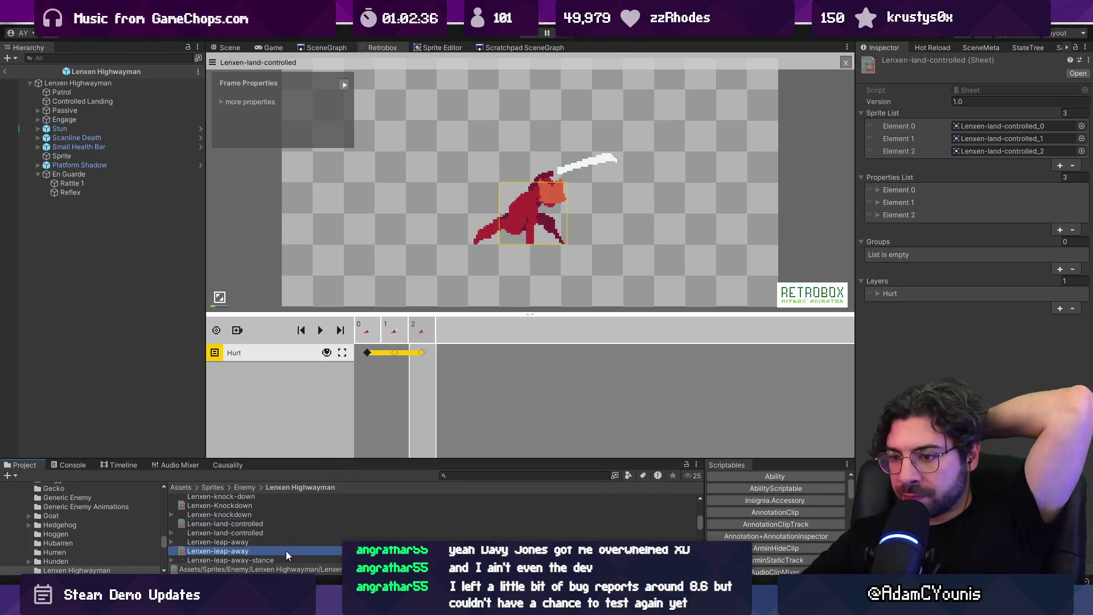
pyautogui.click(286, 552)
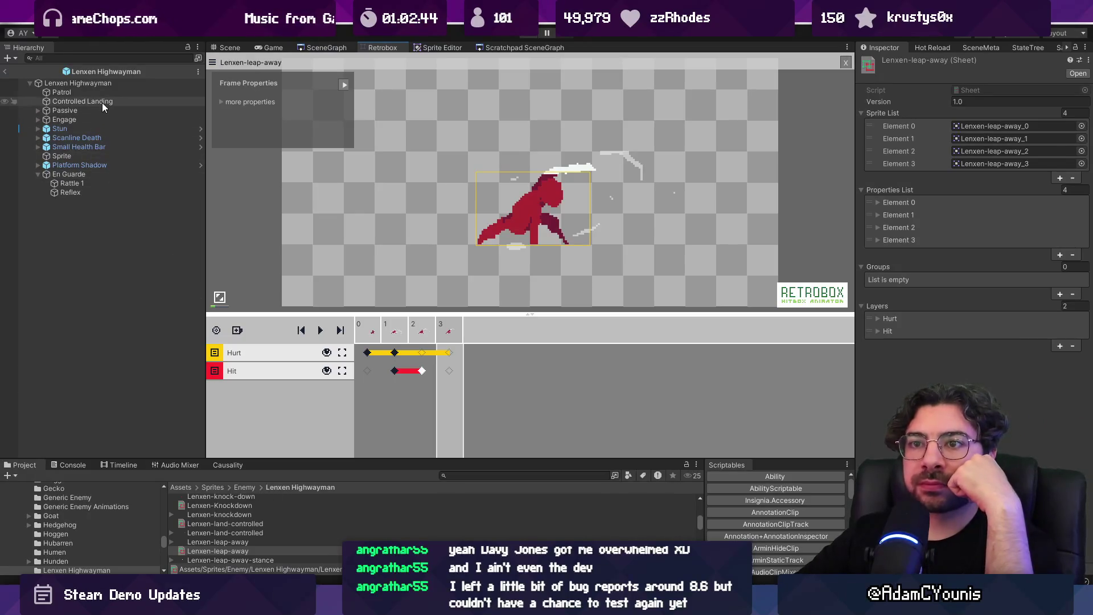
# Expand Lenxen's Engage state, select SpiralAway and turn off its Loop option
pyautogui.click(97, 118)
pyautogui.click(39, 120)
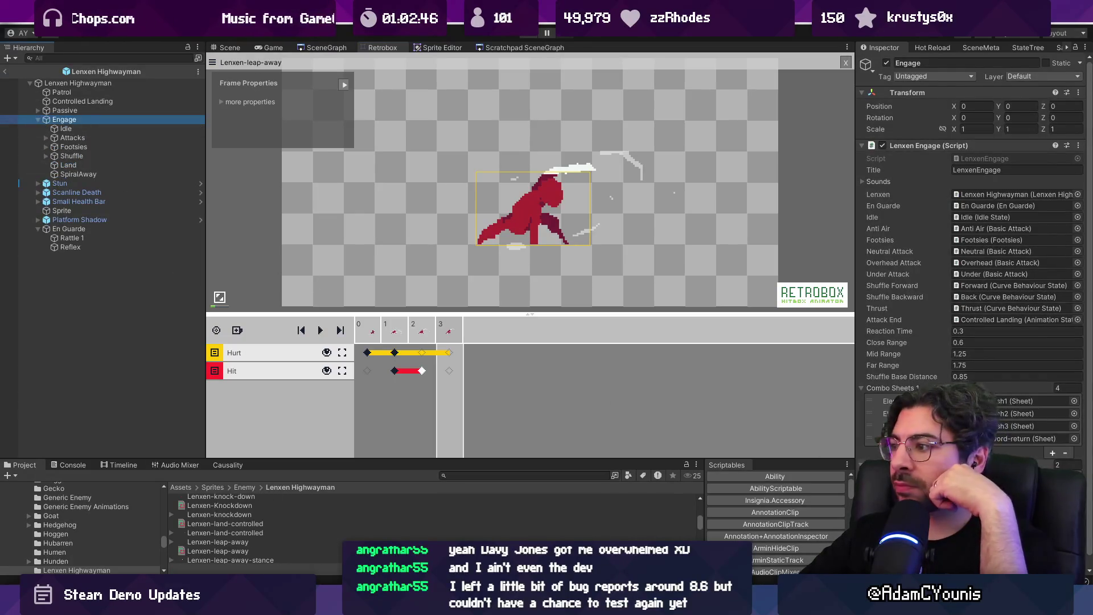
pyautogui.scroll(-1, 974, 313)
pyautogui.click(78, 174)
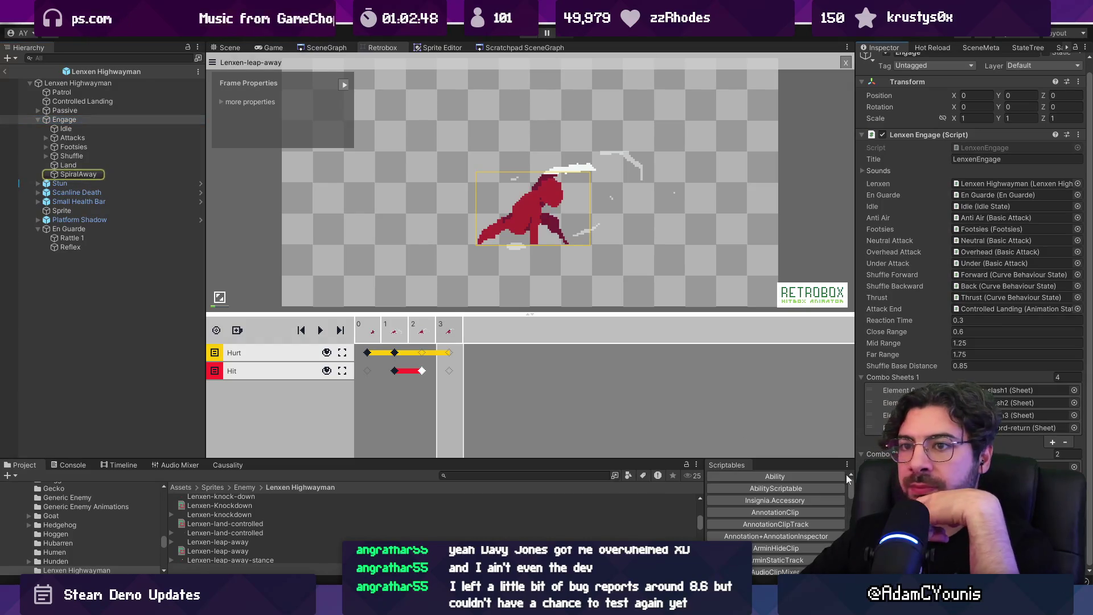
pyautogui.click(955, 239)
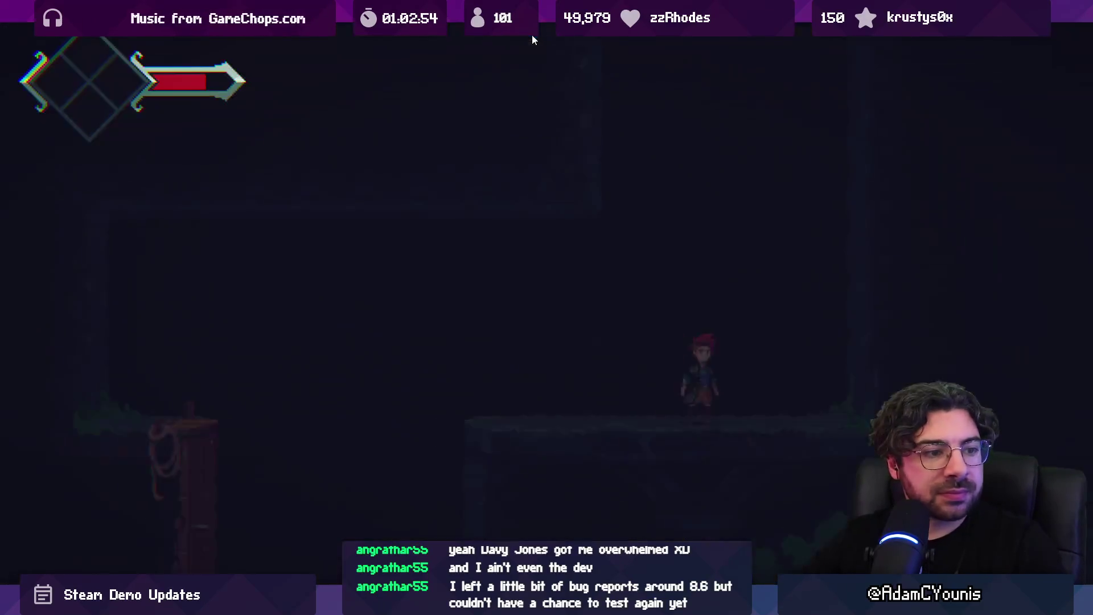
# Drop off the stone platform and fight the Lenxen enemy with repeated X slashes, moving left and right
pyautogui.press('Left')
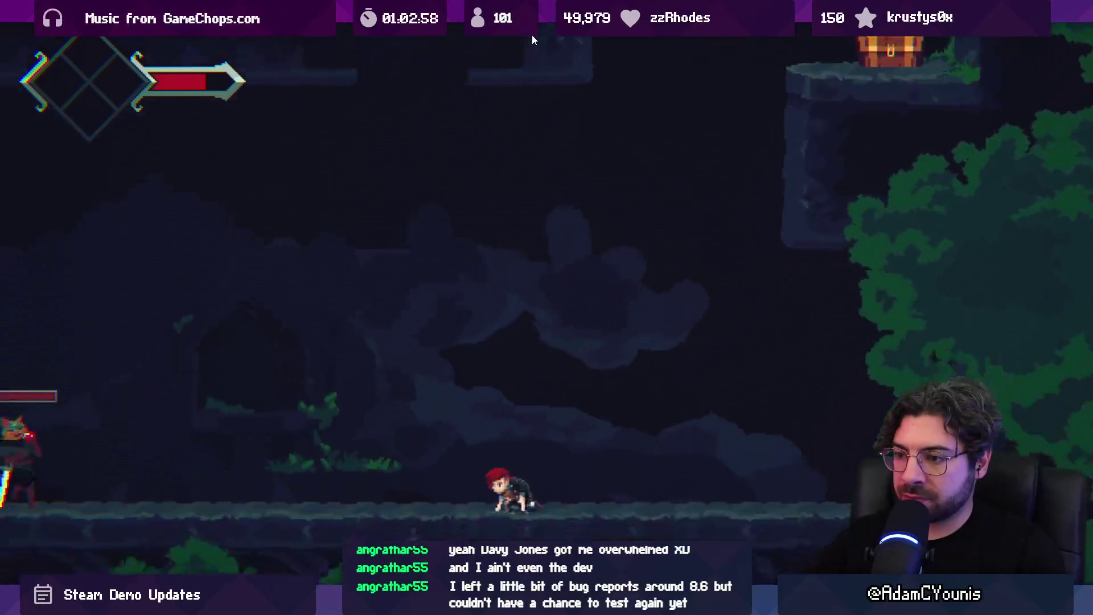
pyautogui.press('Left')
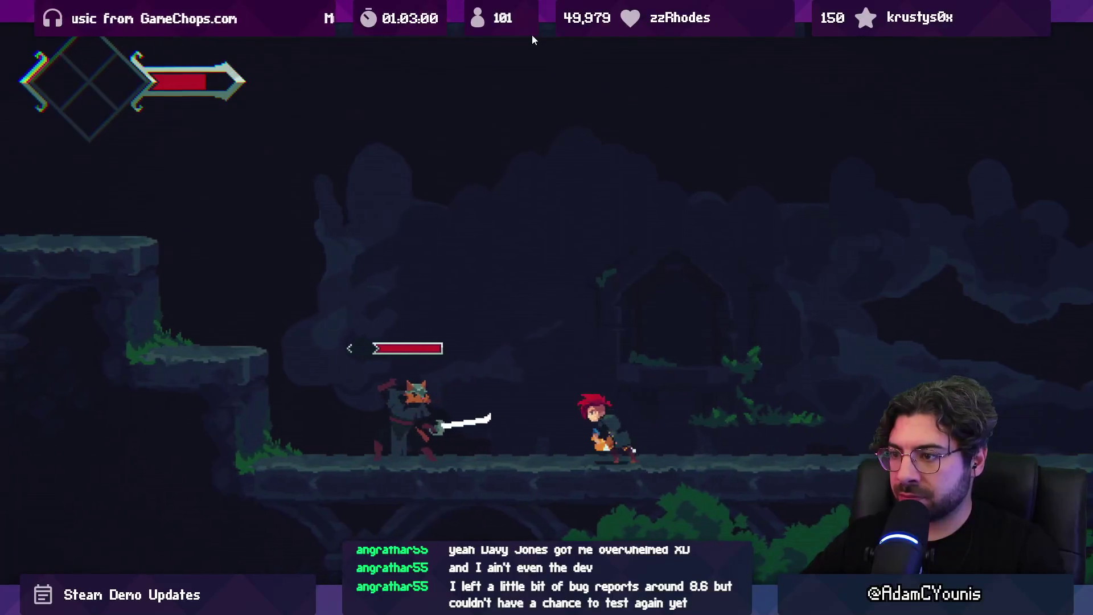
pyautogui.press('x')
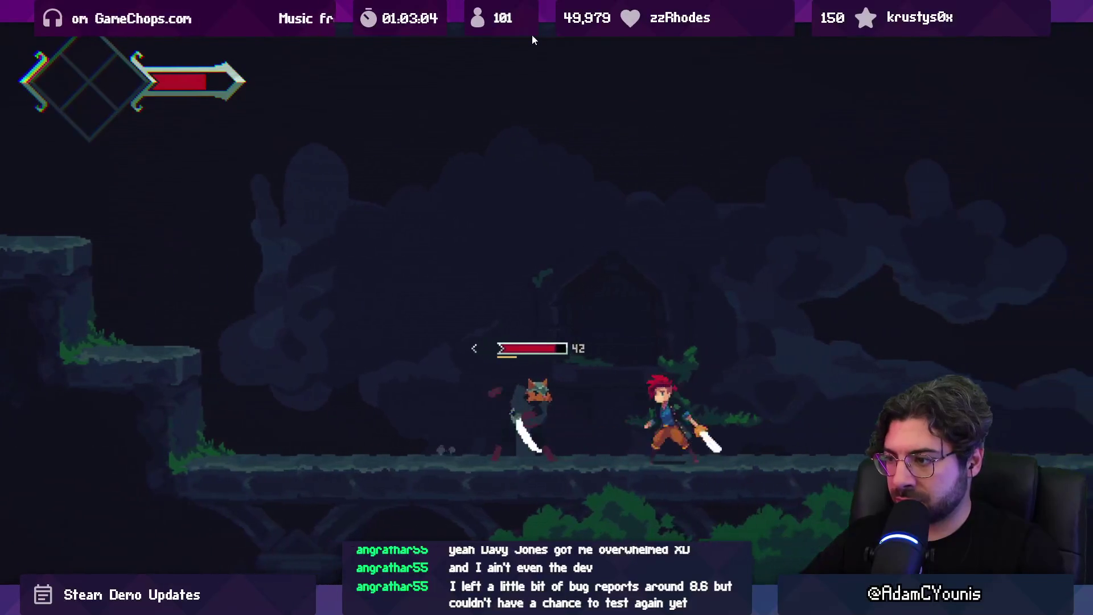
pyautogui.press('x')
pyautogui.press('x')
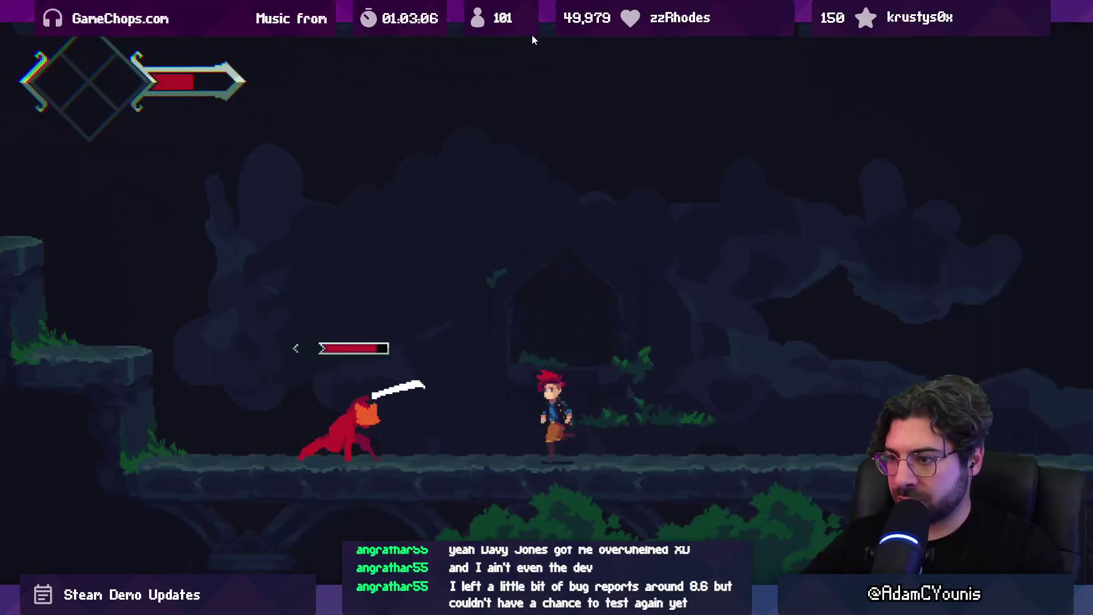
pyautogui.press('x')
pyautogui.press('x')
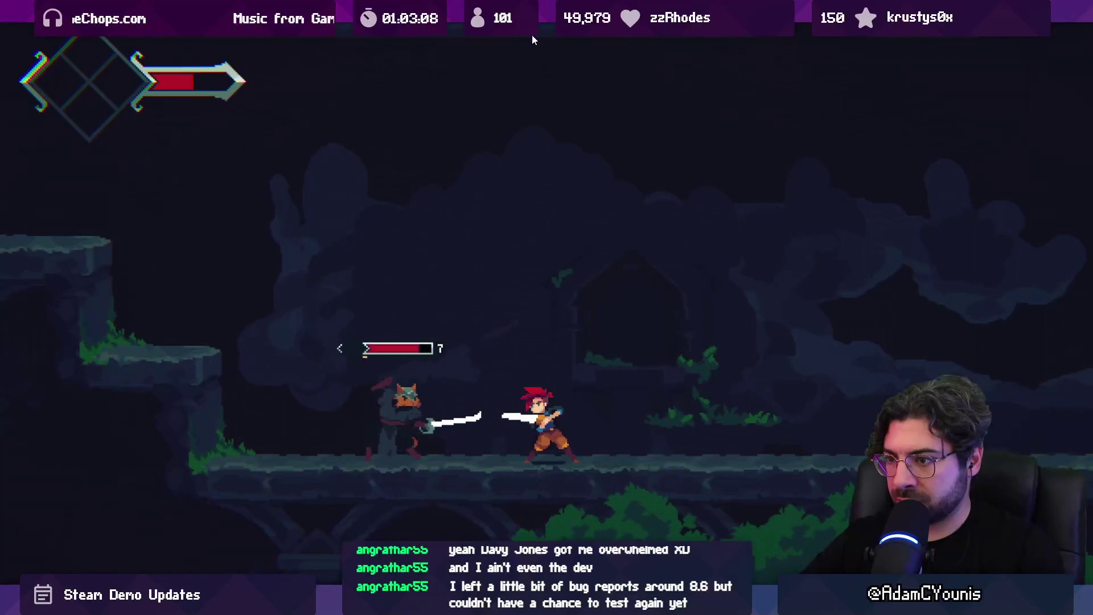
pyautogui.press('x')
pyautogui.press('x')
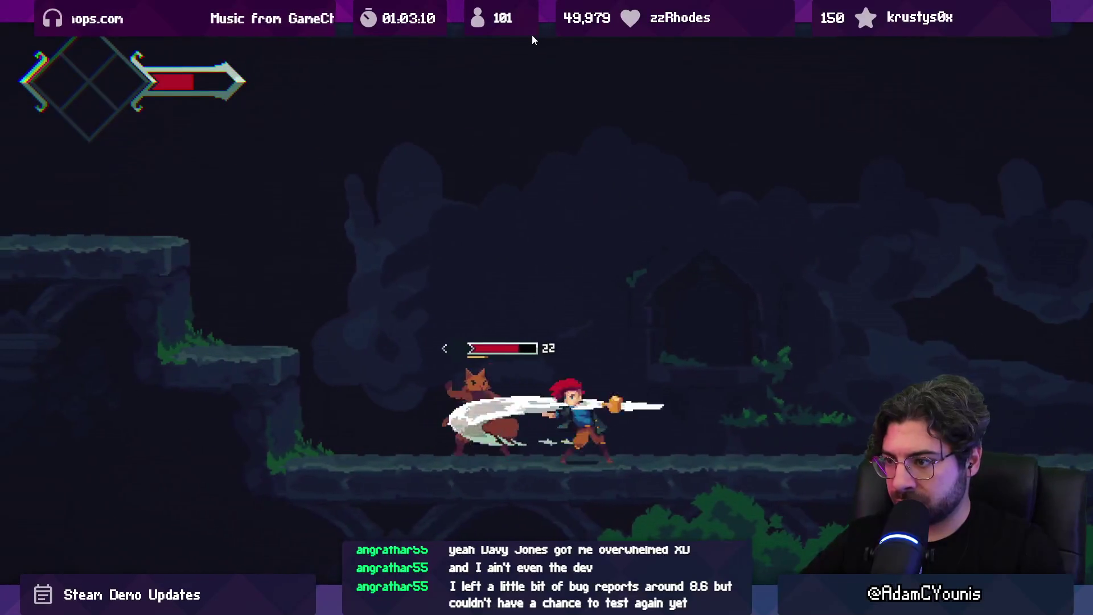
pyautogui.press('x')
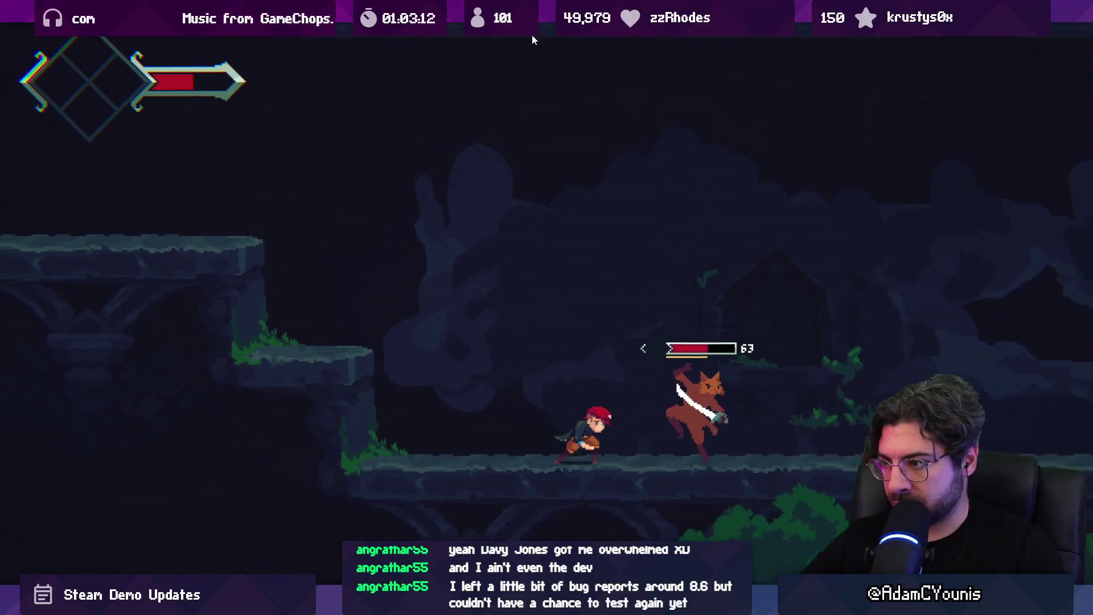
pyautogui.press('x')
pyautogui.press('x')
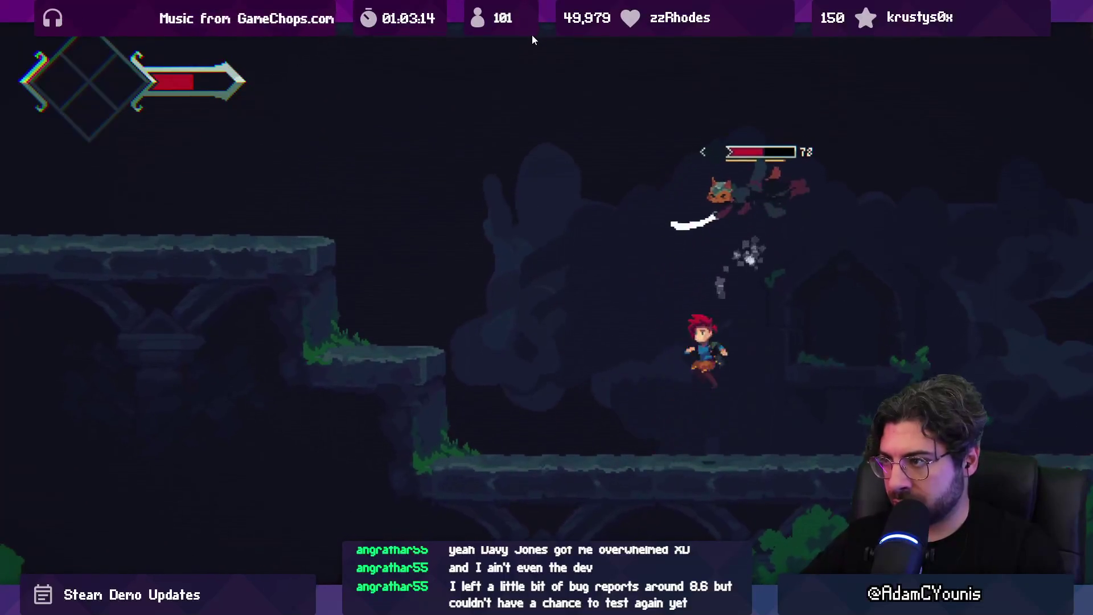
pyautogui.press('x')
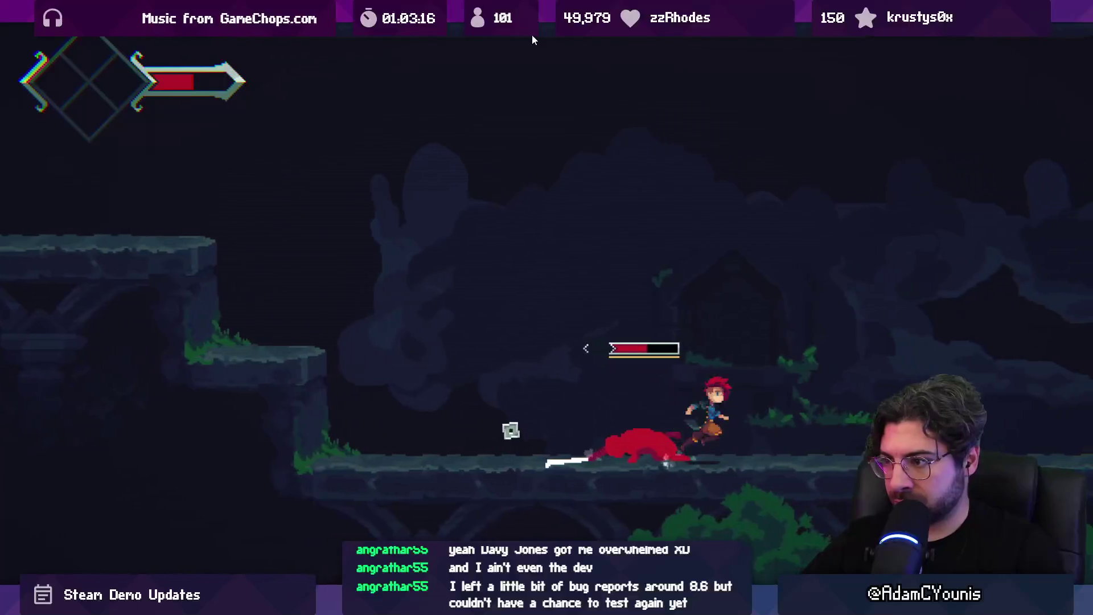
pyautogui.press('x')
pyautogui.press('x')
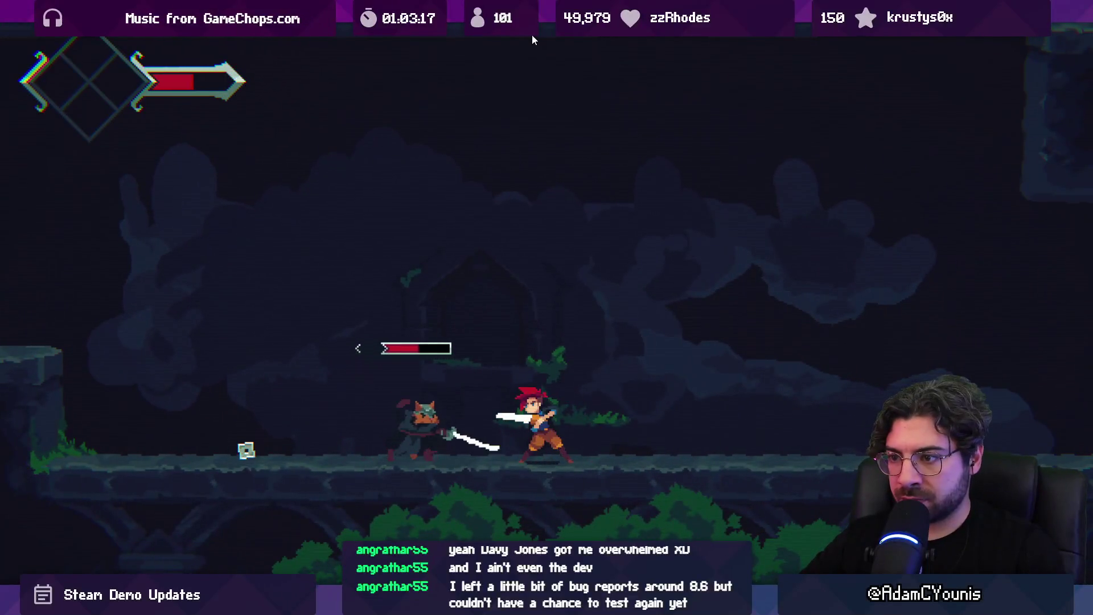
pyautogui.press('x')
pyautogui.press('x')
pyautogui.press('x')
pyautogui.press('x')
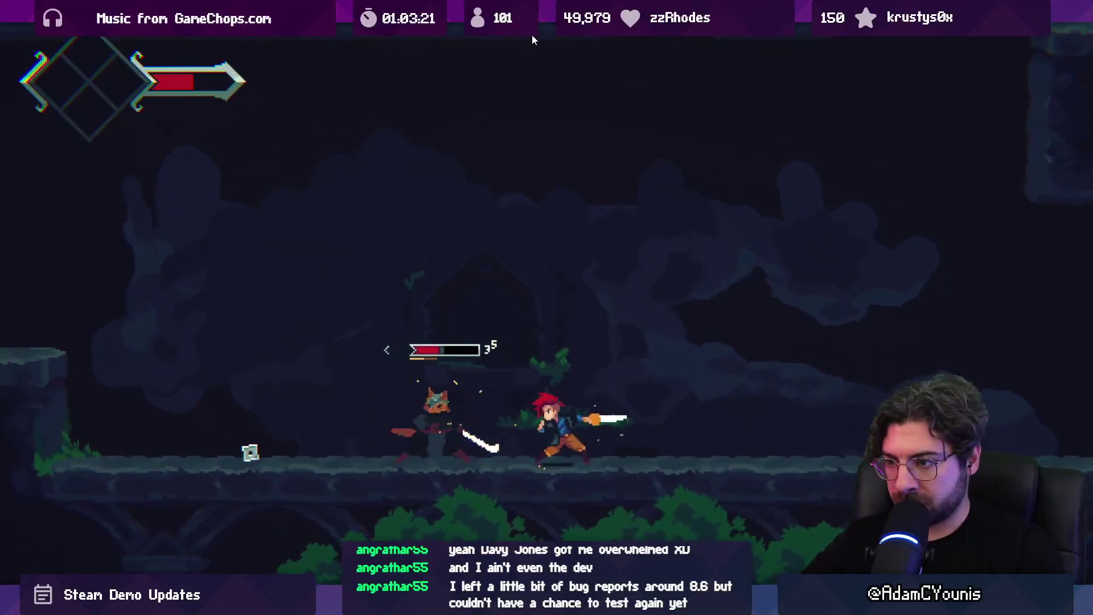
pyautogui.press('x')
pyautogui.press('x')
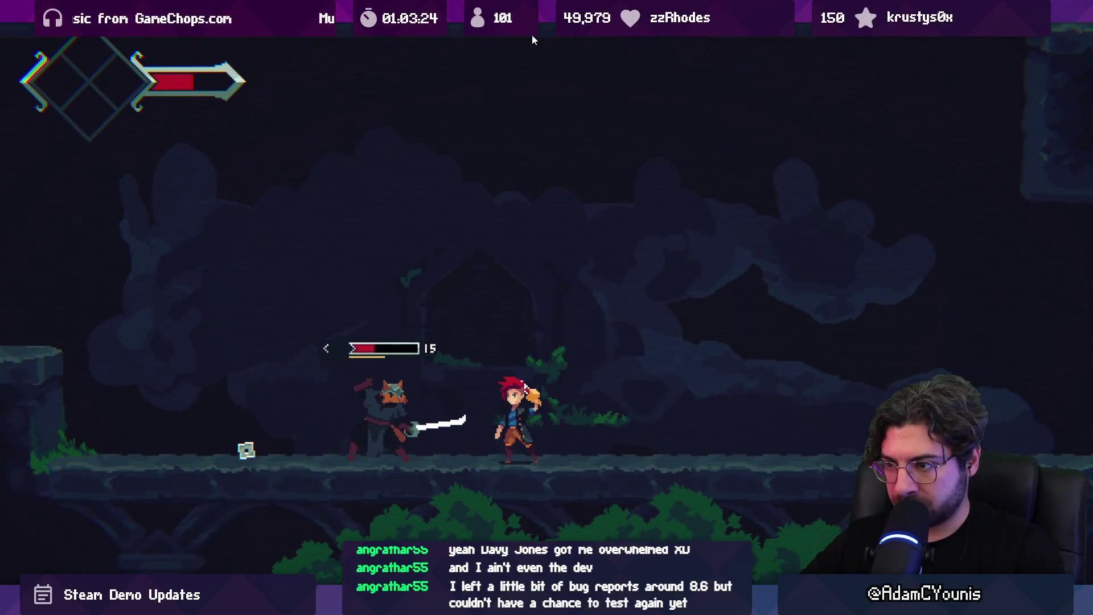
pyautogui.press('Left')
pyautogui.press('x')
pyautogui.press('x')
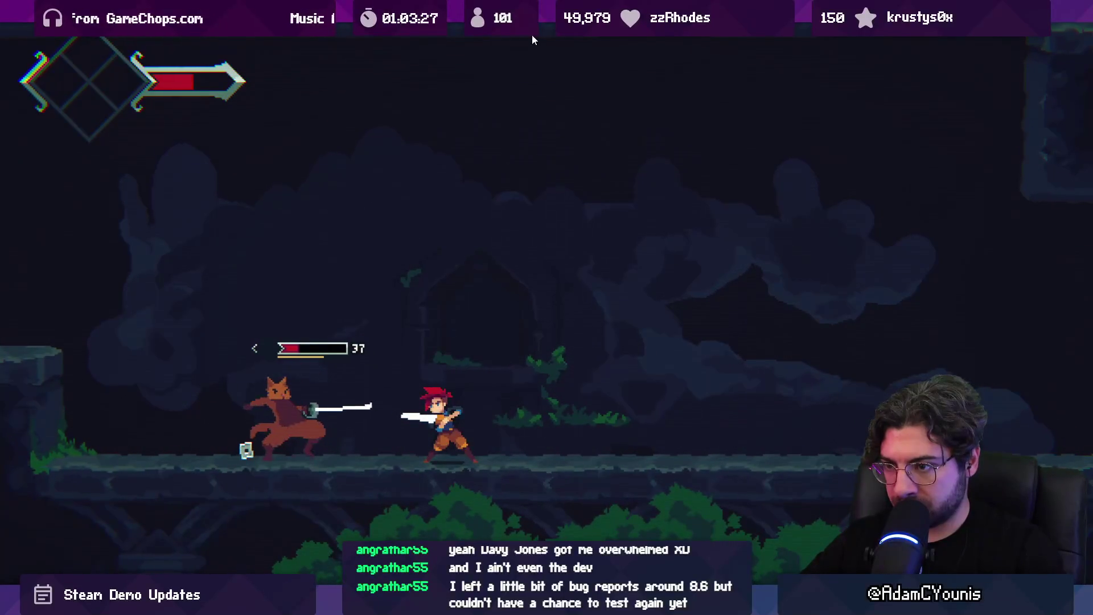
pyautogui.press('x')
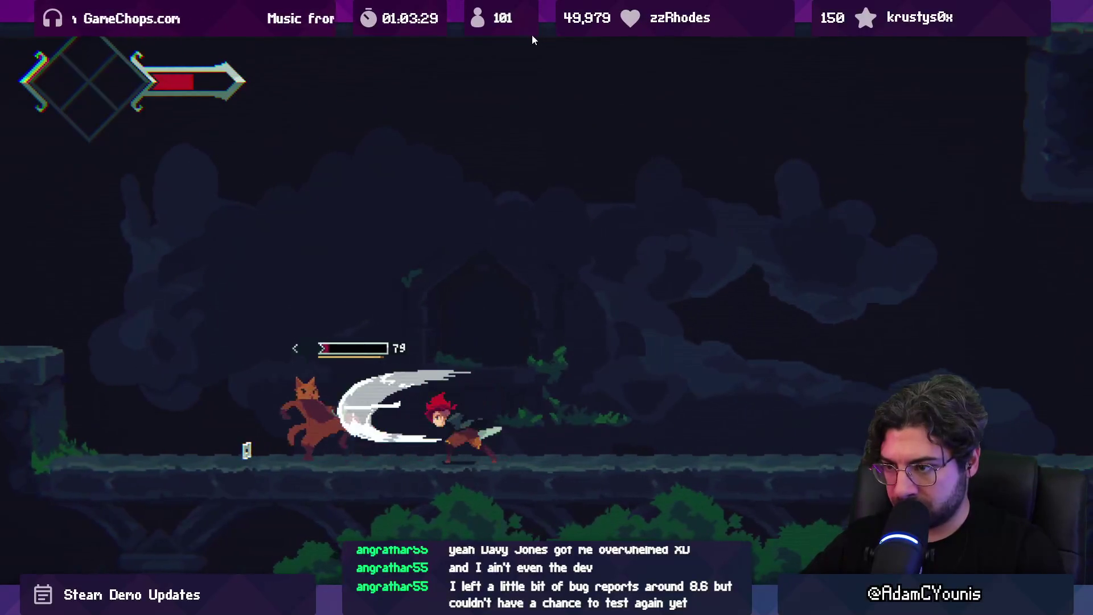
pyautogui.press('Right')
pyautogui.press('x')
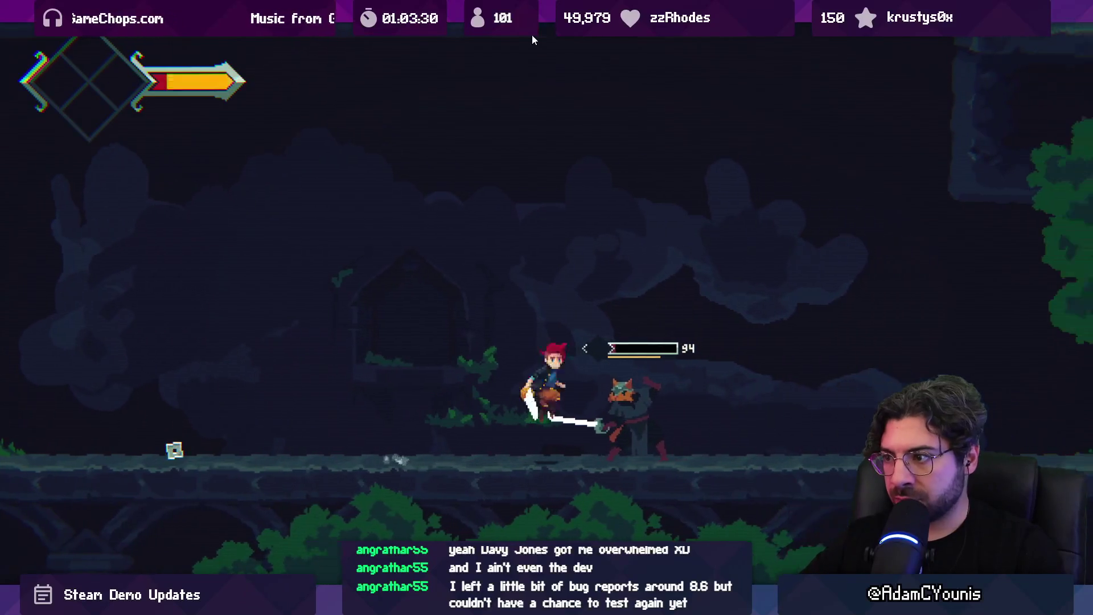
pyautogui.press('x')
pyautogui.press('x')
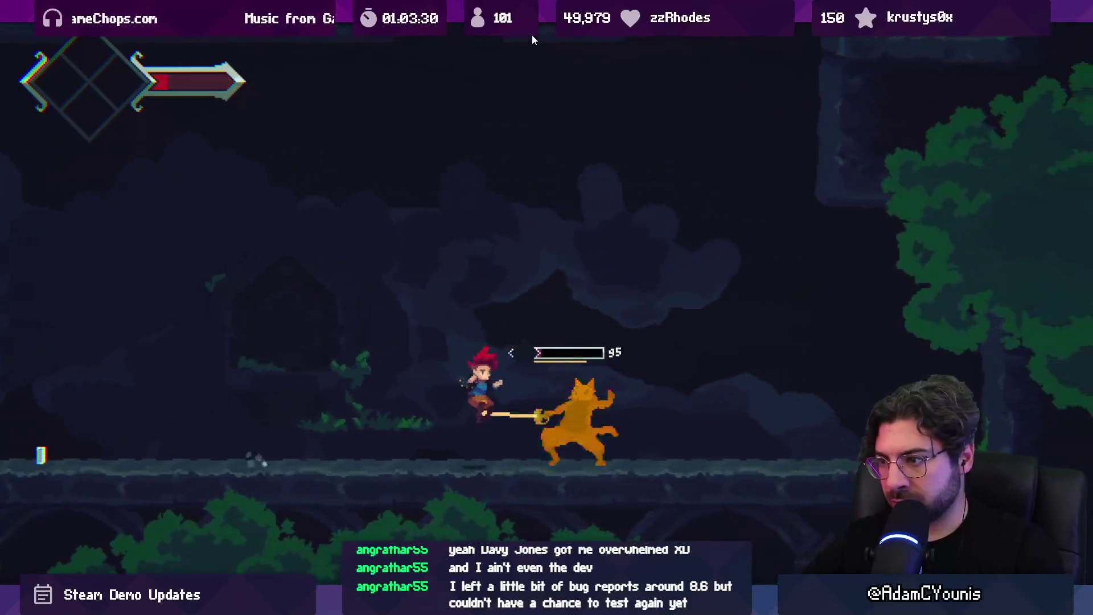
# Run left, jump up to the higher ledge with a spinning slash, then leave the maximized Game view
pyautogui.press('Left')
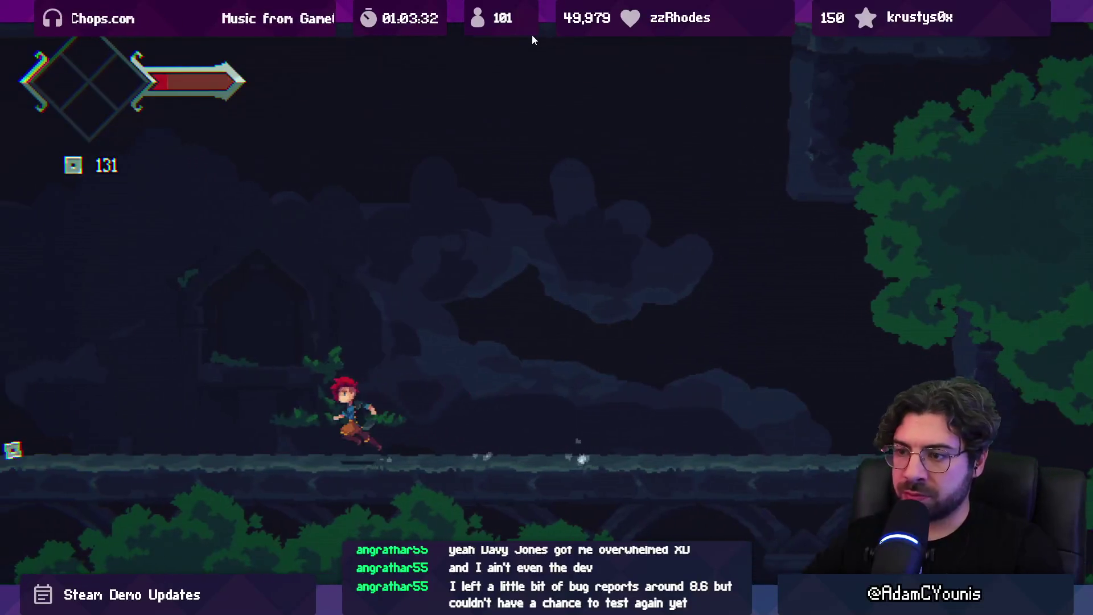
pyautogui.press('z')
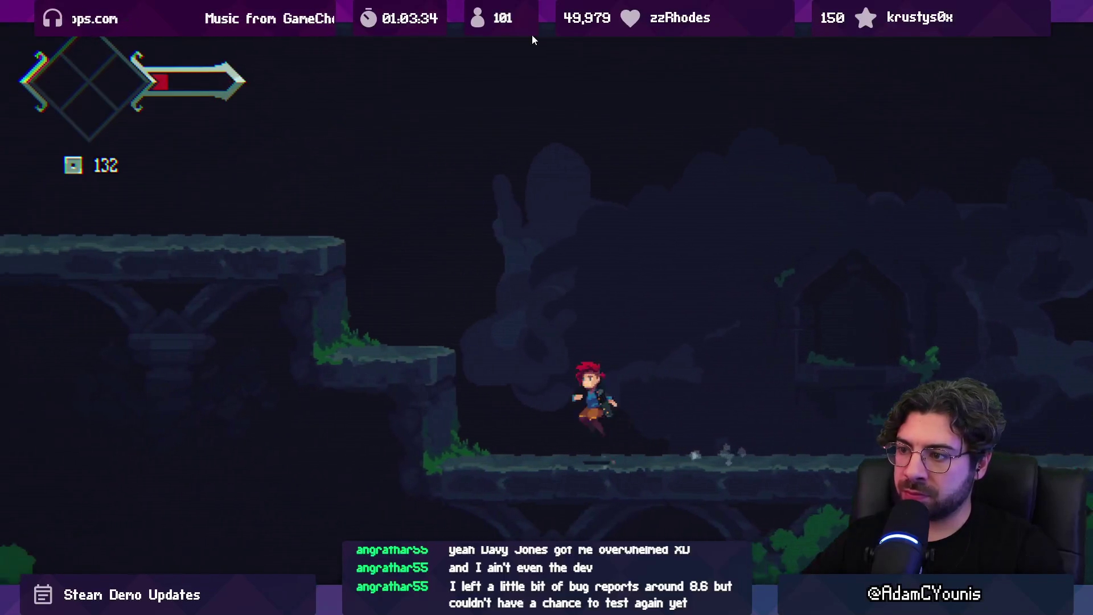
pyautogui.press('Left')
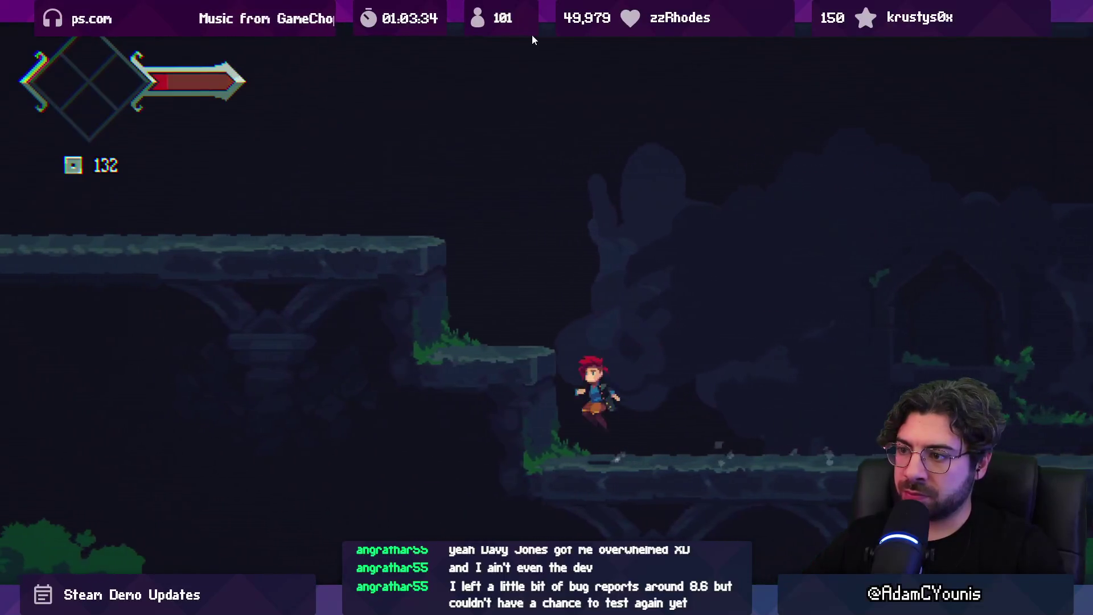
pyautogui.press('z')
pyautogui.press('x')
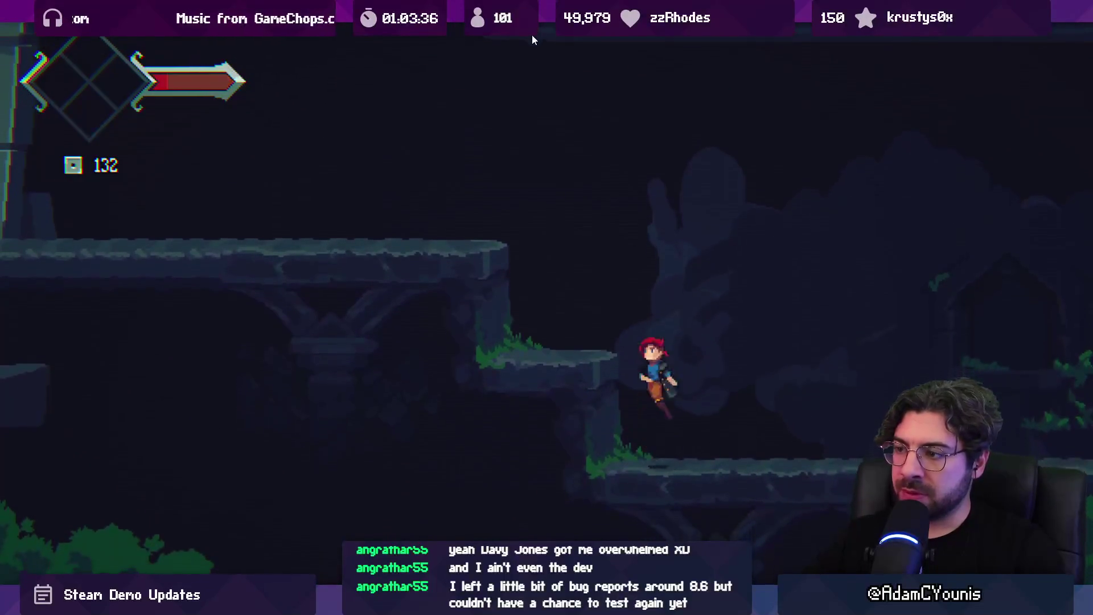
pyautogui.press('z')
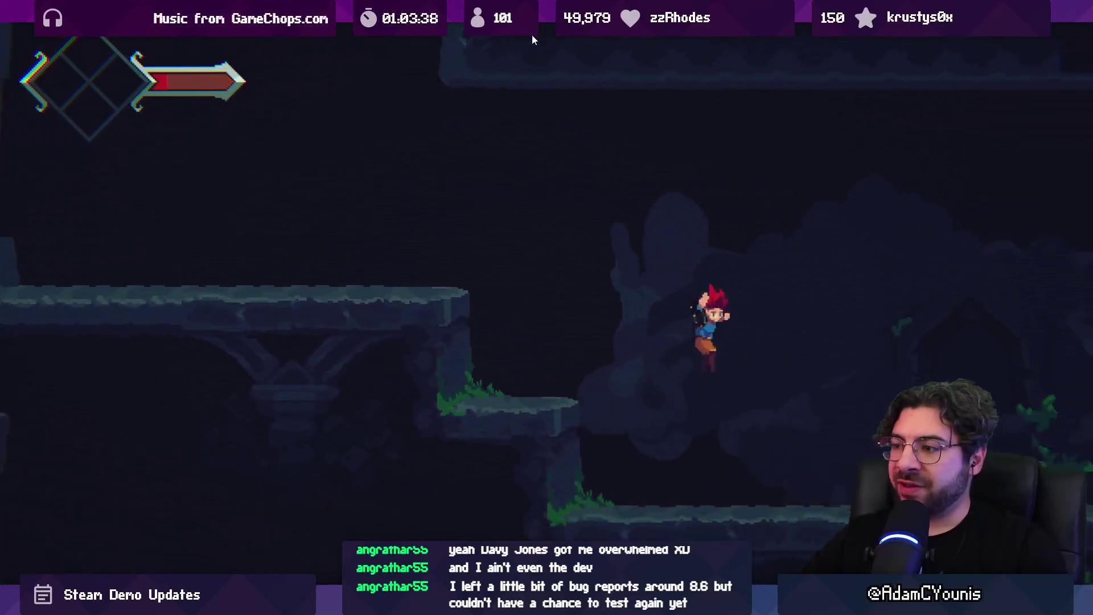
pyautogui.press('x')
pyautogui.hotkey('shift', 'space')
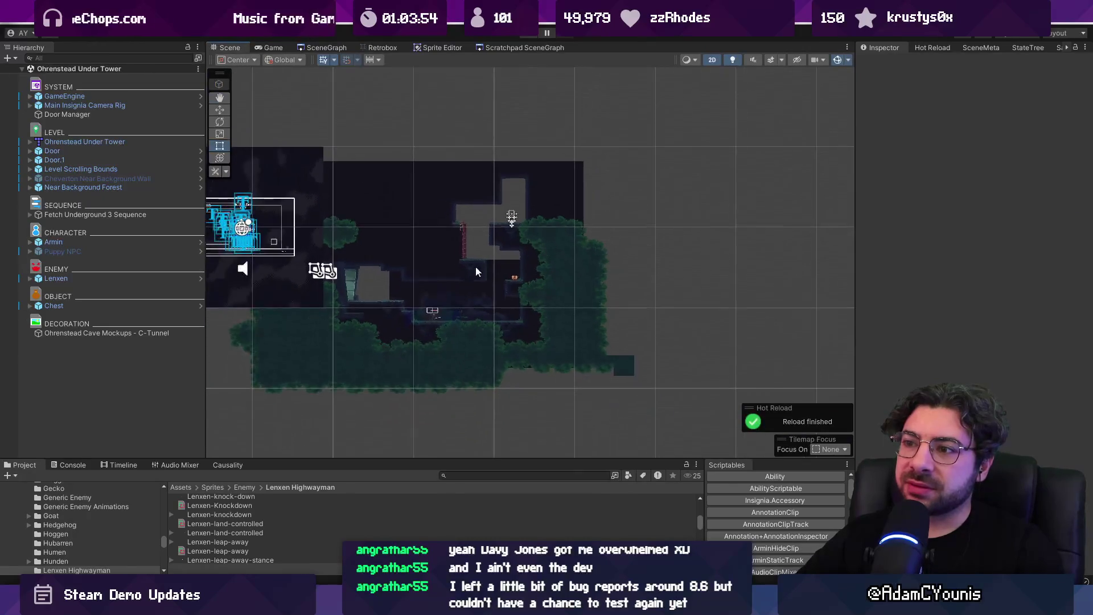
# Zoom the Scene view in on the room where the Lenxen enemy stands
pyautogui.scroll(8, 464, 217)
pyautogui.scroll(1, 476, 227)
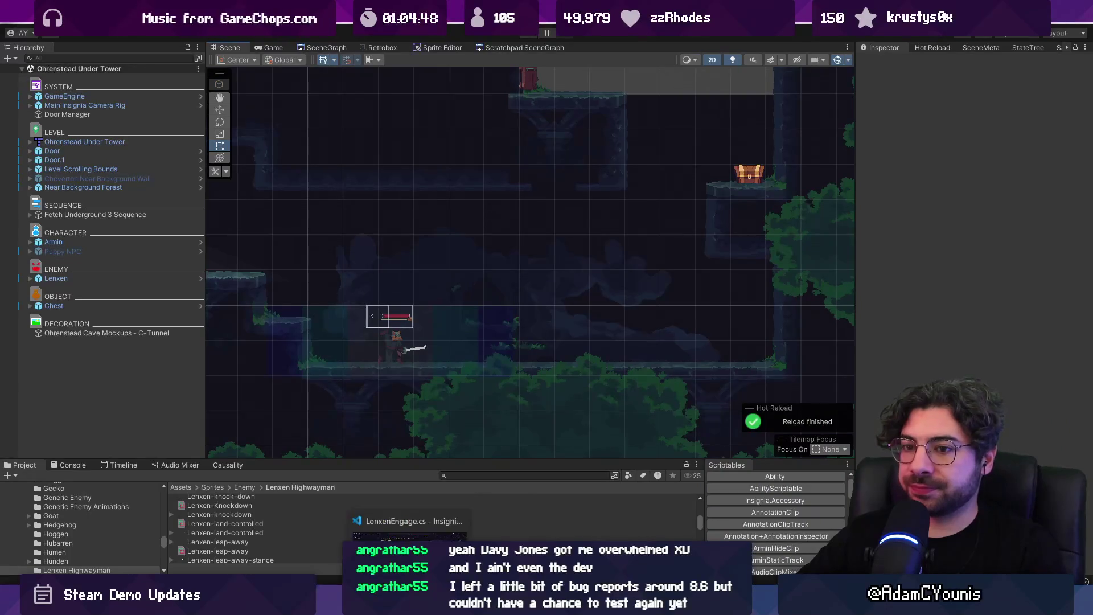
# In LenxenEngage, find shuffleForward, jump to its declaration and open the CurveBehaviourState class
pyautogui.click(410, 603)
pyautogui.hotkey('ctrl', 'f')
pyautogui.write('shuf')
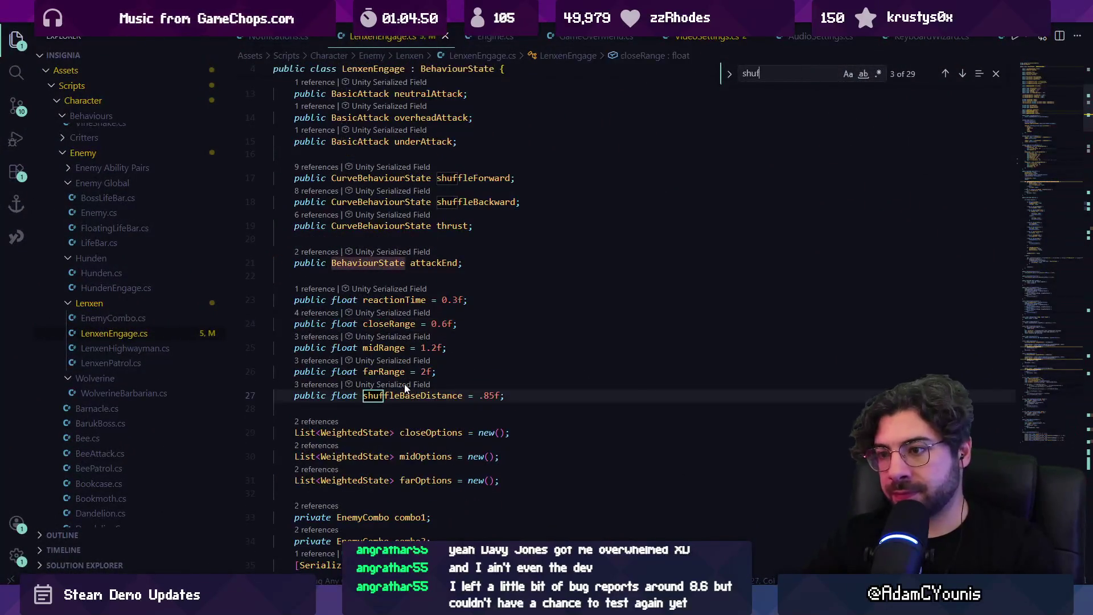
pyautogui.write('fleforraq')
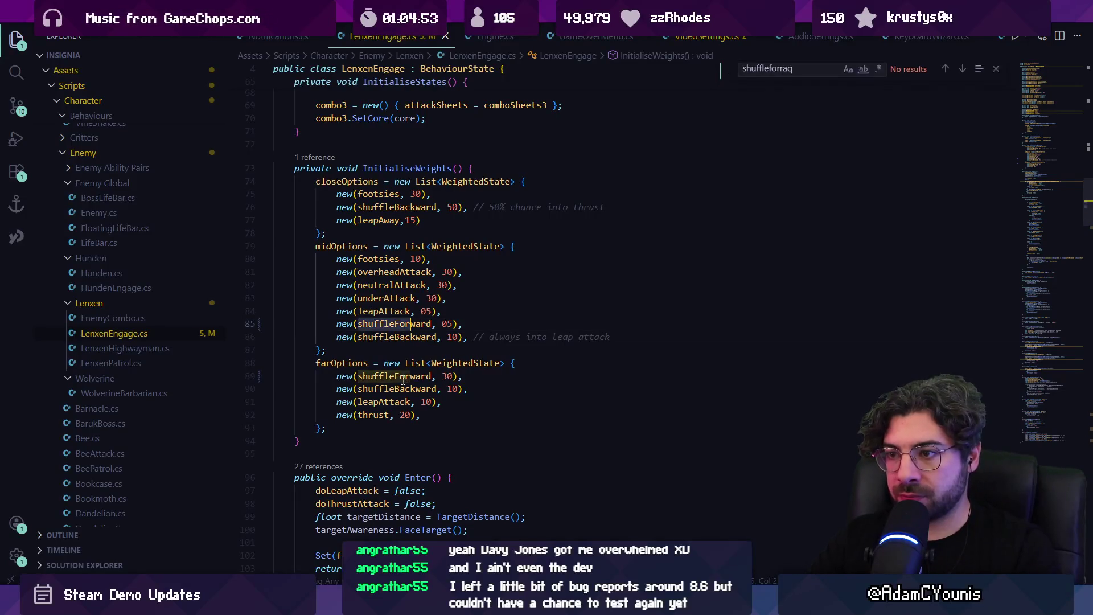
pyautogui.press('Escape')
pyautogui.keyDown('ctrl'); pyautogui.click(399, 377); pyautogui.keyUp('ctrl')
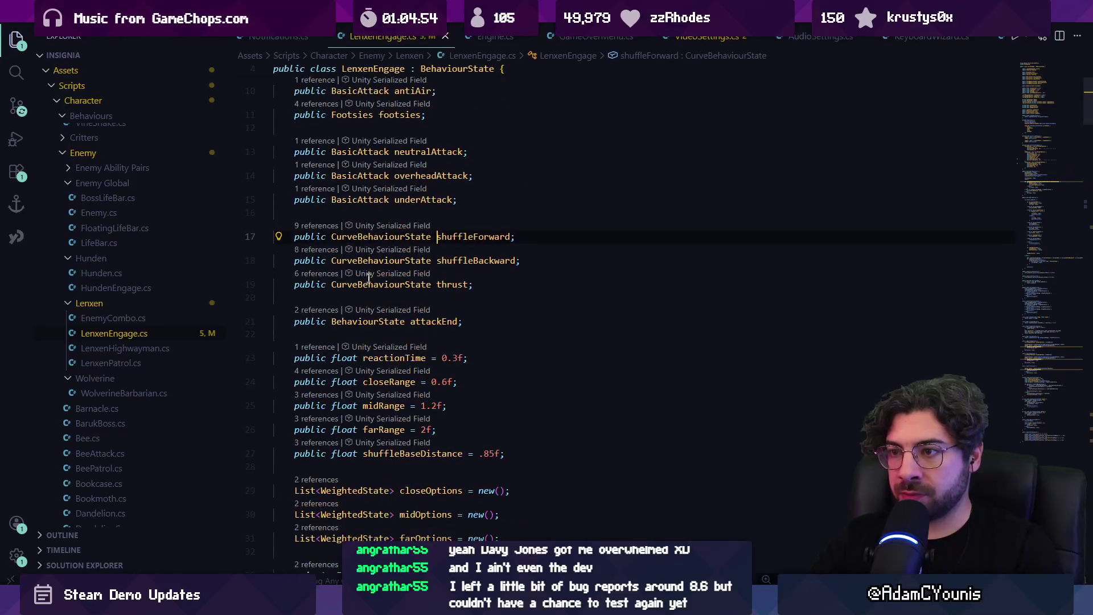
pyautogui.keyDown('ctrl'); pyautogui.click(374, 240); pyautogui.keyUp('ctrl')
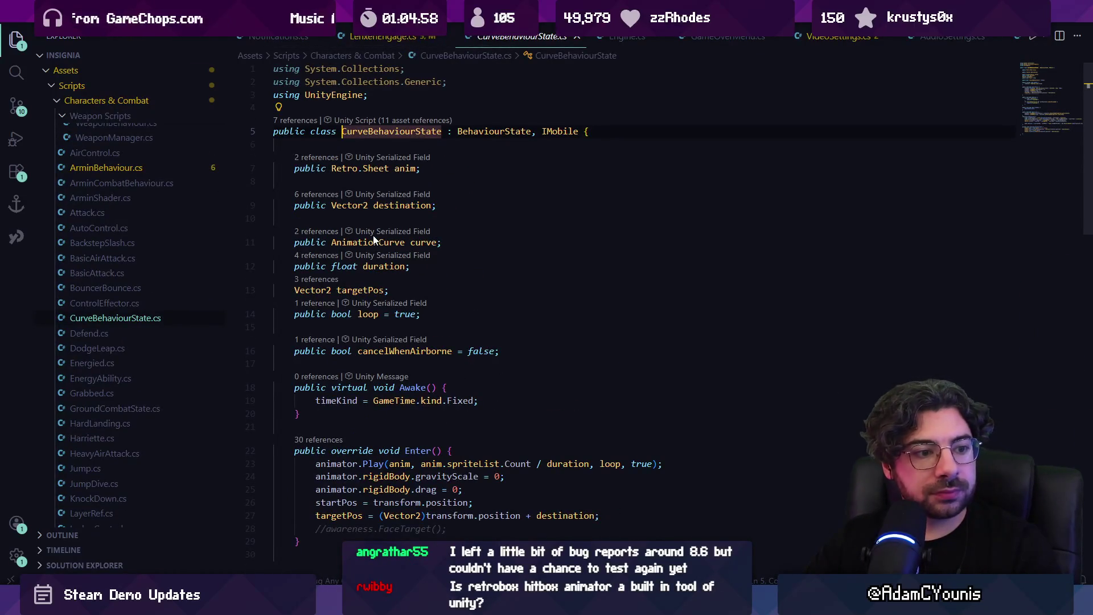
pyautogui.hotkey('alt', 'Tab')
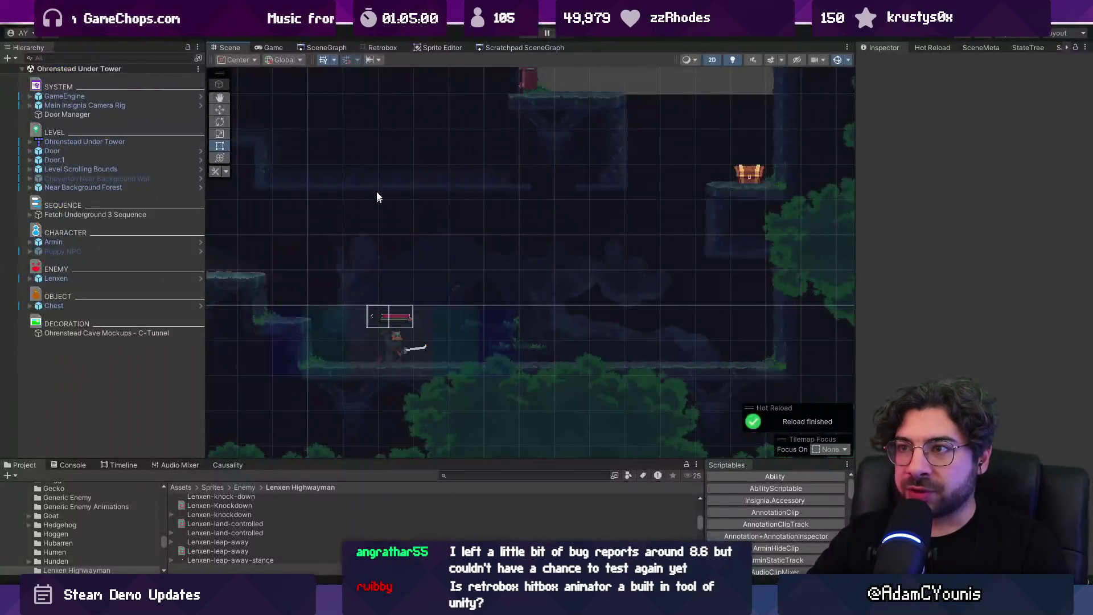
# Filter the Project panel to 'lenxen', enlarge the panel, and open the Lenxen Highwayman prefab
pyautogui.click(375, 48)
pyautogui.click(464, 474)
pyautogui.write('shj')
pyautogui.press('BackSpace')
pyautogui.write('uffl')
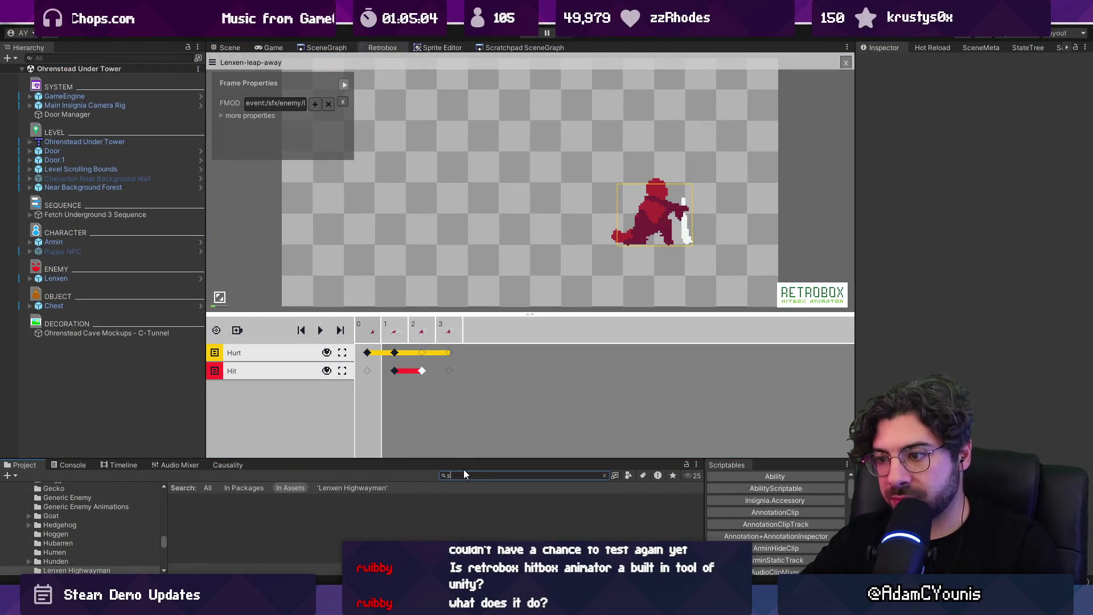
pyautogui.press('BackSpace')
pyautogui.press('BackSpace')
pyautogui.press('BackSpace')
pyautogui.write('lex')
pyautogui.press('BackSpace')
pyautogui.write('nxen')
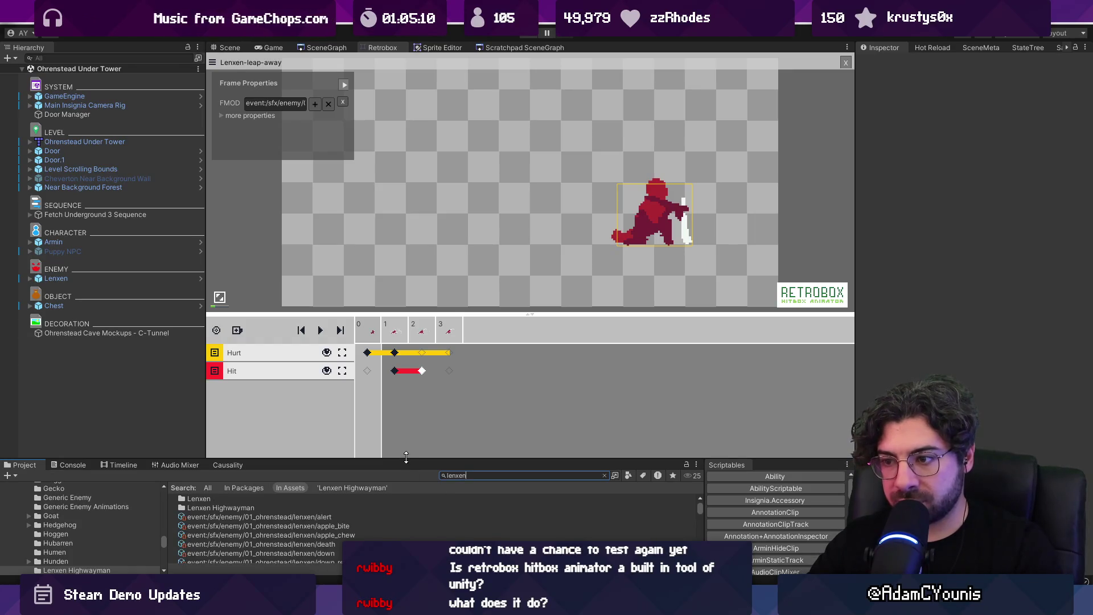
pyautogui.moveTo(405, 459); pyautogui.dragTo(405, 382)
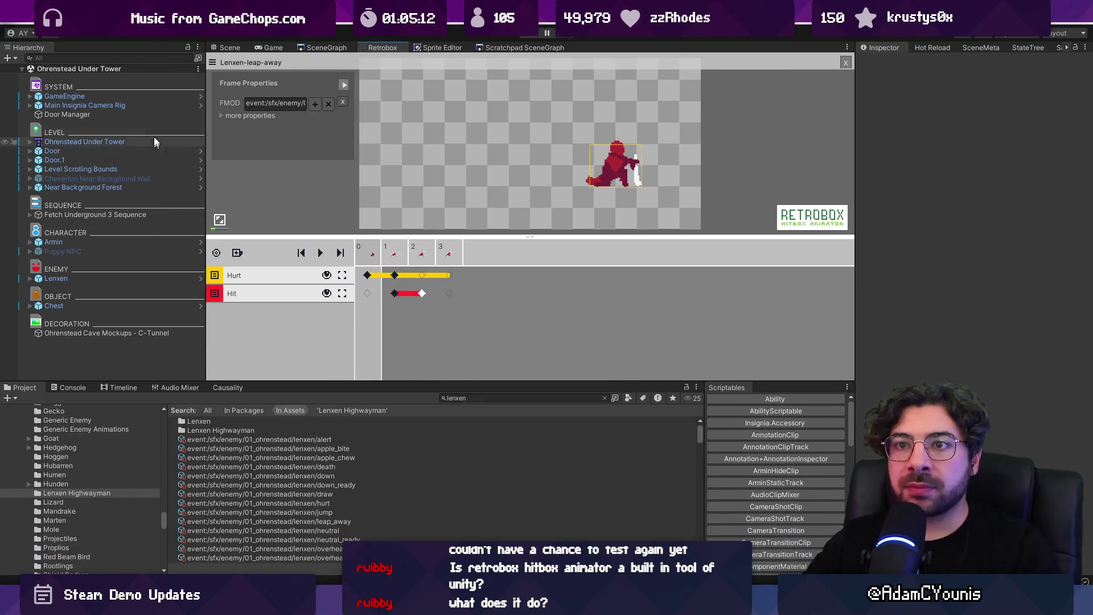
pyautogui.click(153, 57)
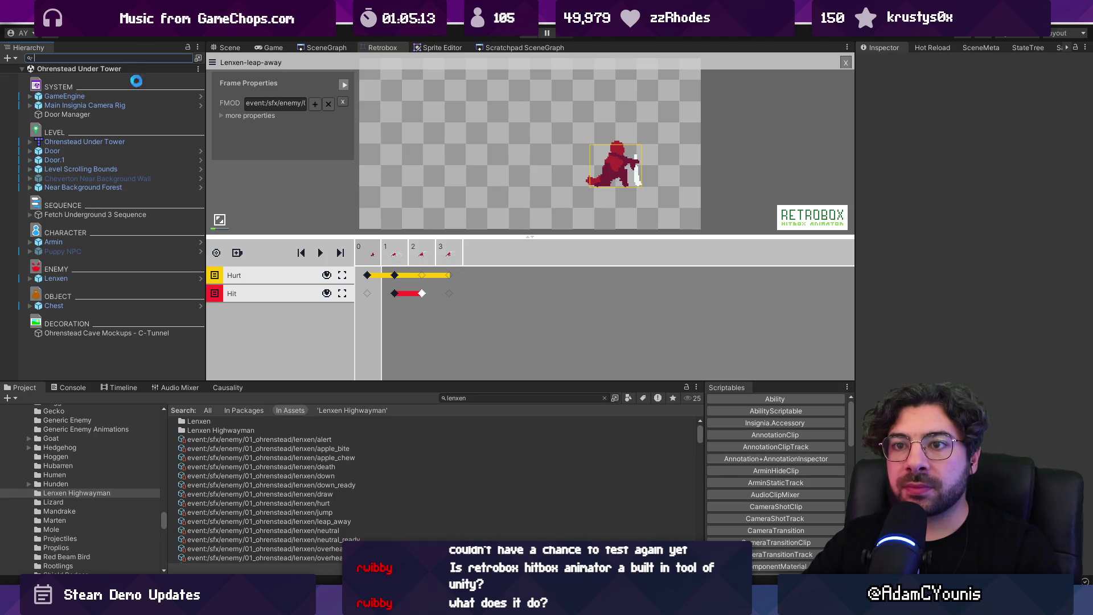
pyautogui.click(200, 278)
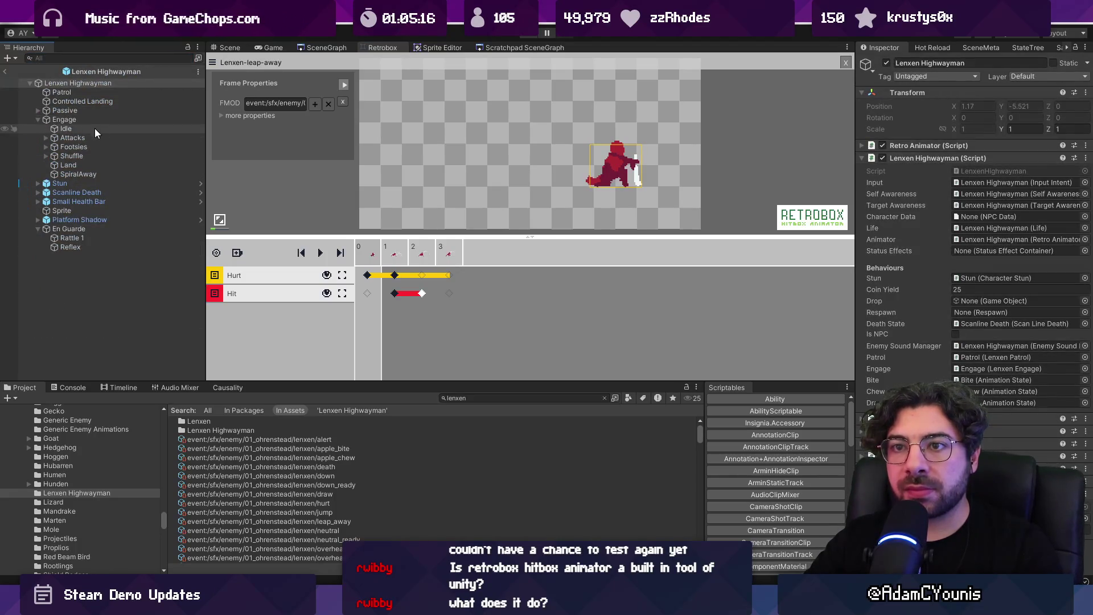
# Inspect the Engage behaviour and the Shuffle Forward and Back states in the Lenxen prefab
pyautogui.click(91, 120)
pyautogui.scroll(-1, 952, 311)
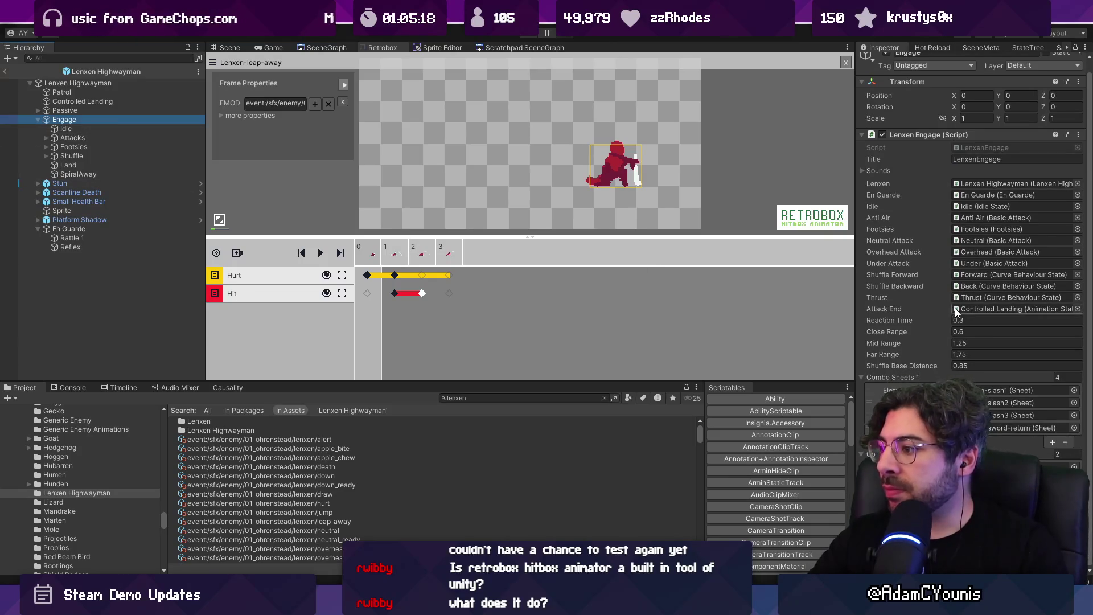
pyautogui.click(957, 277)
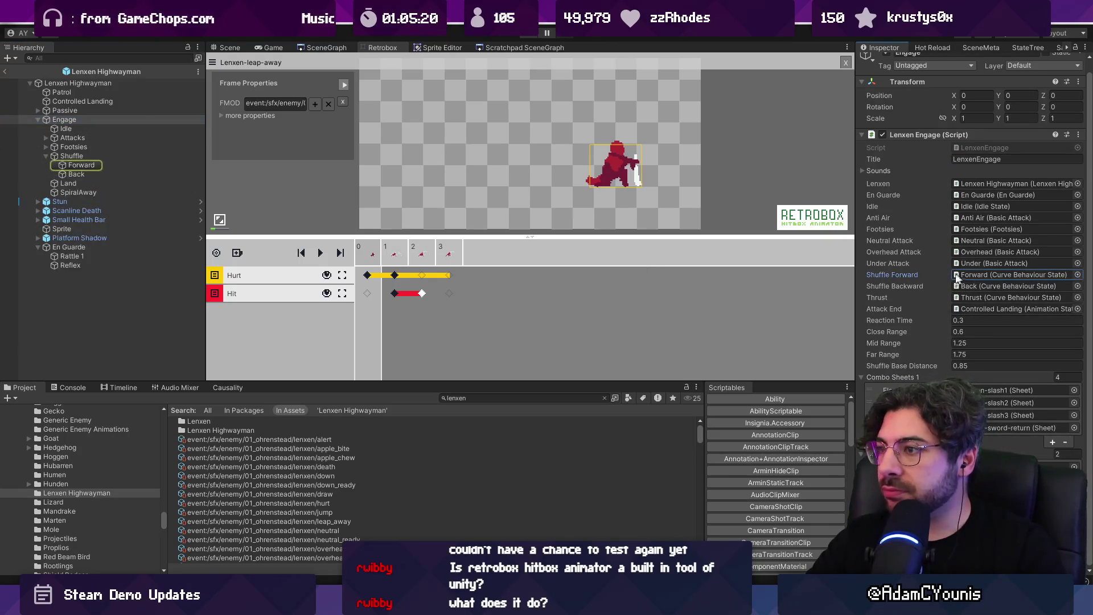
pyautogui.click(80, 167)
pyautogui.click(84, 173)
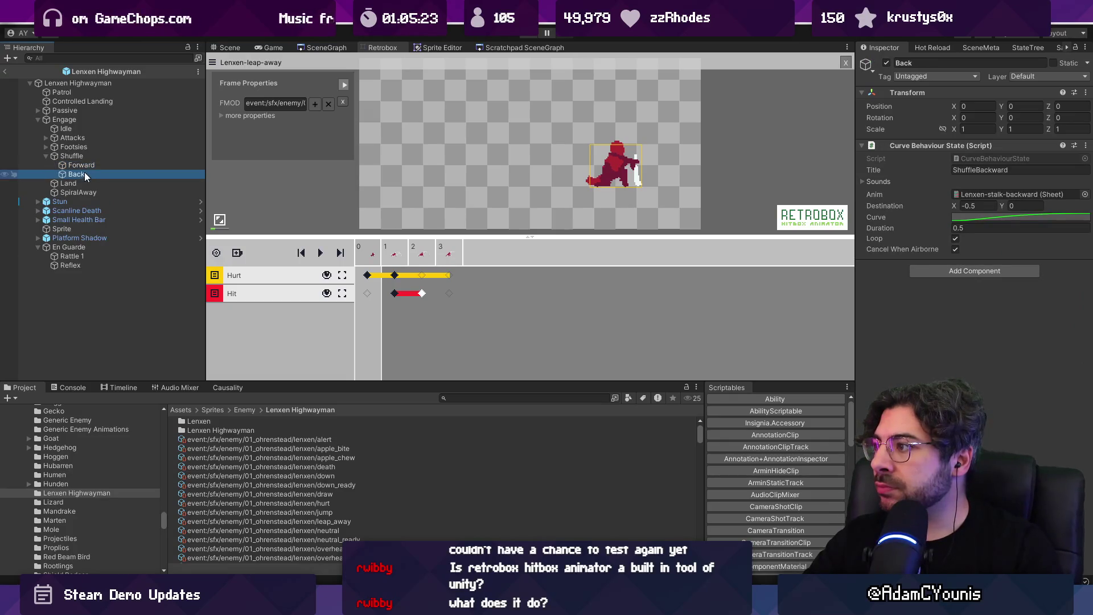
pyautogui.click(88, 166)
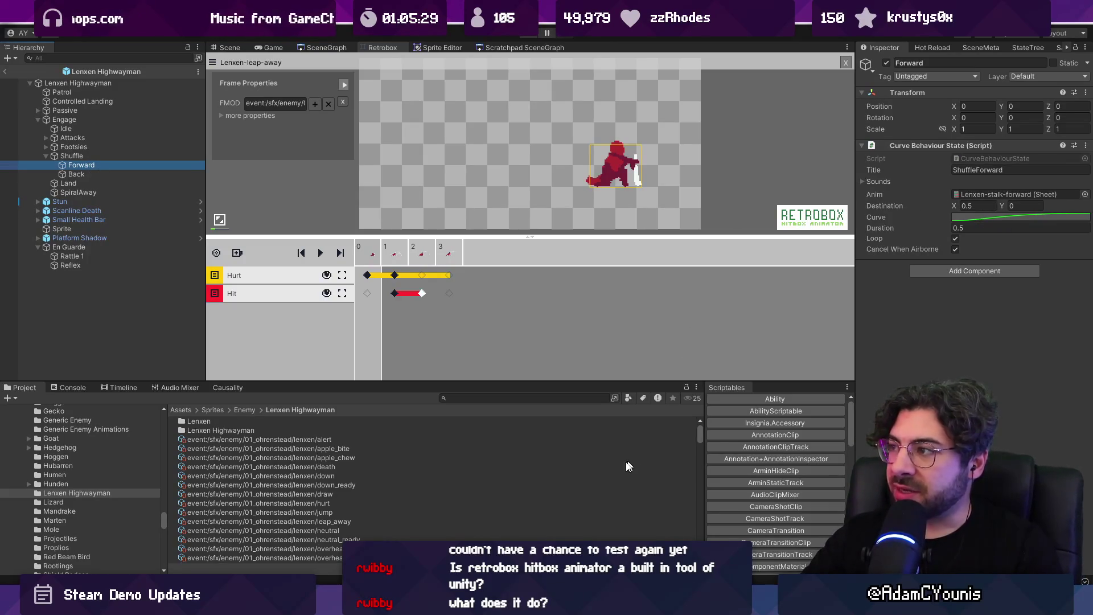
# Check the frame 1 hit box in Retrobox, adjust the preview, and load the Lenxen-flinch sheet
pyautogui.moveTo(410, 605)
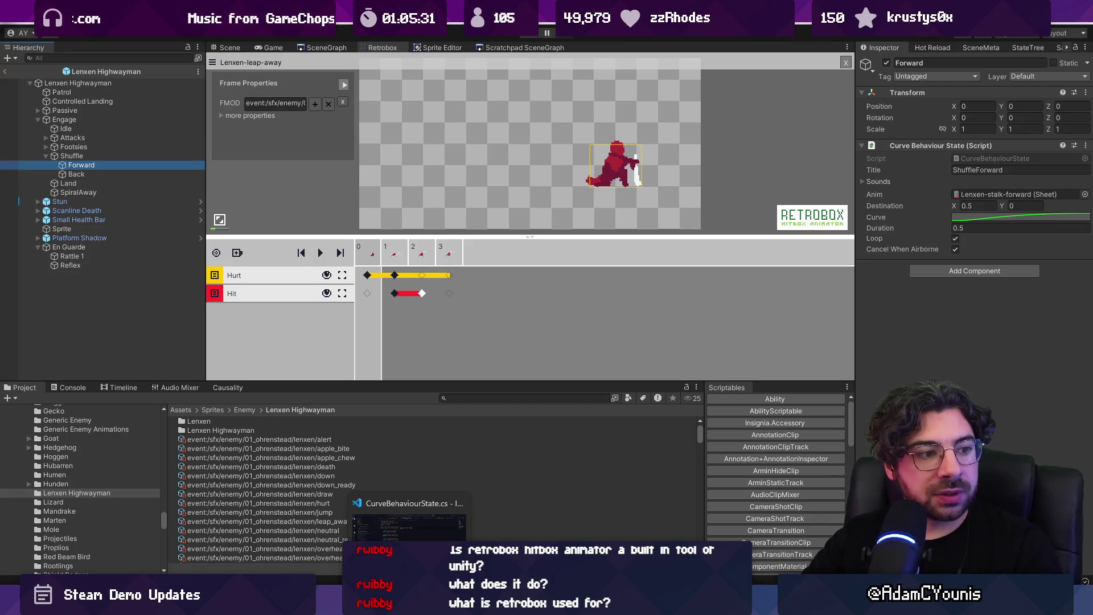
pyautogui.click(397, 294)
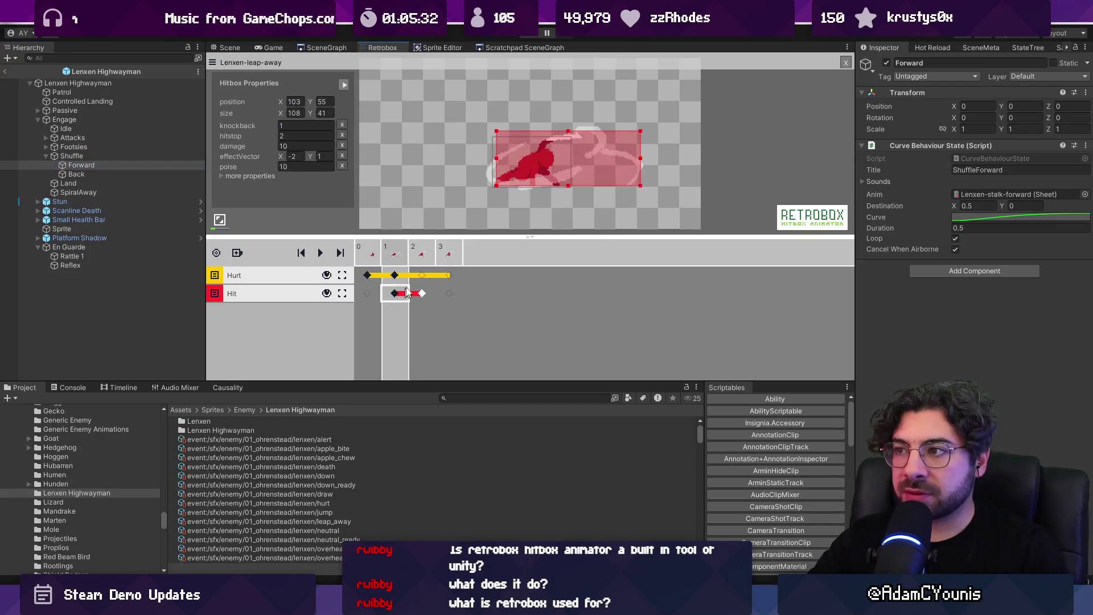
pyautogui.moveTo(579, 158); pyautogui.dragTo(505, 150)
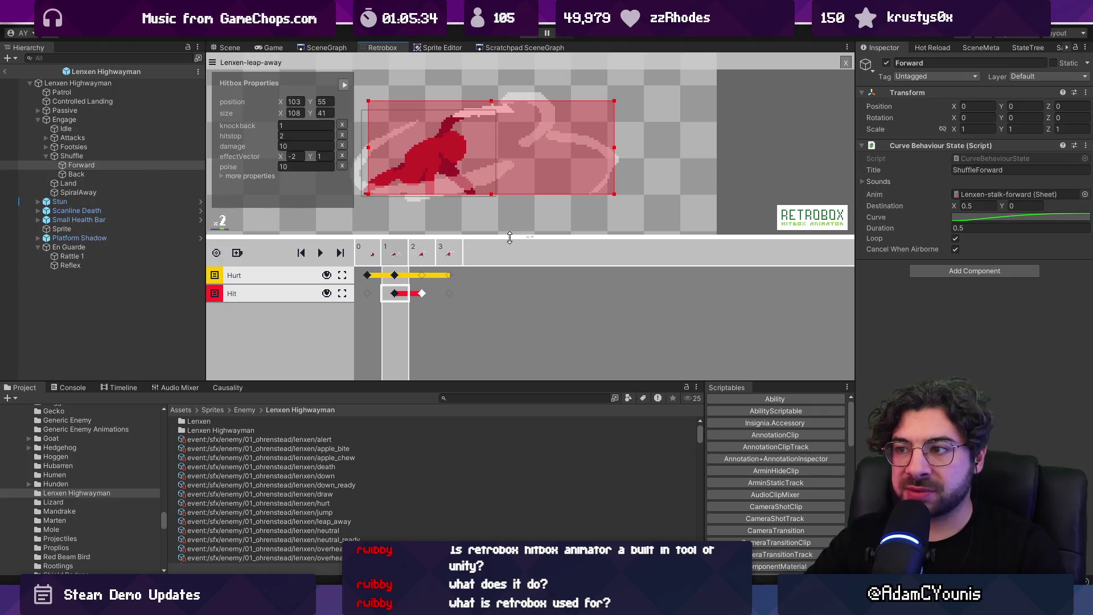
pyautogui.moveTo(510, 238); pyautogui.dragTo(504, 298)
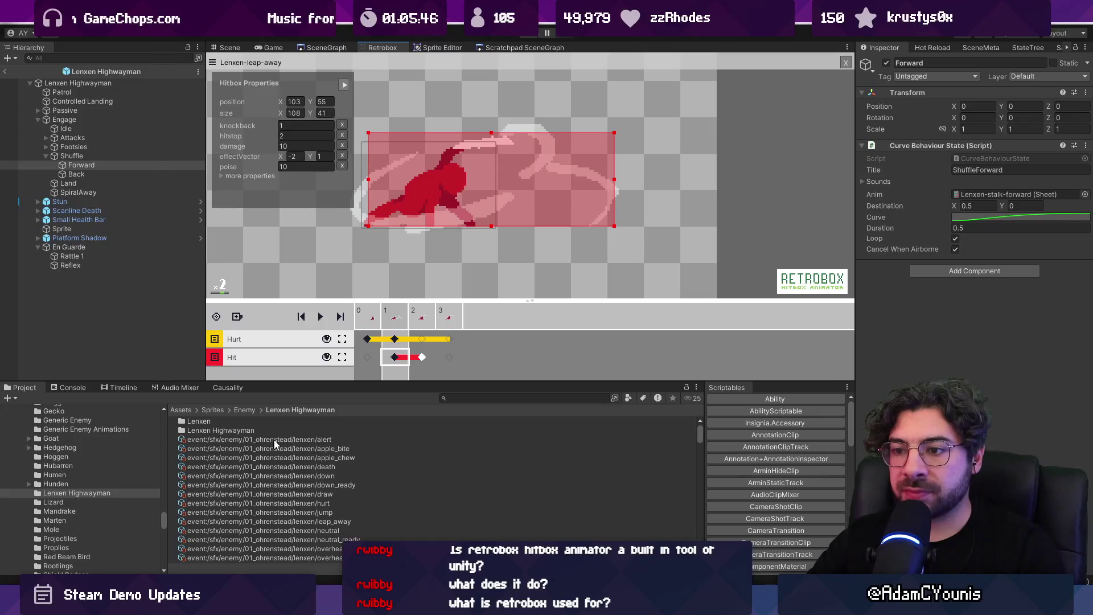
pyautogui.scroll(-10, 271, 444)
pyautogui.click(241, 472)
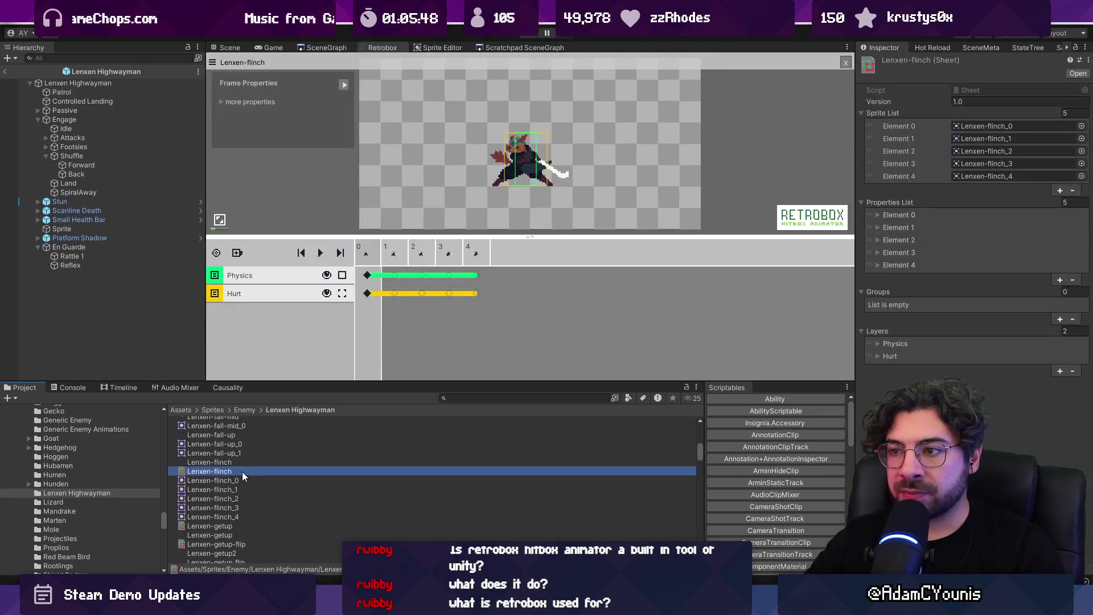
# Browse the Lenxen-flinch, getup2, getup-flip and jump sprite sheets
pyautogui.click(368, 293)
pyautogui.scroll(-4, 321, 464)
pyautogui.click(277, 484)
pyautogui.click(276, 476)
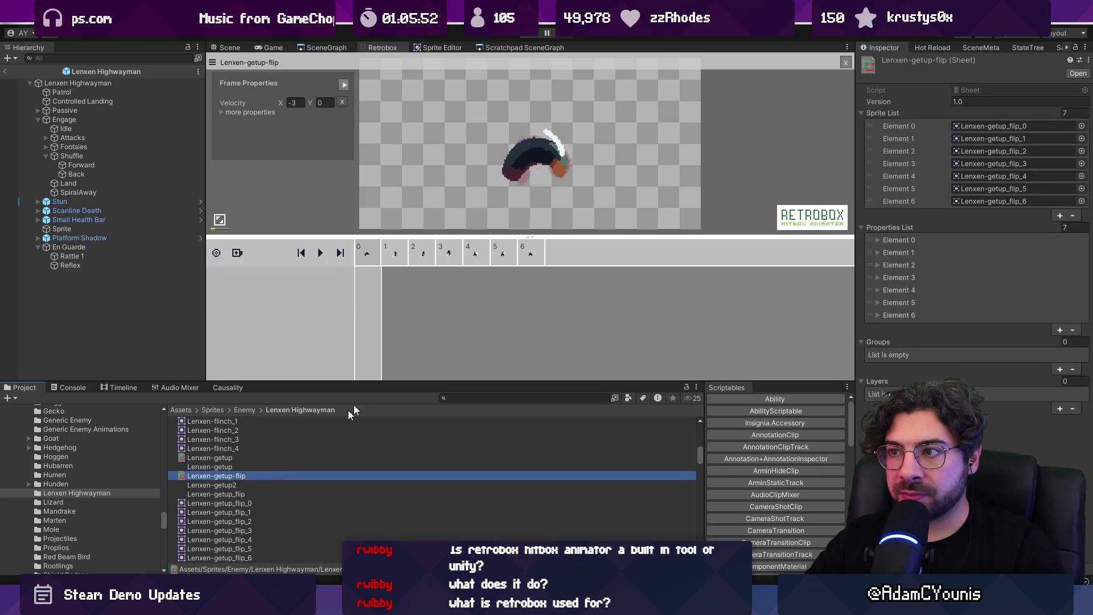
pyautogui.scroll(-8, 298, 466)
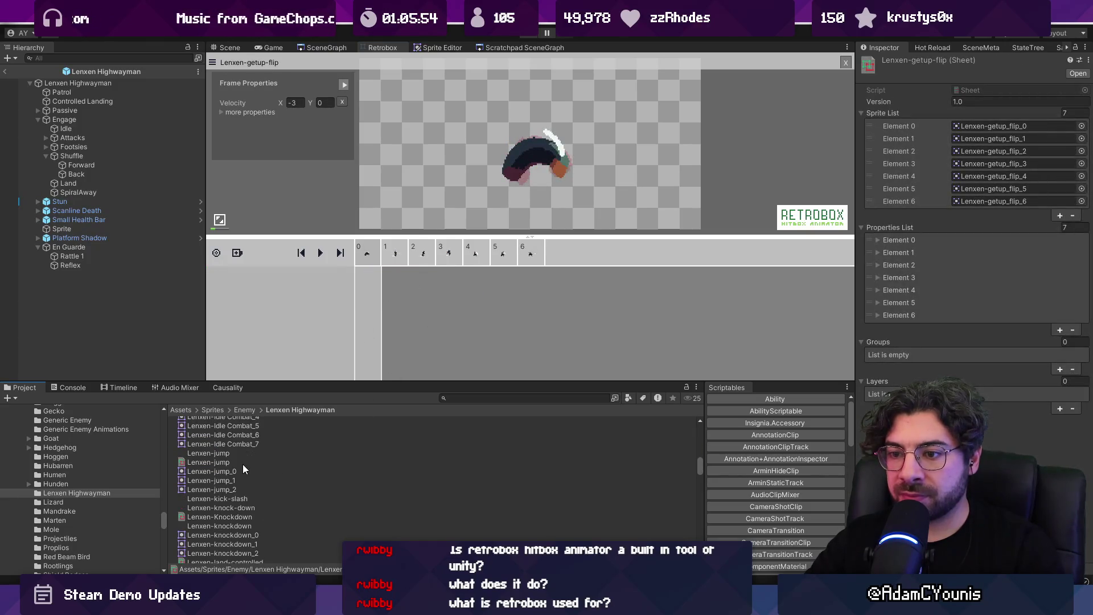
pyautogui.click(241, 462)
pyautogui.scroll(-3, 243, 473)
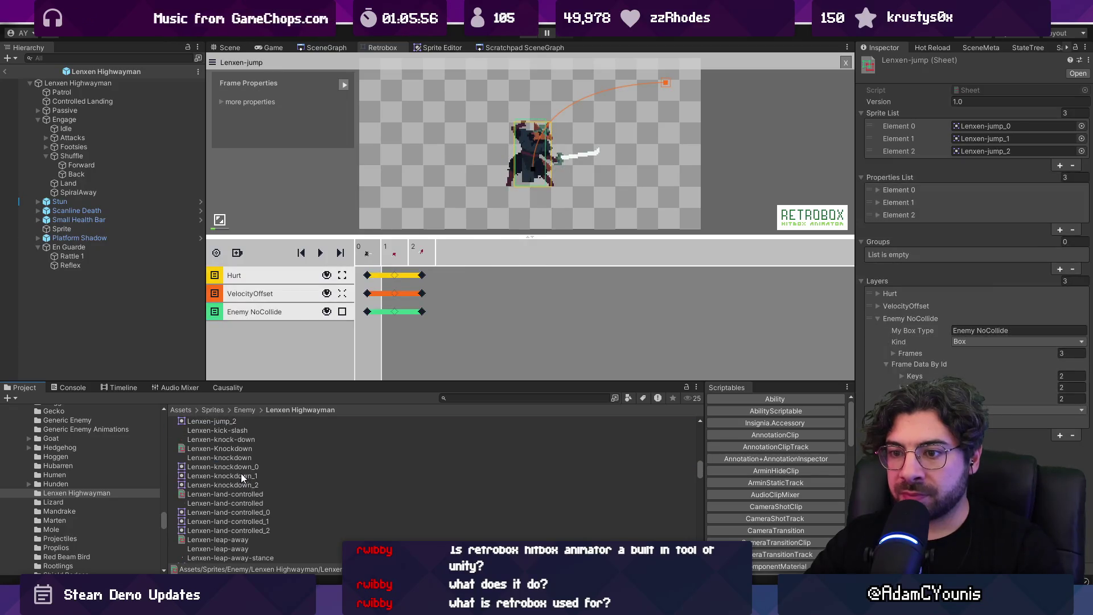
# Look through Knockdown and land-controlled, then load Lenxen-neutral-attack for hitbox editing
pyautogui.click(228, 450)
pyautogui.click(236, 494)
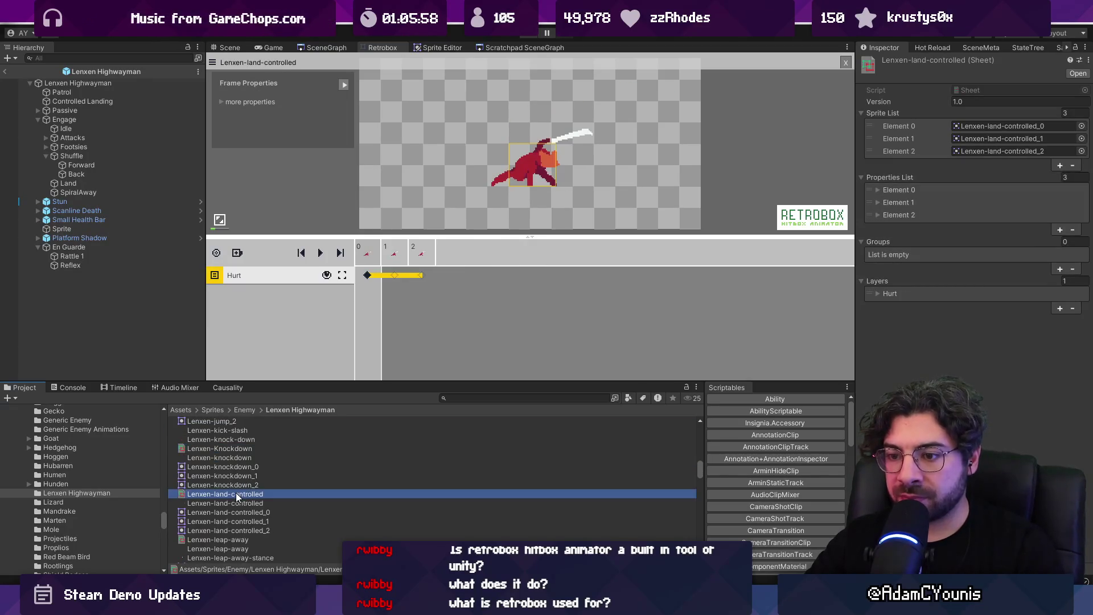
pyautogui.scroll(-5, 236, 486)
pyautogui.click(246, 495)
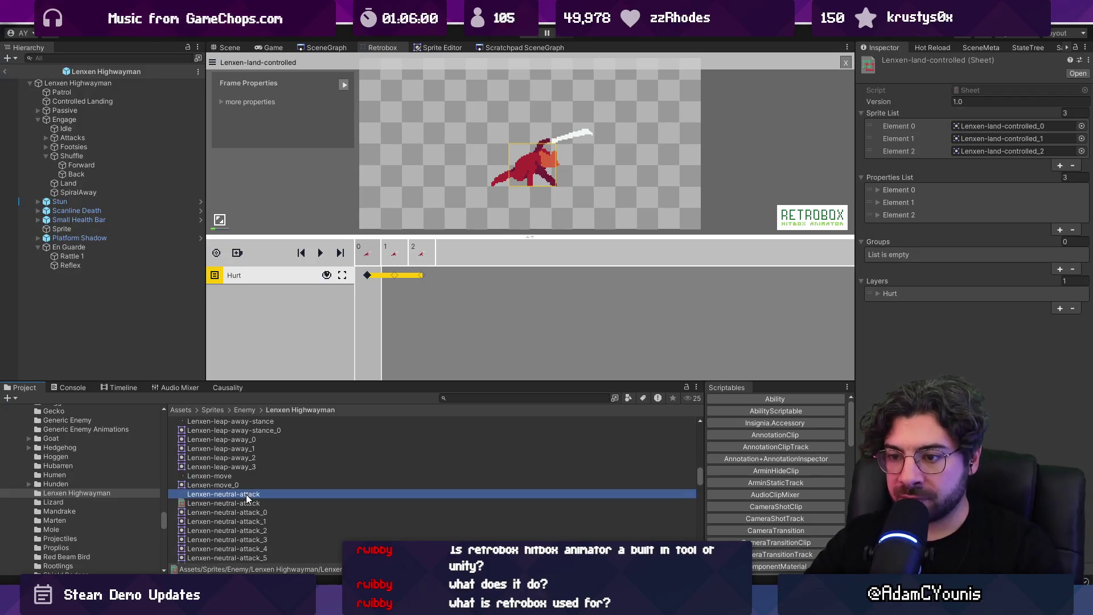
pyautogui.click(246, 504)
pyautogui.click(373, 258)
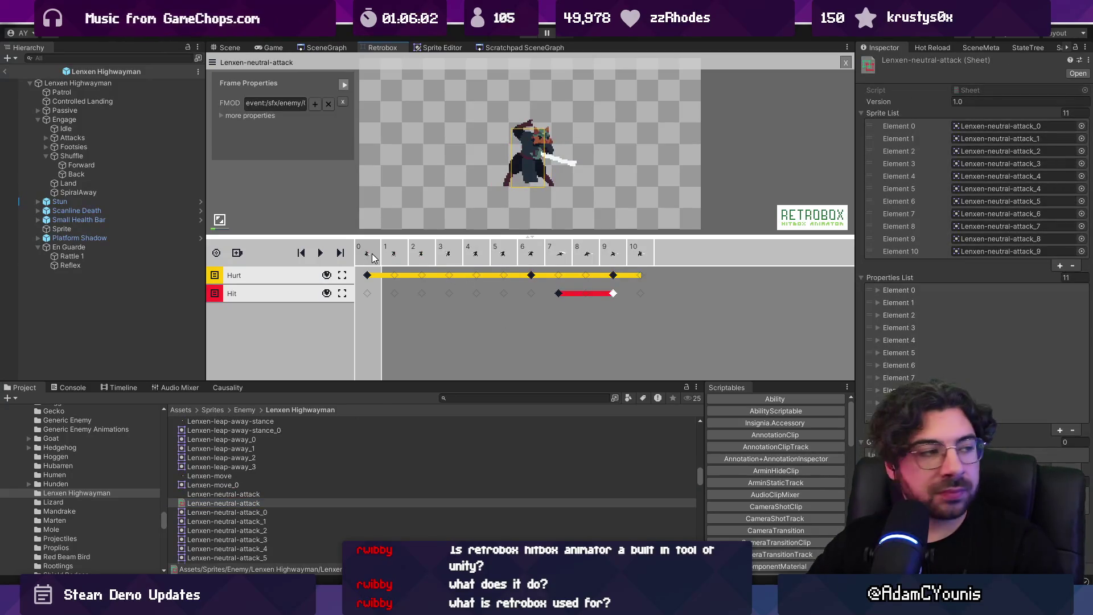
# Play the neutral attack and make the frame 7 hit box taller, rechecking frames 6 and 7
pyautogui.press('space')
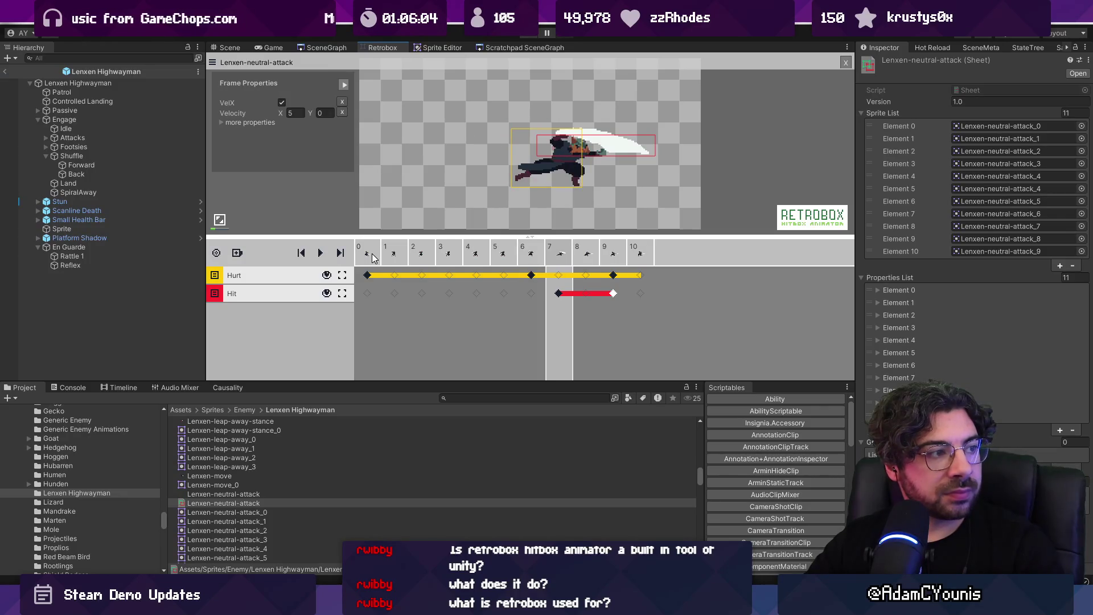
pyautogui.scroll(1, 625, 140)
pyautogui.click(559, 294)
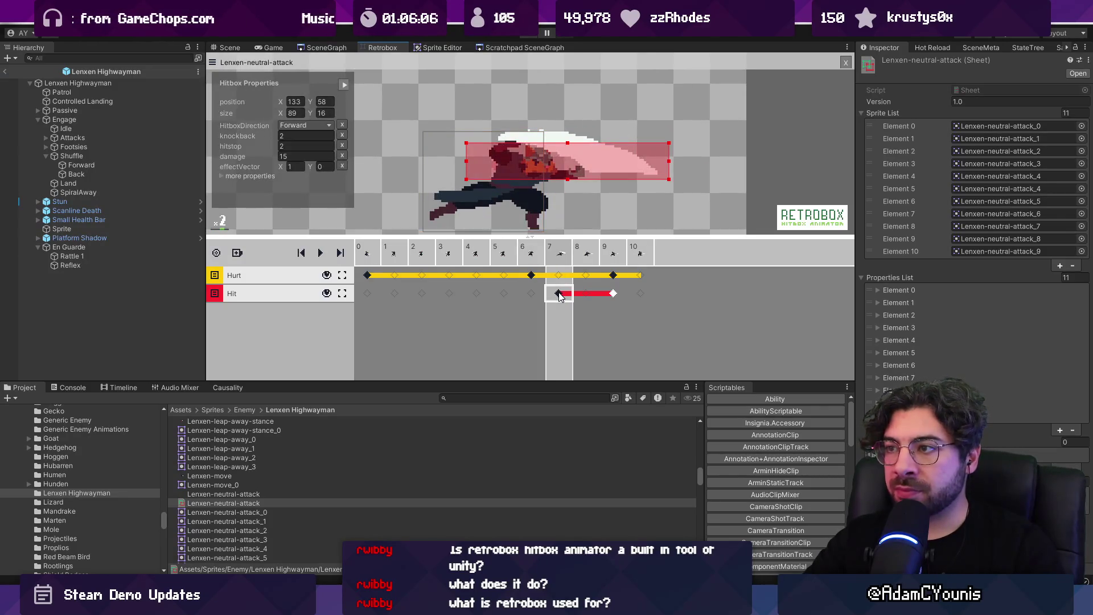
pyautogui.moveTo(558, 180); pyautogui.dragTo(560, 201)
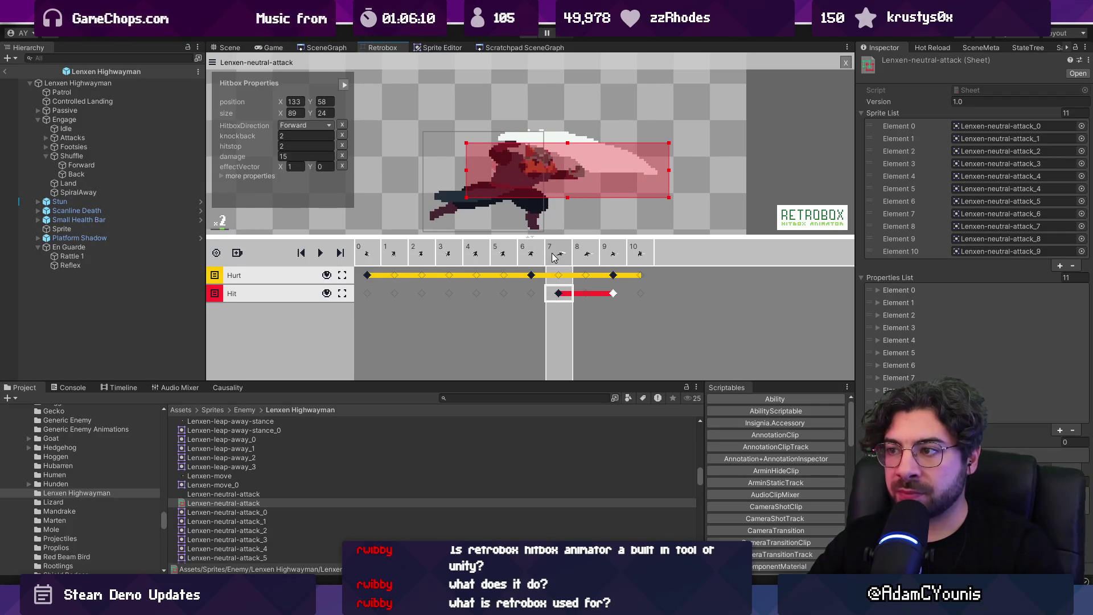
pyautogui.press('space')
pyautogui.press('space')
pyautogui.press('Left')
pyautogui.press('space')
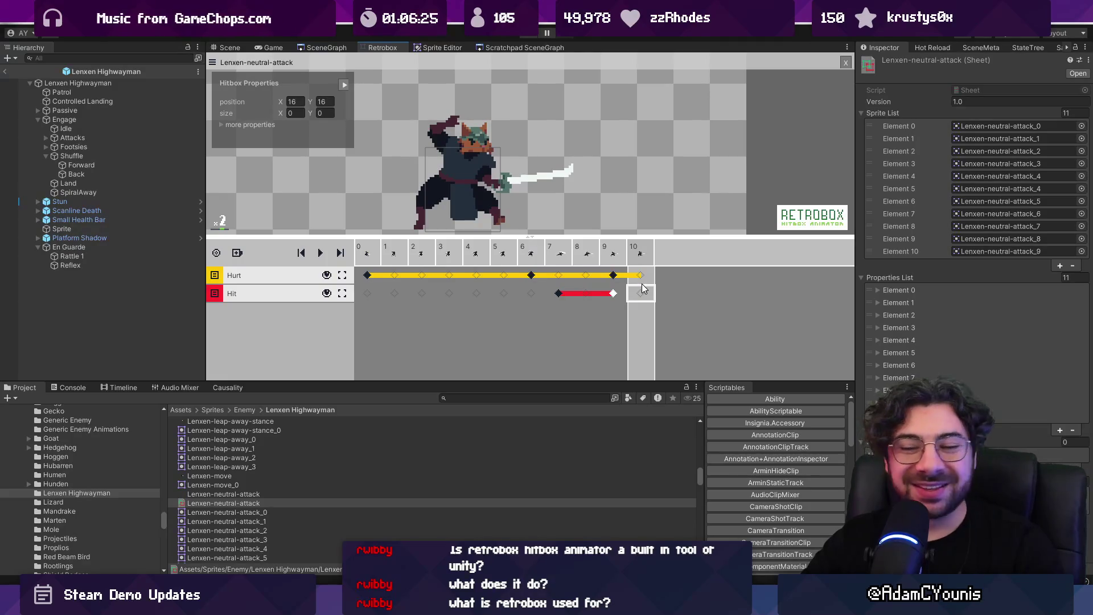
# Enlarge the preview and editor panels, collapse the sheet lists and Hierarchy, and select Lenxen Engage
pyautogui.moveTo(527, 236); pyautogui.dragTo(527, 272)
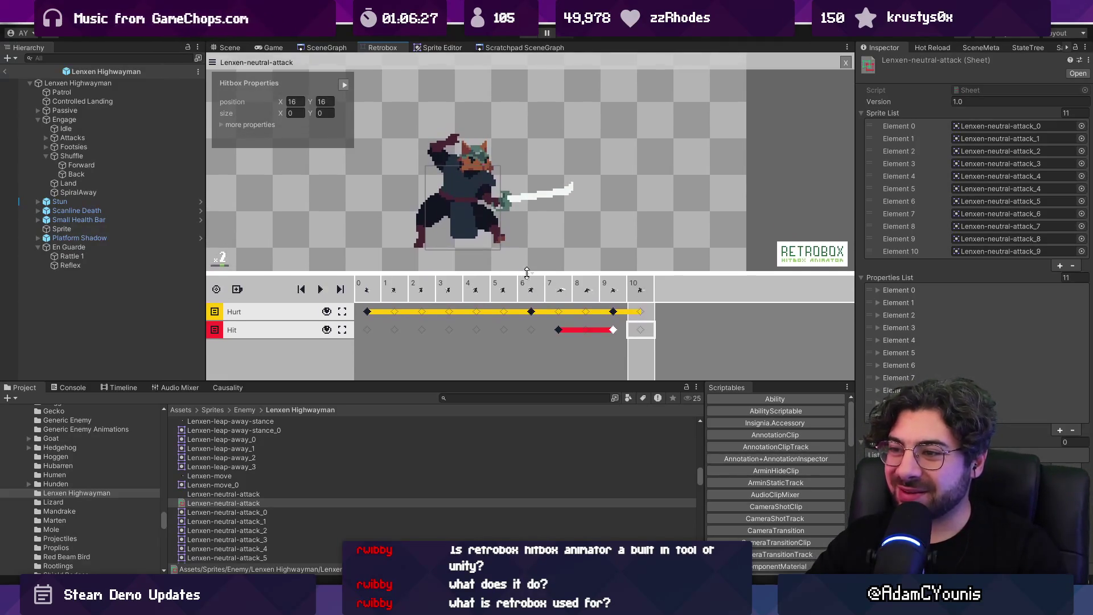
pyautogui.moveTo(538, 379); pyautogui.dragTo(535, 395)
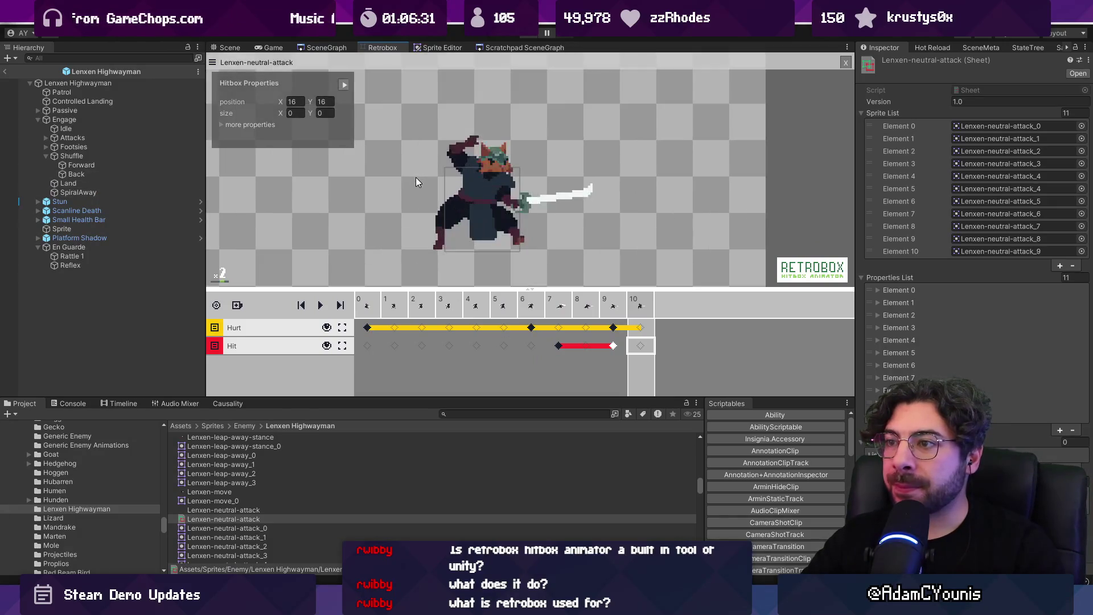
pyautogui.click(886, 277)
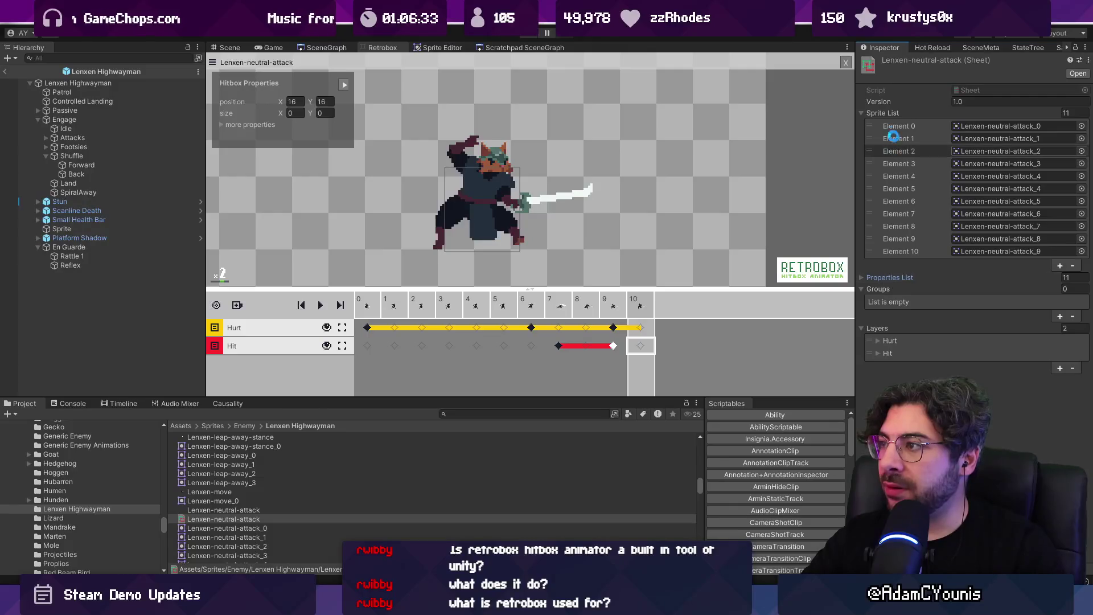
pyautogui.click(889, 114)
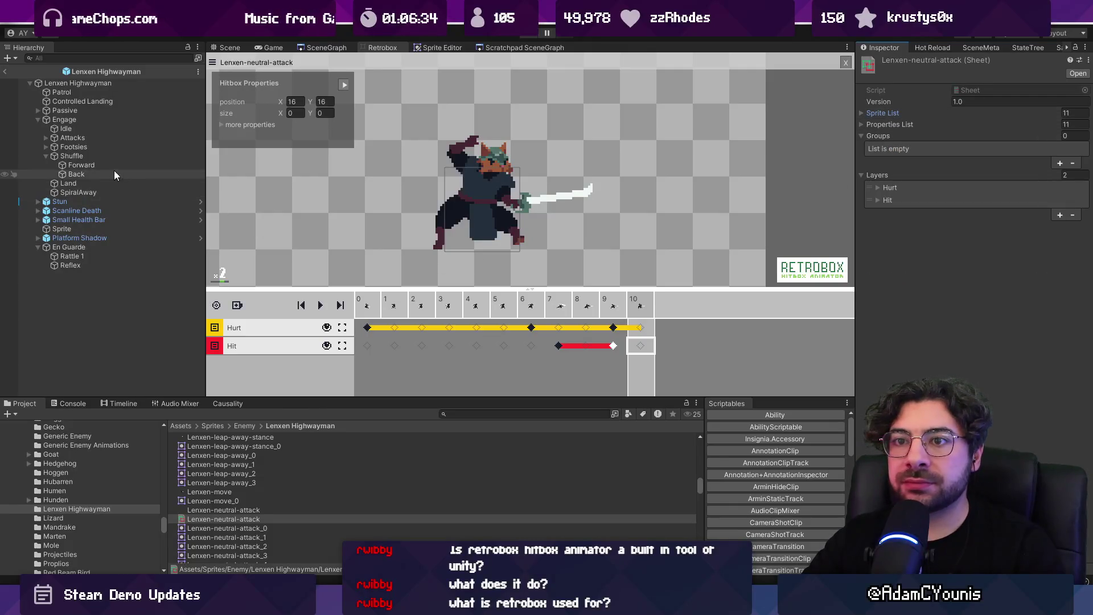
pyautogui.click(81, 158)
pyautogui.click(46, 156)
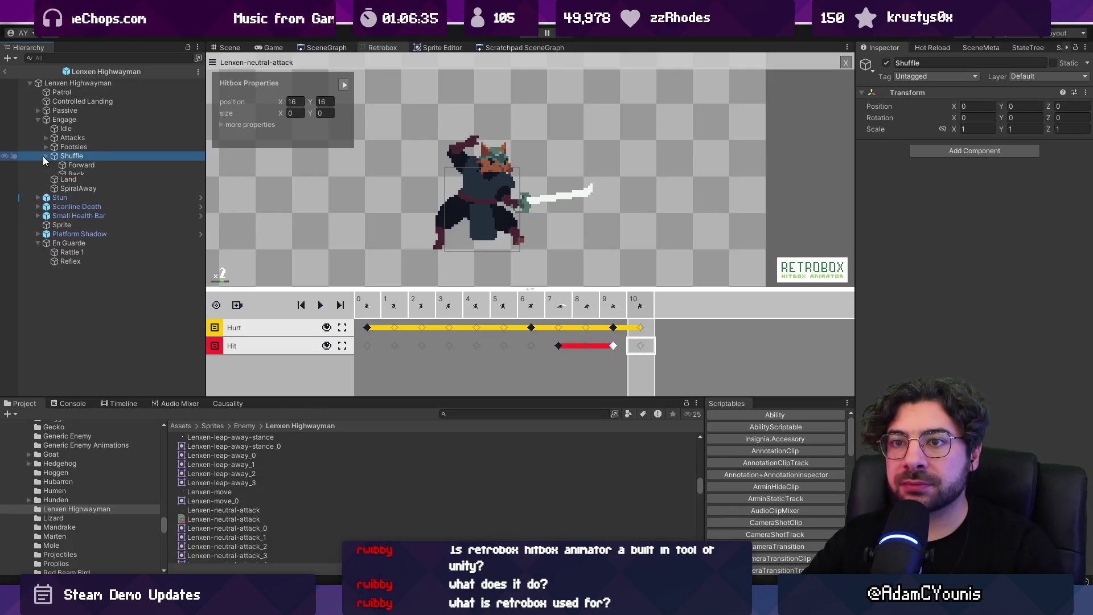
pyautogui.click(39, 120)
pyautogui.click(46, 122)
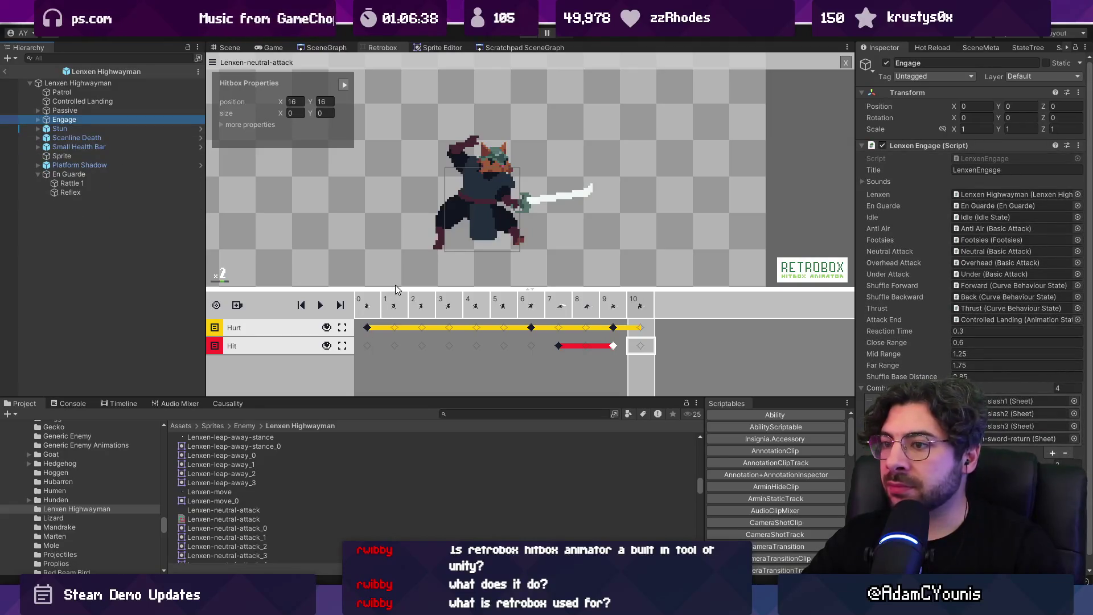
# Bring up VS Code and search the open script for cancelWhenAirborne
pyautogui.hotkey('alt', 'Tab')
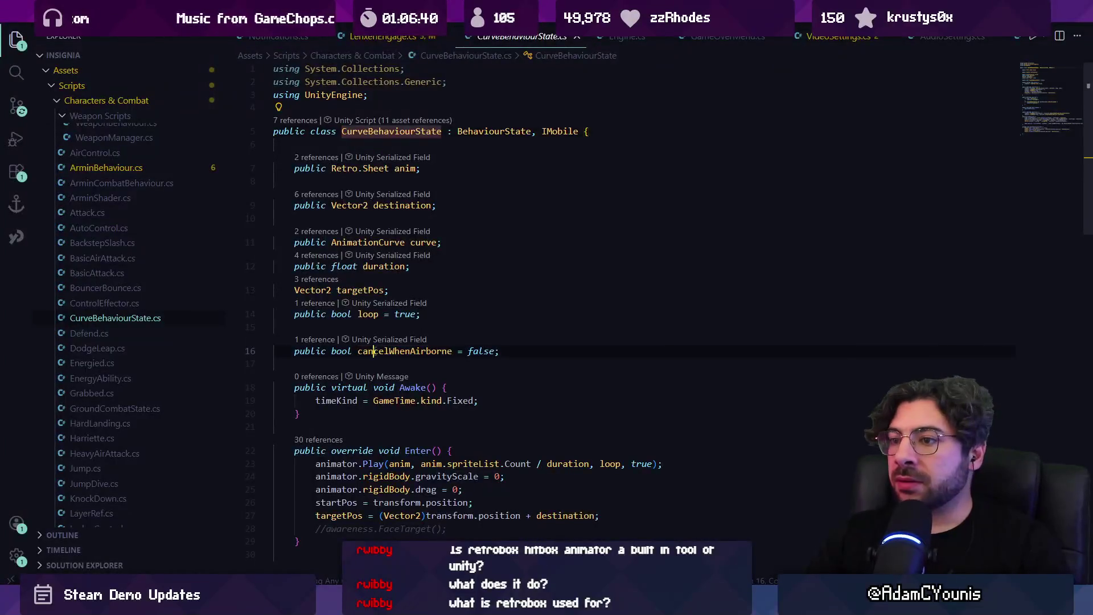
pyautogui.hotkey('ctrl', 'g')
pyautogui.press('Escape')
pyautogui.hotkey('ctrl', 'f')
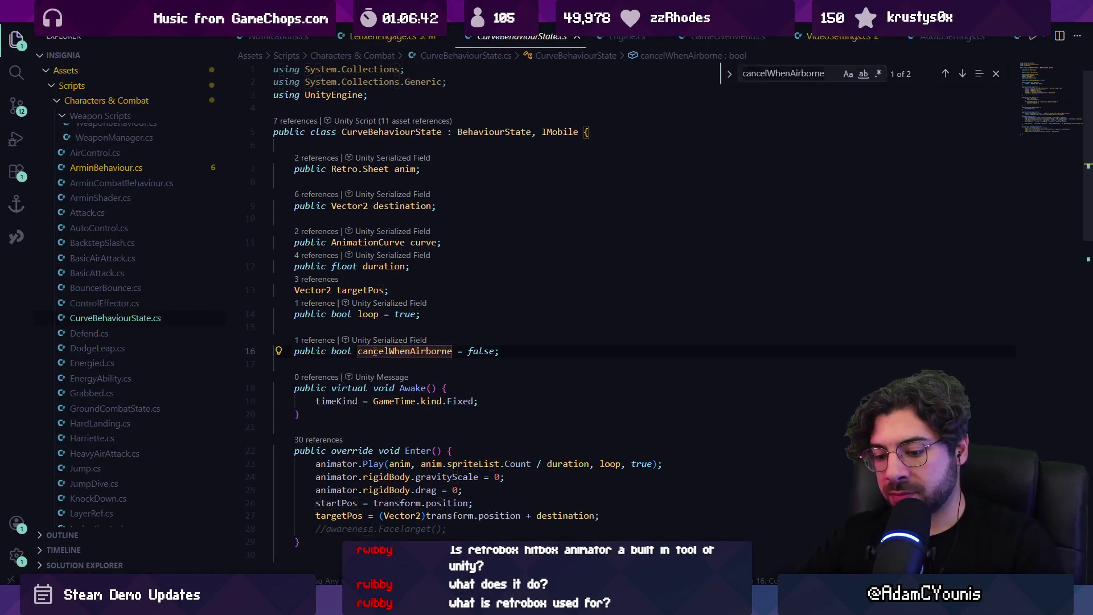
pyautogui.press('Return')
pyautogui.write('shuf')
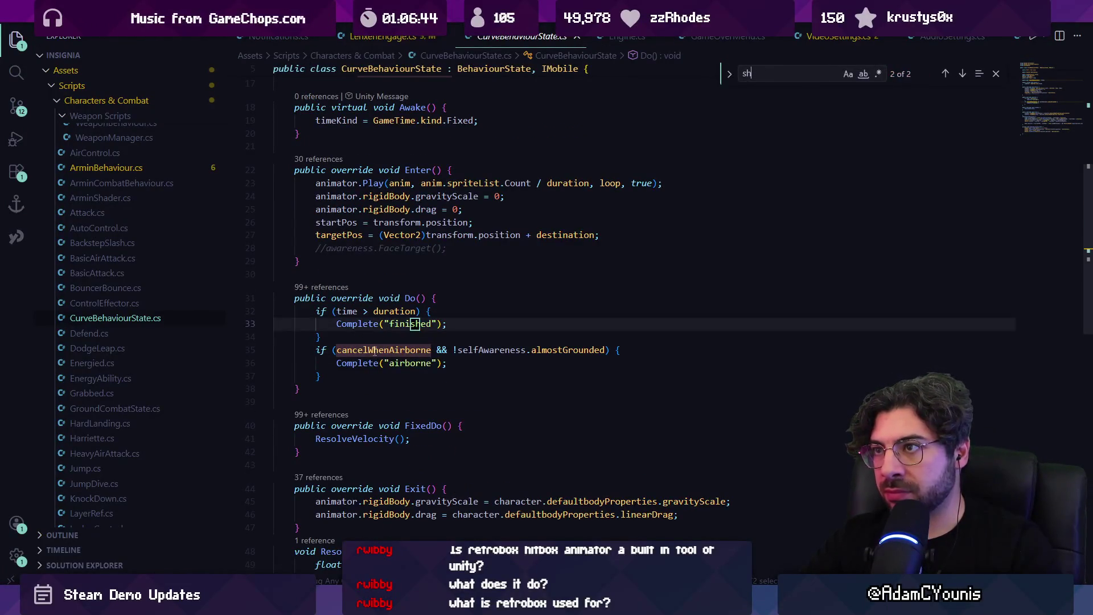
# In LenxenEngage.cs, step through the shuffleForward matches, including the far-range weight
pyautogui.press('Escape')
pyautogui.hotkey('ctrl', 'pageup')
pyautogui.hotkey('ctrl', 'f')
pyautogui.write('shufflt')
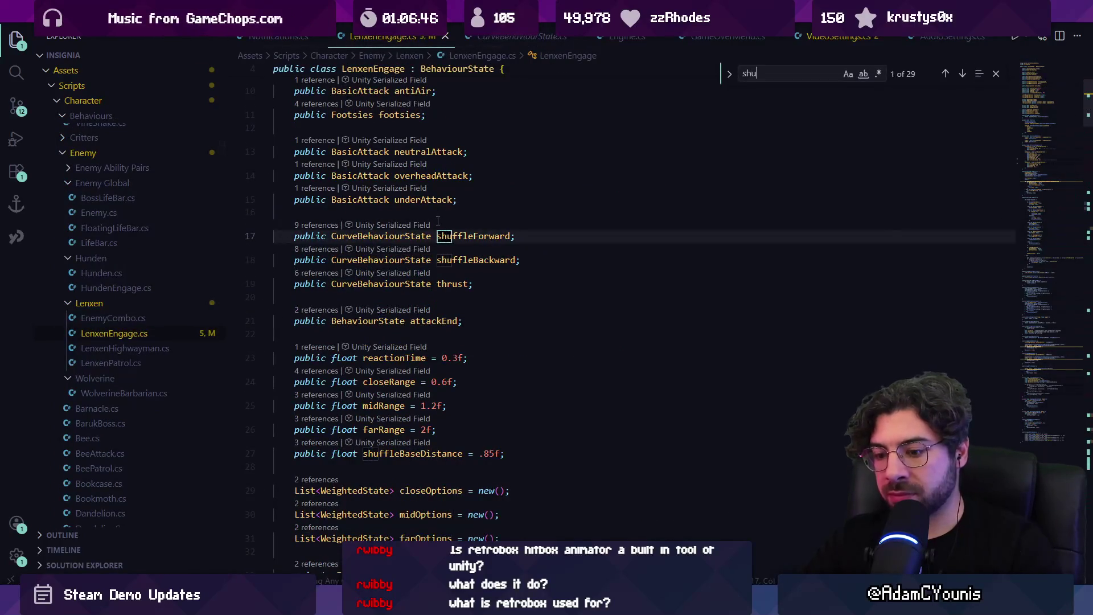
pyautogui.press('BackSpace')
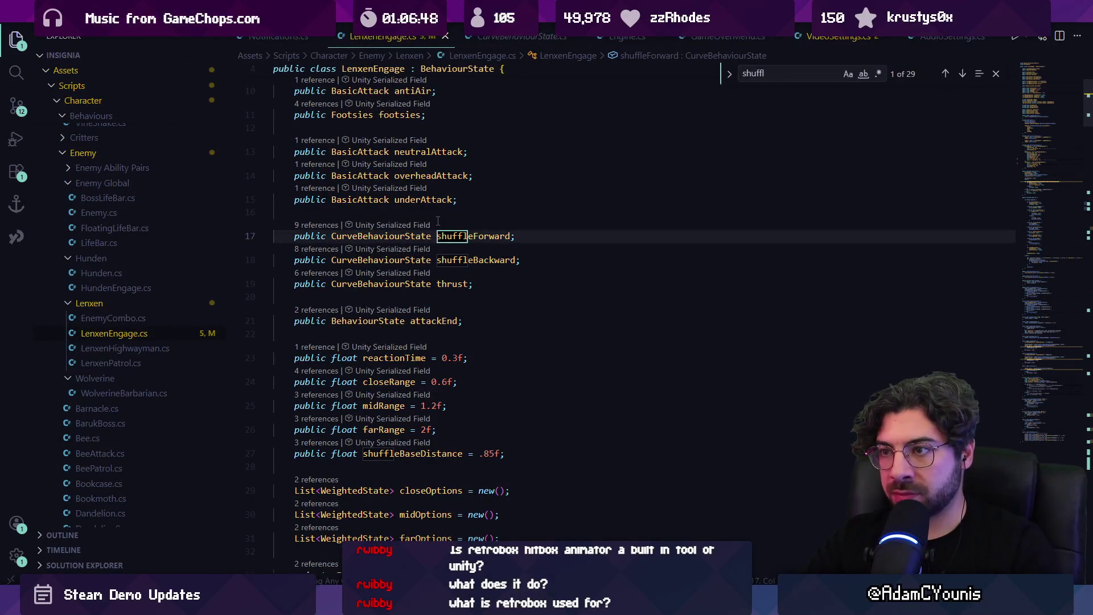
pyautogui.write('eforwar')
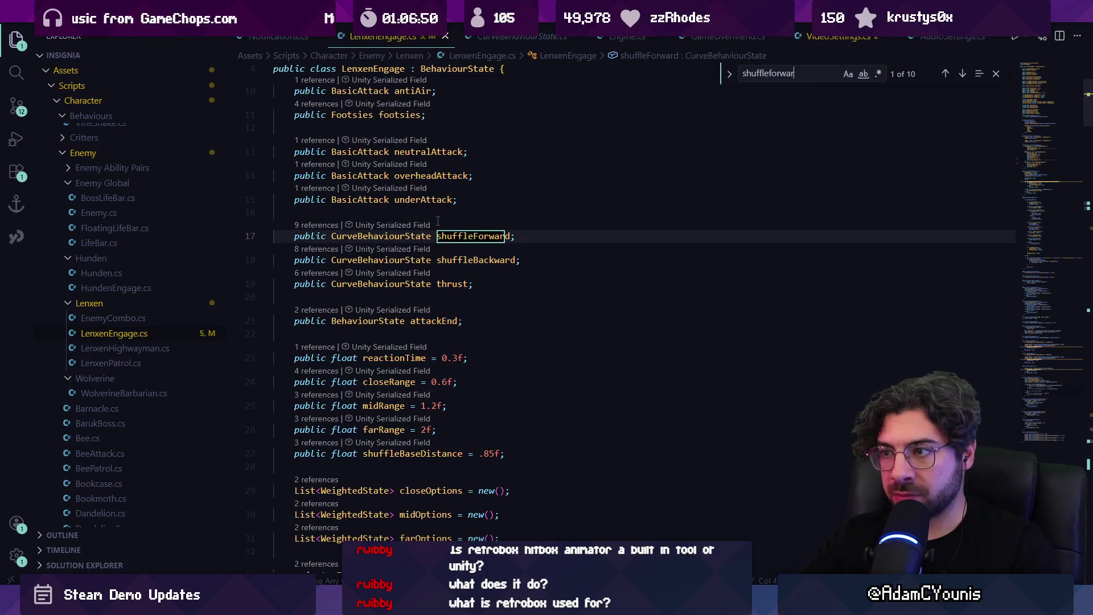
pyautogui.write('d')
pyautogui.press('Return')
pyautogui.press('Return')
pyautogui.press('Return')
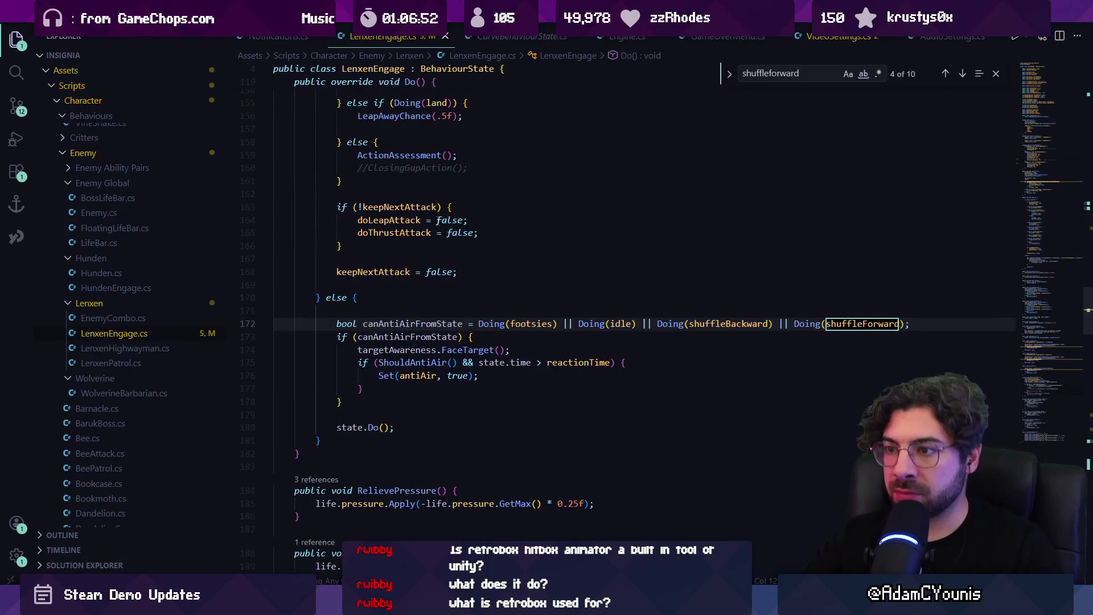
pyautogui.hotkey('shift', 'Return')
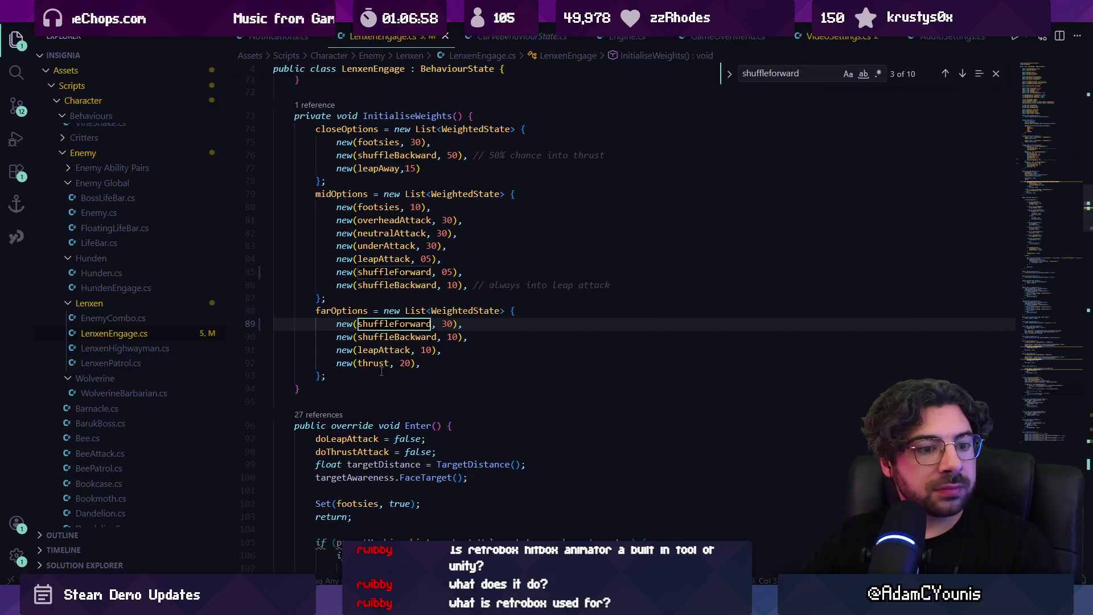
pyautogui.hotkey('ctrl', 'End')
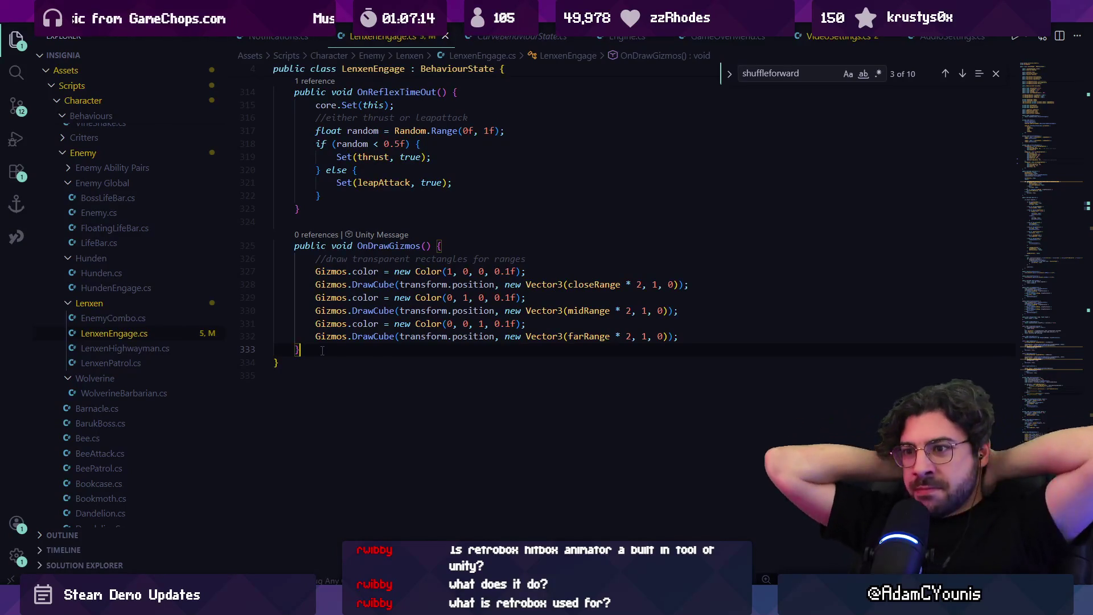
# Search LenxenEngage for 'shuffleforward' and step to its mid-range weight in InitialiseWeights
pyautogui.hotkey('ctrl', 'f')
pyautogui.write('fhus')
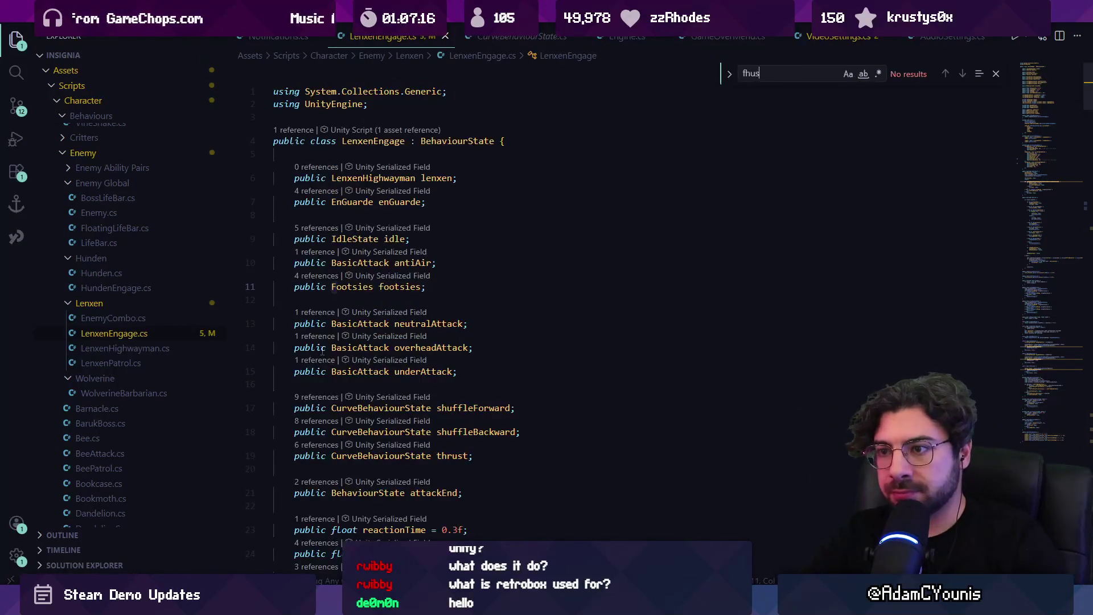
pyautogui.press('BackSpace')
pyautogui.press('BackSpace')
pyautogui.press('BackSpace')
pyautogui.write('shuf')
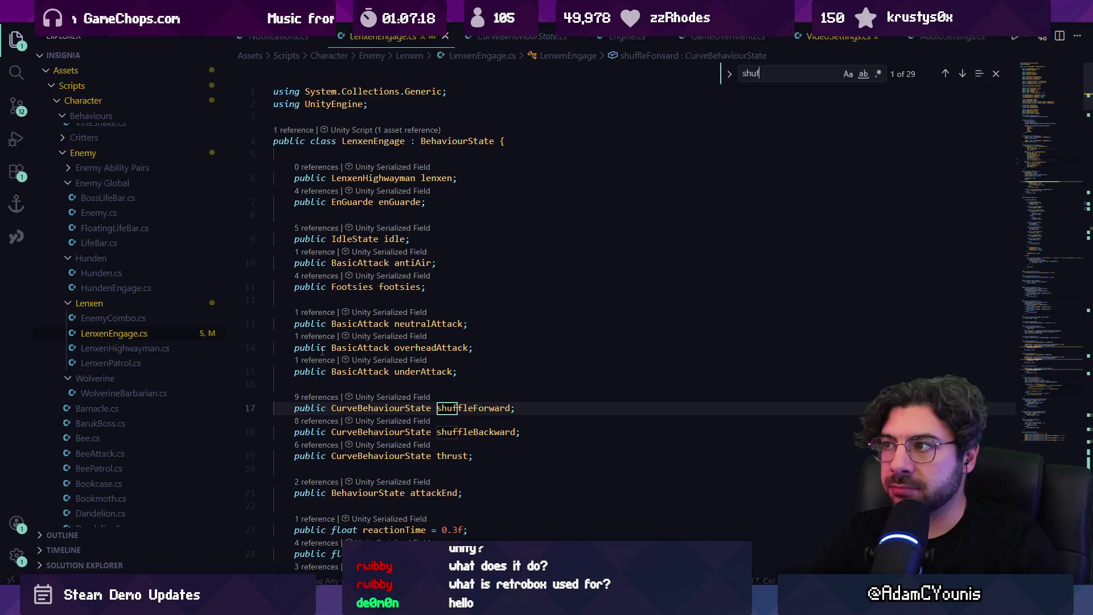
pyautogui.write('fleforwa')
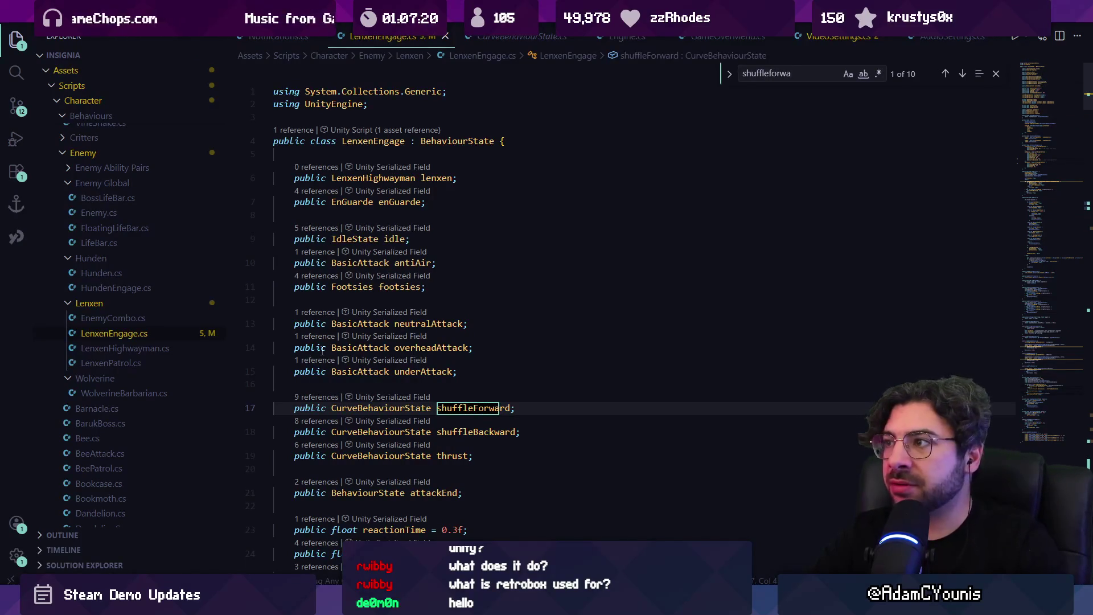
pyautogui.write('rd')
pyautogui.press('Return')
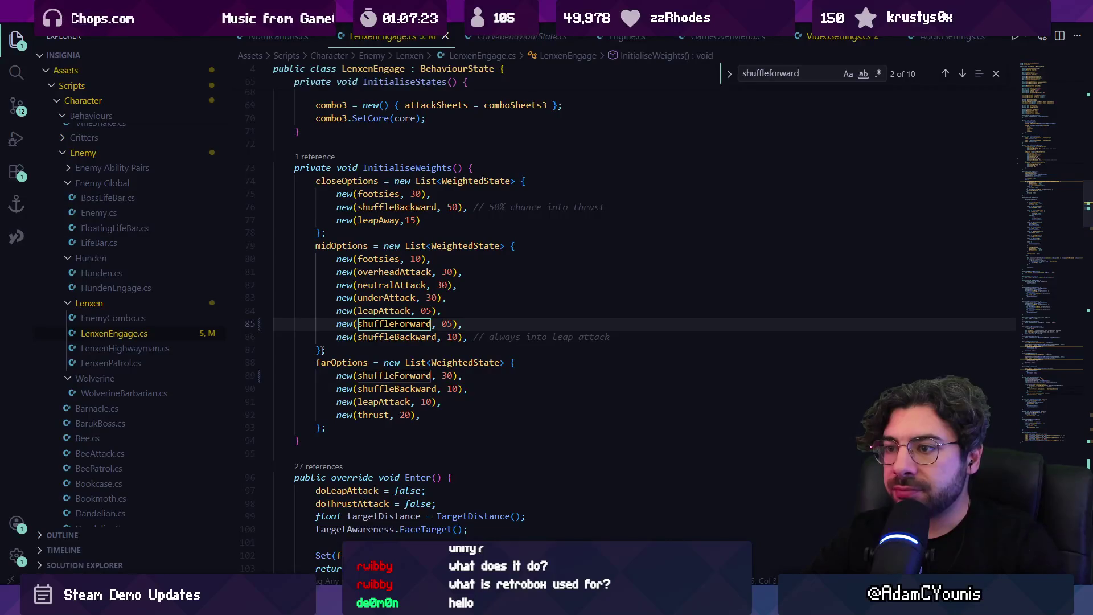
pyautogui.press('Return')
pyautogui.press('Return')
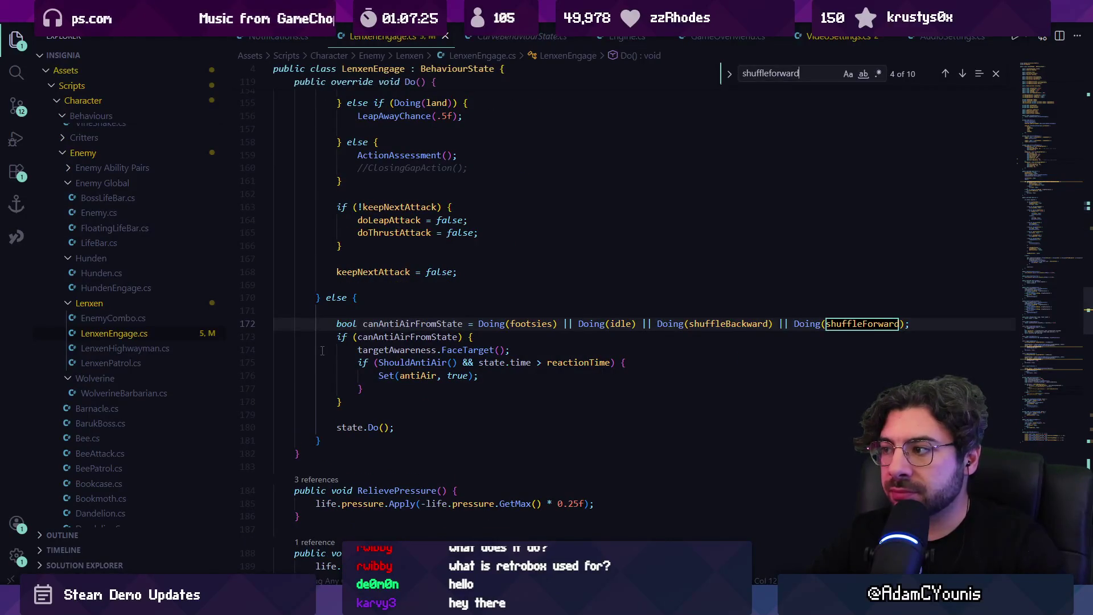
pyautogui.hotkey('shift', 'Return')
pyautogui.press('Return')
pyautogui.hotkey('shift', 'Return')
pyautogui.hotkey('shift', 'Return')
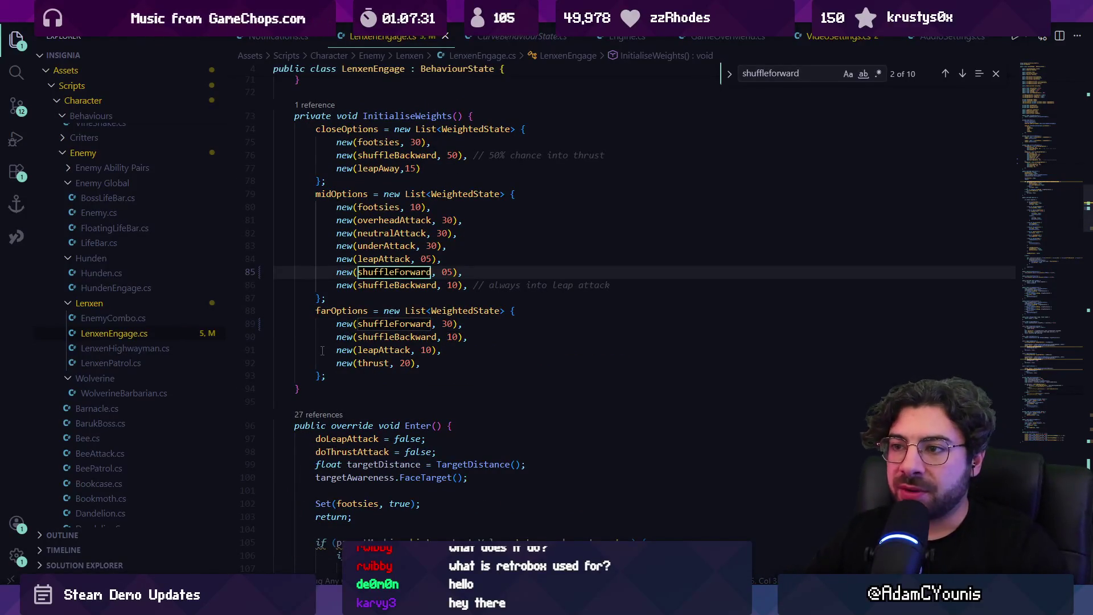
# Place the cursor on the mid-range shuffleForward line, move to far-range shuffleBackward, then minimise VS Code
pyautogui.click(397, 273)
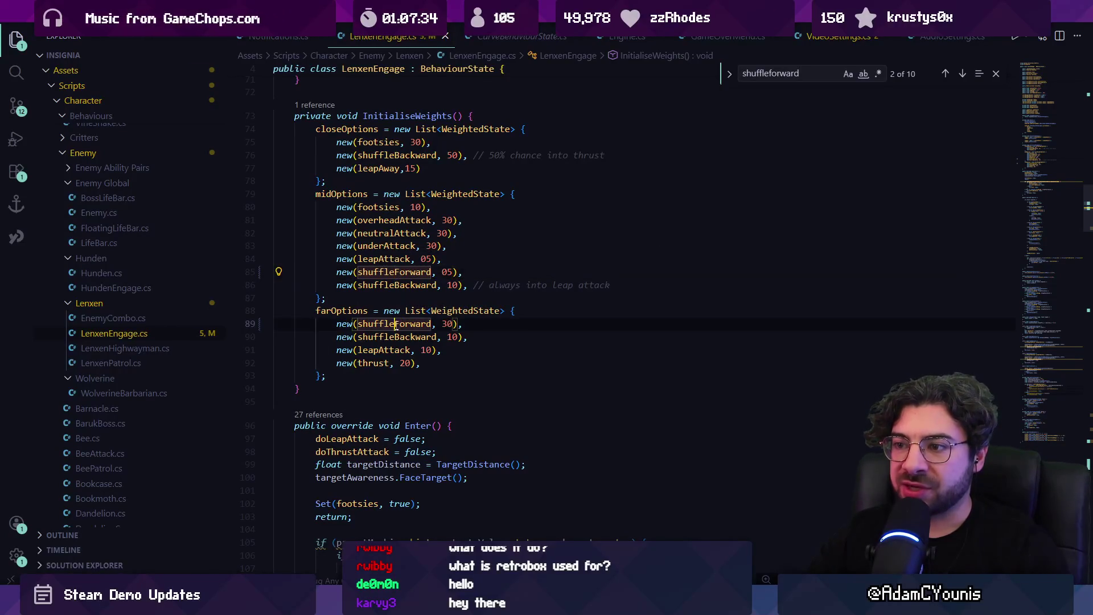
pyautogui.press('Down')
pyautogui.press('Down')
pyautogui.press('Down')
pyautogui.press('Left')
pyautogui.press('Left')
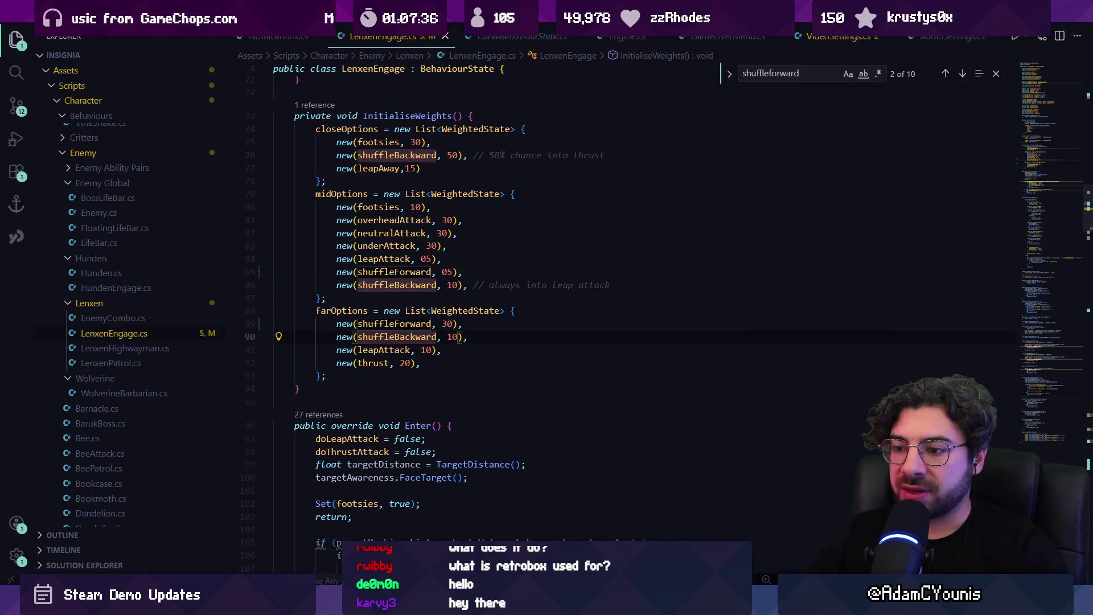
pyautogui.click(411, 604)
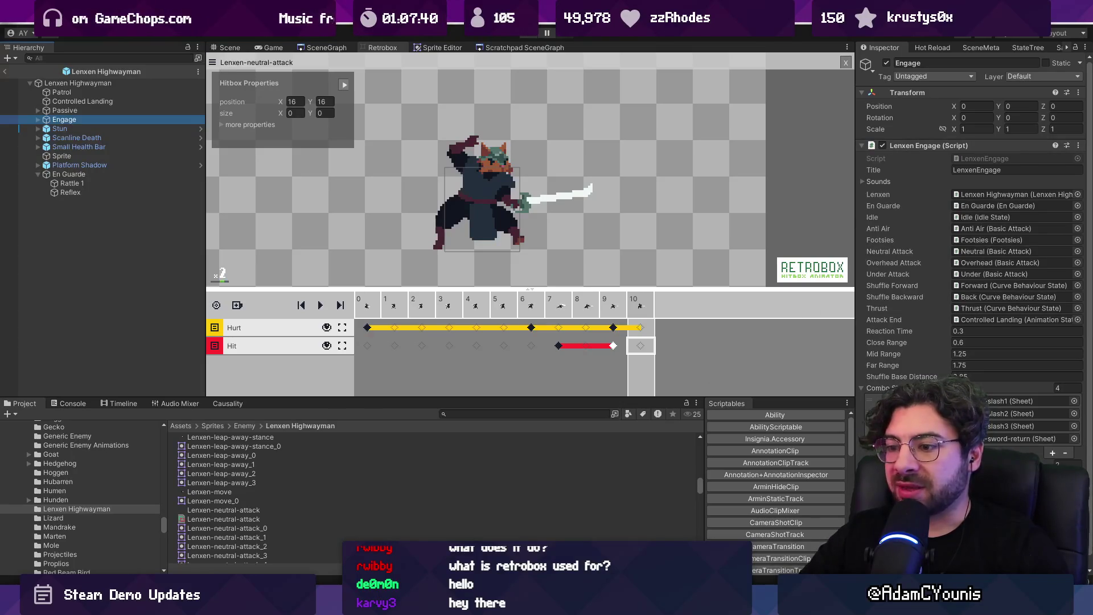
# Watch the running level in the Scene view zoomed on Lenxen, switching between LenxenEngage and Unity
pyautogui.click(411, 604)
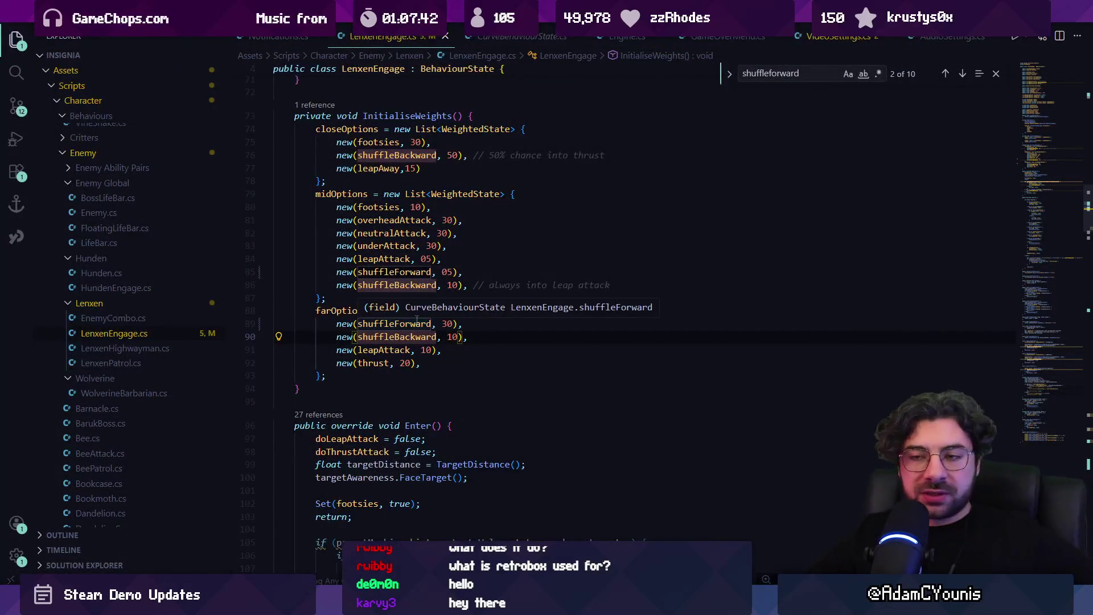
pyautogui.hotkey('alt', 'Tab')
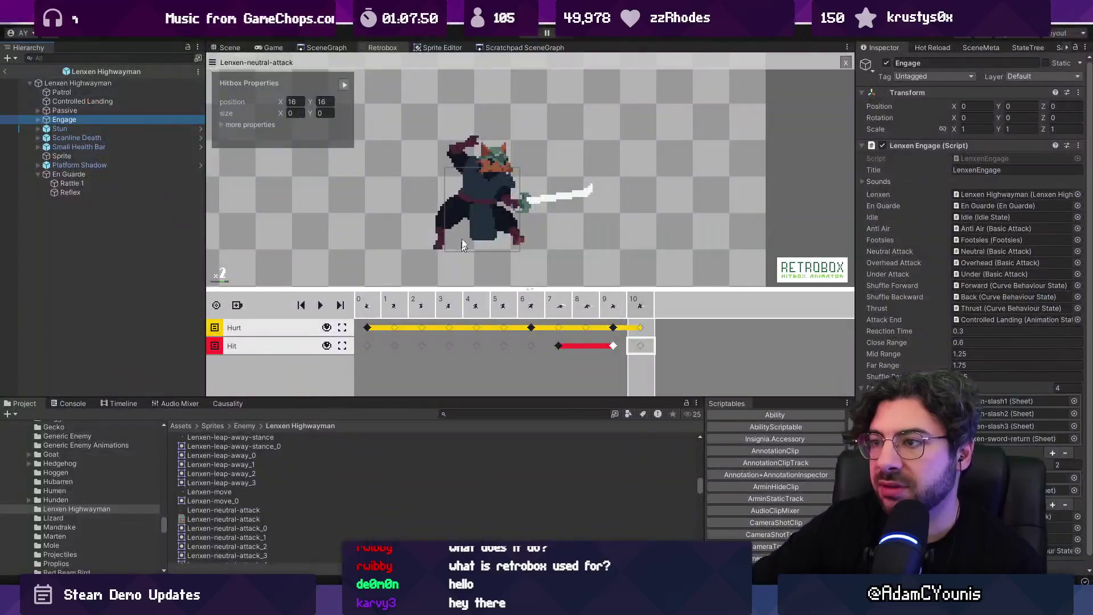
pyautogui.click(228, 48)
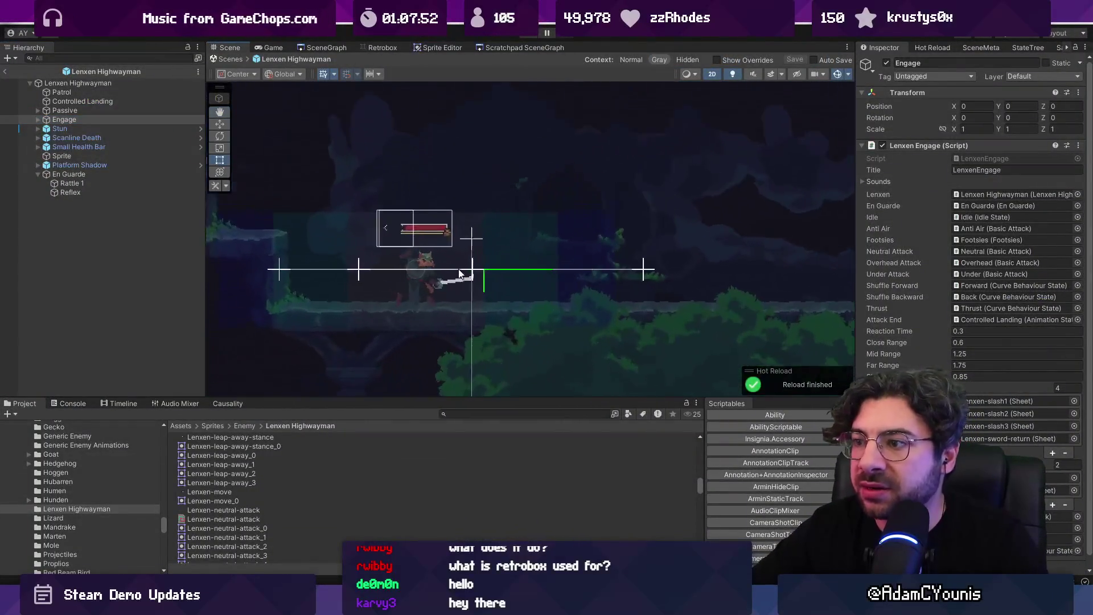
pyautogui.scroll(3, 456, 265)
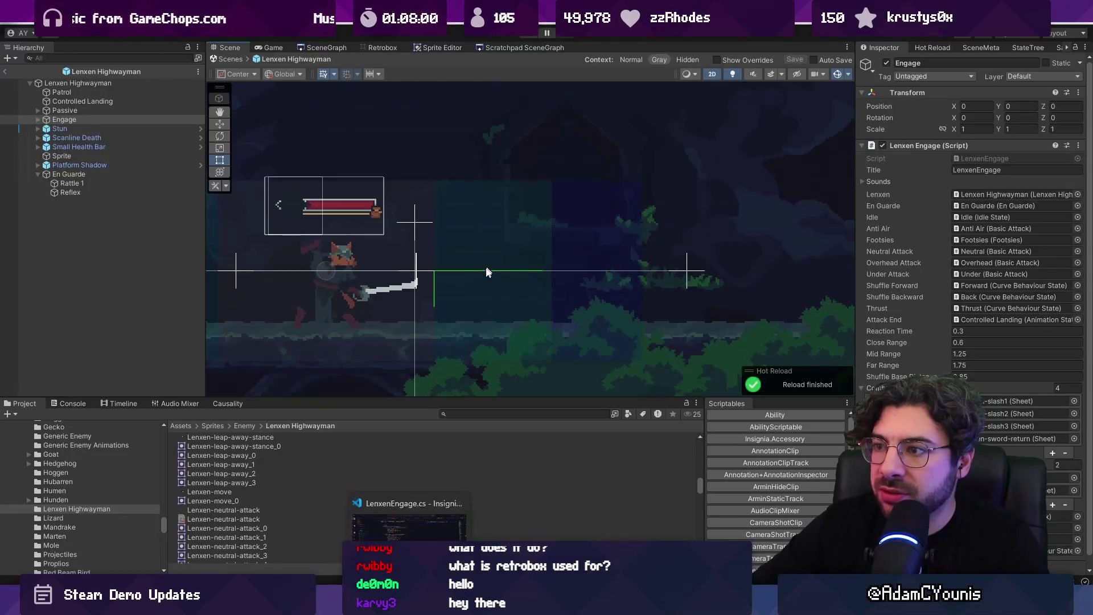
pyautogui.click(435, 533)
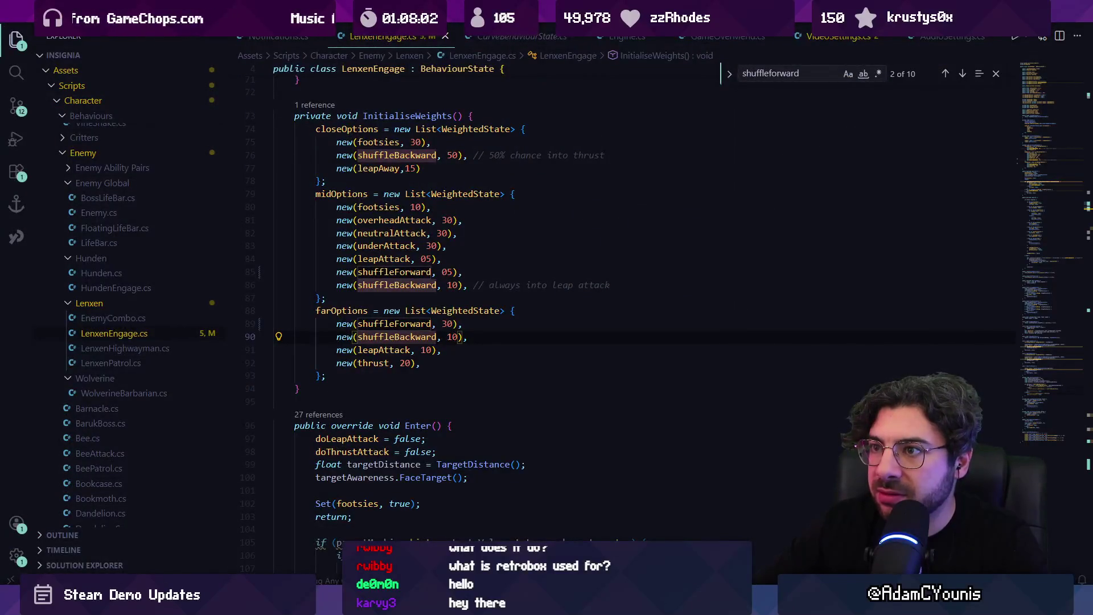
pyautogui.hotkey('alt', 'Tab')
pyautogui.hotkey('alt', 'Tab')
pyautogui.hotkey('alt', 'Tab')
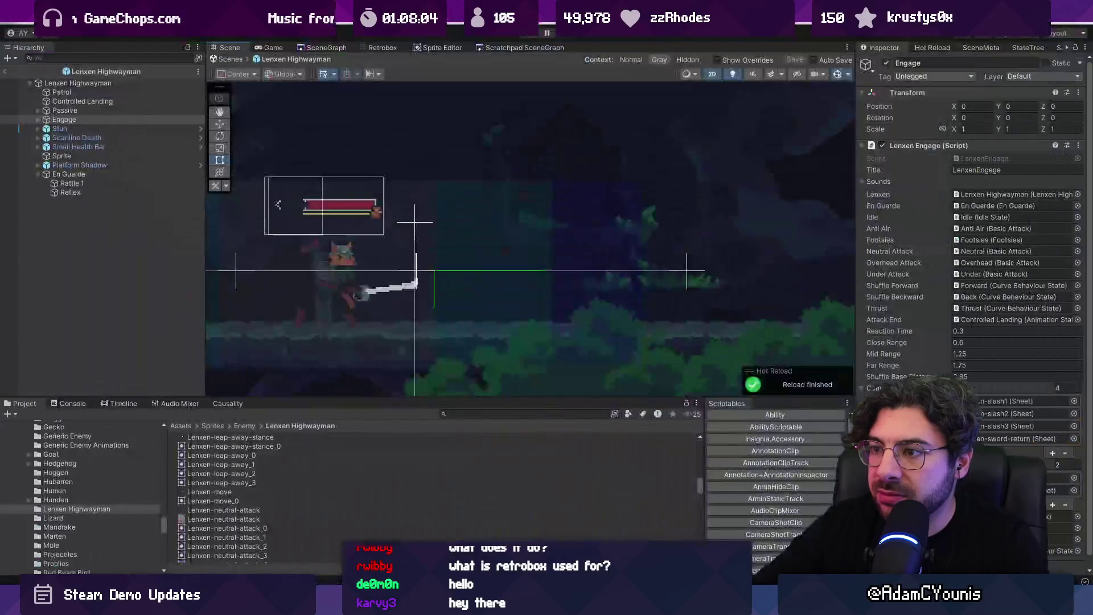
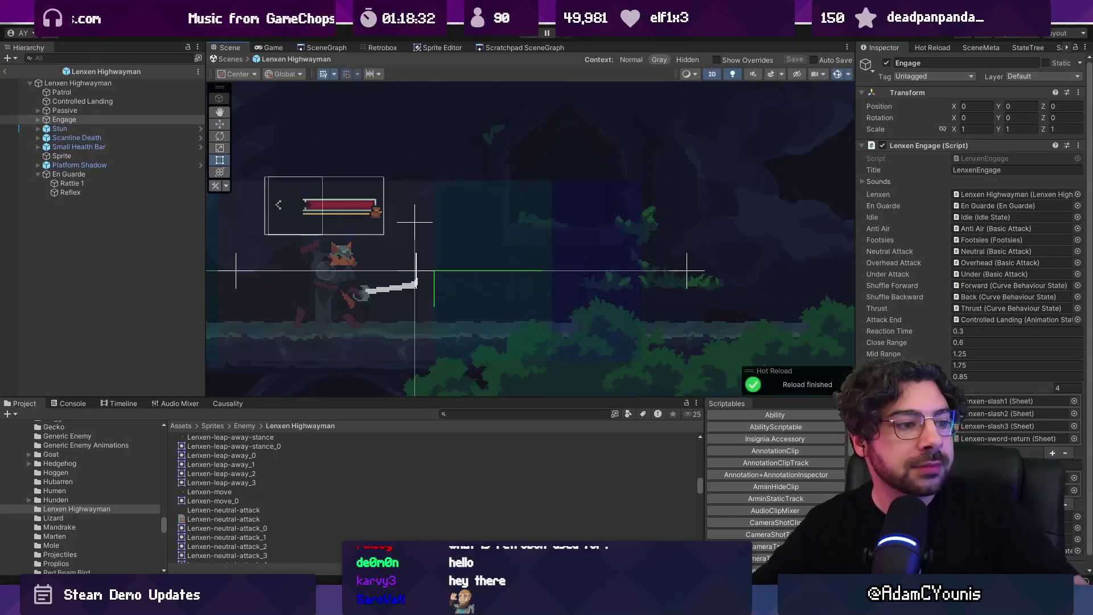
# Return from the Lenxen Highwayman prefab to the level scene and enable Gizmos in the Game view
pyautogui.scroll(-3, 517, 266)
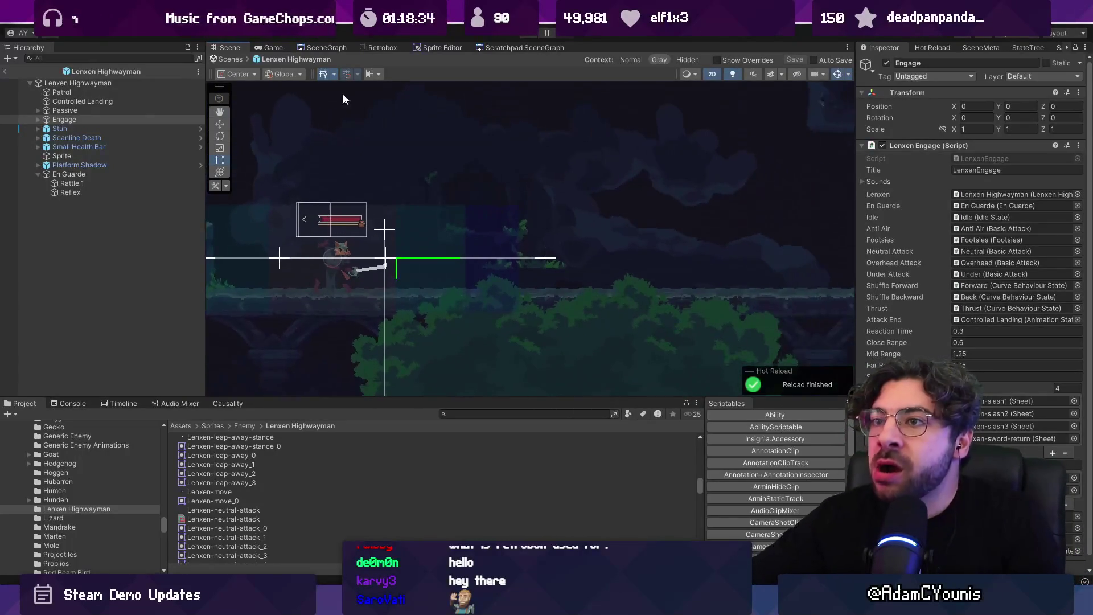
pyautogui.click(235, 57)
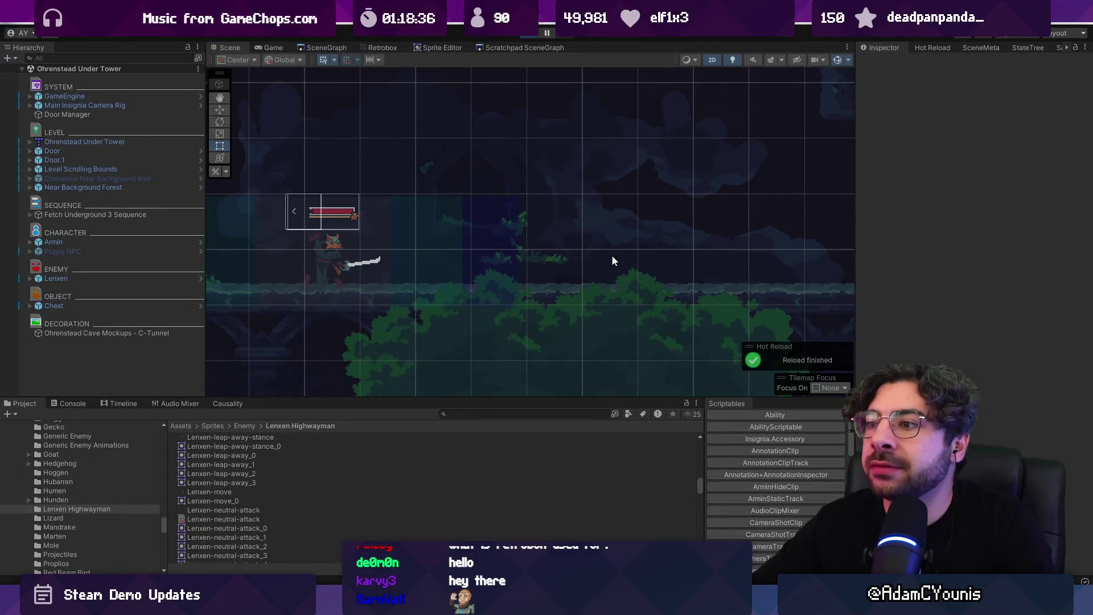
pyautogui.click(823, 61)
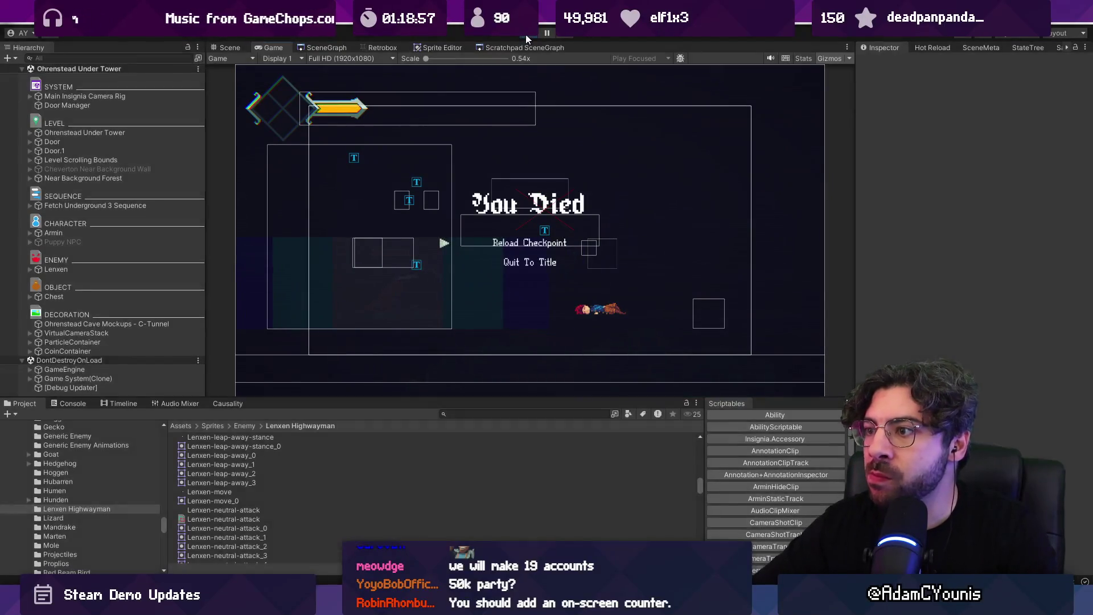
# Stop the game and change the far-range shuffleForward weight to 60 in LenxenEngage.cs
pyautogui.click(527, 37)
pyautogui.hotkey('alt', 'Tab')
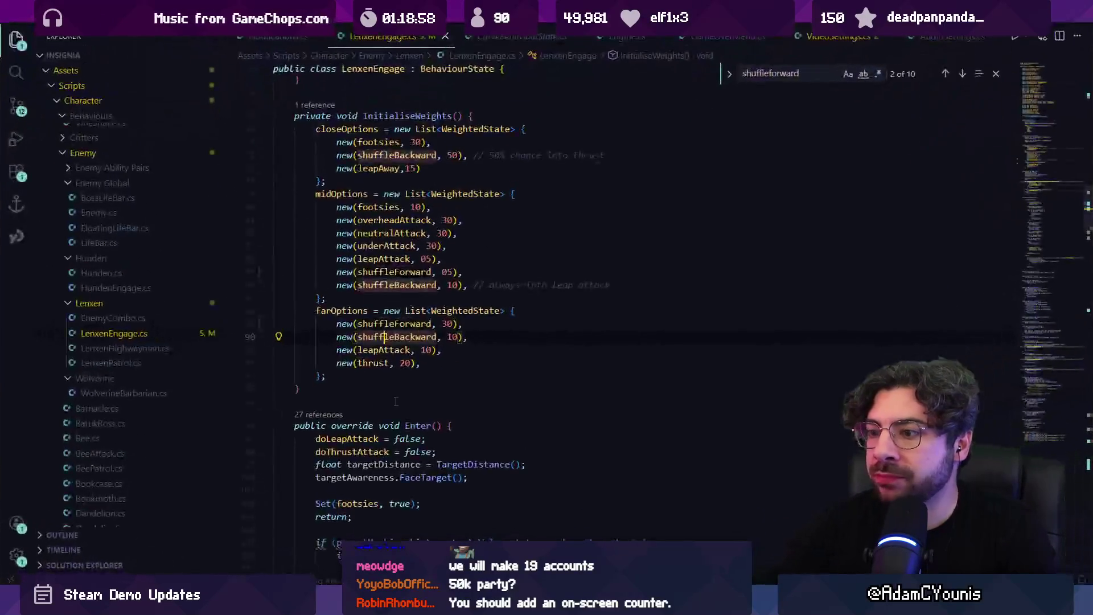
pyautogui.click(442, 323)
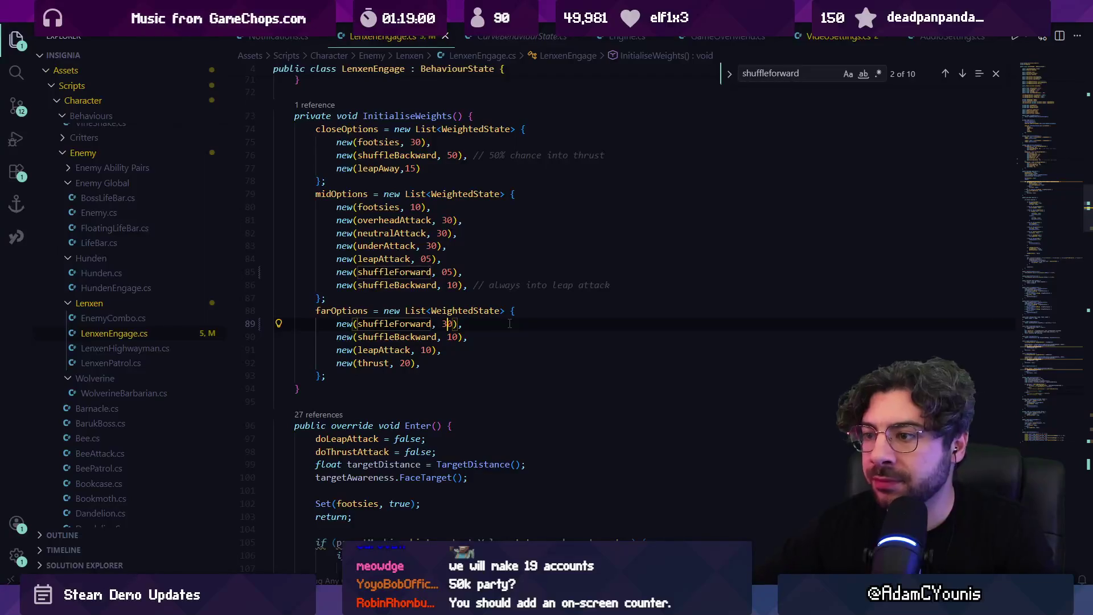
pyautogui.press('Delete')
pyautogui.write('4')
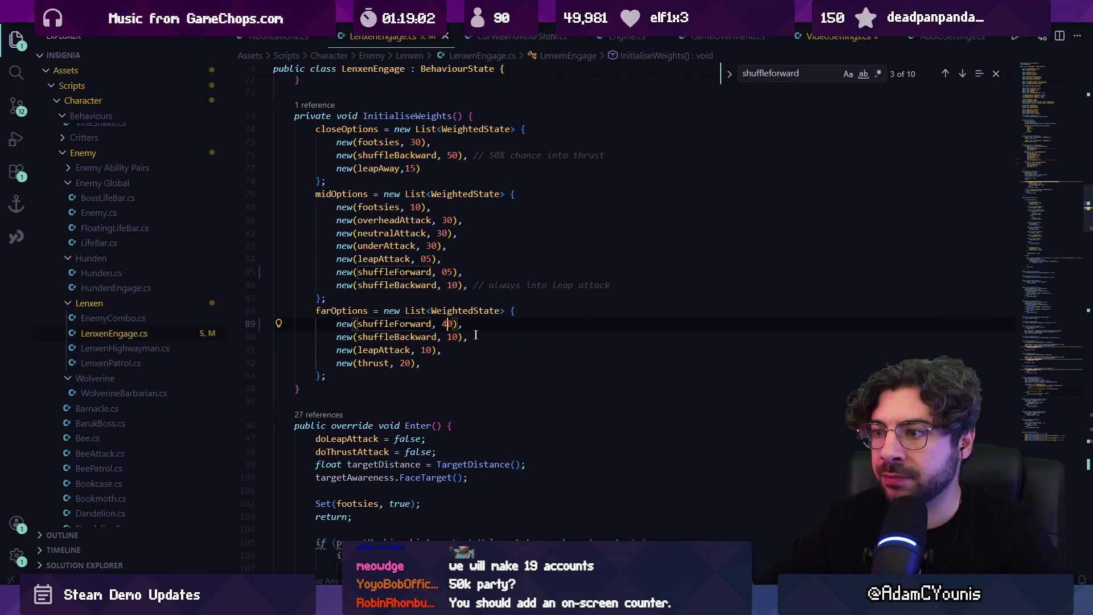
# Delete the far-range shuffleBackward option line
pyautogui.click(451, 337)
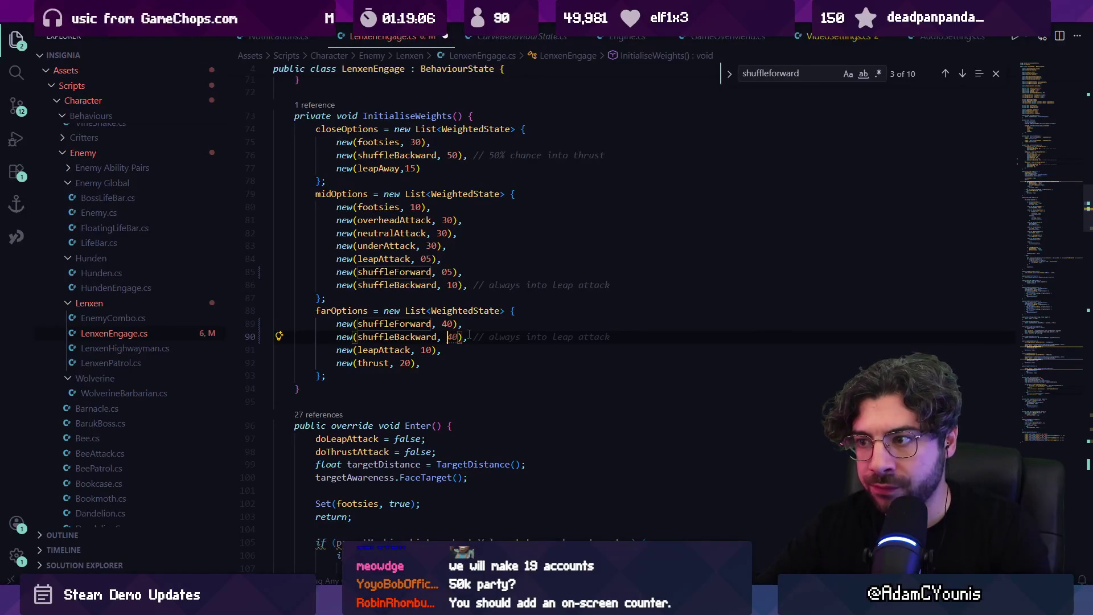
pyautogui.tripleClick(469, 336)
pyautogui.press('BackSpace')
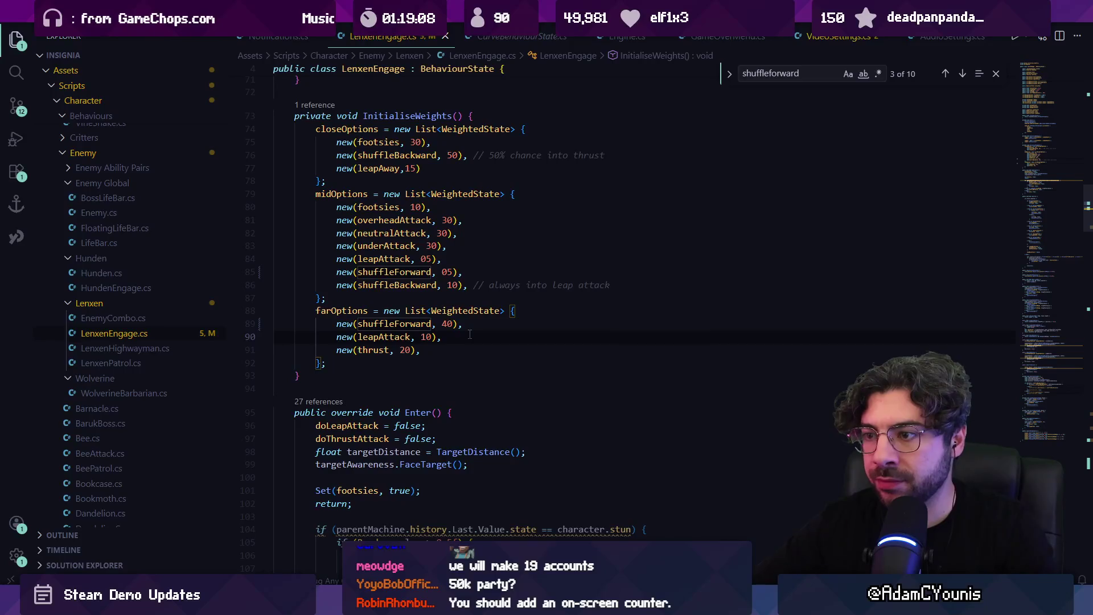
pyautogui.press('Escape')
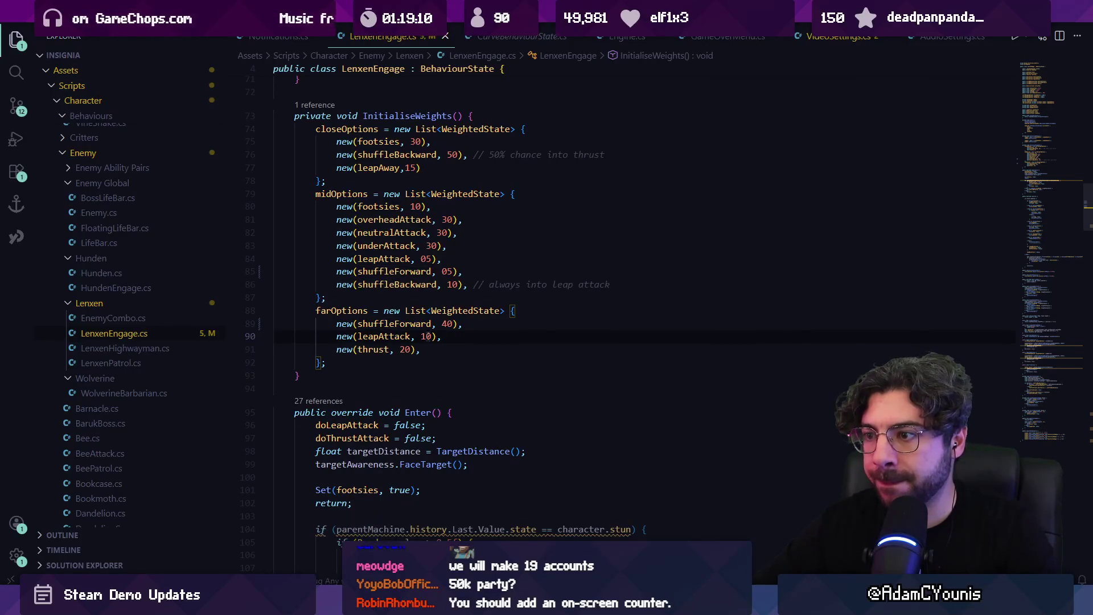
# Lower the far-range thrust weight from 20 to 10 and restart the level in Unity
pyautogui.click(406, 349)
pyautogui.press('BackSpace')
pyautogui.write('1')
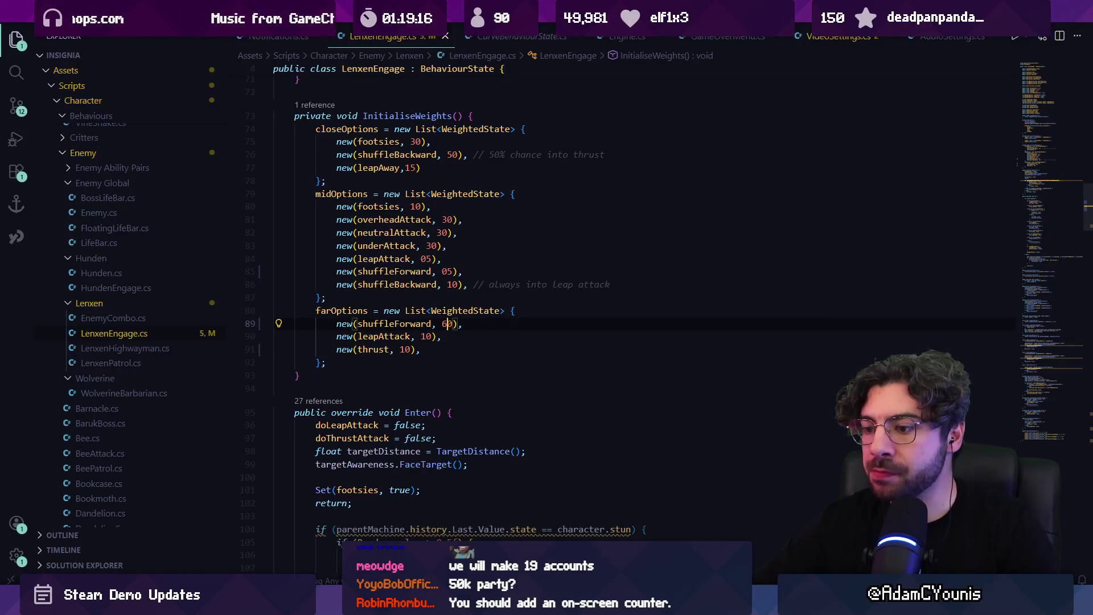
pyautogui.hotkey('alt', 'Tab')
pyautogui.click(528, 35)
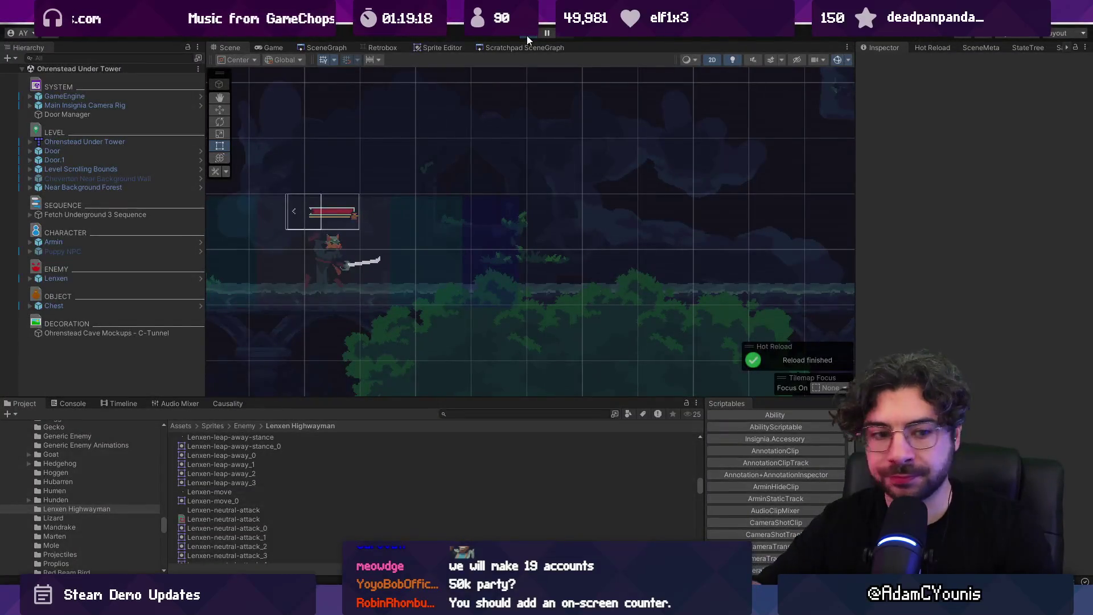
# Run down to Lenxen Highwayman and trade sword slashes with it until the player dies
pyautogui.press('Left')
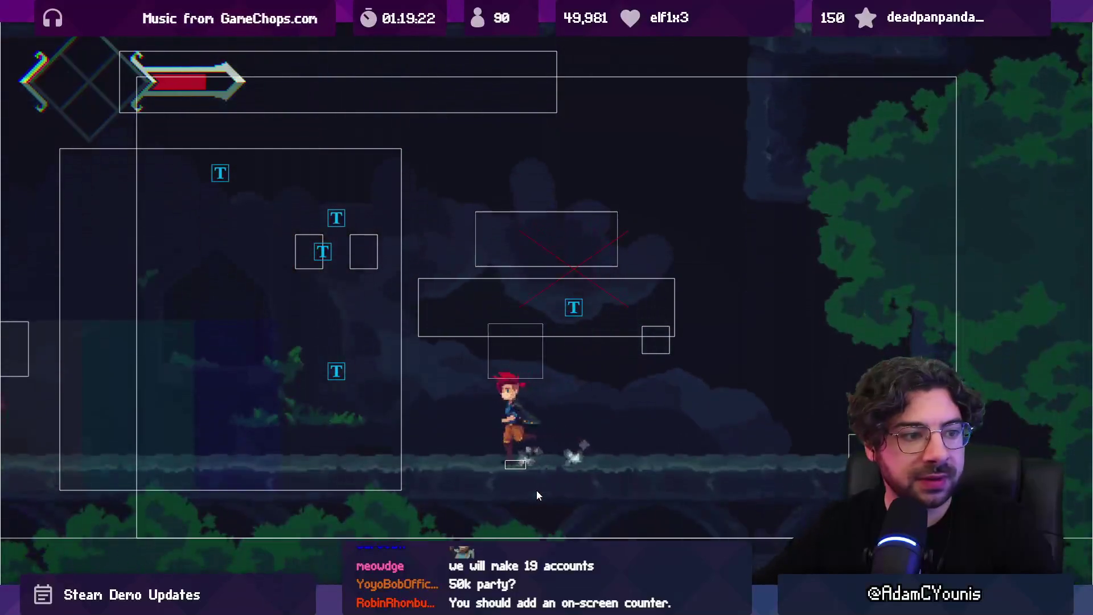
pyautogui.press('Right')
pyautogui.press('x')
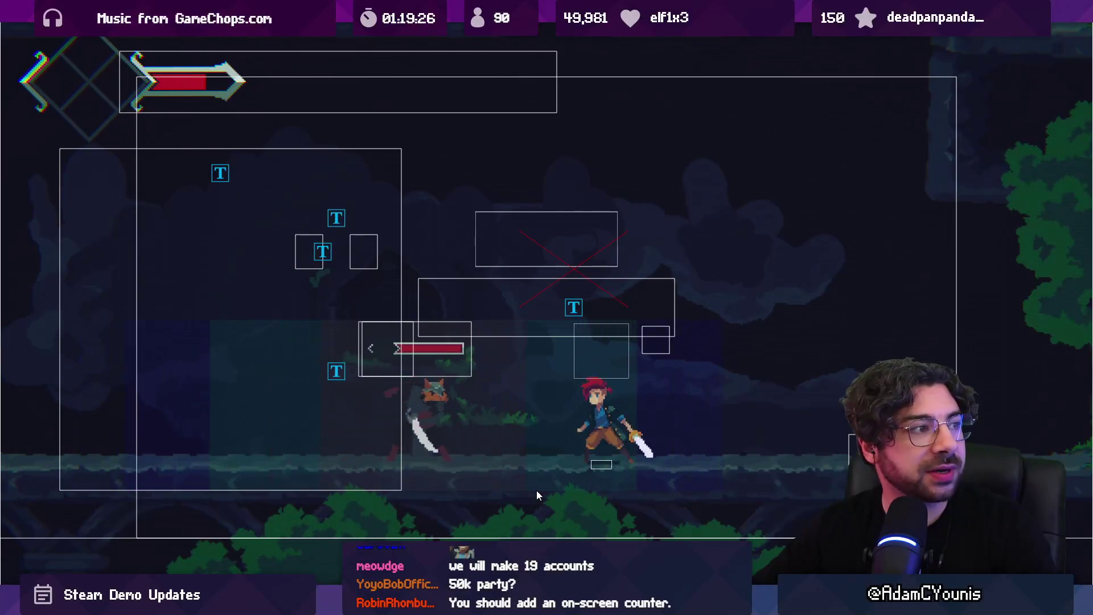
pyautogui.press('Left')
pyautogui.press('x')
pyautogui.press('Right')
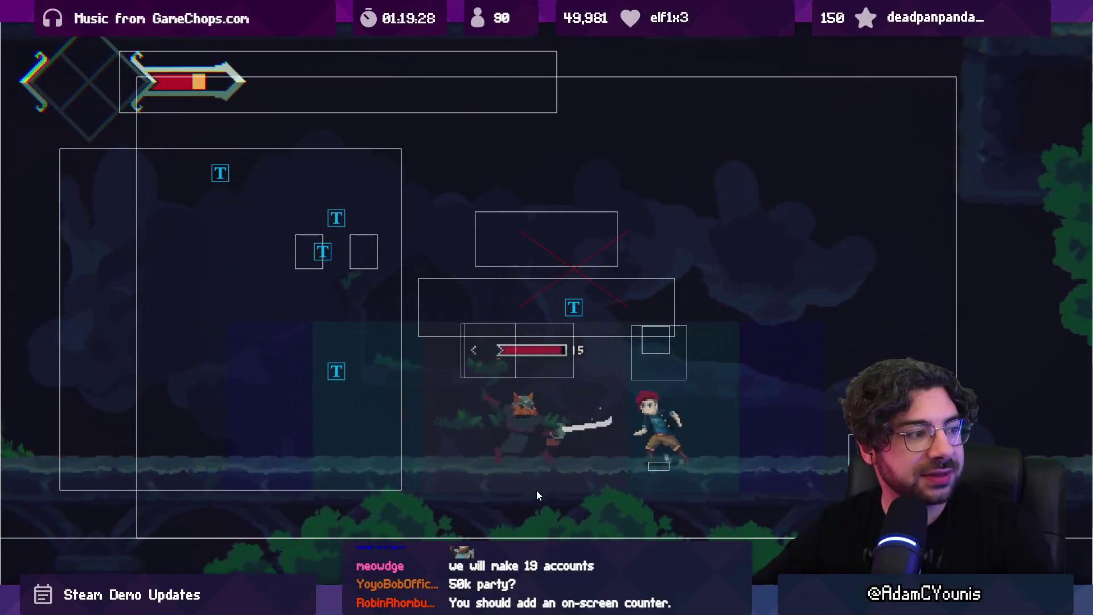
pyautogui.press('Left')
pyautogui.press('x')
pyautogui.press('Right')
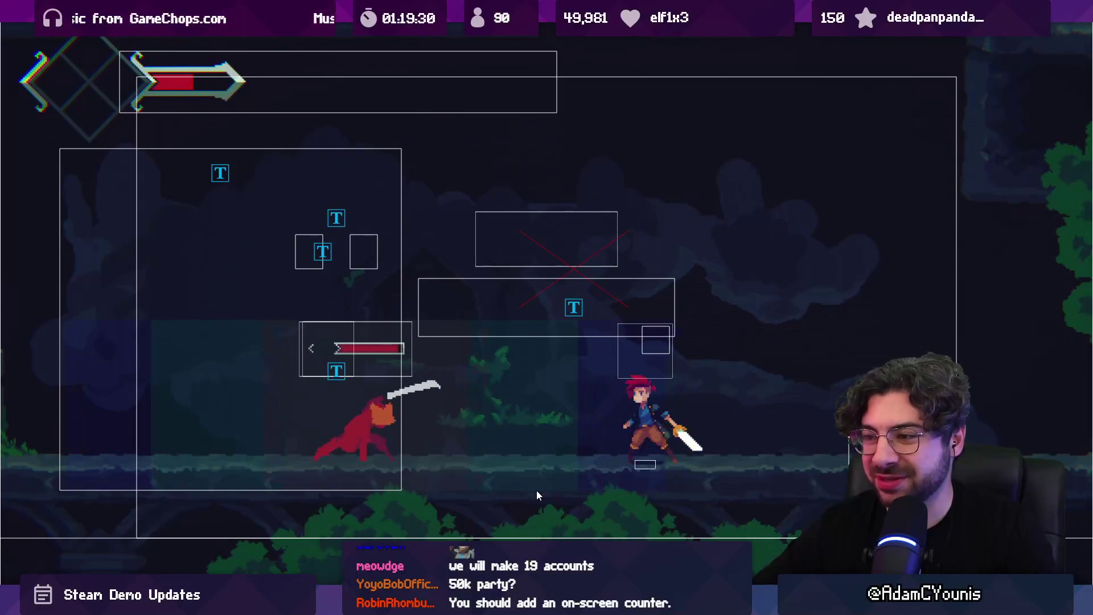
pyautogui.press('x')
pyautogui.press('Left')
pyautogui.press('Right')
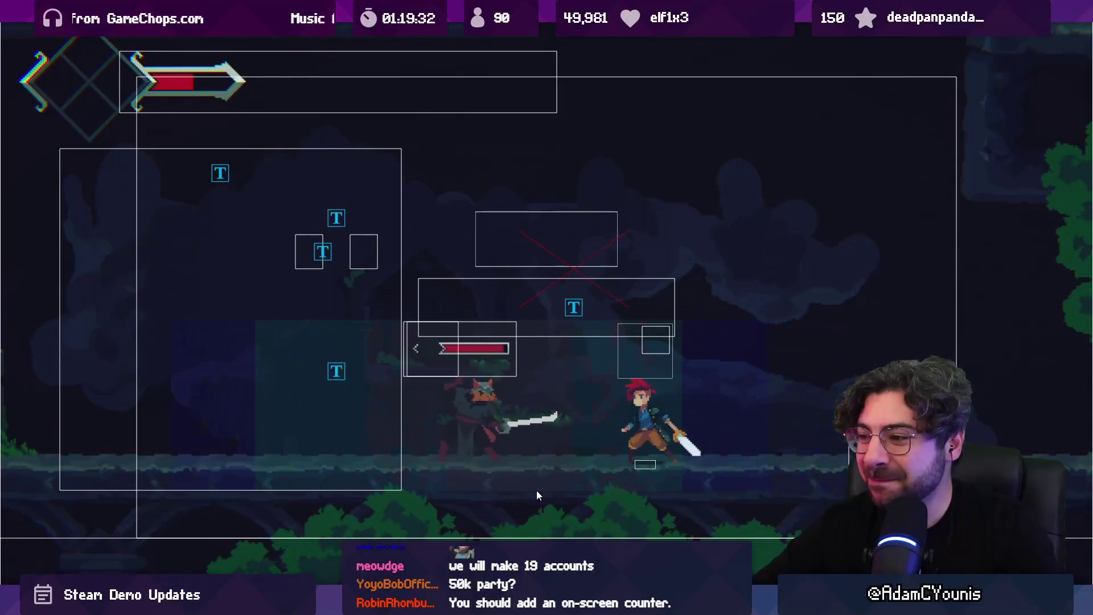
pyautogui.press('x')
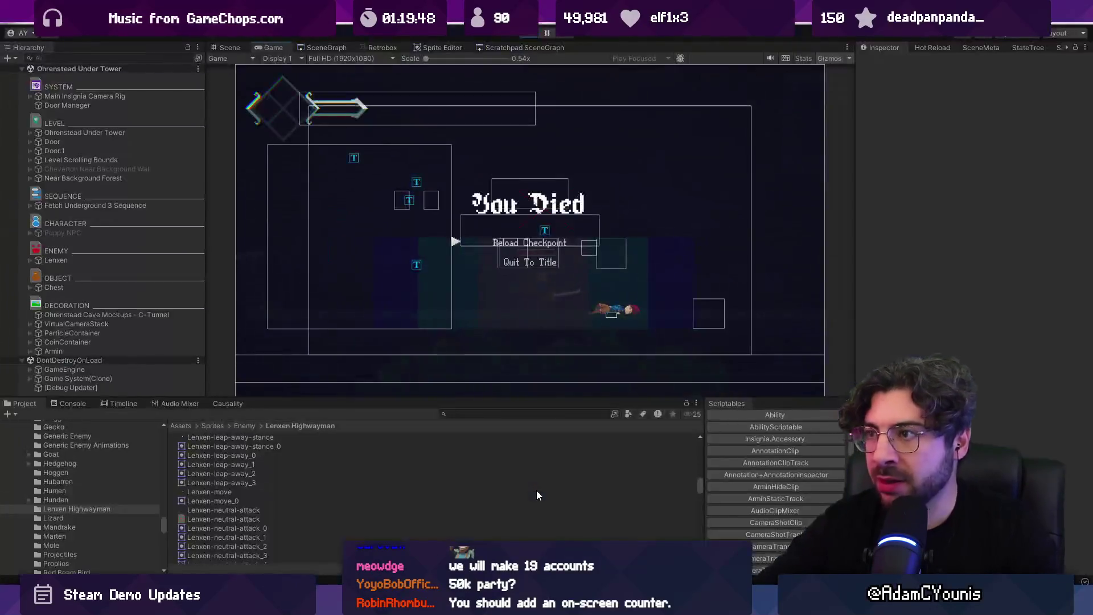
# Add targetAwareness.FaceTarget() above Set(leapAway) in LenxenEngage.cs's stuck branch, then return to Unity
pyautogui.hotkey('alt', 'Tab')
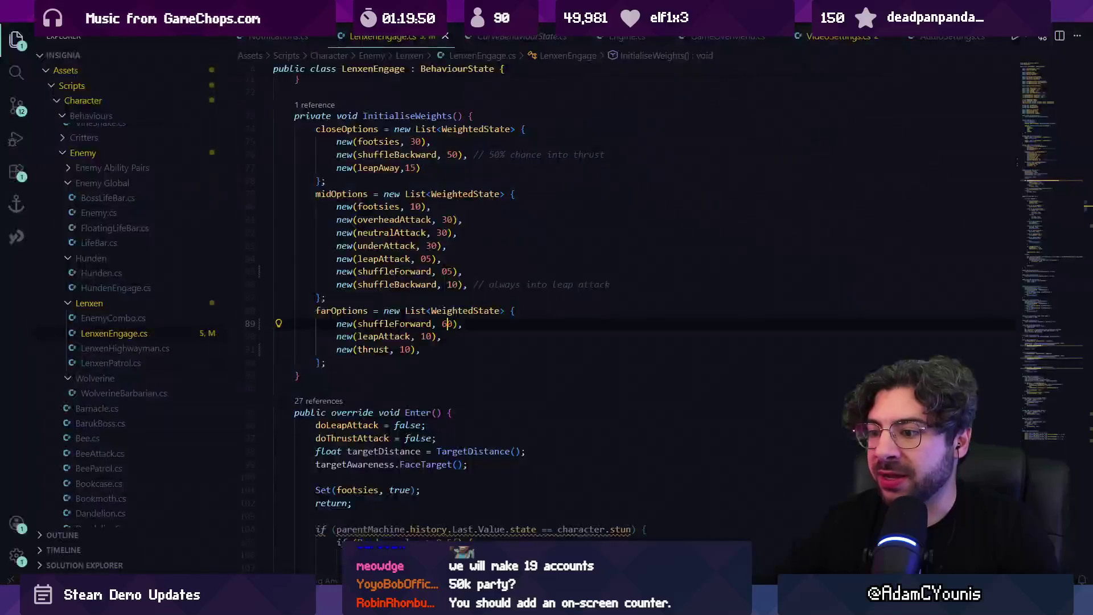
pyautogui.hotkey('ctrl', 'f')
pyautogui.write('leapawa')
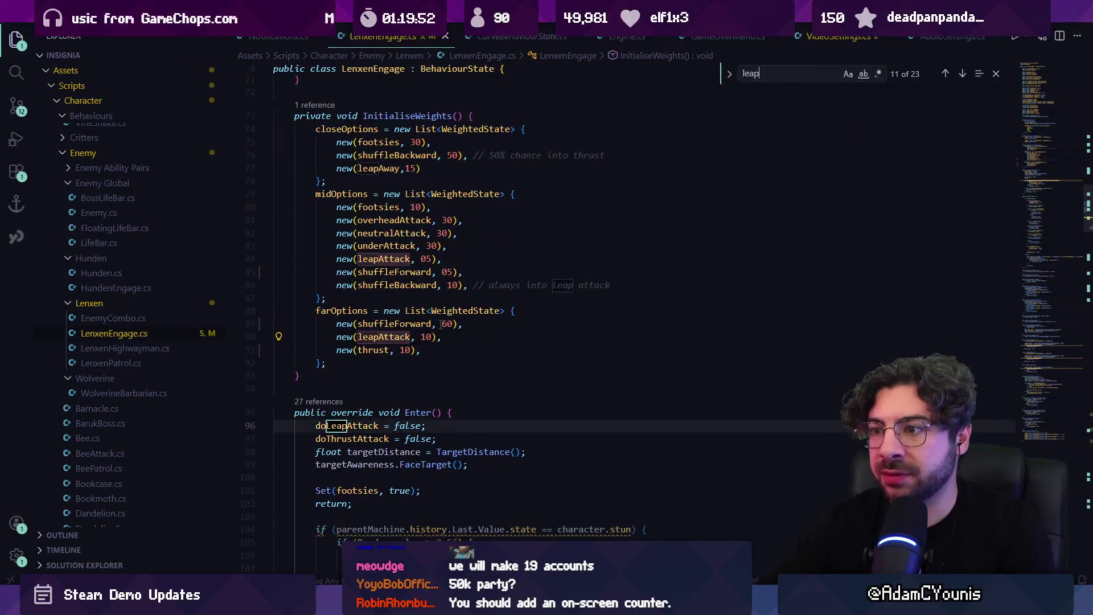
pyautogui.press('Return')
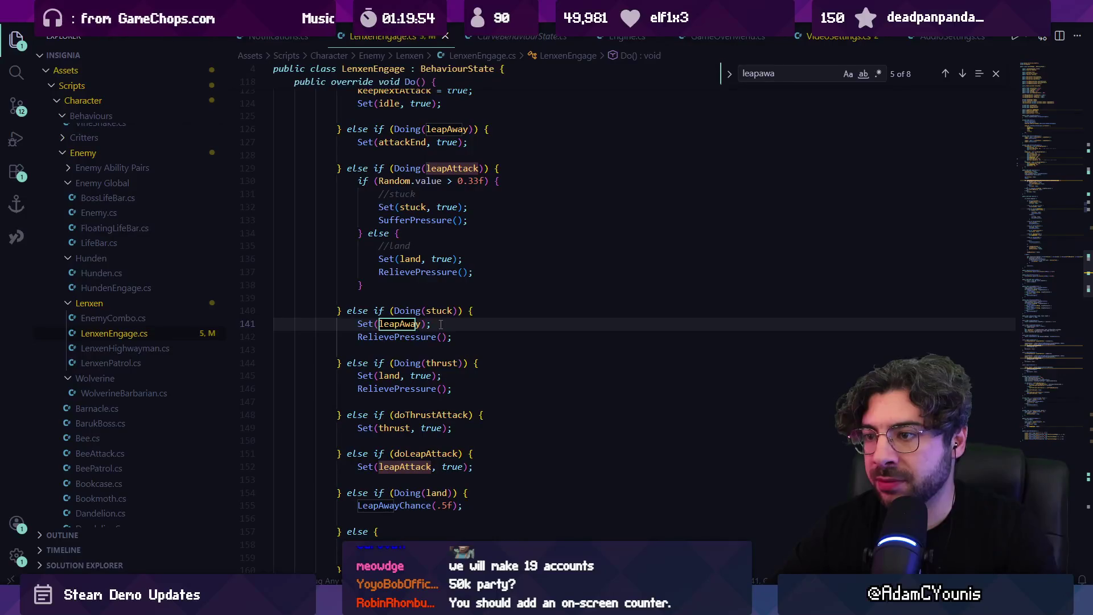
pyautogui.press('Escape')
pyautogui.hotkey('ctrl', 'shift', 'Return')
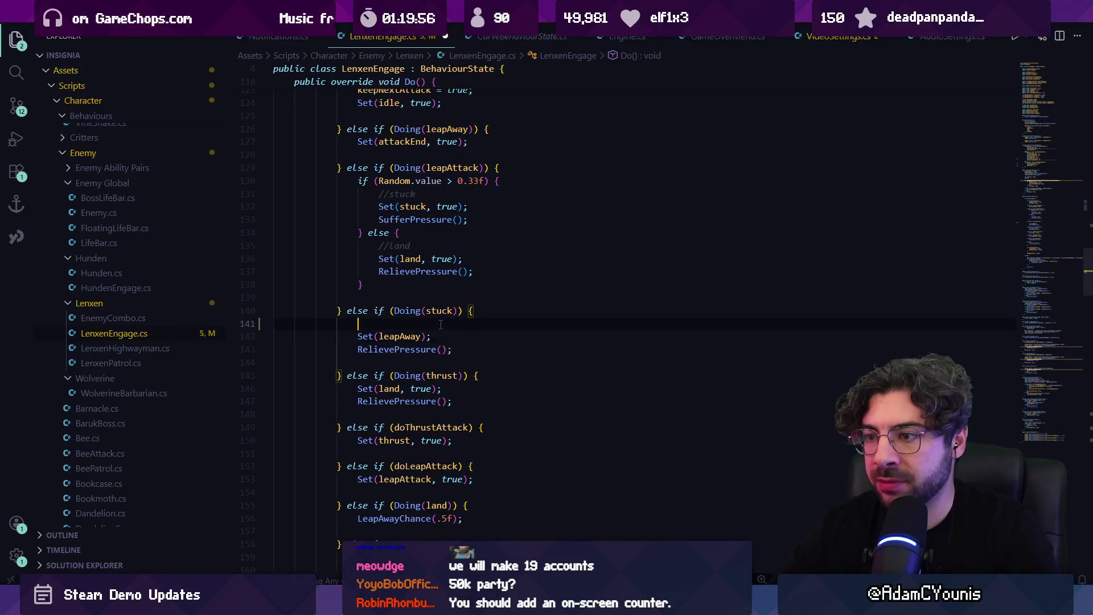
pyautogui.write('targetAwareness.faceTarget();')
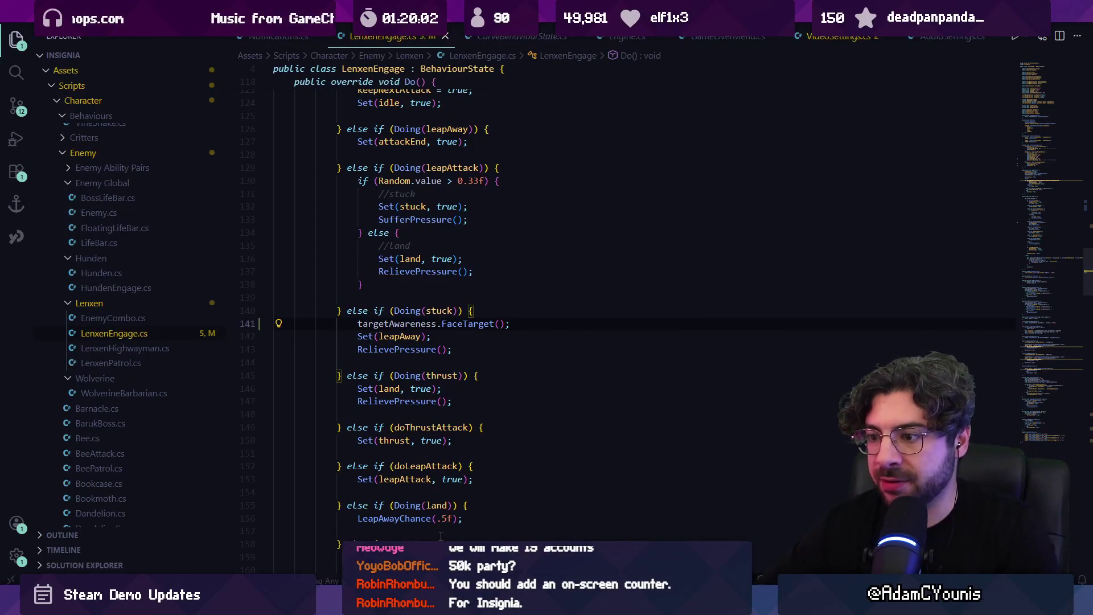
pyautogui.hotkey('alt', 'Tab')
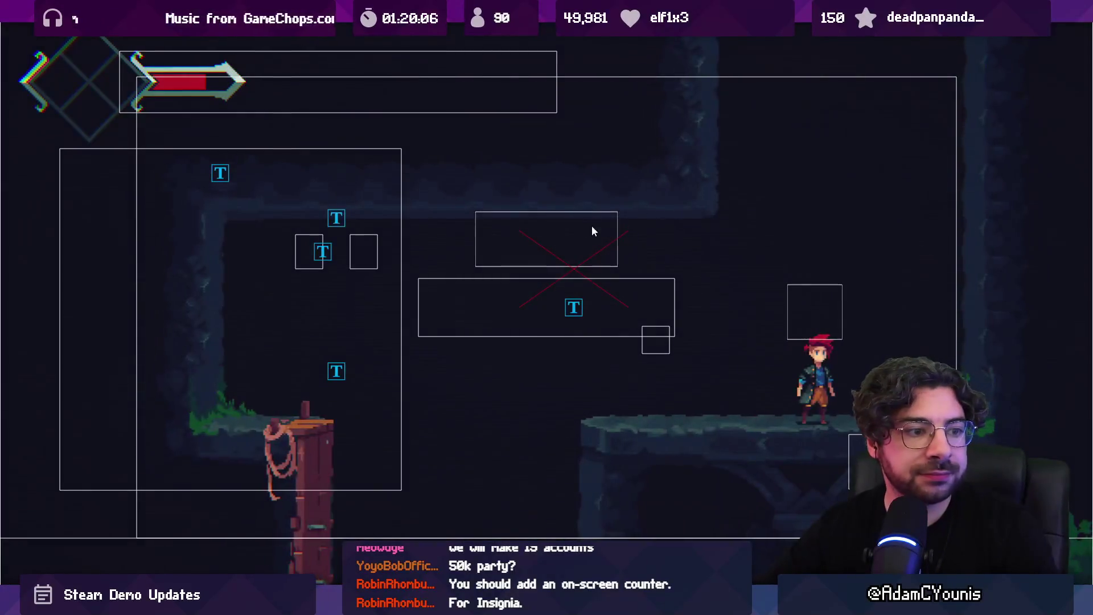
# Drop down to Lenxen and slash at it repeatedly until the player is defeated
pyautogui.press('Left')
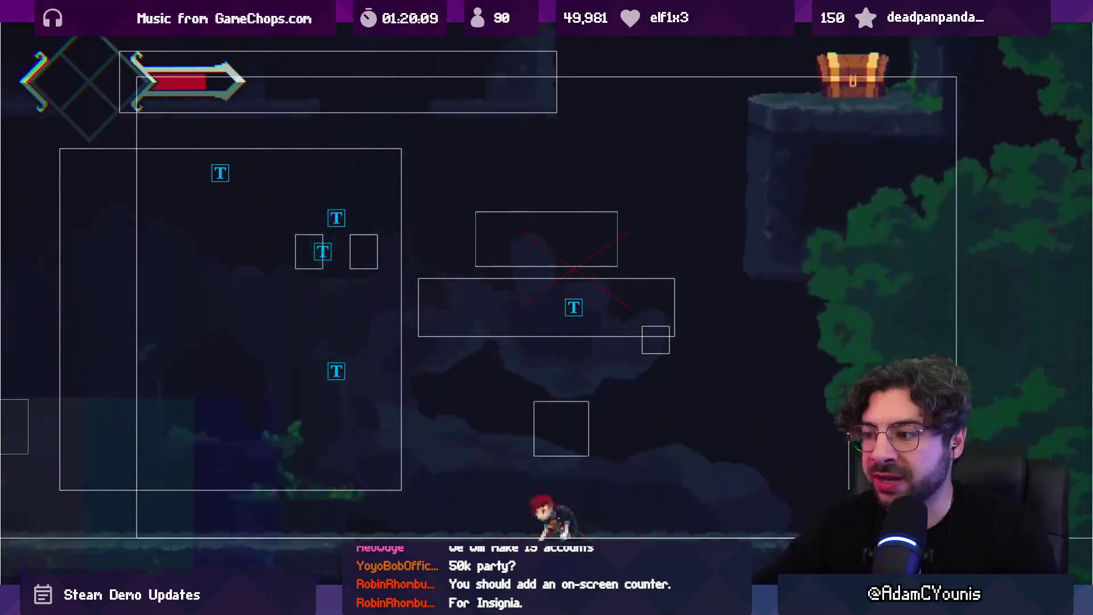
pyautogui.press('Right')
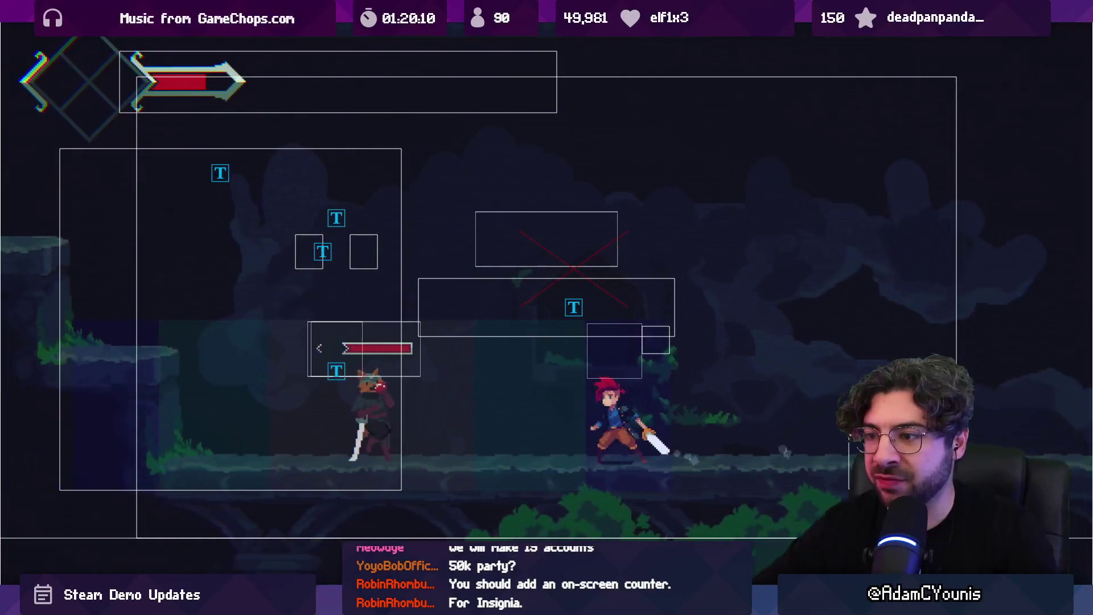
pyautogui.press('x')
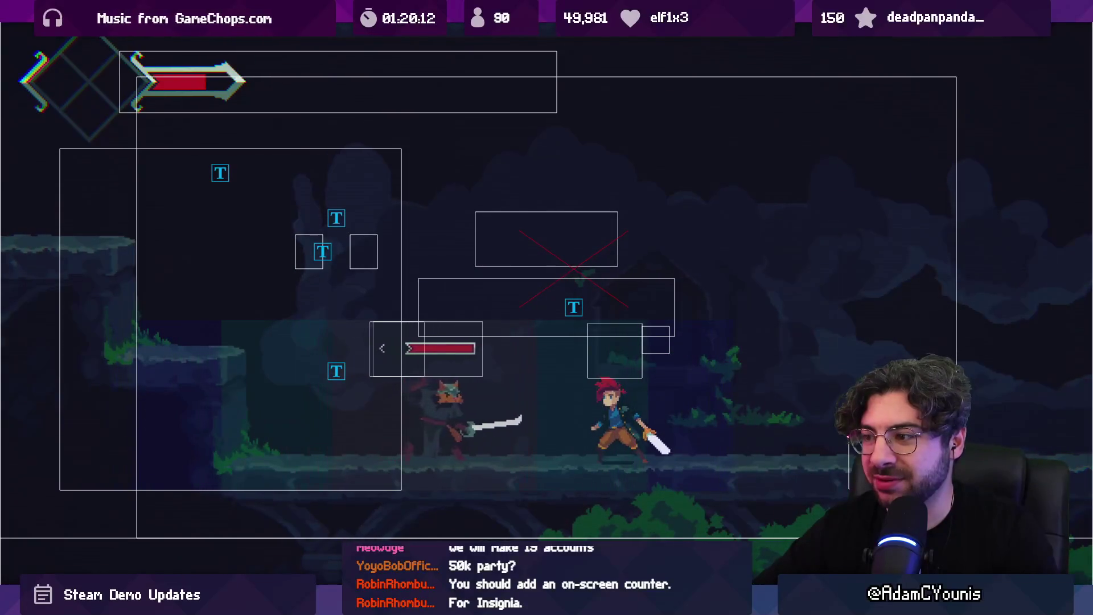
pyautogui.press('x')
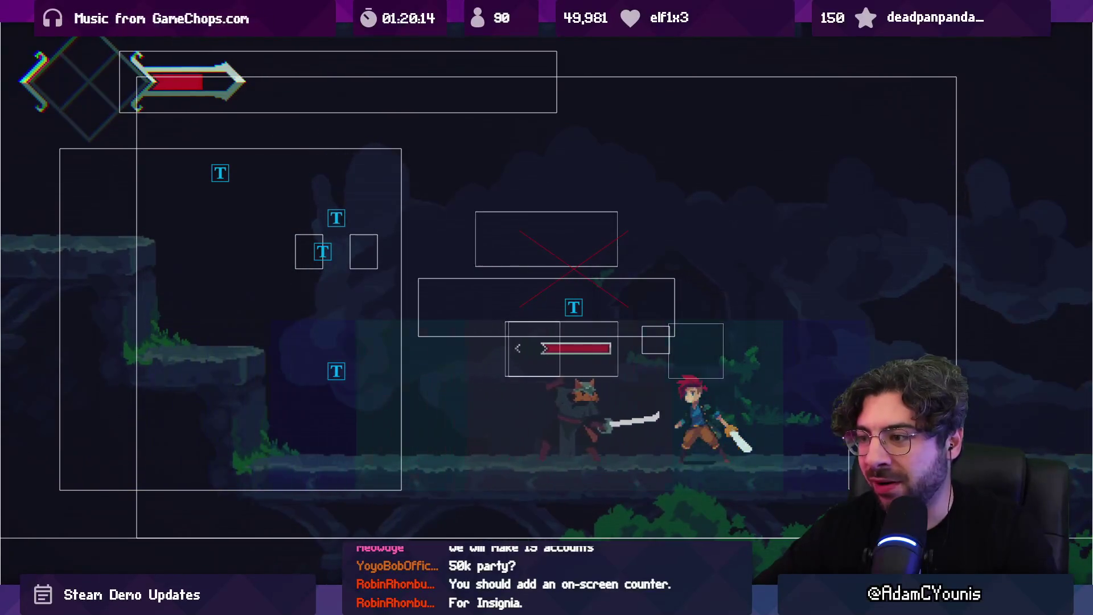
pyautogui.press('x')
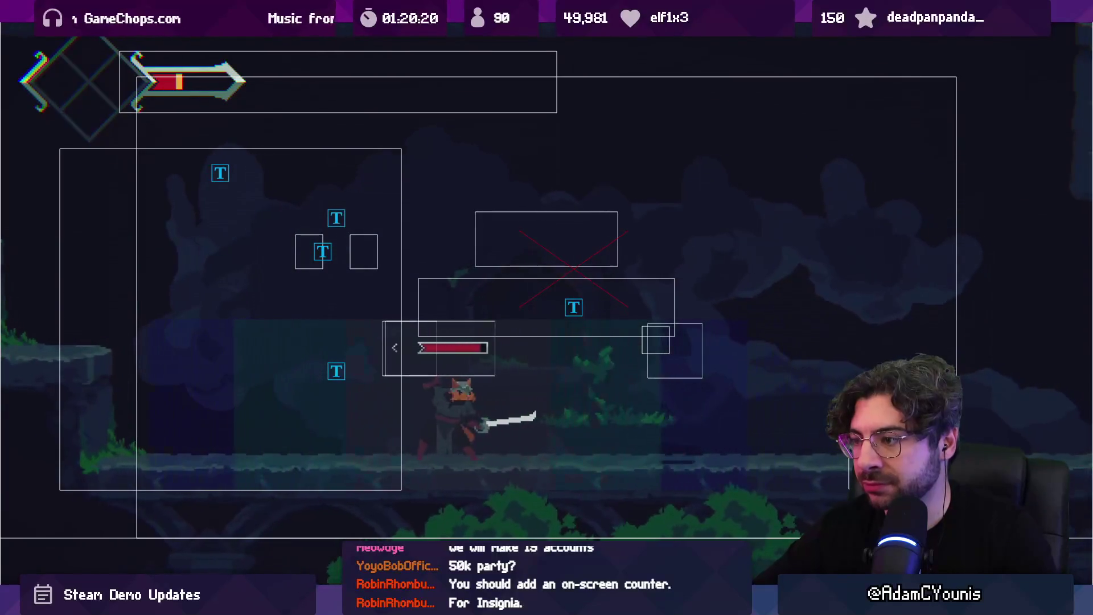
pyautogui.press('x')
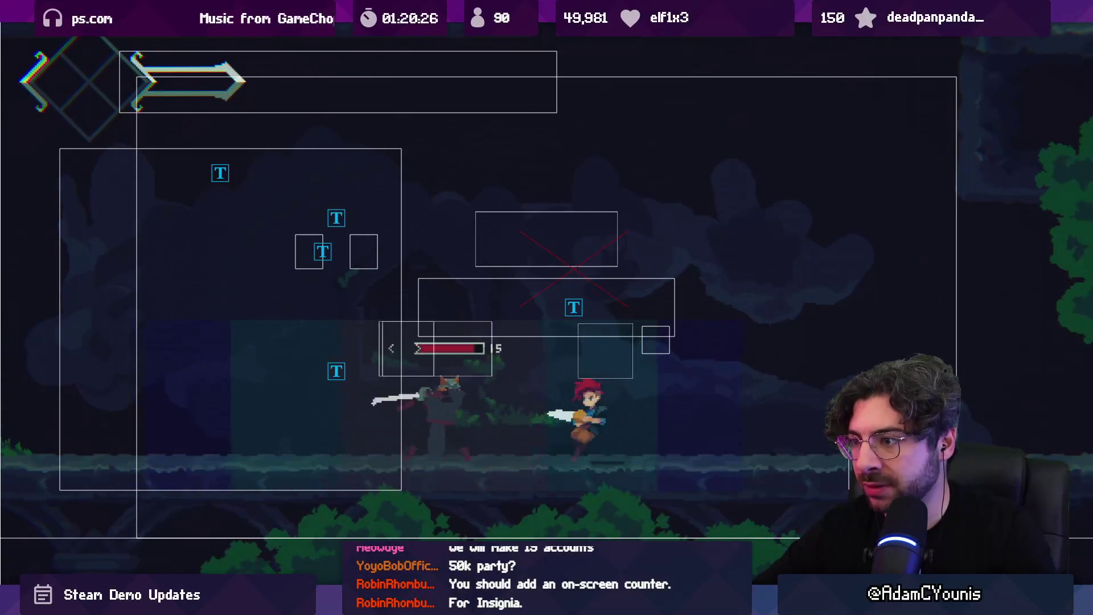
pyautogui.press('x')
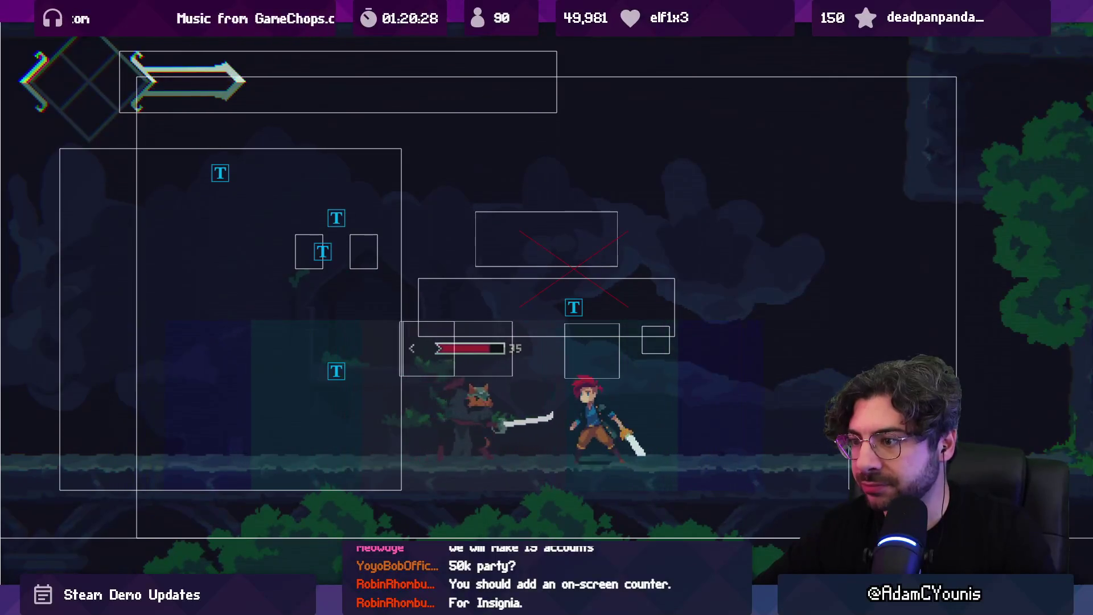
pyautogui.press('x')
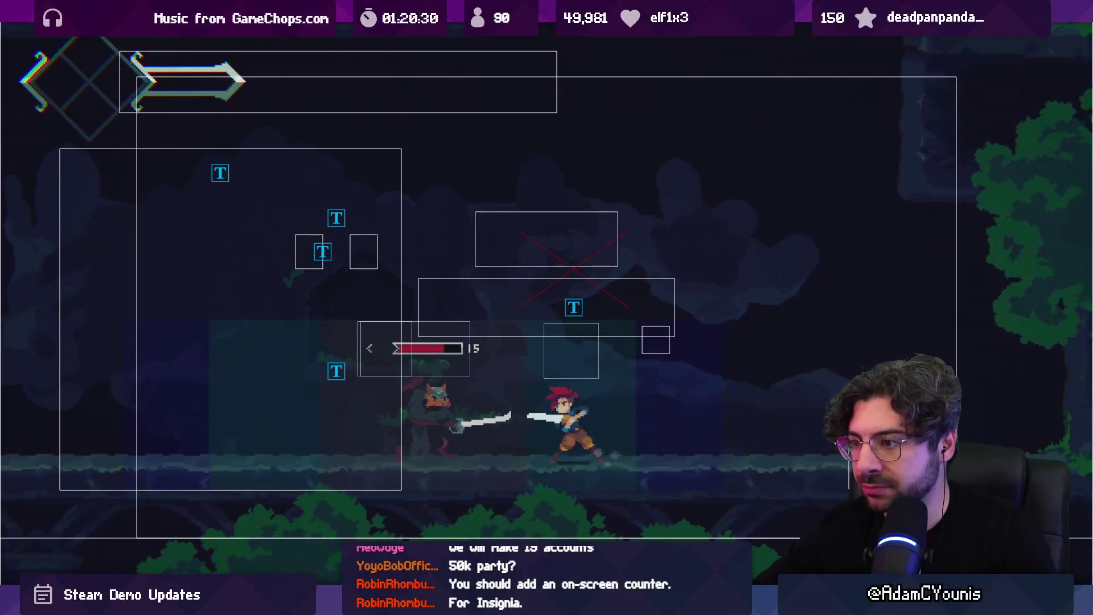
pyautogui.press('x')
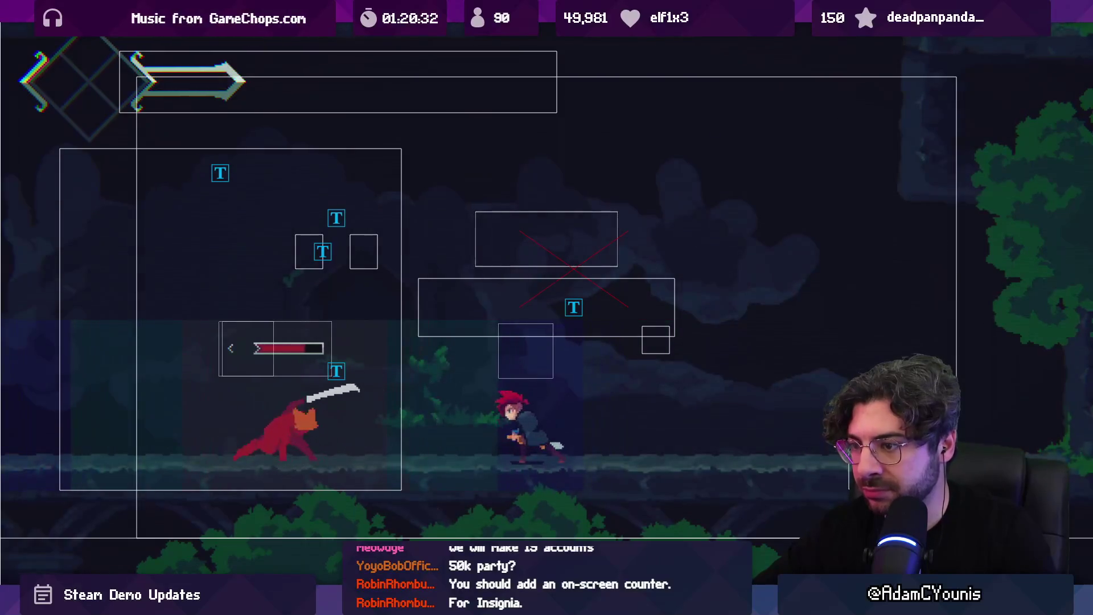
pyautogui.press('x')
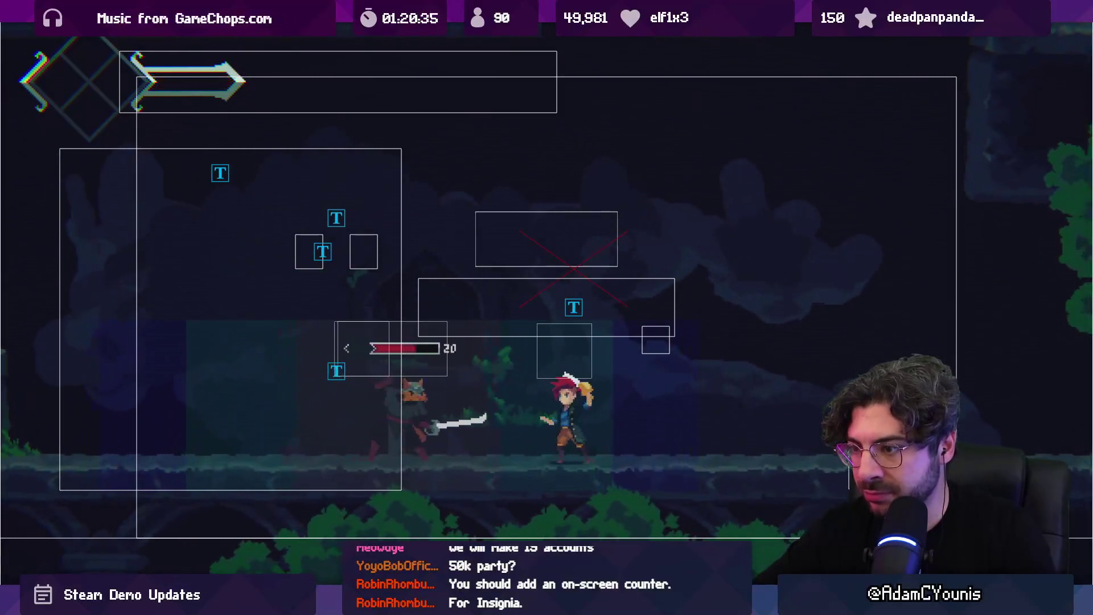
pyautogui.press('x')
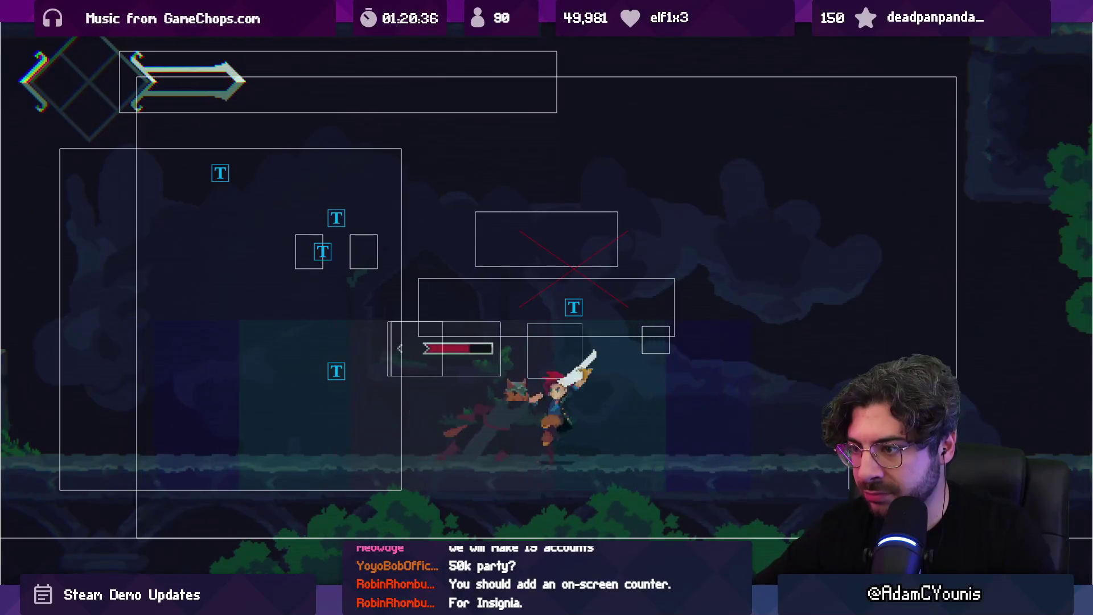
pyautogui.press('x')
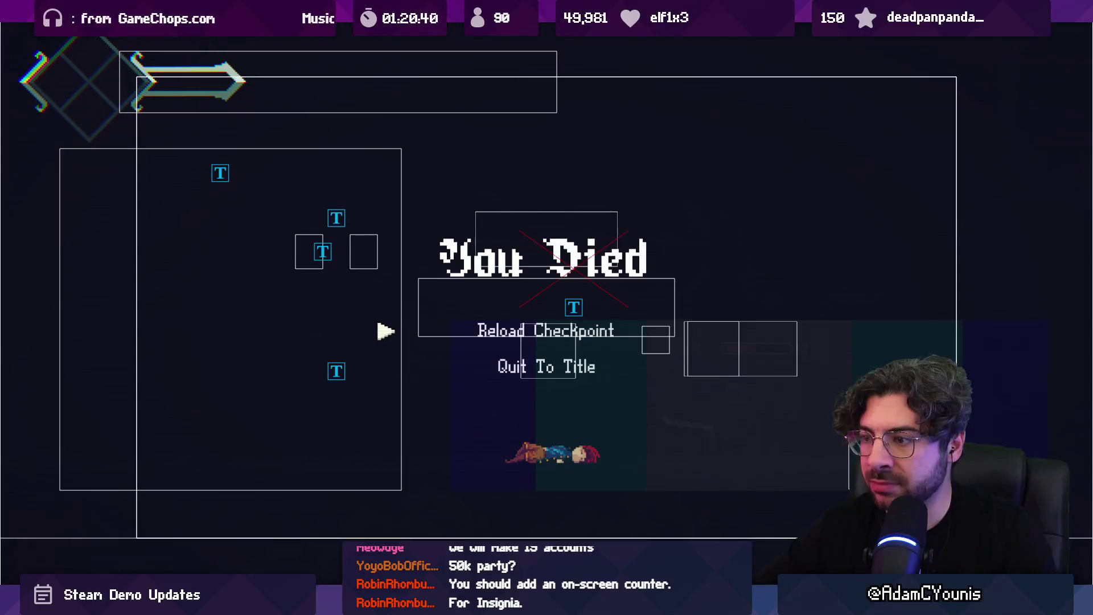
# Un-maximize the Game view and return to LenxenEngage.cs in VS Code
pyautogui.hotkey('shift', 'space')
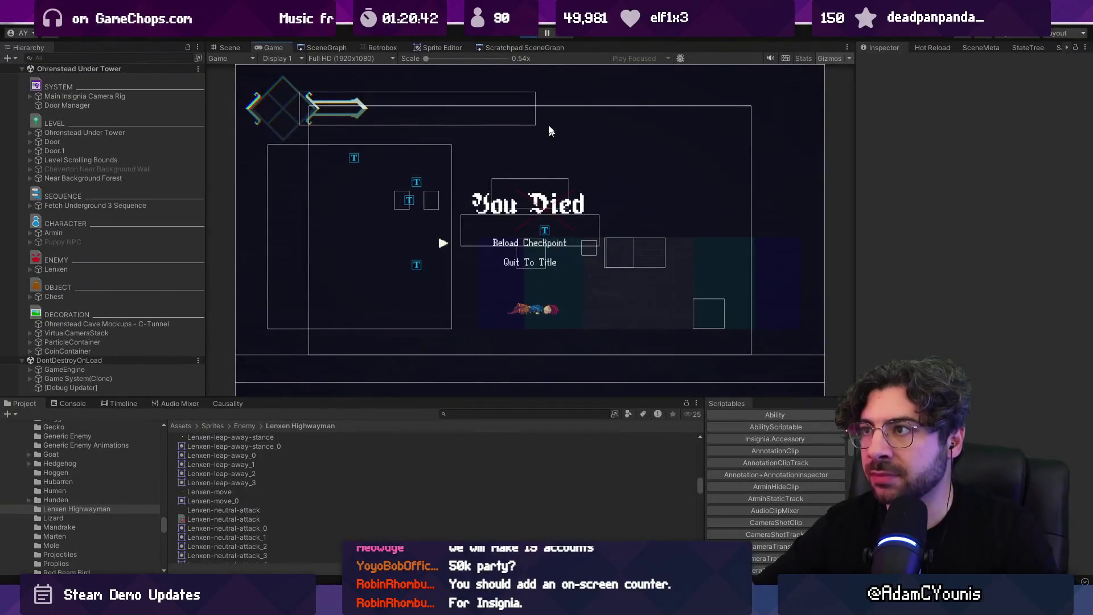
pyautogui.hotkey('alt', 'Tab')
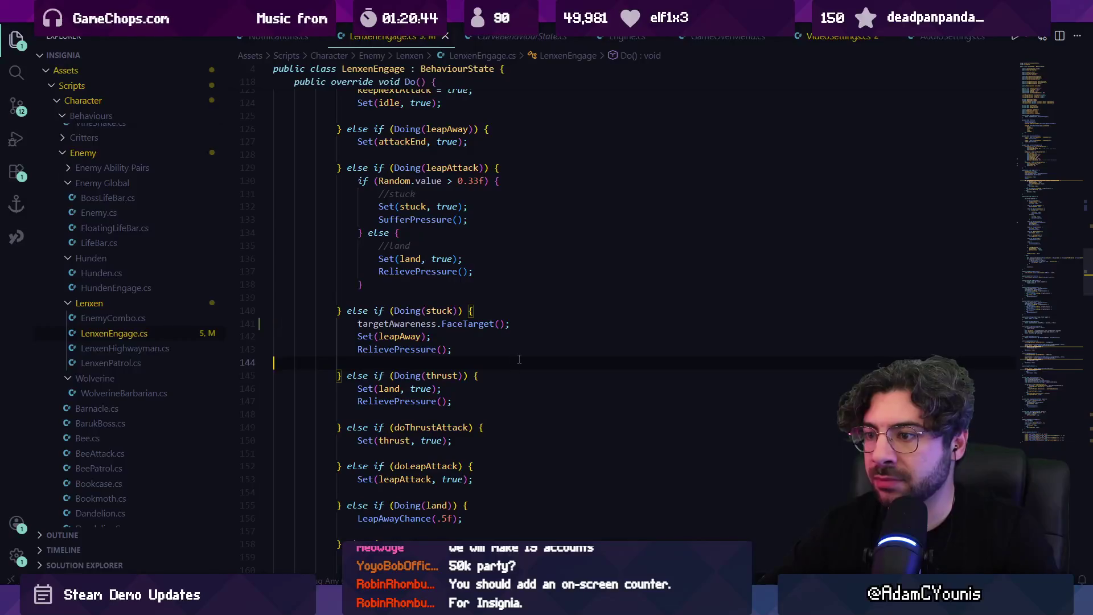
pyautogui.hotkey('ctrl', 'p')
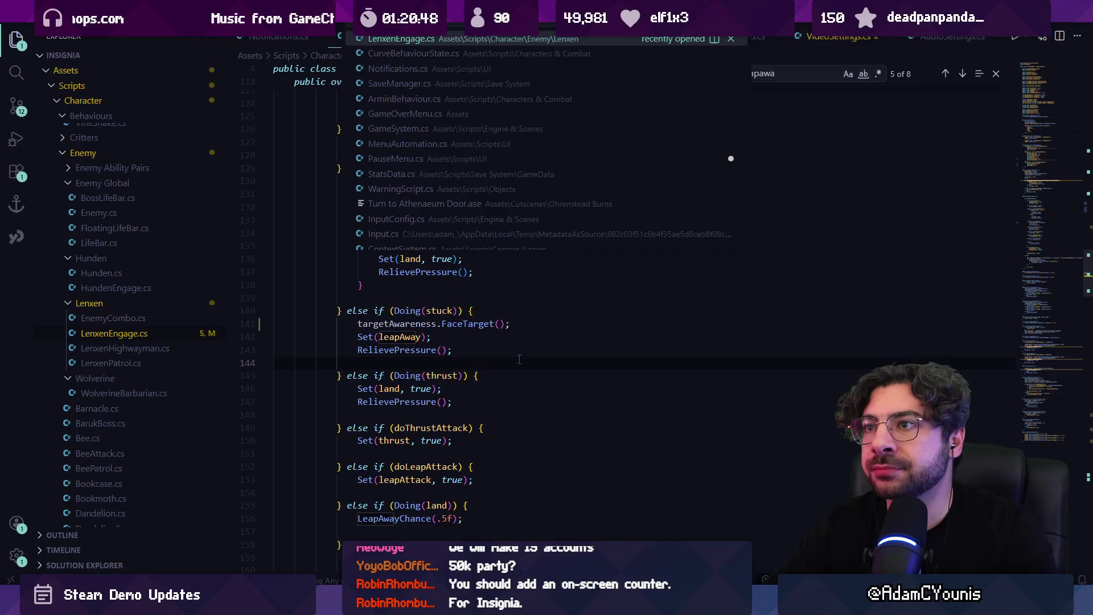
# Open LenxenHighwayman.cs and search it for 'thrust'
pyautogui.write('lenxen')
pyautogui.press('Down')
pyautogui.press('Return')
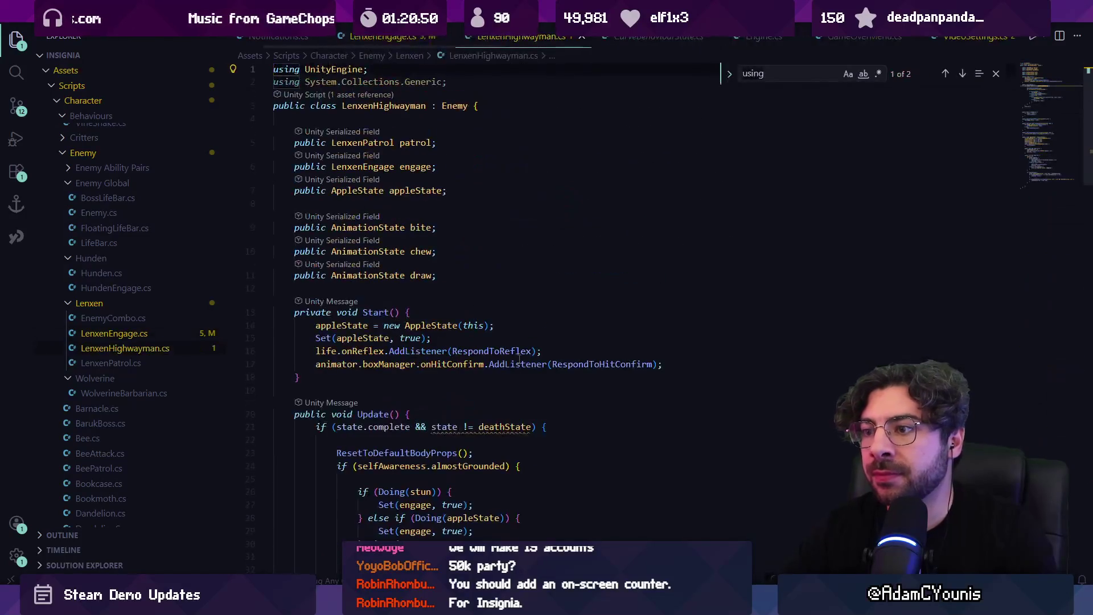
pyautogui.hotkey('ctrl', 'f')
pyautogui.write('thr')
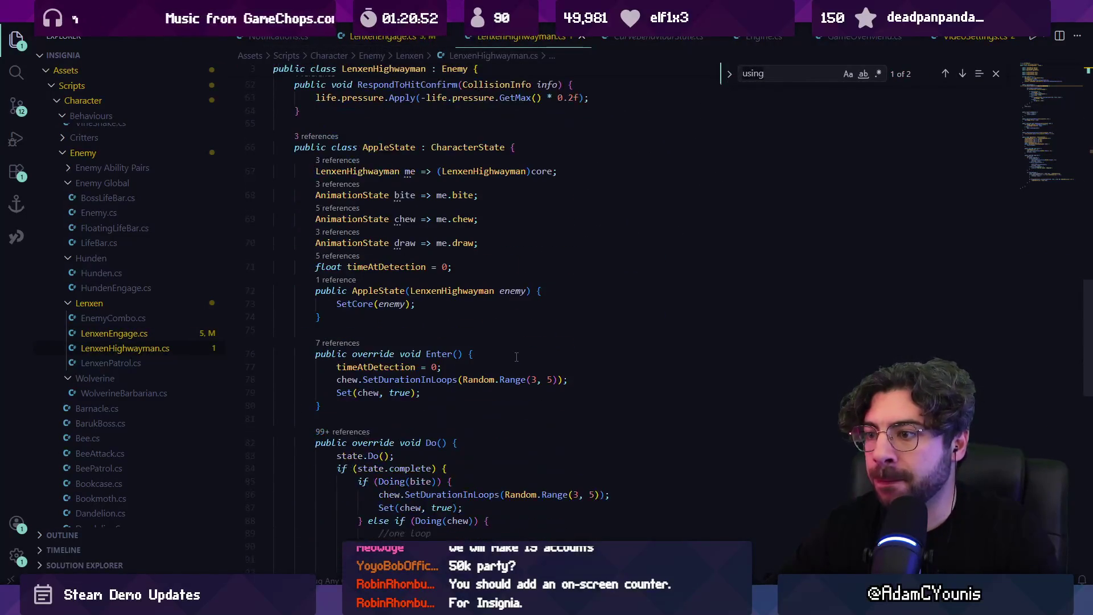
pyautogui.write('ust')
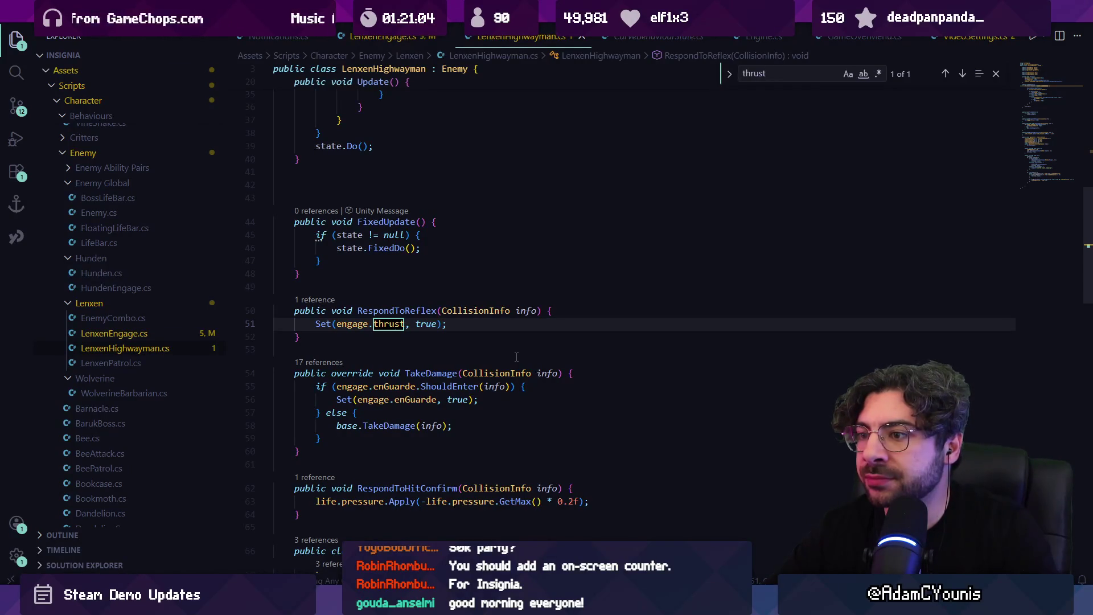
pyautogui.press('Escape')
# Search for and review the RespondToHitConfirm method, then return to Unity
pyautogui.hotkey('ctrl', 'f')
pyautogui.write('respon')
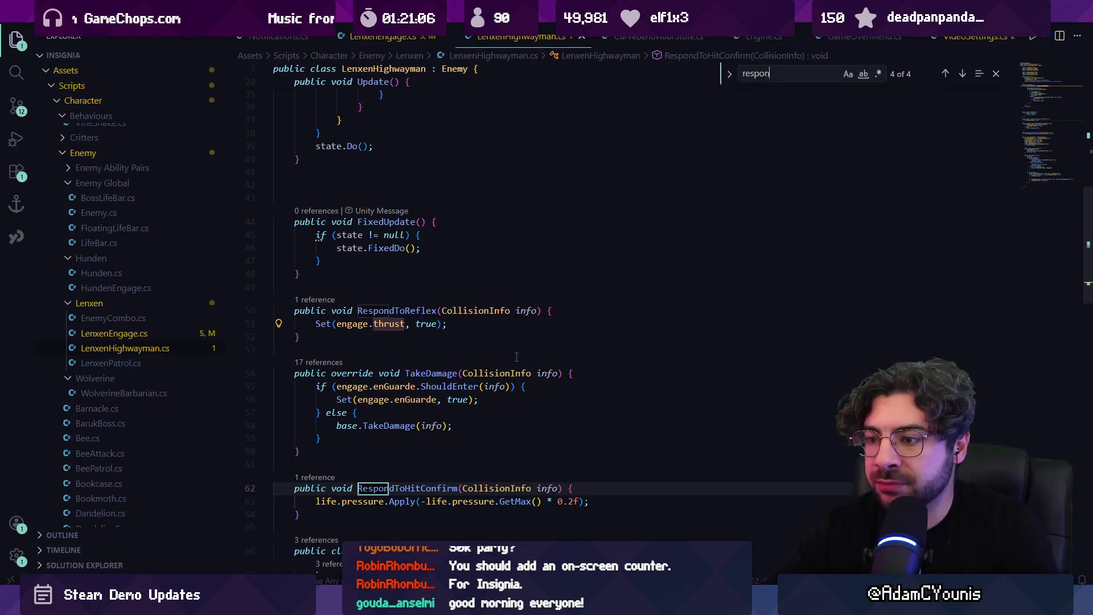
pyautogui.write('dtoreflext')
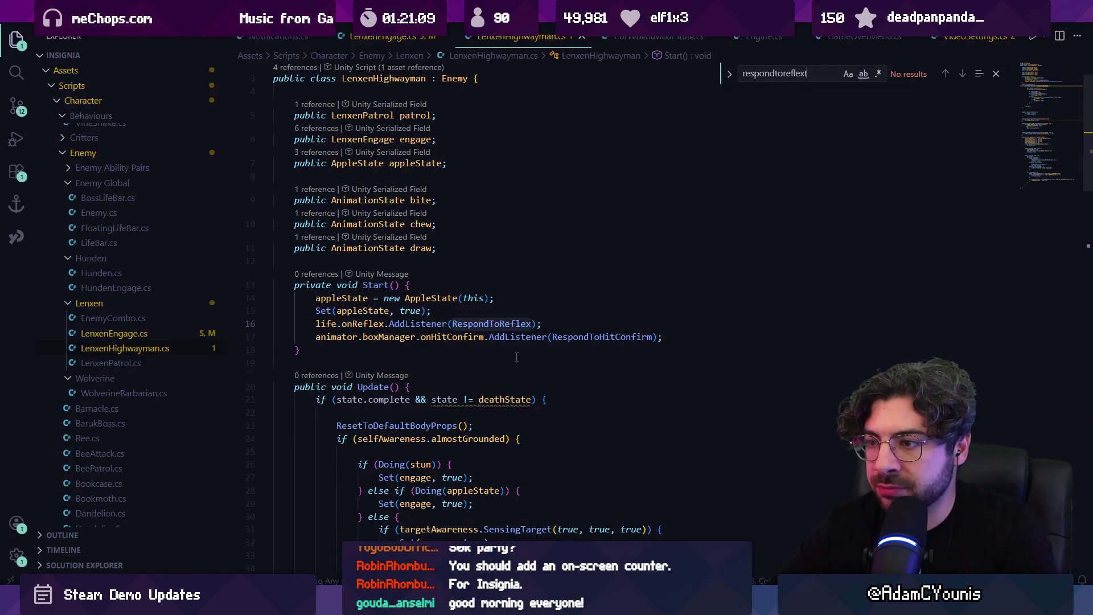
pyautogui.hotkey('ctrl', 'a')
pyautogui.write('r')
pyautogui.press('BackSpace')
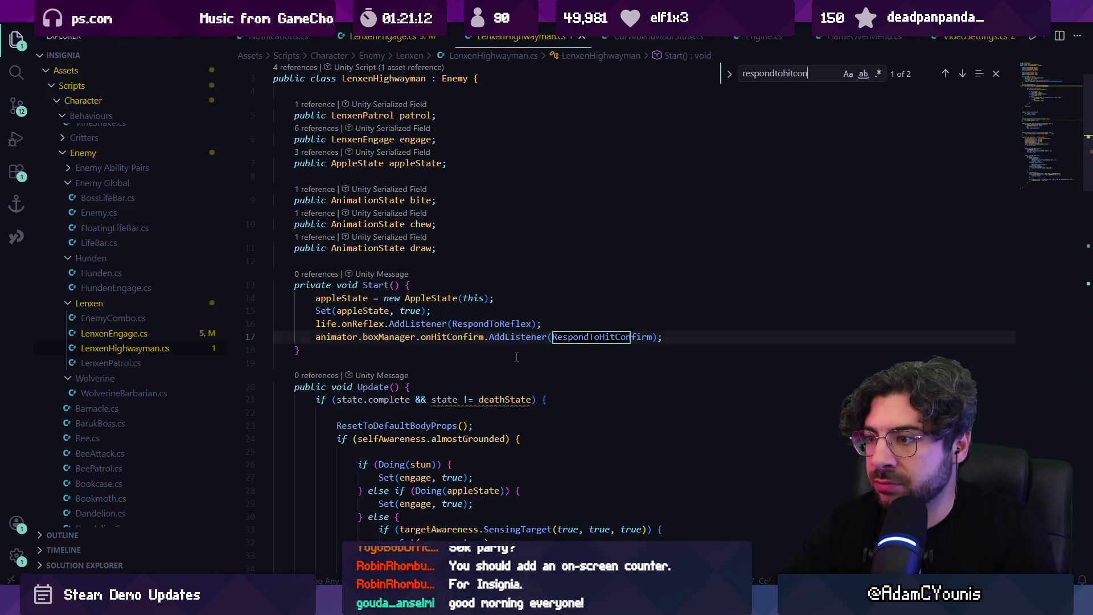
pyautogui.press('BackSpace')
pyautogui.press('BackSpace')
pyautogui.press('BackSpace')
pyautogui.press('Return')
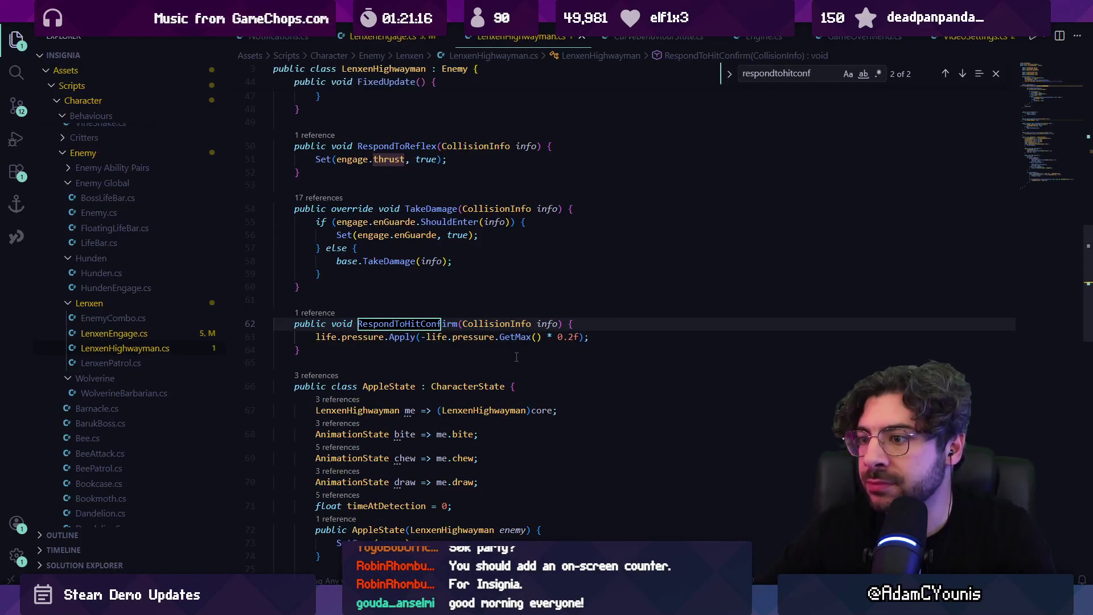
pyautogui.scroll(-5, 516, 357)
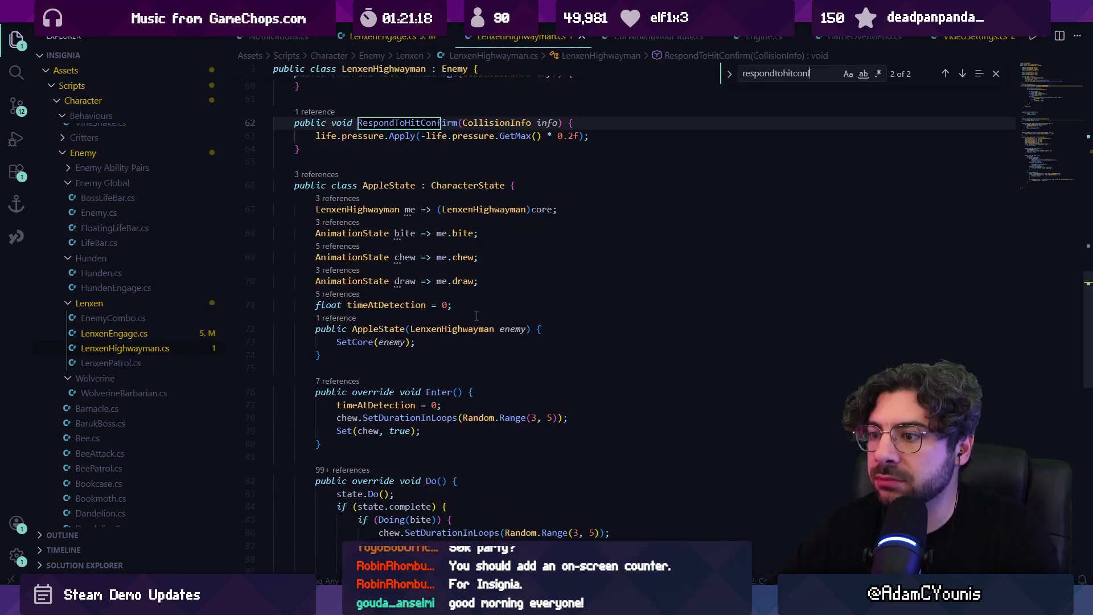
pyautogui.hotkey('alt', 'Tab')
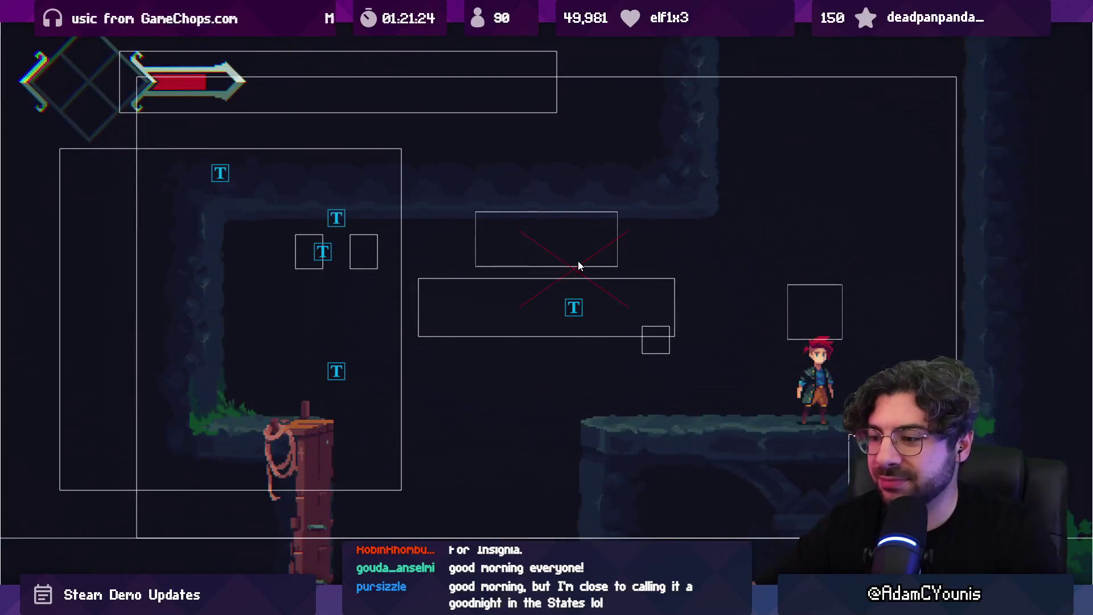
# Drop to the lower area, run to Lenxen and slash it repeatedly
pyautogui.press('space')
pyautogui.press('Left')
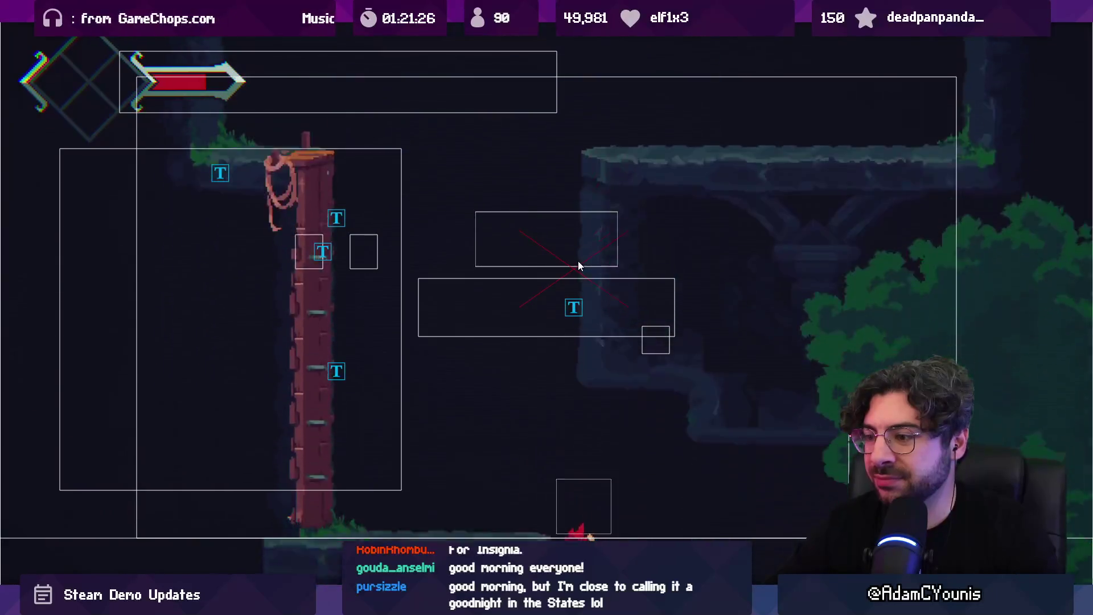
pyautogui.press('Right')
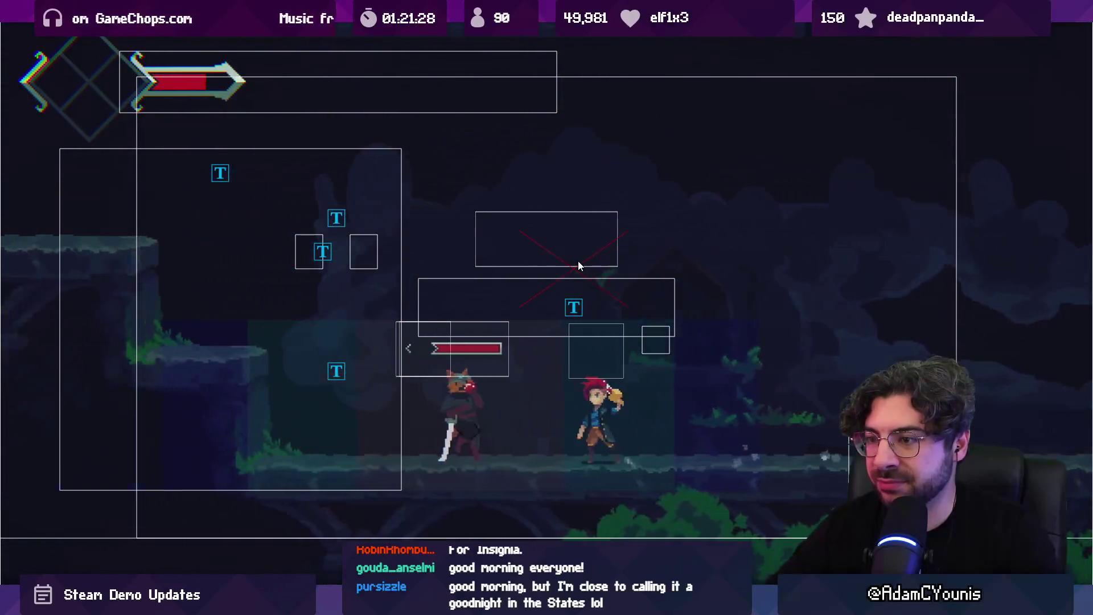
pyautogui.press('Left')
pyautogui.press('x')
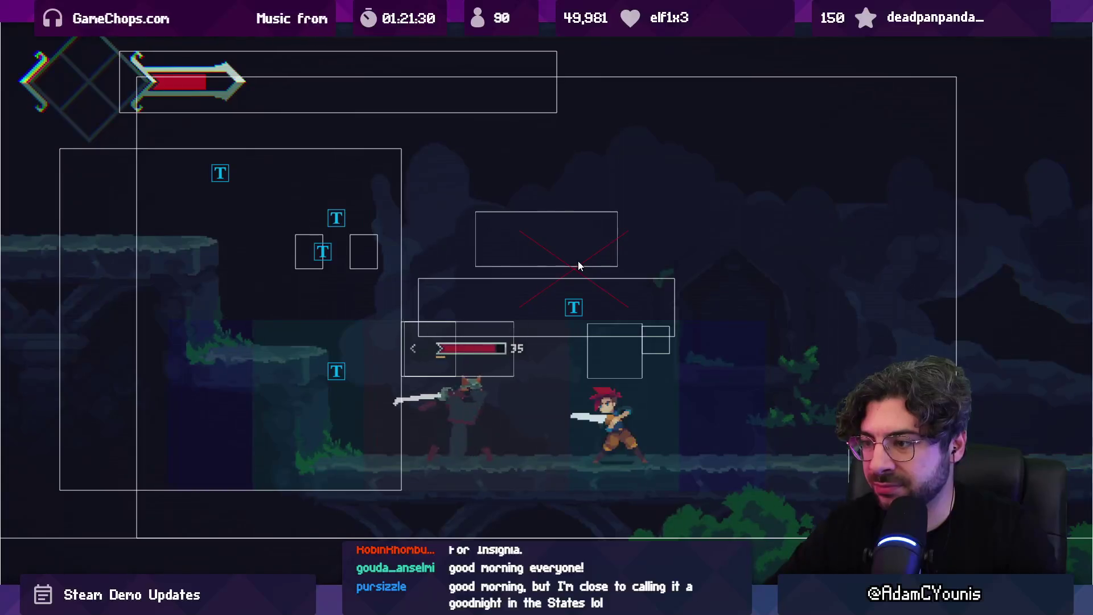
pyautogui.press('x')
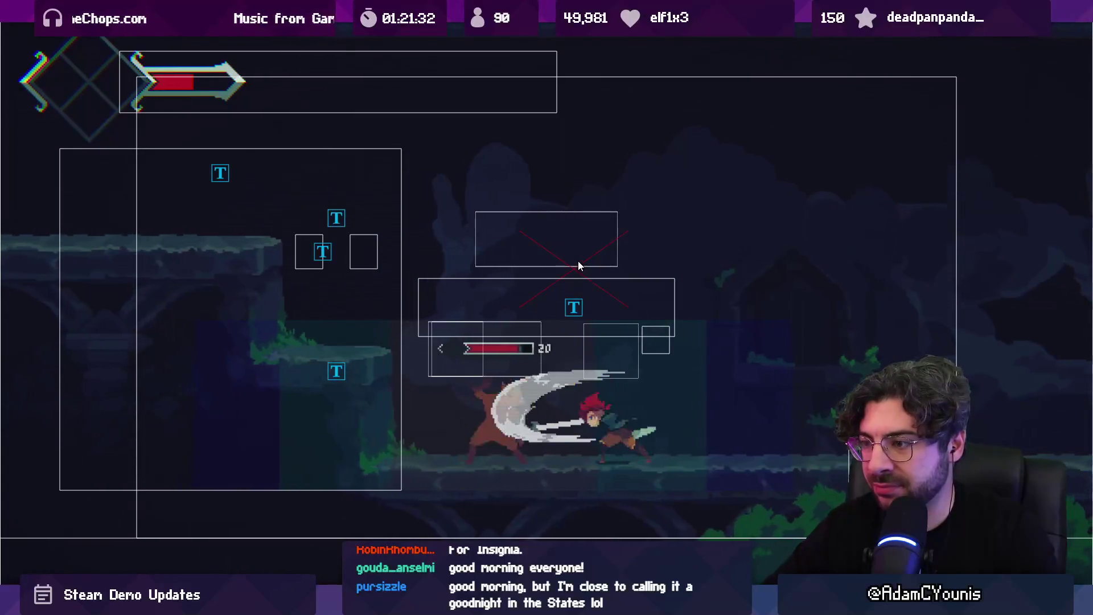
pyautogui.press('x')
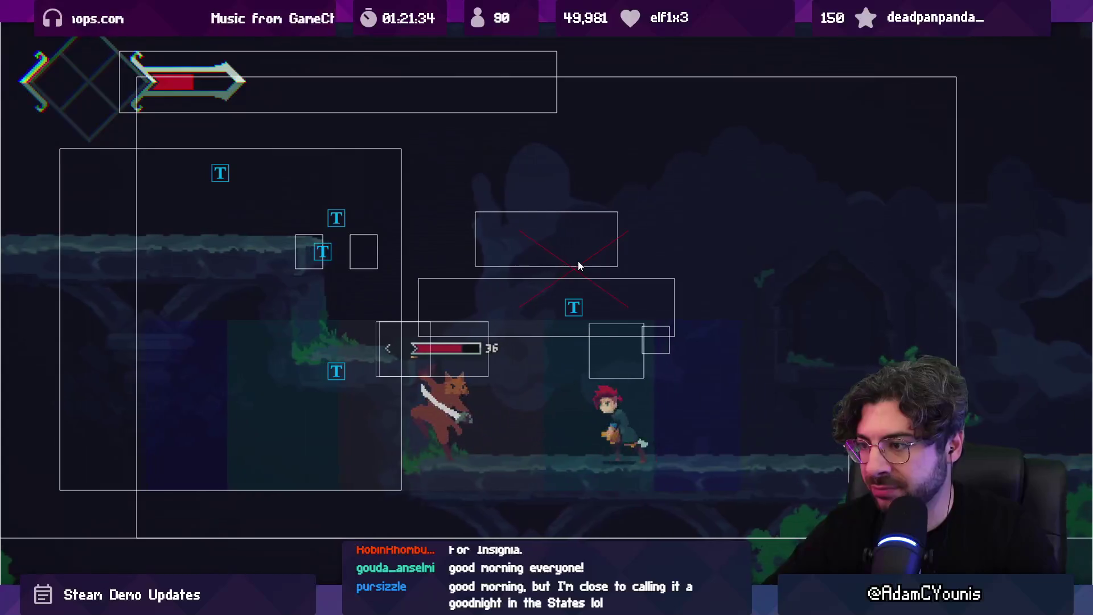
pyautogui.press('x')
pyautogui.press('x')
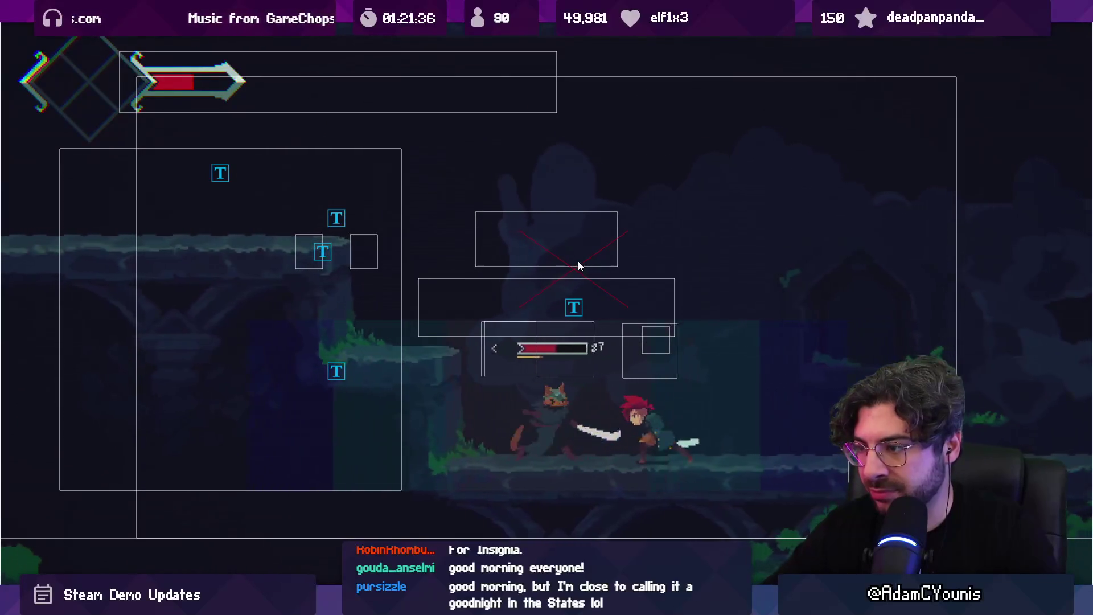
pyautogui.press('x')
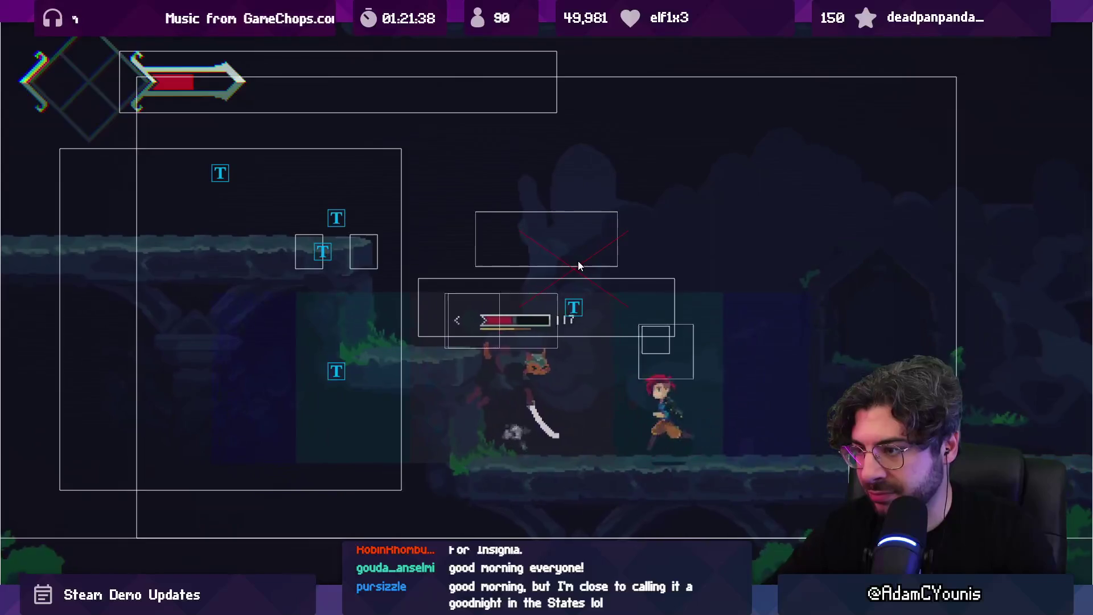
# Roll away and keep slashing until Lenxen disappears, then un-maximize the Game view
pyautogui.press('Right')
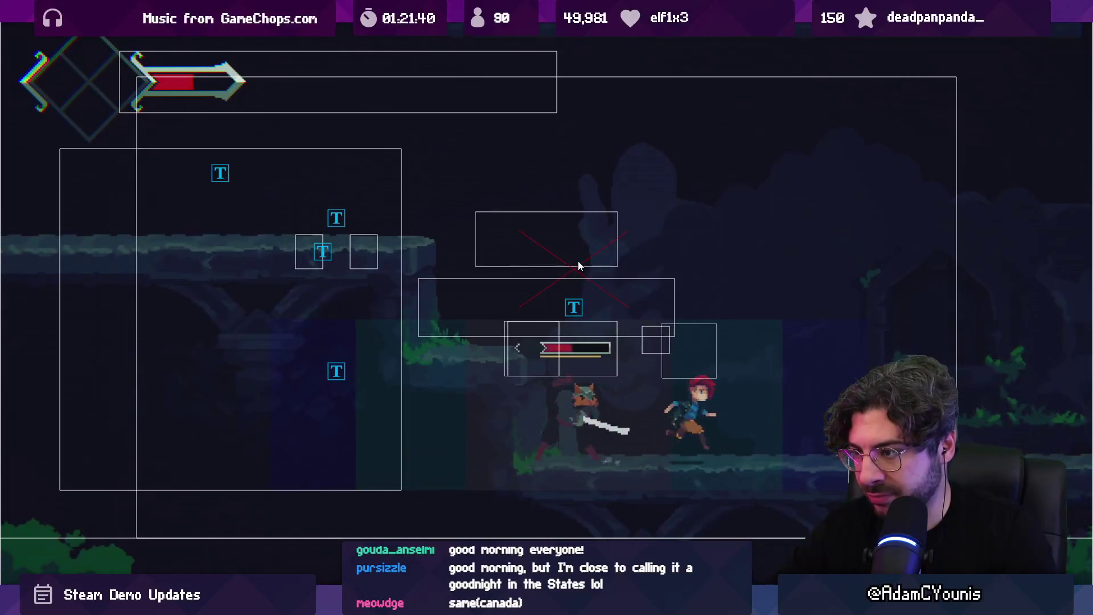
pyautogui.press('x')
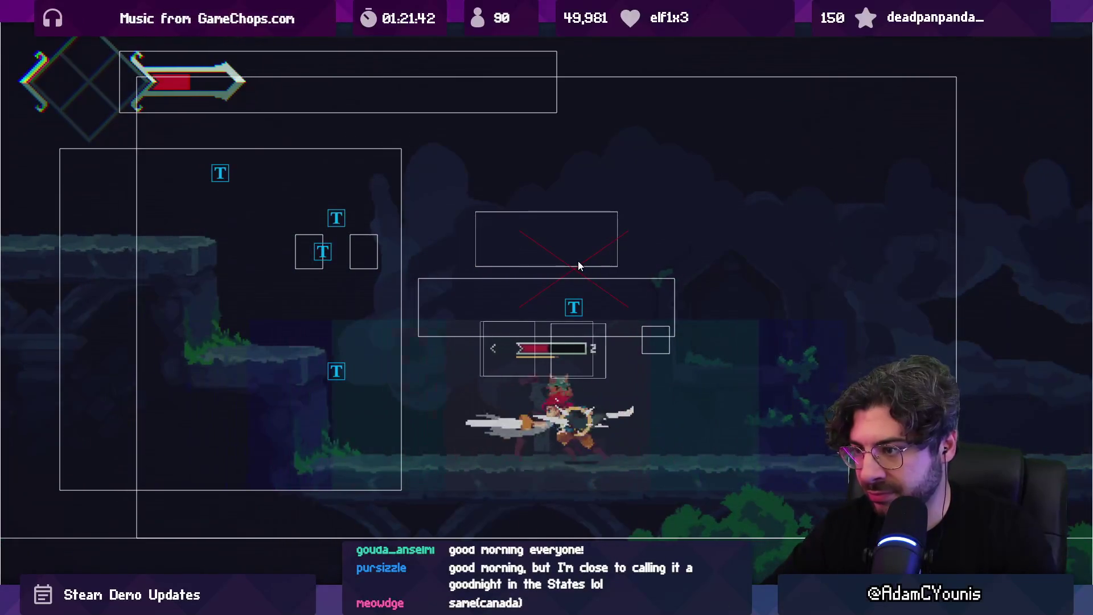
pyautogui.press('Right')
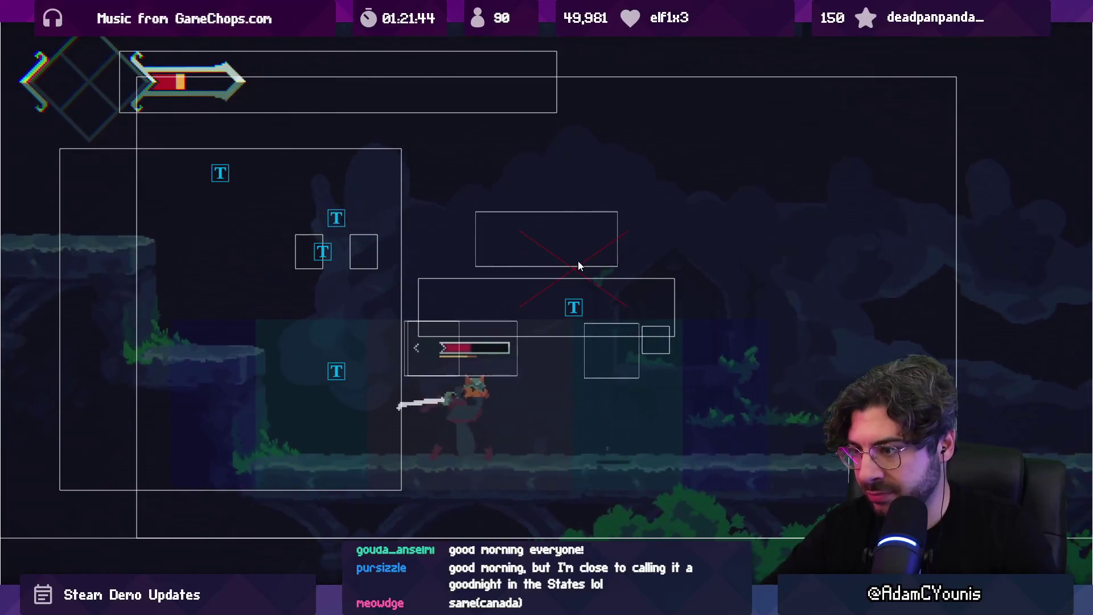
pyautogui.press('x')
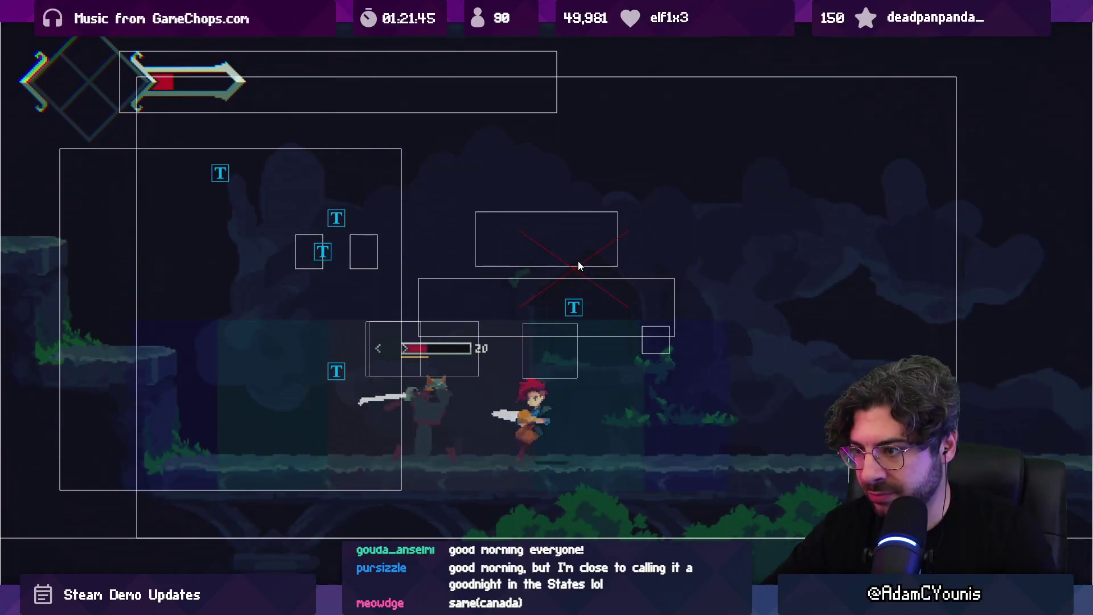
pyautogui.press('x')
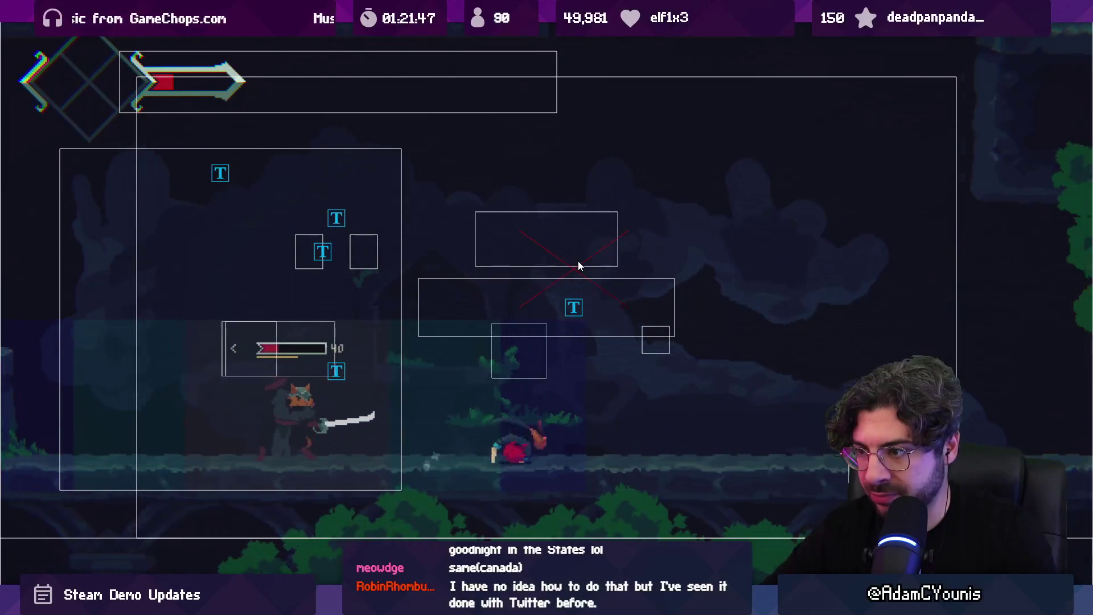
pyautogui.press('x')
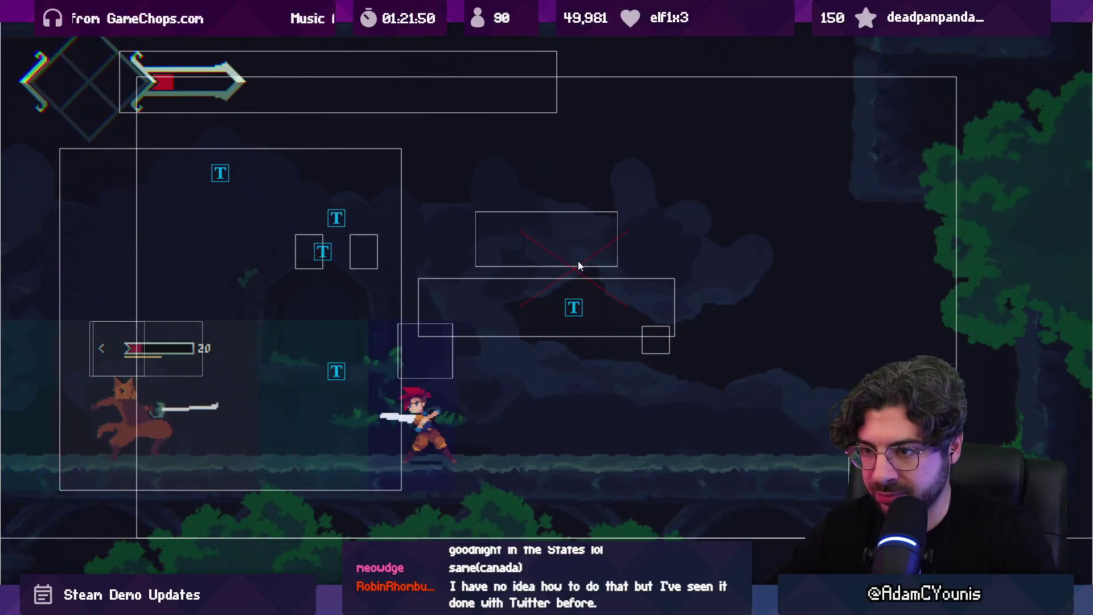
pyautogui.press('x')
pyautogui.press('x')
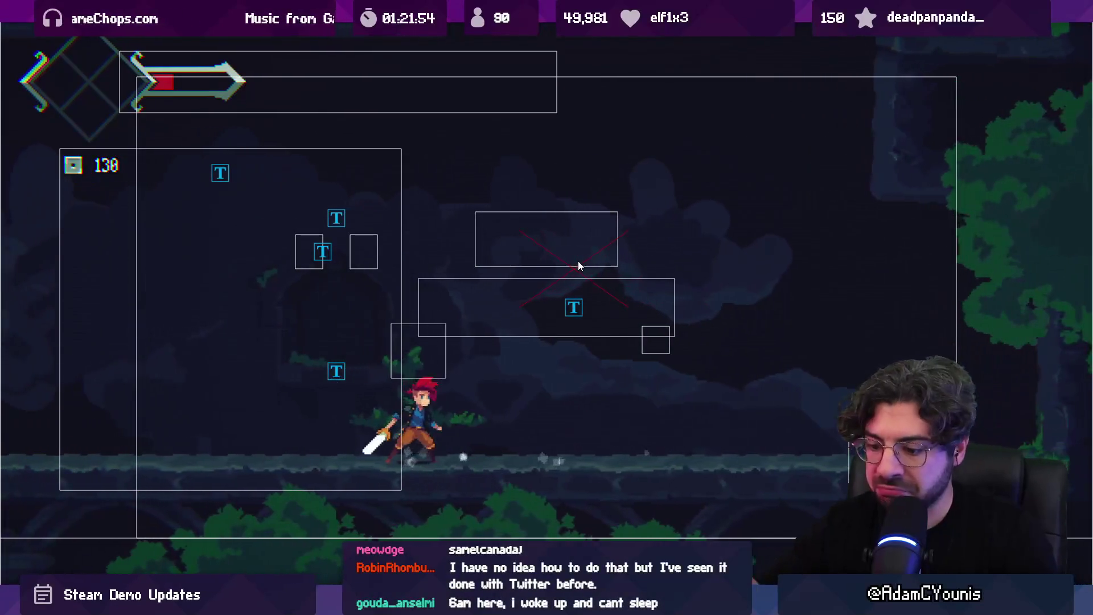
pyautogui.hotkey('shift', 'space')
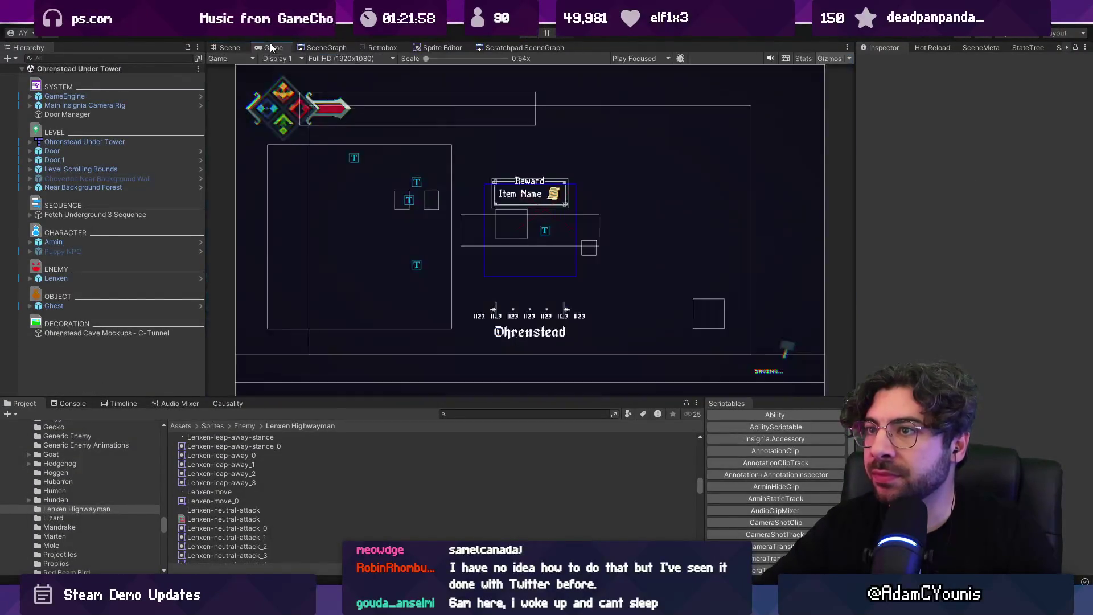
# Turn off Gizmos, fight Lenxen, respawn at the checkpoint after dying, and exit full-screen
pyautogui.click(829, 58)
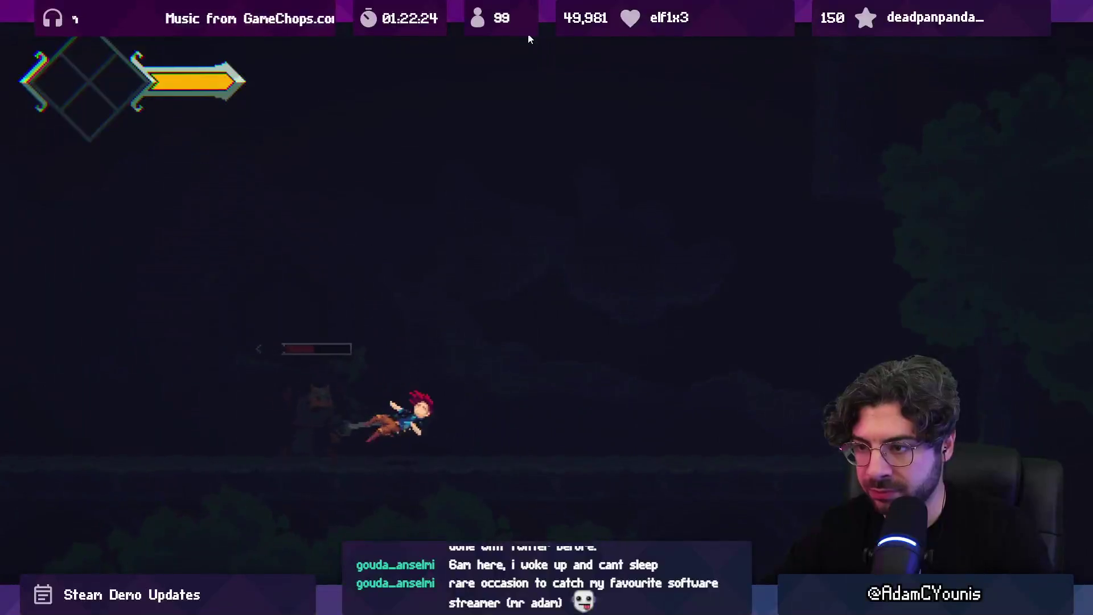
pyautogui.press('Return')
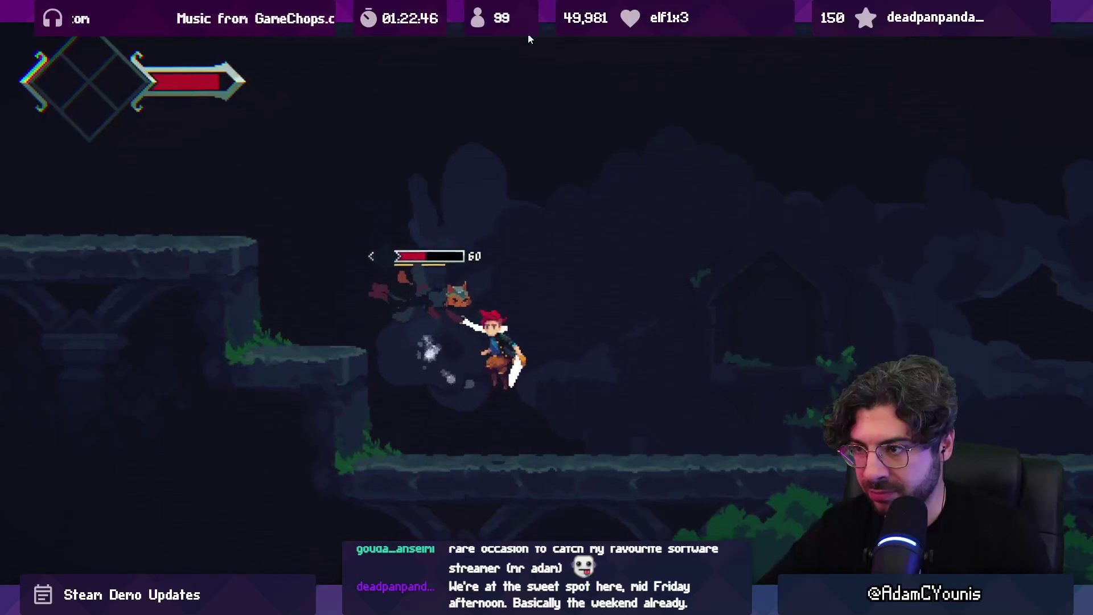
pyautogui.press('F11')
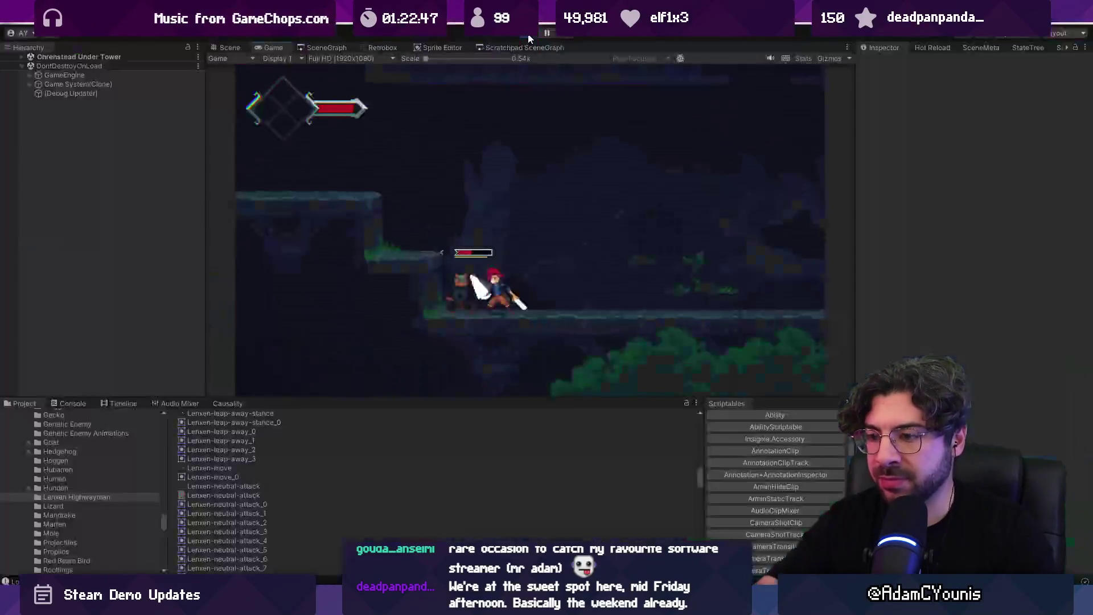
# Find Lenxen-fall in the Project, open it in Retrobox, and add a Hurt box layer
pyautogui.click(483, 414)
pyautogui.write('lenxen fall')
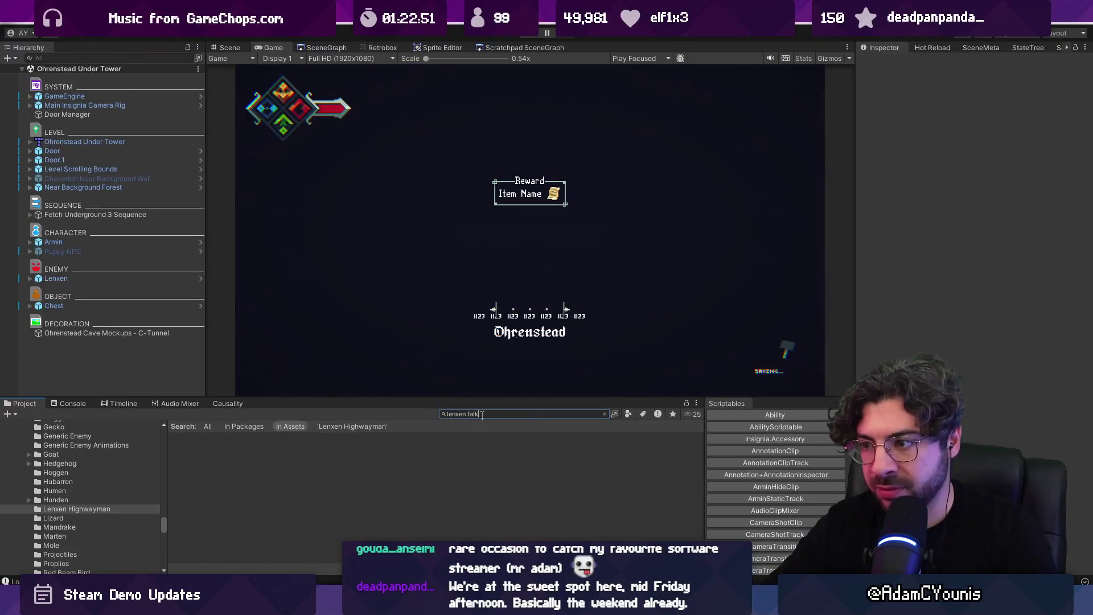
pyautogui.click(238, 437)
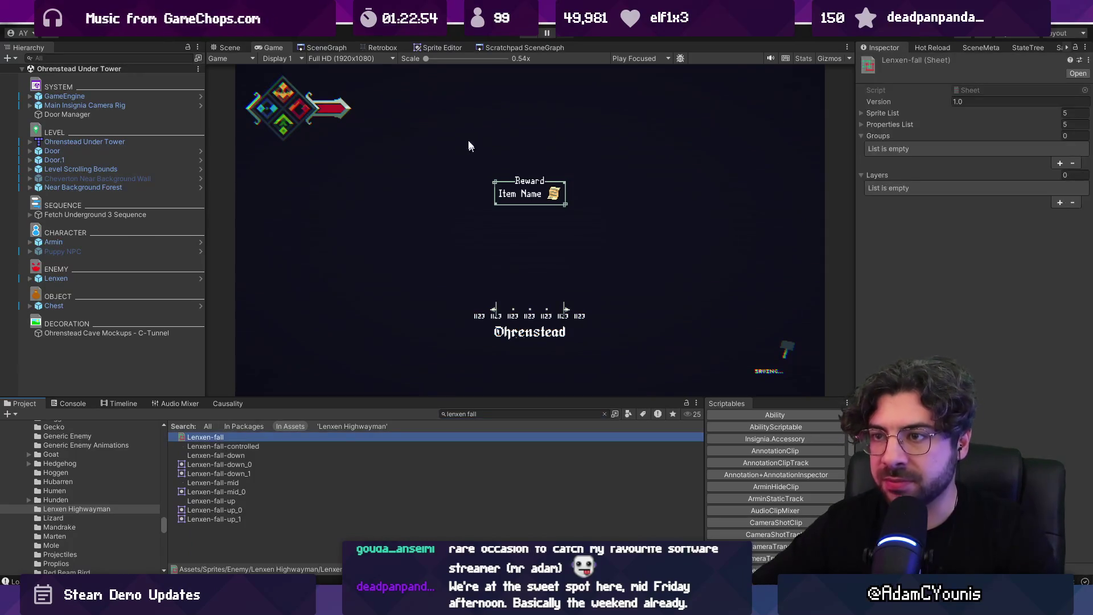
pyautogui.click(366, 50)
pyautogui.click(385, 273)
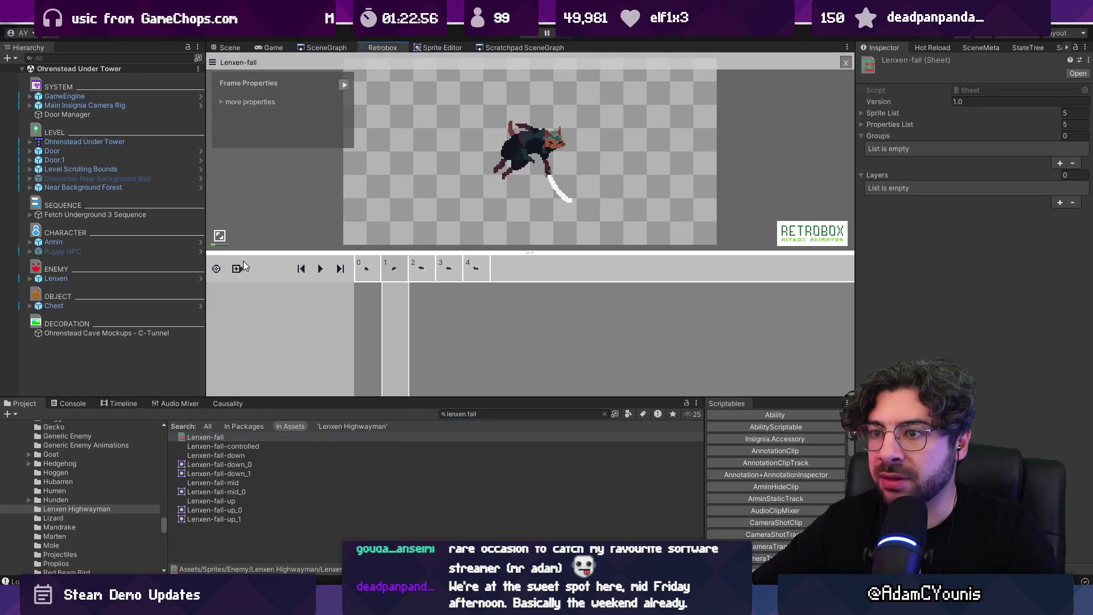
pyautogui.click(262, 269)
pyautogui.click(260, 292)
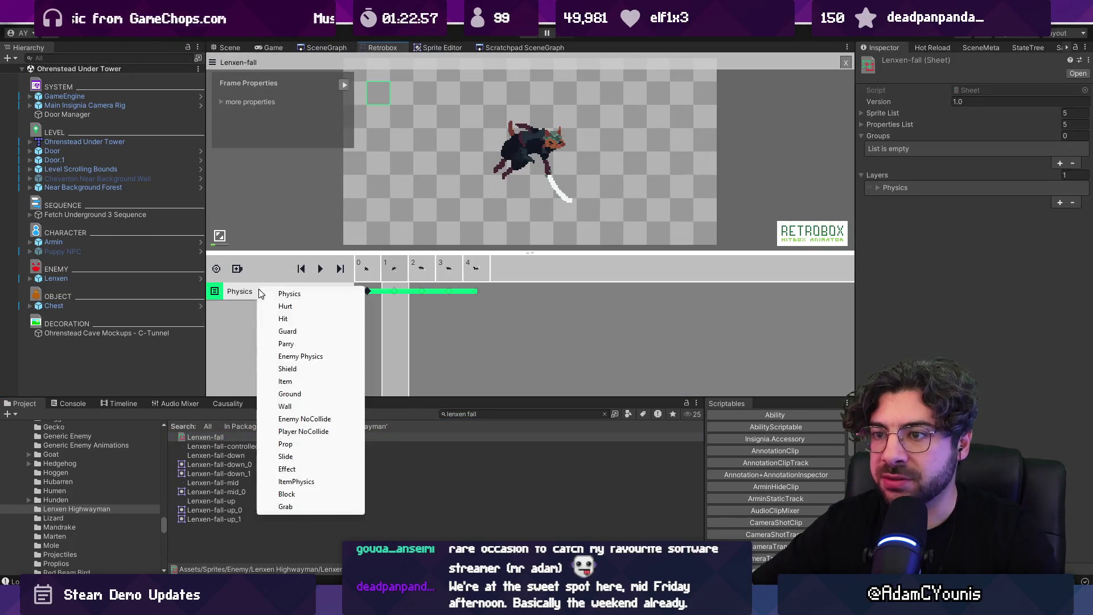
pyautogui.click(298, 308)
# Key Hurt hitboxes on frames 2 and 4 of Lenxen-fall, then start the game
pyautogui.click(379, 293)
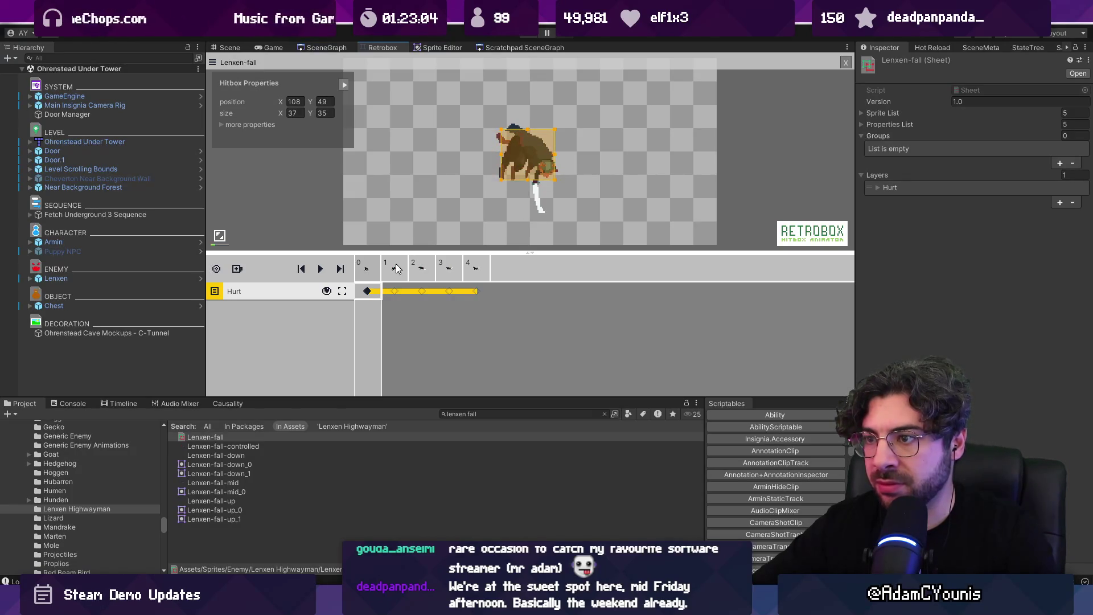
pyautogui.click(421, 264)
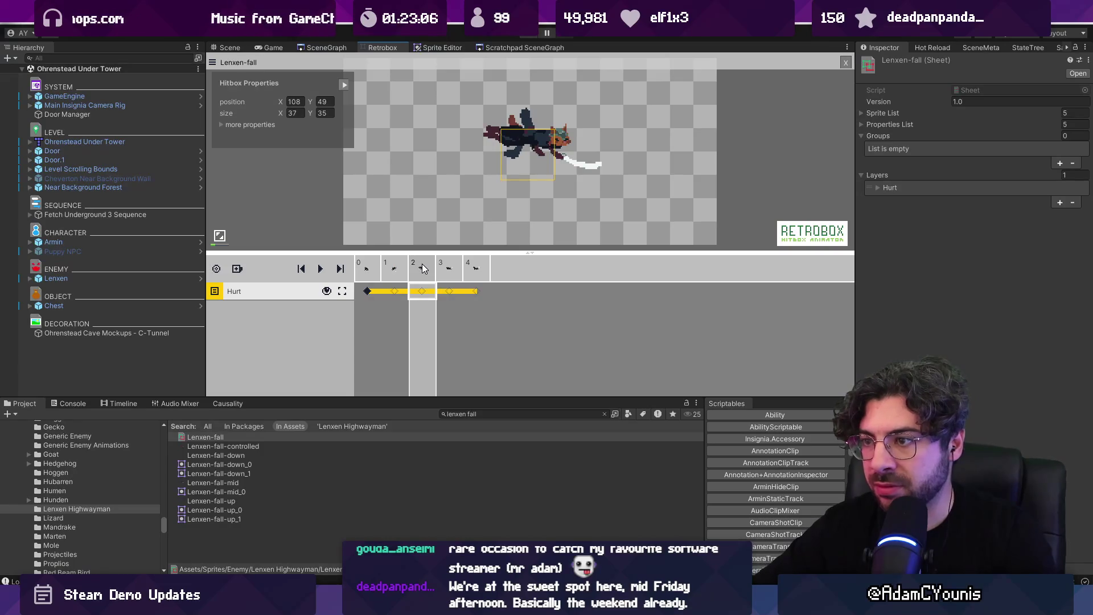
pyautogui.click(523, 177)
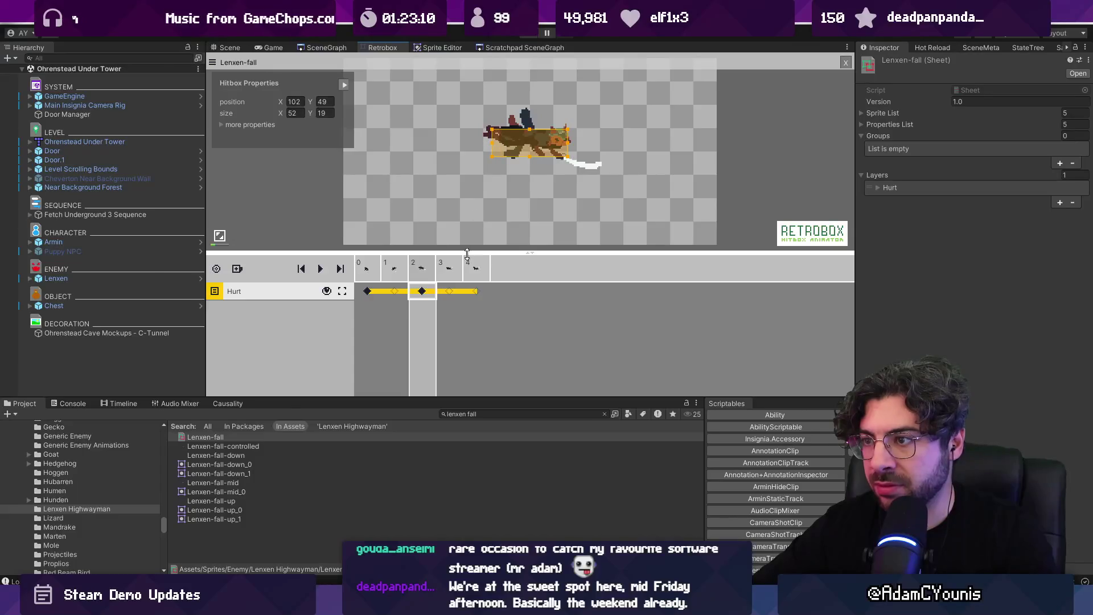
pyautogui.press('Right')
pyautogui.press('Right')
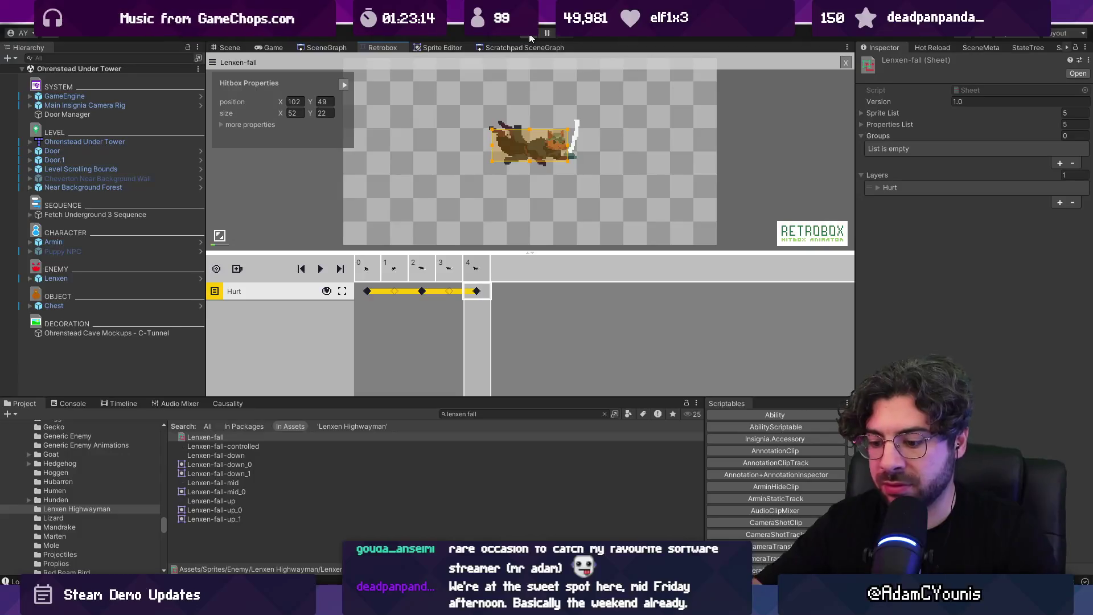
pyautogui.hotkey('ctrl', 'p')
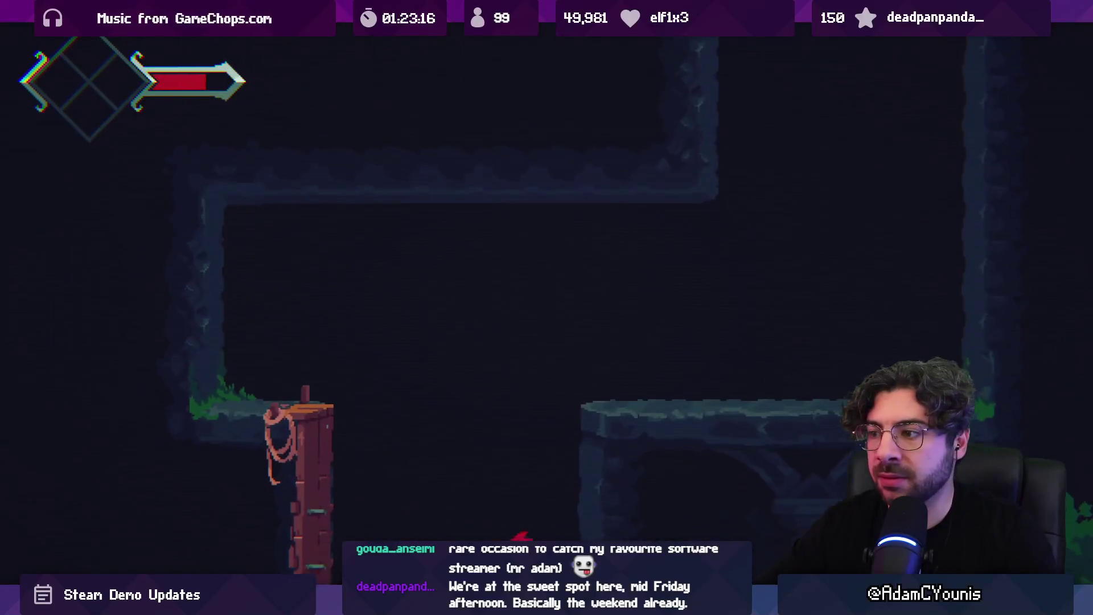